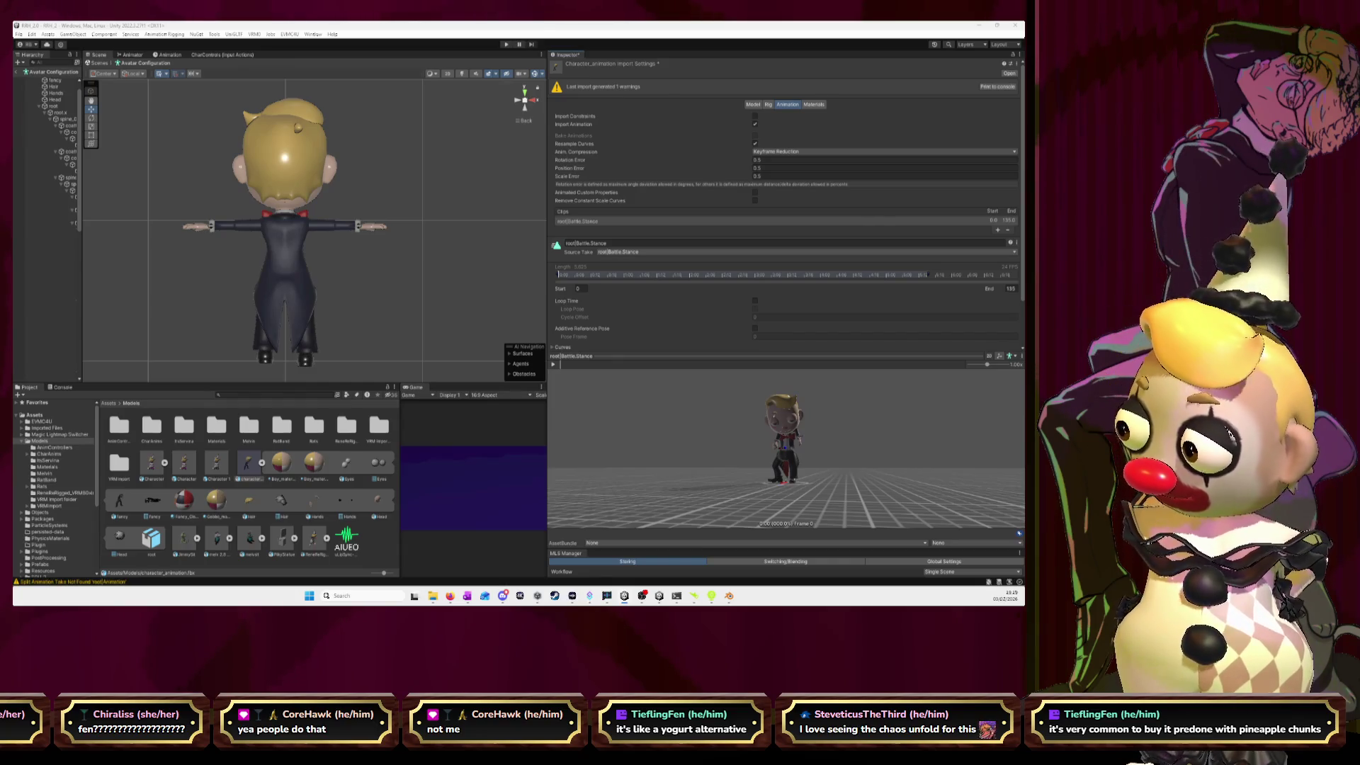
- Reimport Character_animation in Unity and rotate the preview to watch the battle stance clip
{"action": "left_click", "coordinate": [704, 325]}
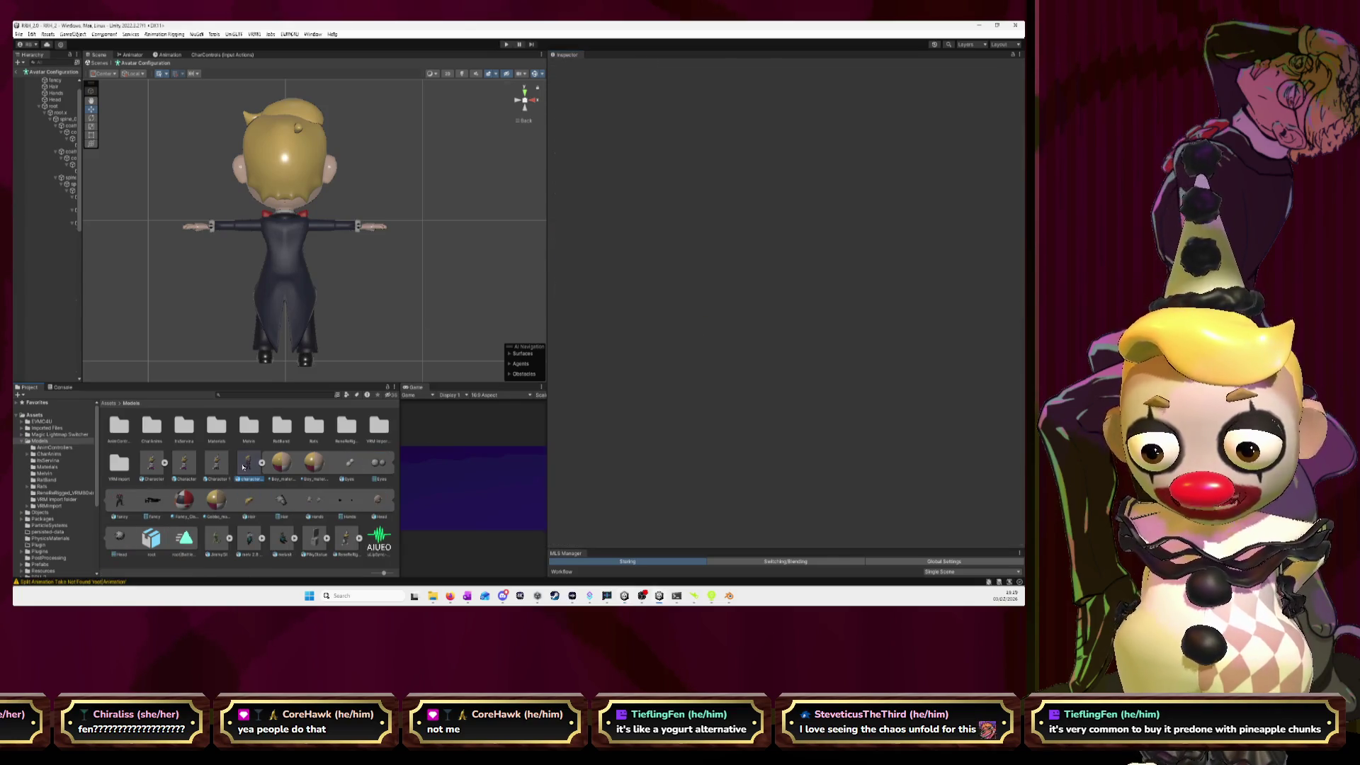
{"action": "left_click_drag", "start_coordinate": [848, 448], "coordinate": [808, 438]}
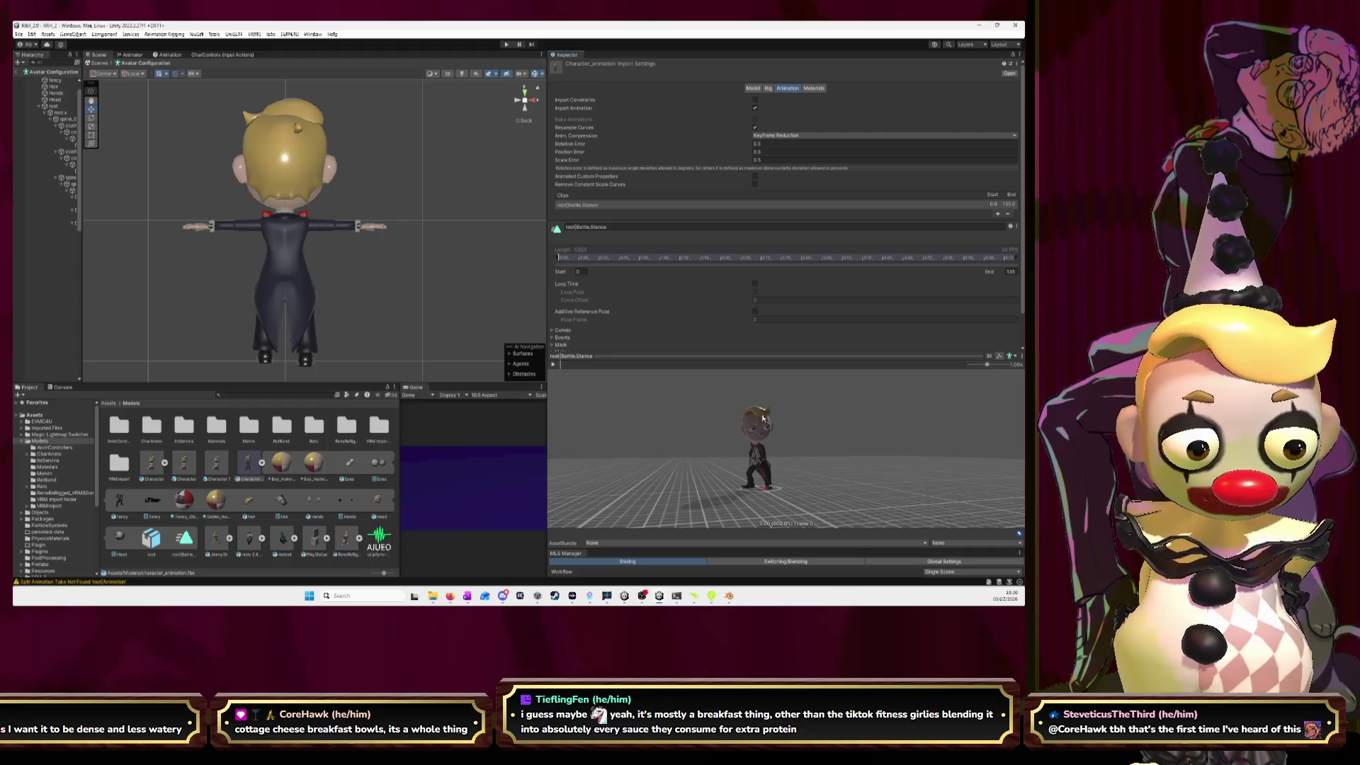
{"action": "left_click_drag", "start_coordinate": [715, 439], "coordinate": [667, 440]}
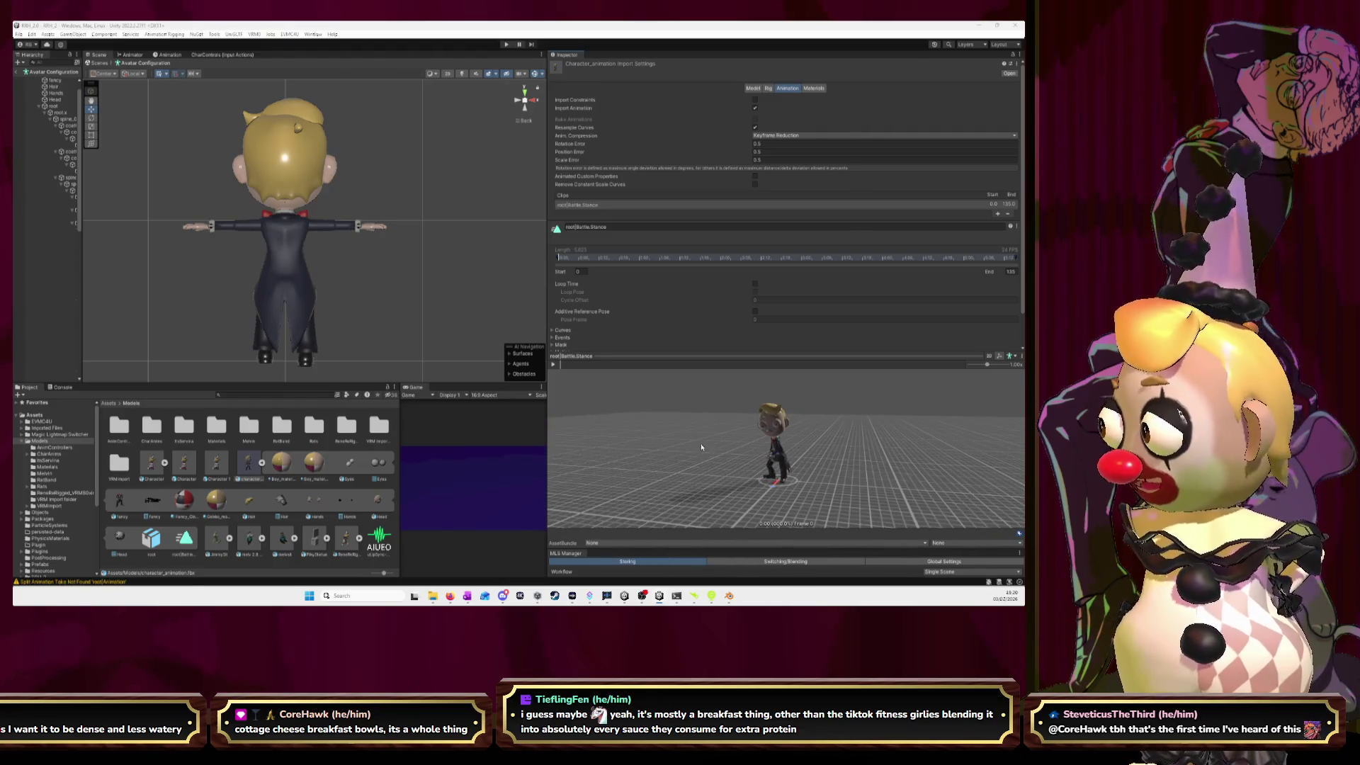
{"action": "key", "text": "alt+Tab"}
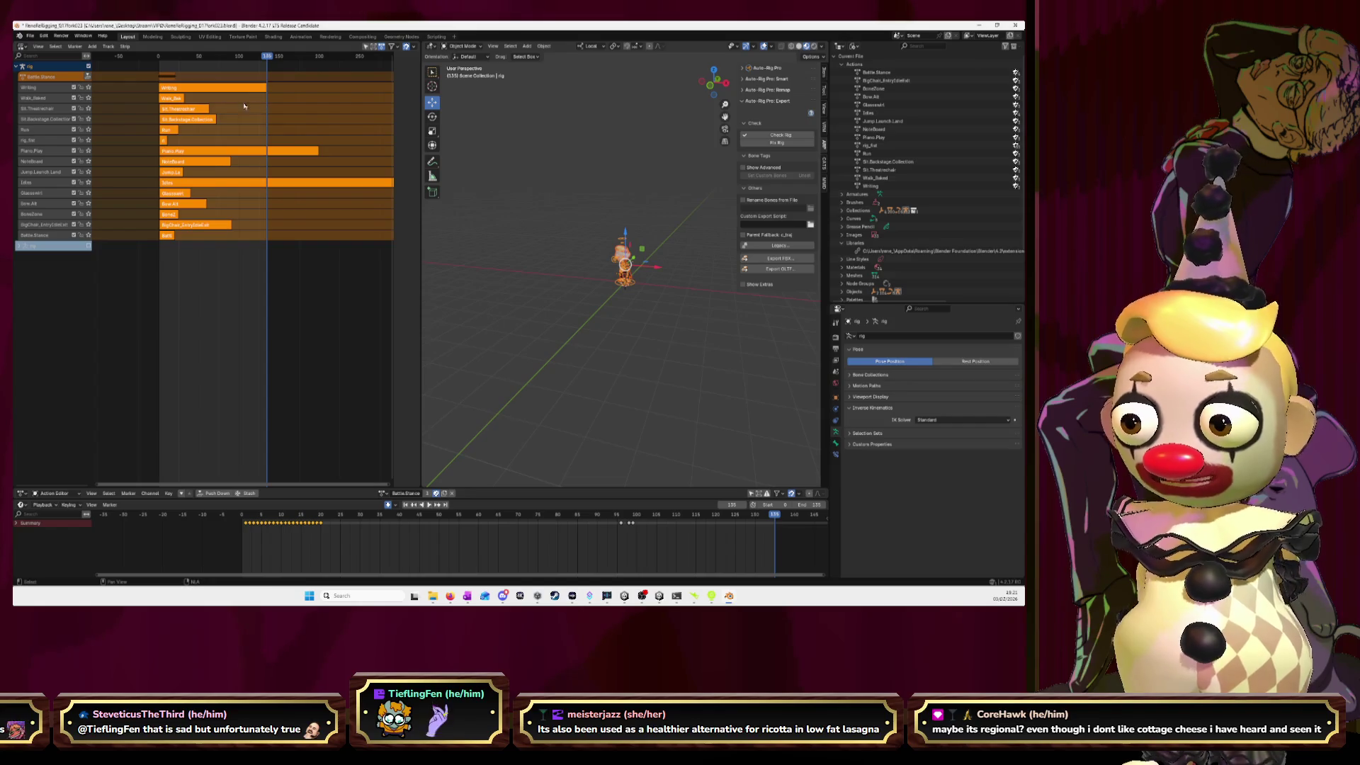
- Move the Walk_Baked strip so it starts right after Writing
{"action": "key", "text": "g"}
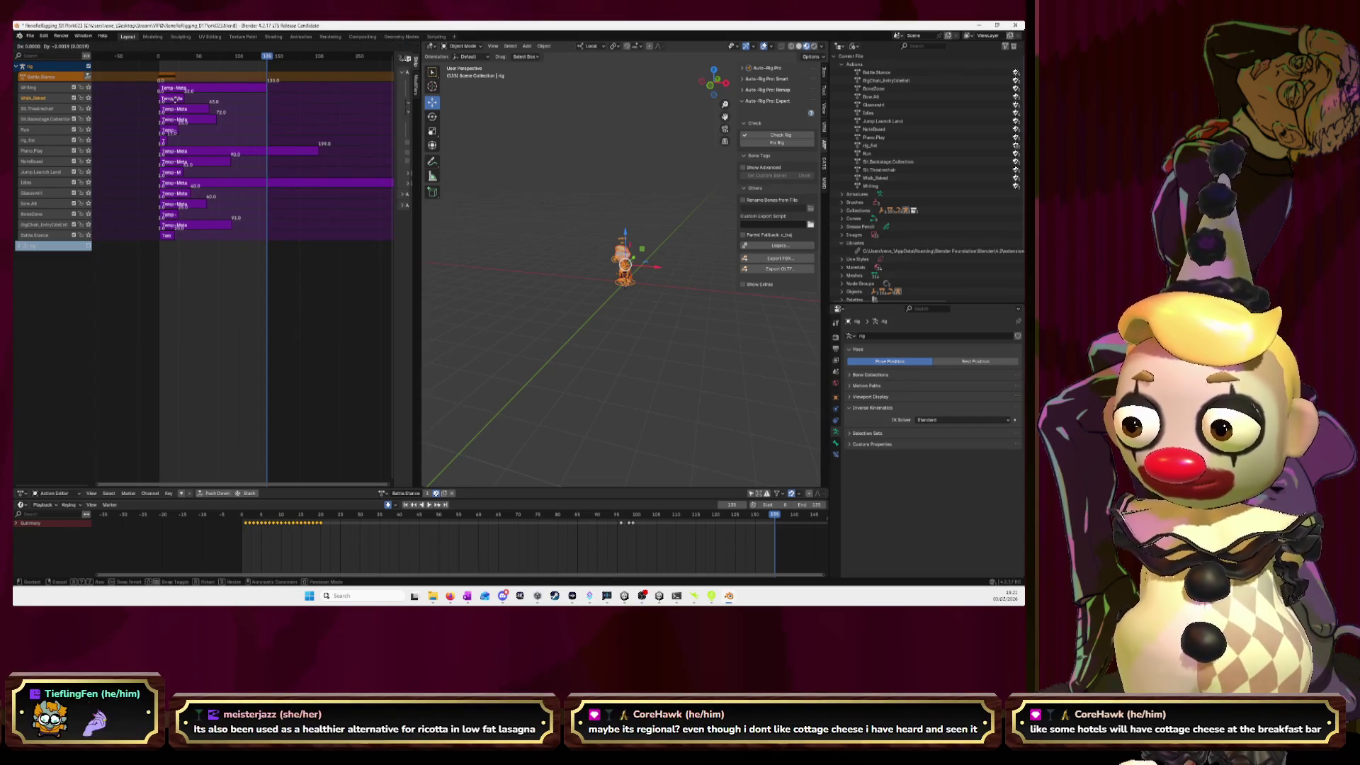
{"action": "key", "text": "Escape"}
{"action": "key", "text": "alt+a"}
{"action": "left_click", "coordinate": [174, 99]}
{"action": "key", "text": "g"}
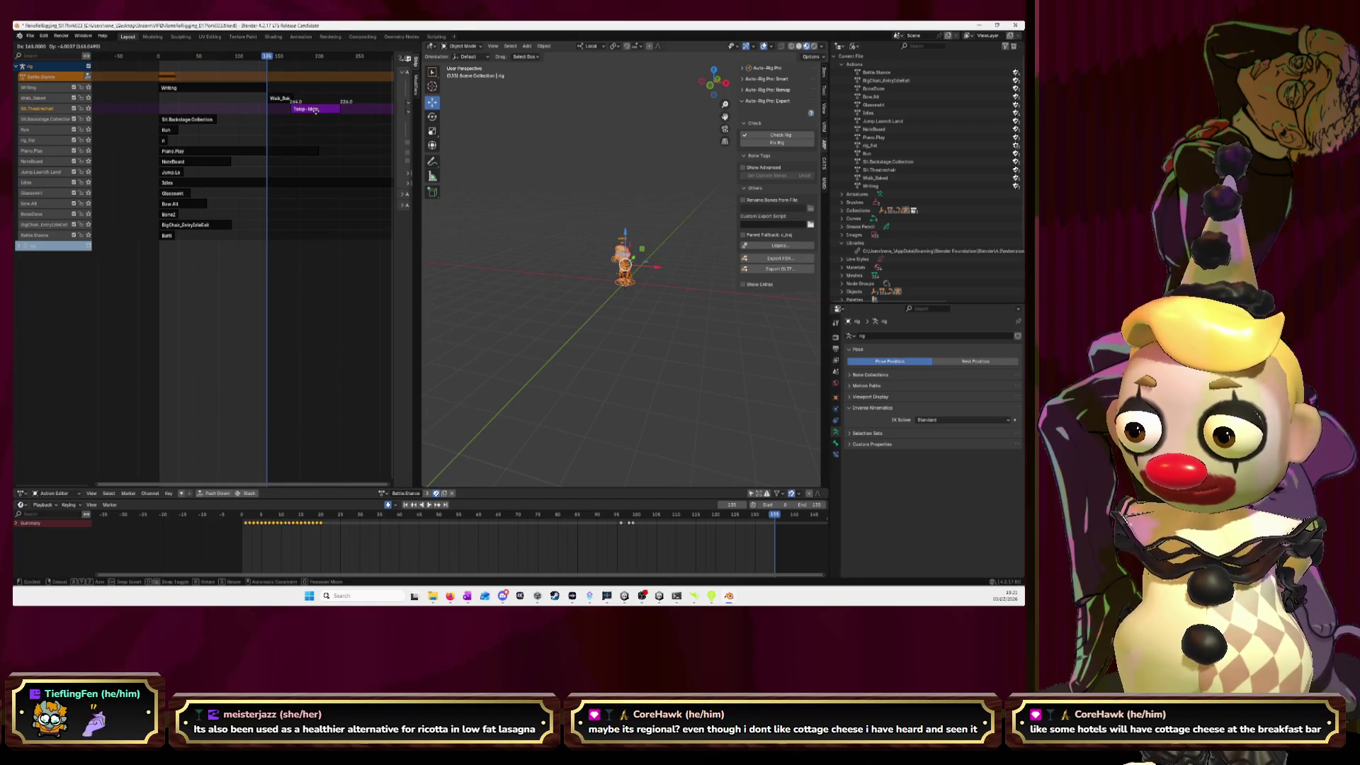
{"action": "left_click", "coordinate": [316, 110]}
- Slide the Sit.Backstage strip about 200 frames later to follow Walk_Baked
{"action": "scroll", "coordinate": [341, 126], "scroll_direction": "up", "scroll_amount": 3}
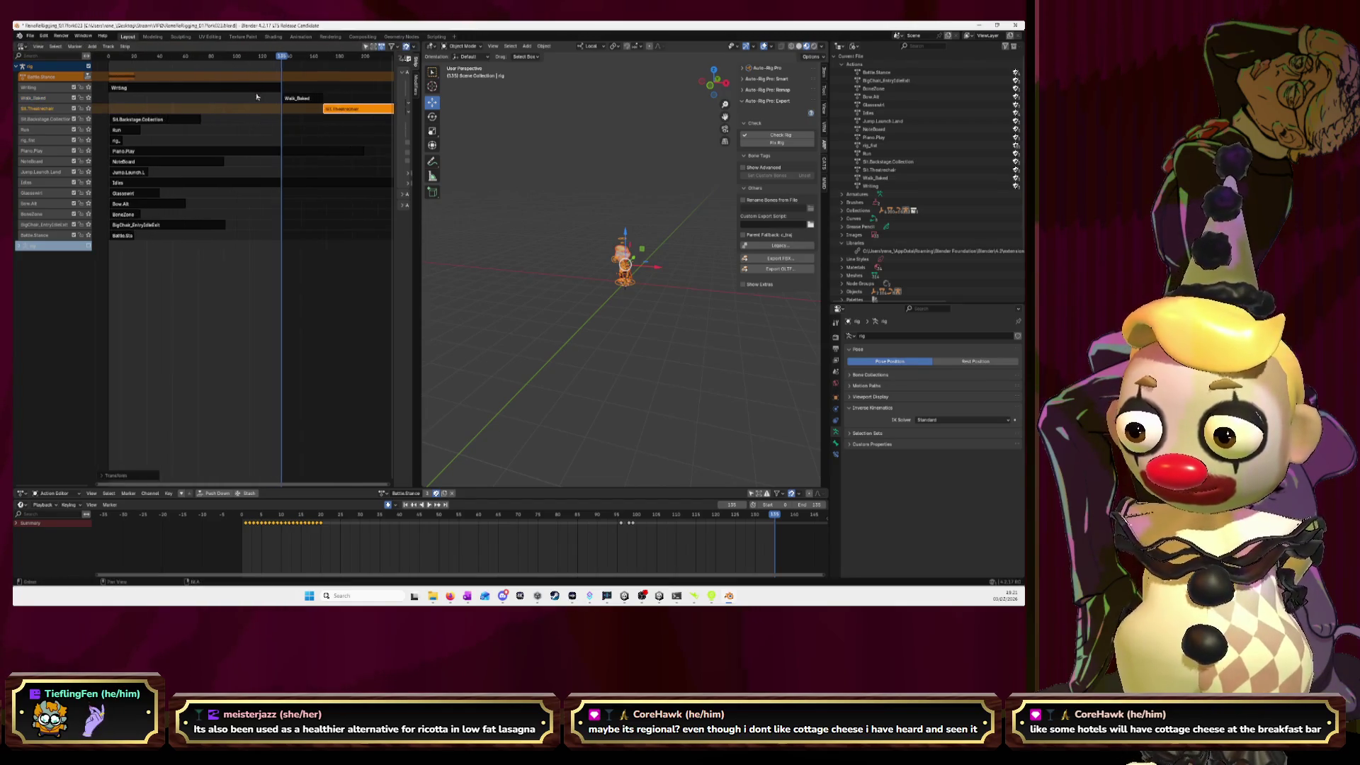
{"action": "scroll", "coordinate": [341, 126], "scroll_direction": "up", "scroll_amount": 3}
{"action": "scroll", "coordinate": [341, 126], "scroll_direction": "up", "scroll_amount": 3}
{"action": "scroll", "coordinate": [341, 126], "scroll_direction": "down", "scroll_amount": 3}
{"action": "scroll", "coordinate": [283, 128], "scroll_direction": "down", "scroll_amount": 3}
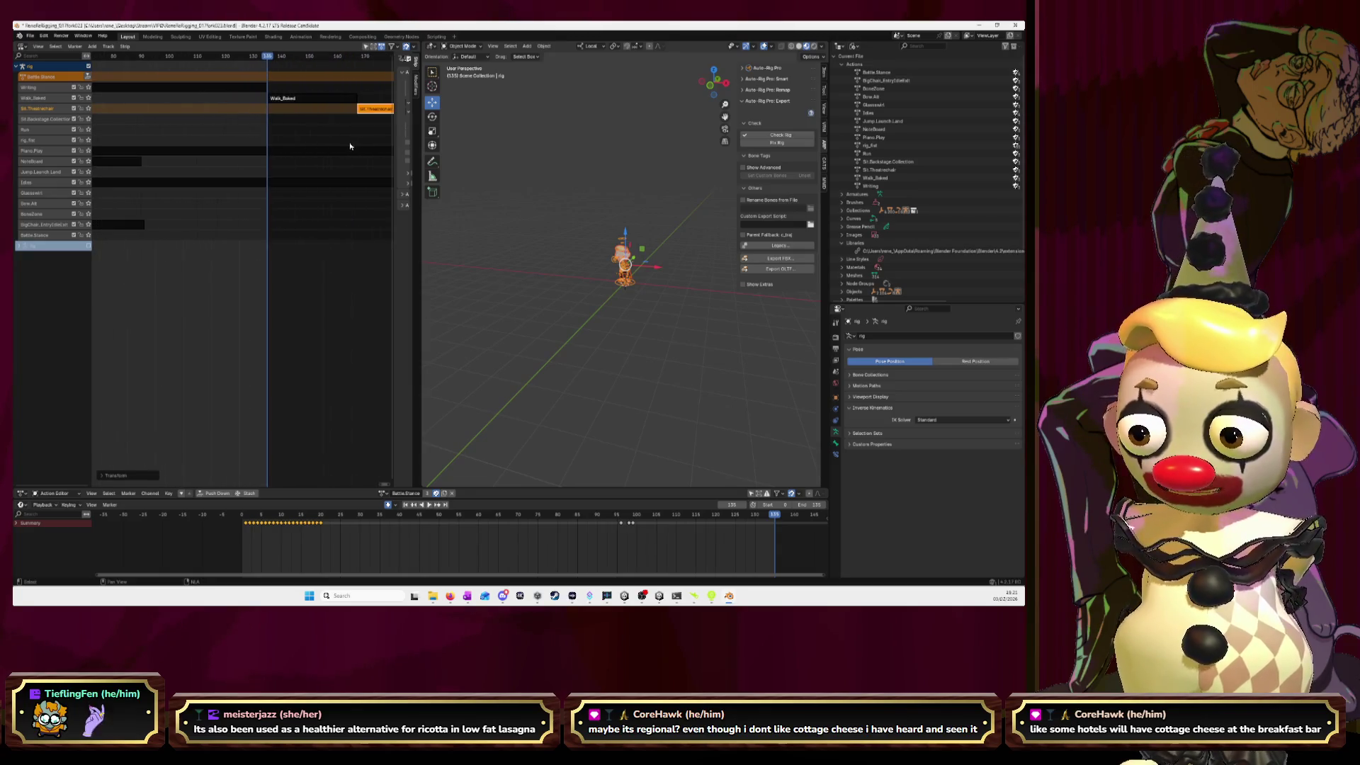
{"action": "scroll", "coordinate": [241, 126], "scroll_direction": "down", "scroll_amount": 3}
{"action": "scroll", "coordinate": [213, 124], "scroll_direction": "down", "scroll_amount": 3}
{"action": "left_click_drag", "start_coordinate": [214, 124], "coordinate": [325, 120]}
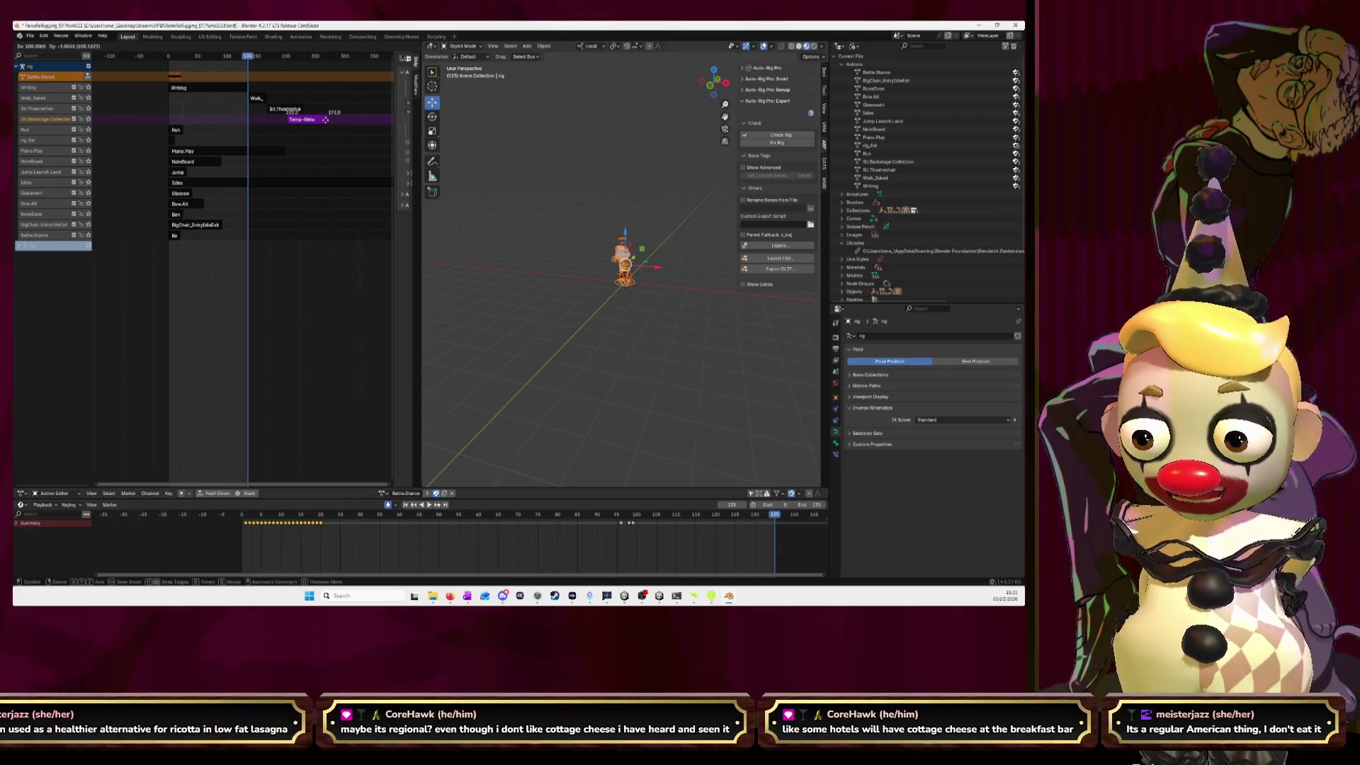
{"action": "left_click", "coordinate": [323, 117]}
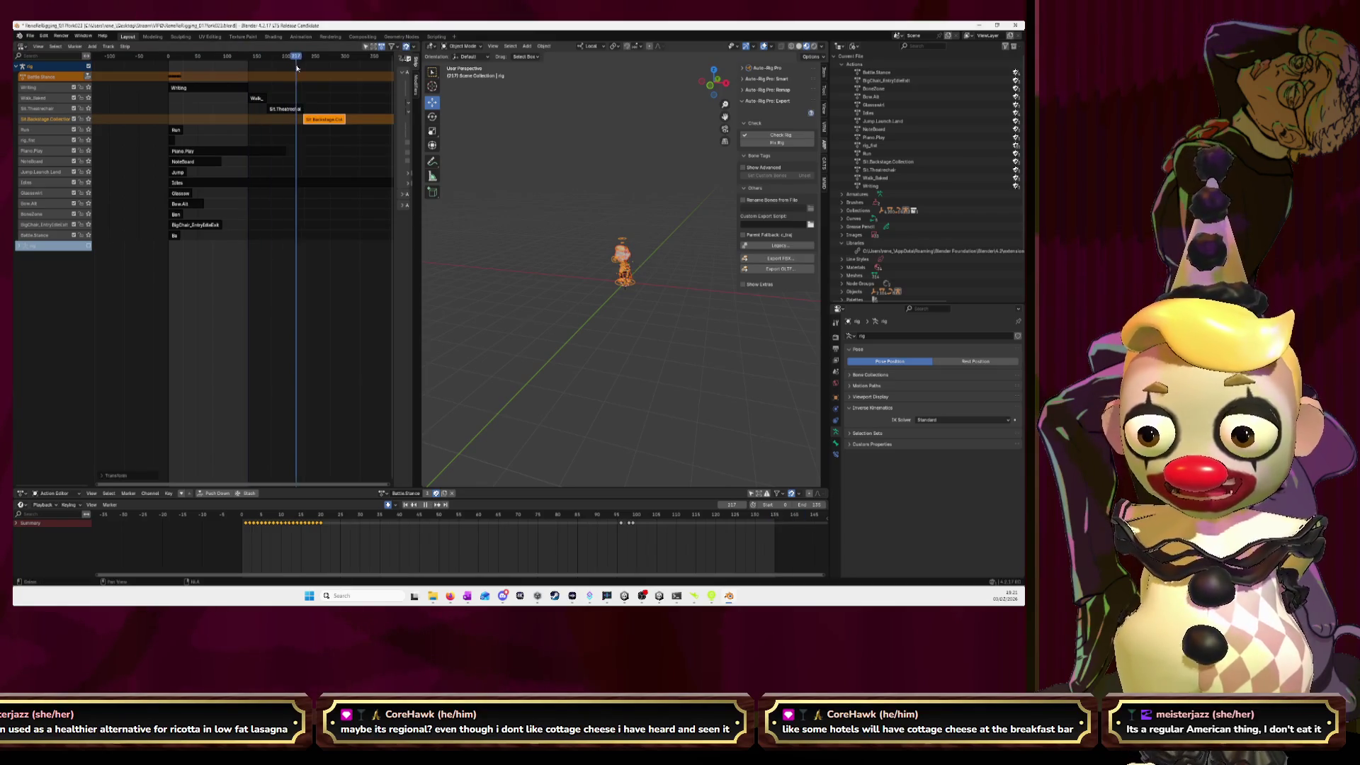
- Move the Run strip later and place Piano.Play starting near frame 290
{"action": "scroll", "coordinate": [309, 130], "scroll_direction": "up", "scroll_amount": 3}
{"action": "scroll", "coordinate": [310, 130], "scroll_direction": "up", "scroll_amount": 2}
{"action": "scroll", "coordinate": [311, 131], "scroll_direction": "up", "scroll_amount": 2}
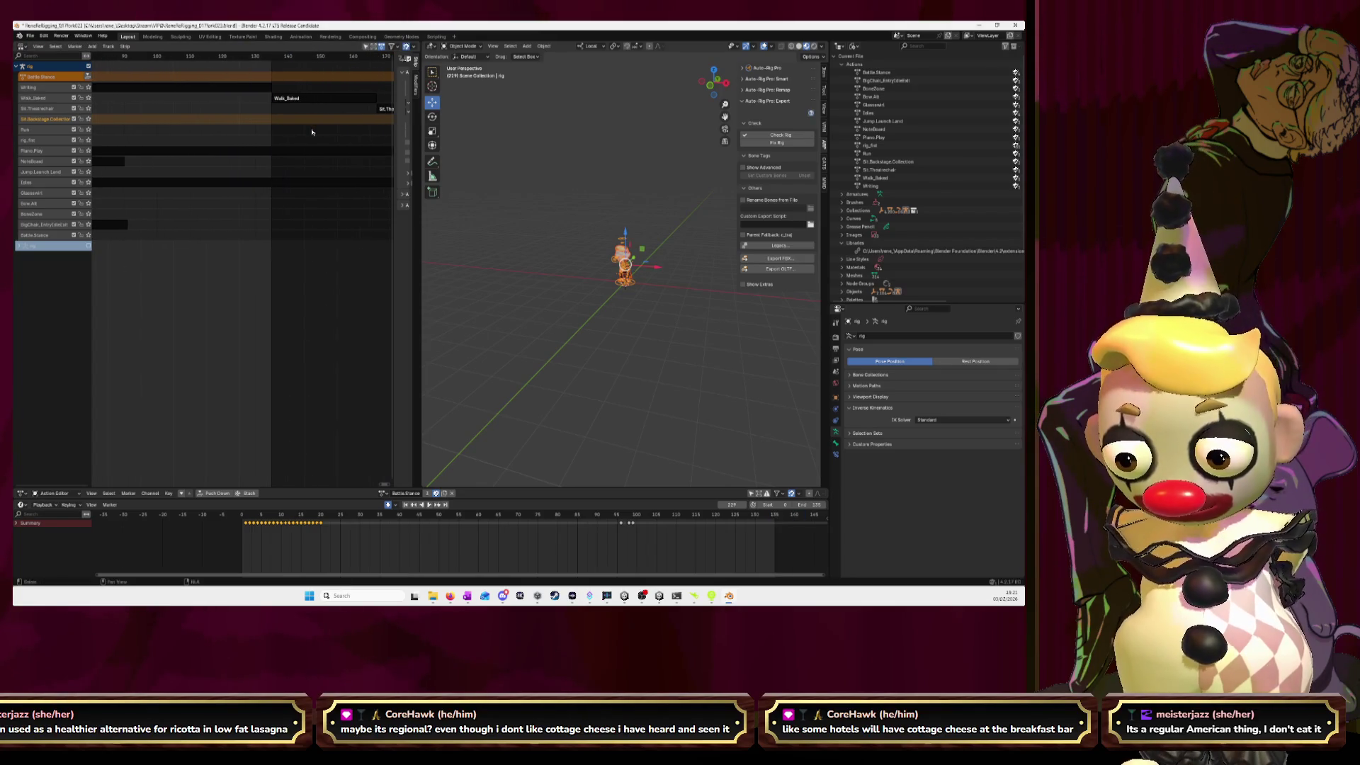
{"action": "scroll", "coordinate": [320, 136], "scroll_direction": "down", "scroll_amount": 5, "text": "ctrl"}
{"action": "scroll", "coordinate": [314, 136], "scroll_direction": "down", "scroll_amount": 1}
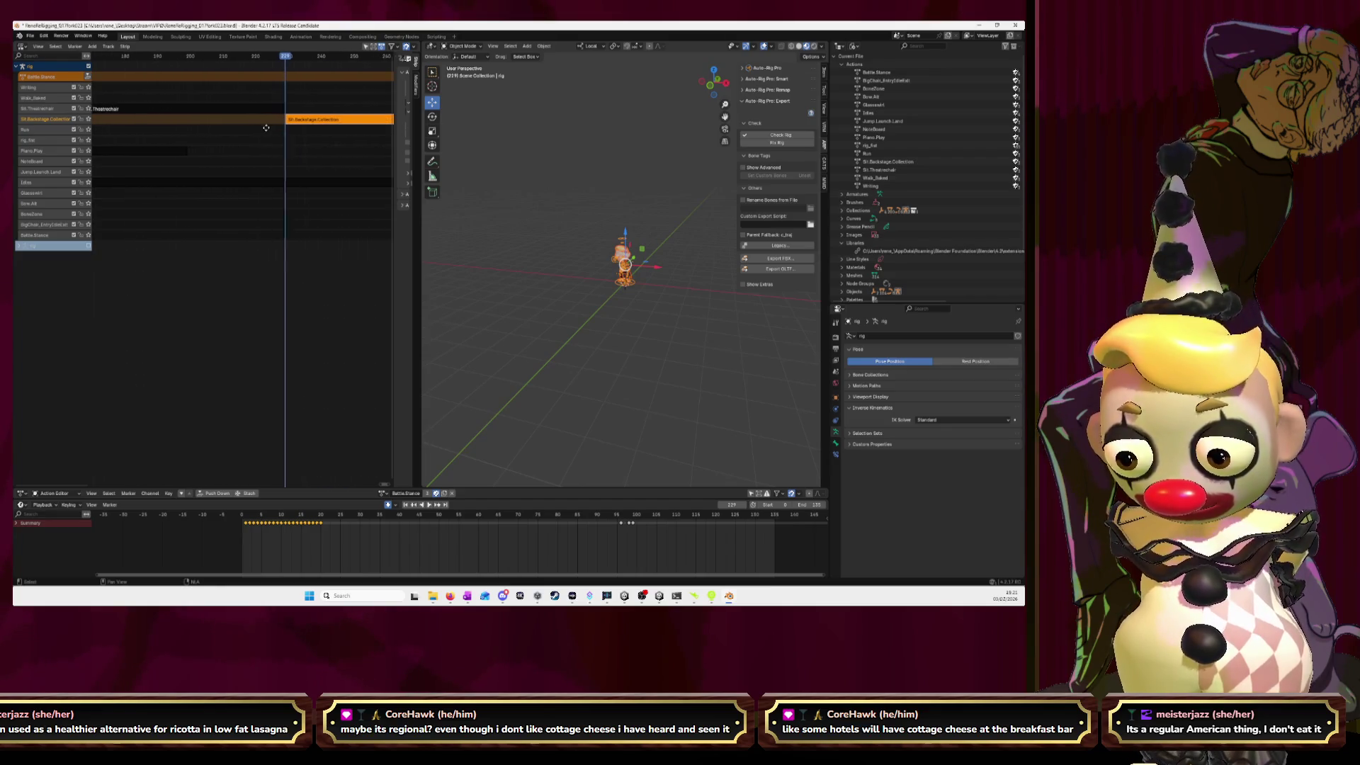
{"action": "left_click_drag", "start_coordinate": [268, 60], "coordinate": [242, 61]}
{"action": "scroll", "coordinate": [248, 148], "scroll_direction": "down", "scroll_amount": 6}
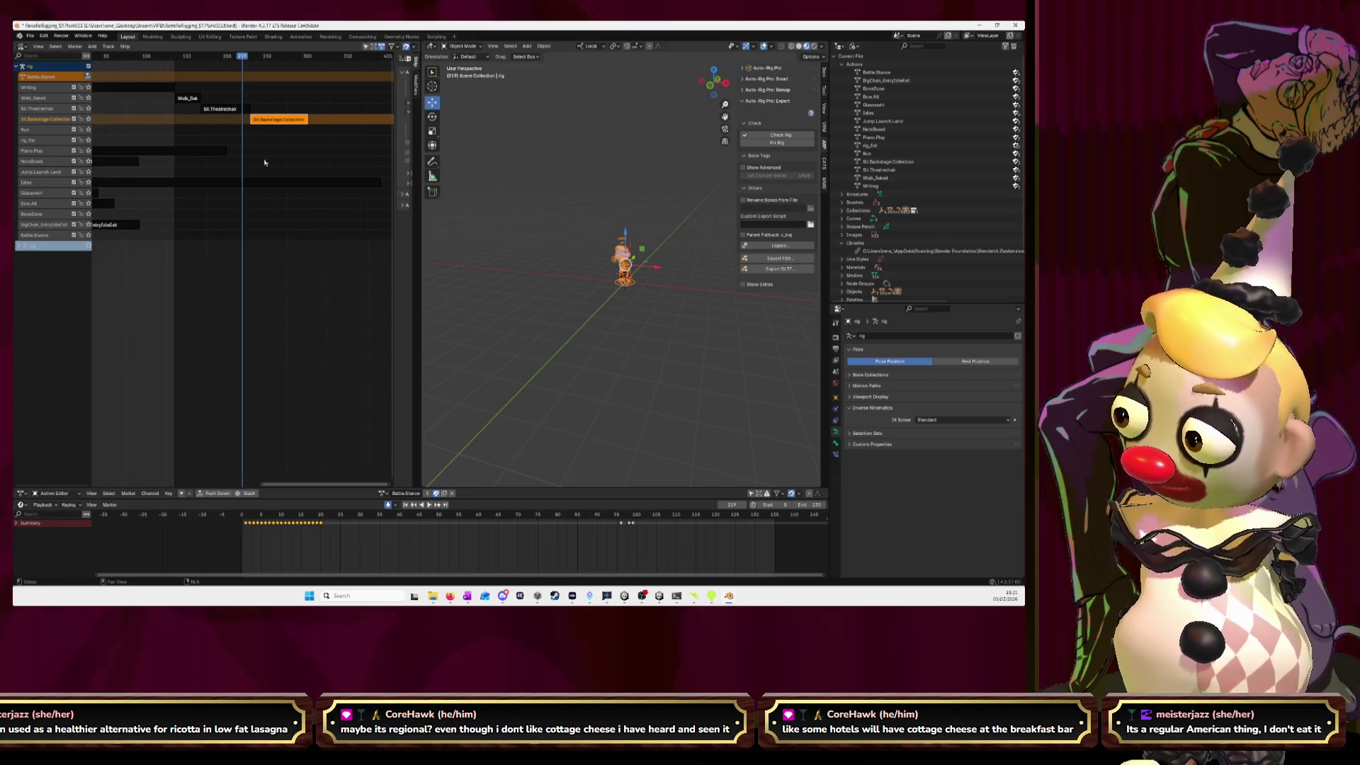
{"action": "scroll", "coordinate": [213, 153], "scroll_direction": "up", "scroll_amount": 2, "text": "ctrl"}
{"action": "scroll", "coordinate": [170, 146], "scroll_direction": "down", "scroll_amount": 2}
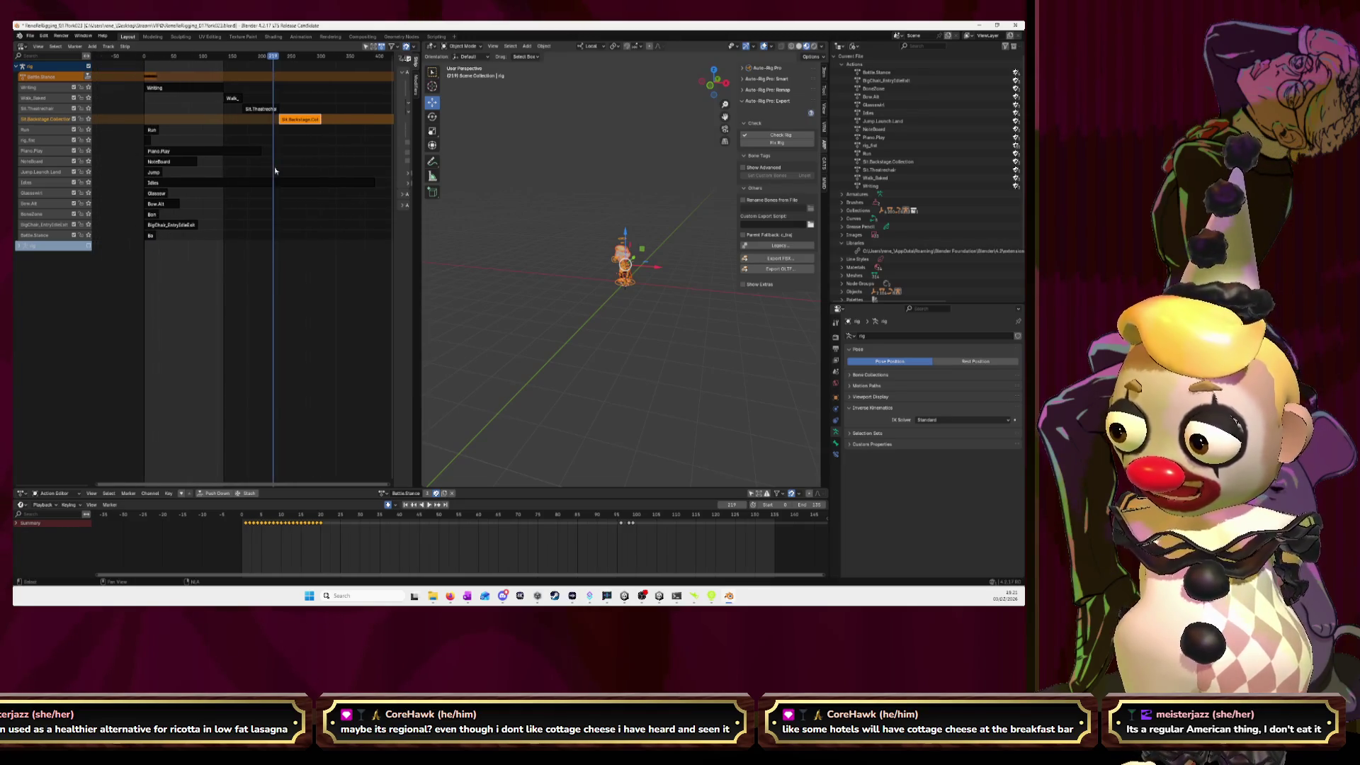
{"action": "mouse_move", "coordinate": [161, 130]}
{"action": "left_mouse_down"}
{"action": "mouse_move", "coordinate": [327, 131]}
{"action": "mouse_move", "coordinate": [200, 142]}
{"action": "left_mouse_up"}
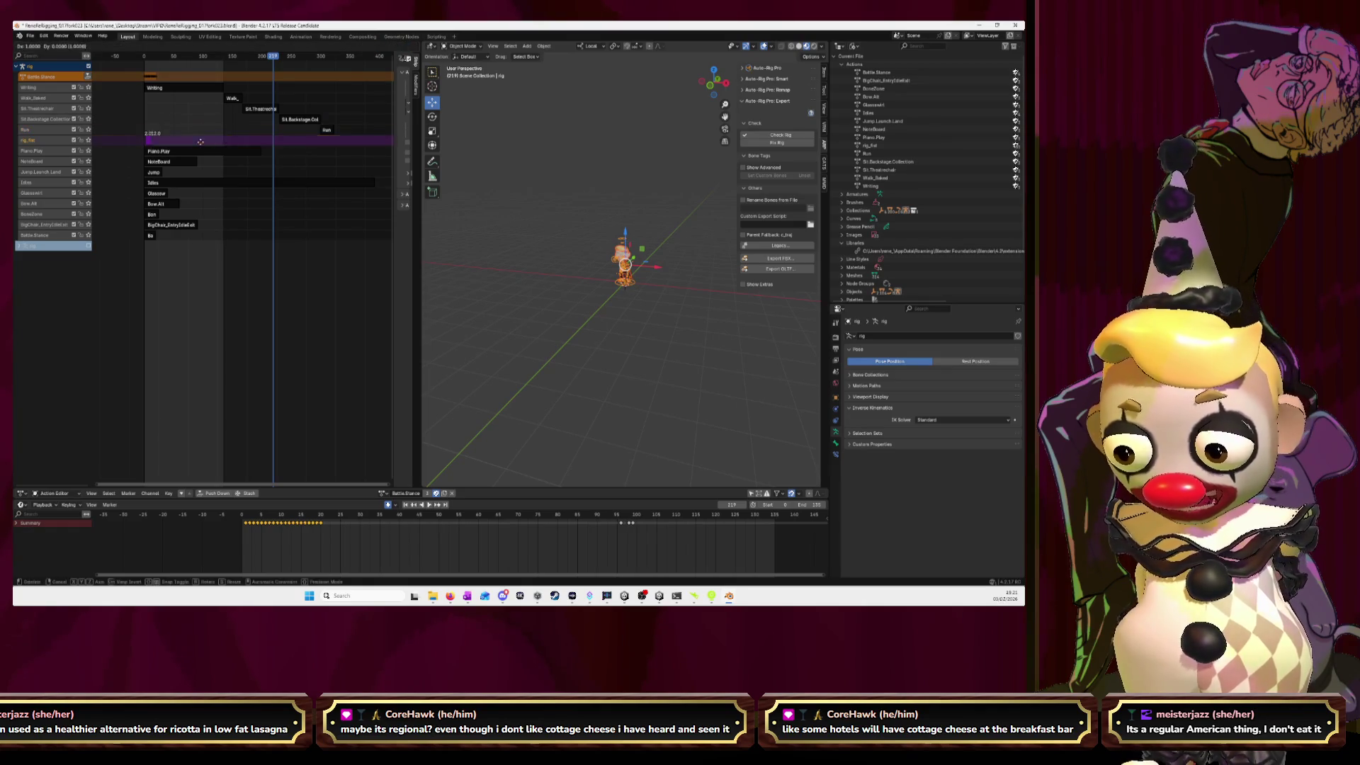
{"action": "left_click_drag", "start_coordinate": [338, 141], "coordinate": [340, 140]}
{"action": "left_click_drag", "start_coordinate": [155, 150], "coordinate": [342, 150]}
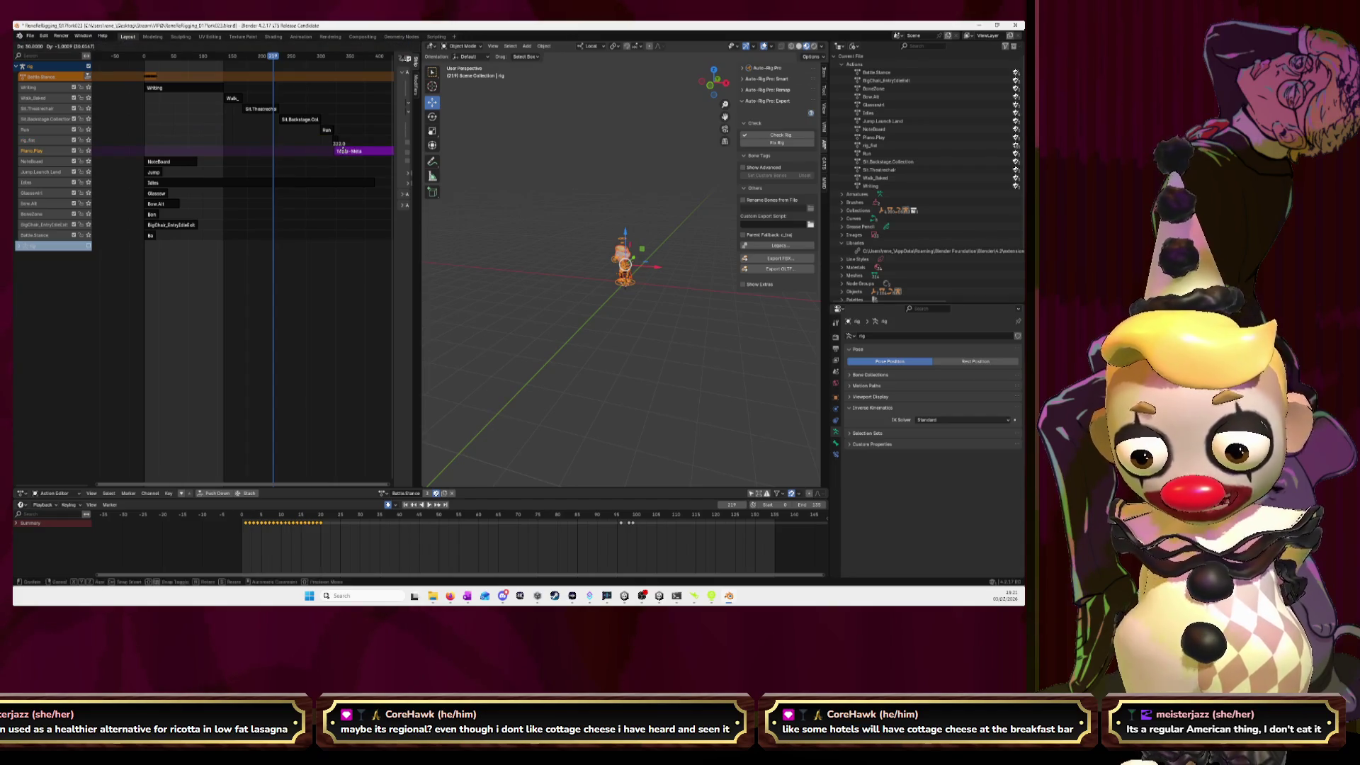
{"action": "left_click", "coordinate": [310, 151]}
- Box-select the strips from NoteBoard down and shift them together later in time
{"action": "scroll", "coordinate": [156, 215], "scroll_direction": "down", "scroll_amount": 3, "text": "ctrl"}
{"action": "mouse_move", "coordinate": [152, 245]}
{"action": "left_mouse_down"}
{"action": "mouse_move", "coordinate": [100, 156]}
{"action": "mouse_move", "coordinate": [393, 167]}
{"action": "left_mouse_up"}
{"action": "key", "text": "g"}
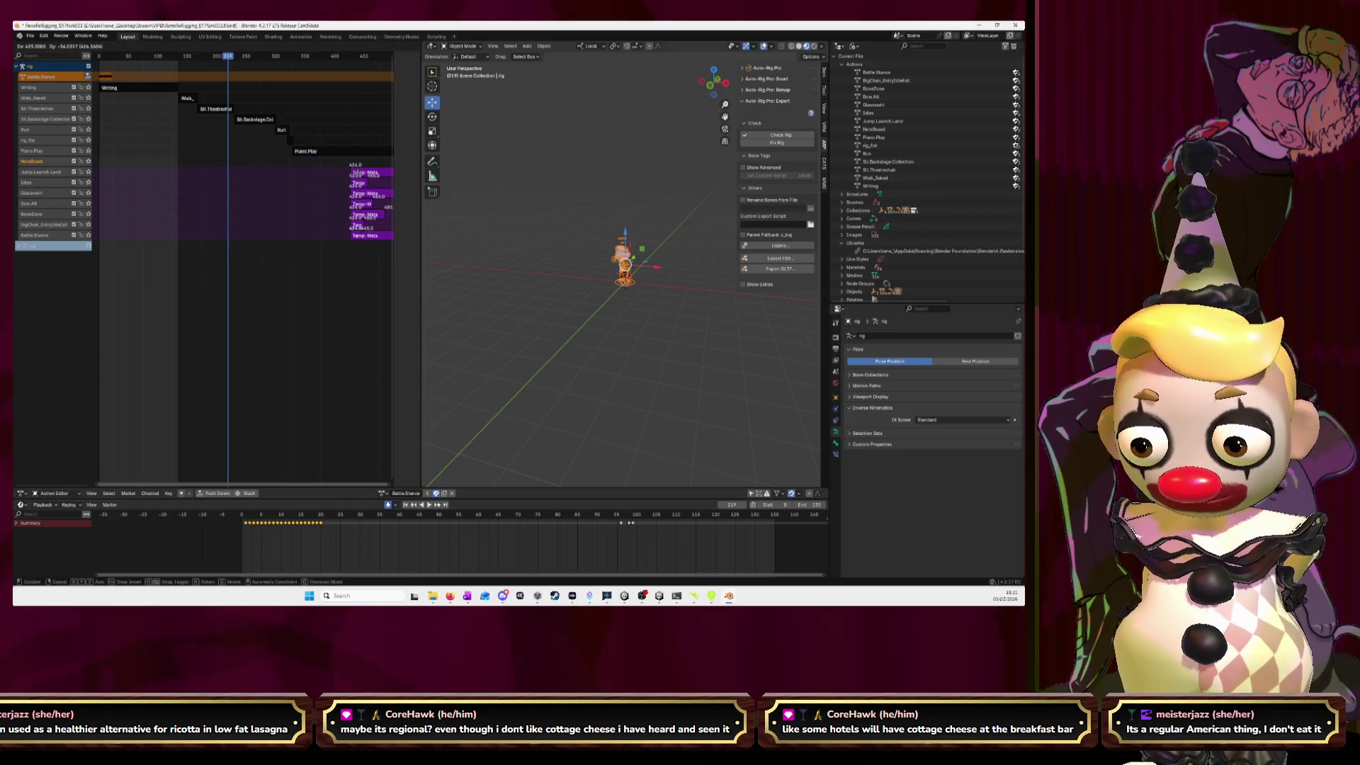
{"action": "left_click", "coordinate": [358, 165]}
- Nudge the rig_fist and Piano.Play strips slightly later
{"action": "scroll", "coordinate": [178, 176], "scroll_direction": "down", "scroll_amount": 5, "text": "ctrl"}
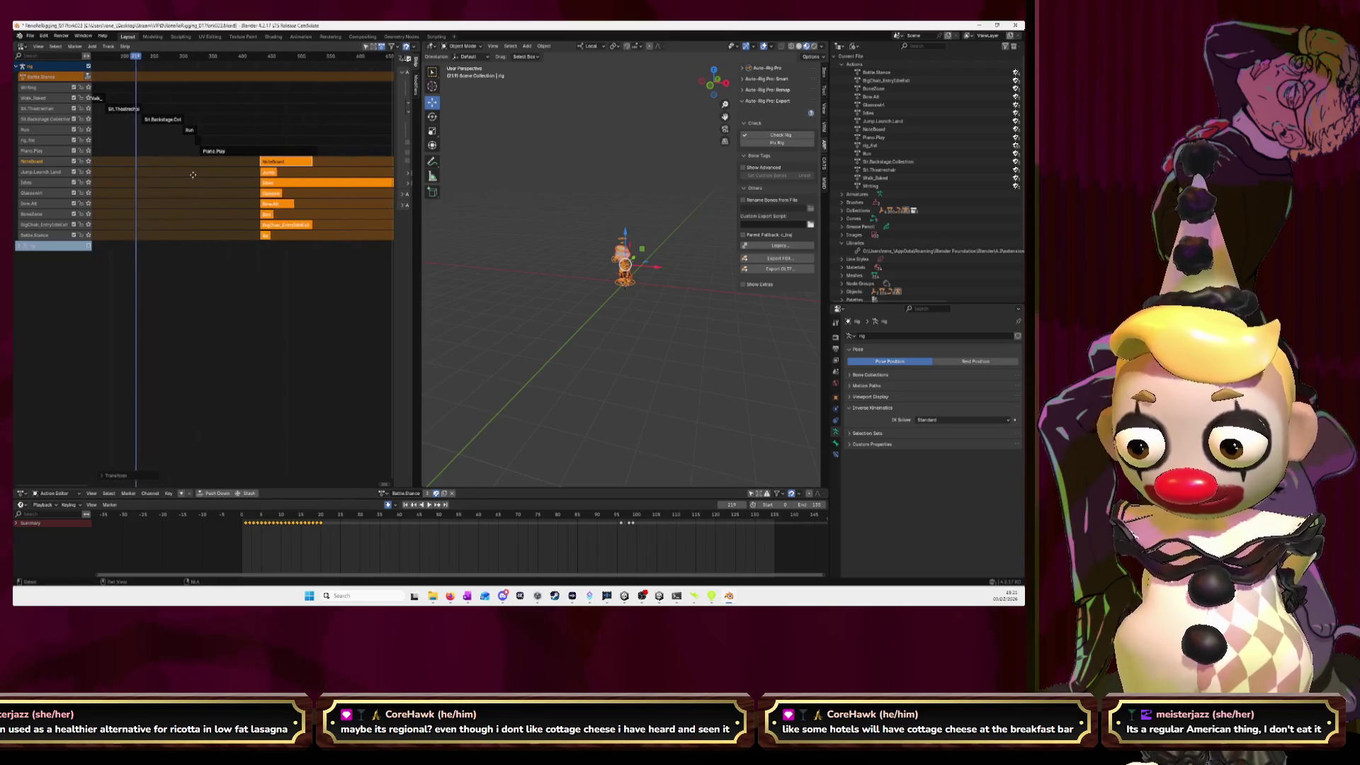
{"action": "scroll", "coordinate": [165, 153], "scroll_direction": "up", "scroll_amount": 6}
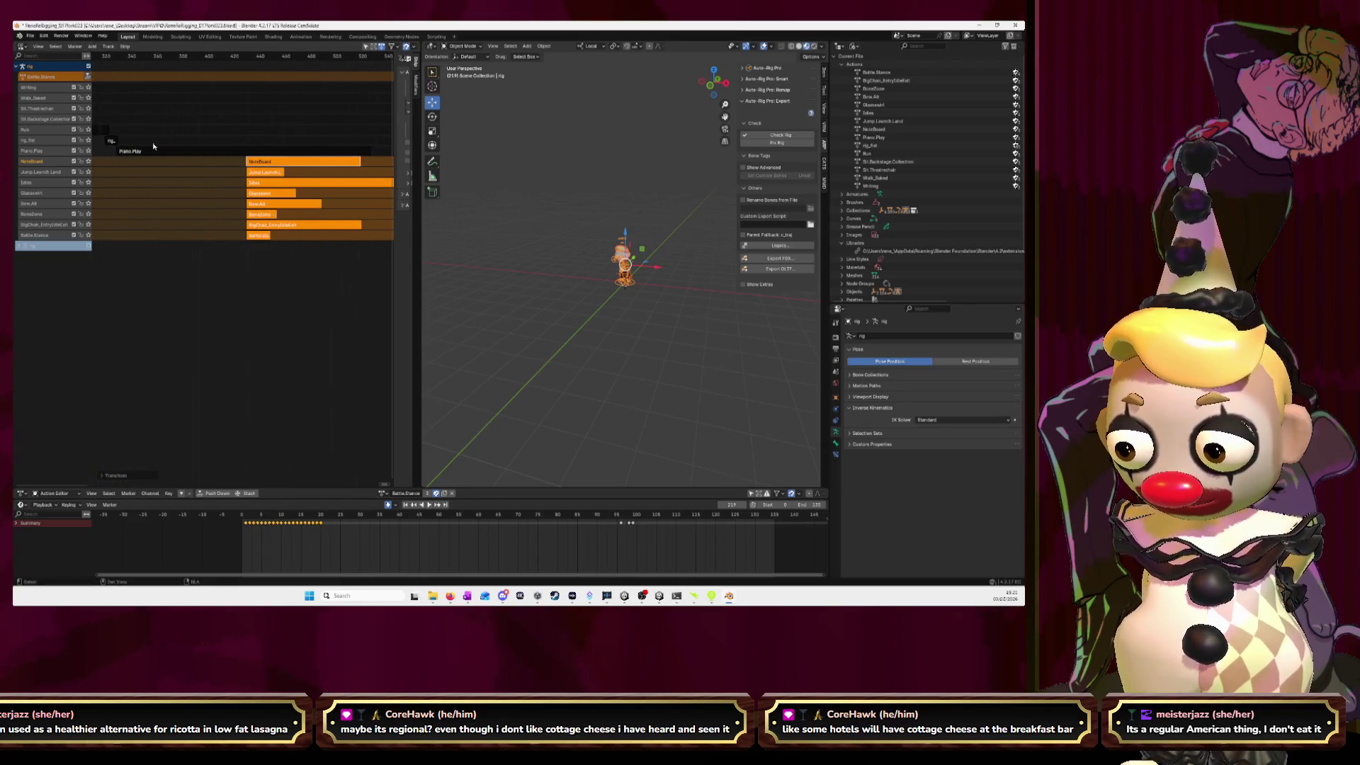
{"action": "scroll", "coordinate": [148, 90], "scroll_direction": "up", "scroll_amount": 3, "text": "ctrl"}
{"action": "left_click_drag", "start_coordinate": [260, 129], "coordinate": [286, 141]}
{"action": "key", "text": "Escape"}
{"action": "left_click", "coordinate": [287, 140]}
{"action": "scroll", "coordinate": [292, 163], "scroll_direction": "down", "scroll_amount": 3, "text": "ctrl"}
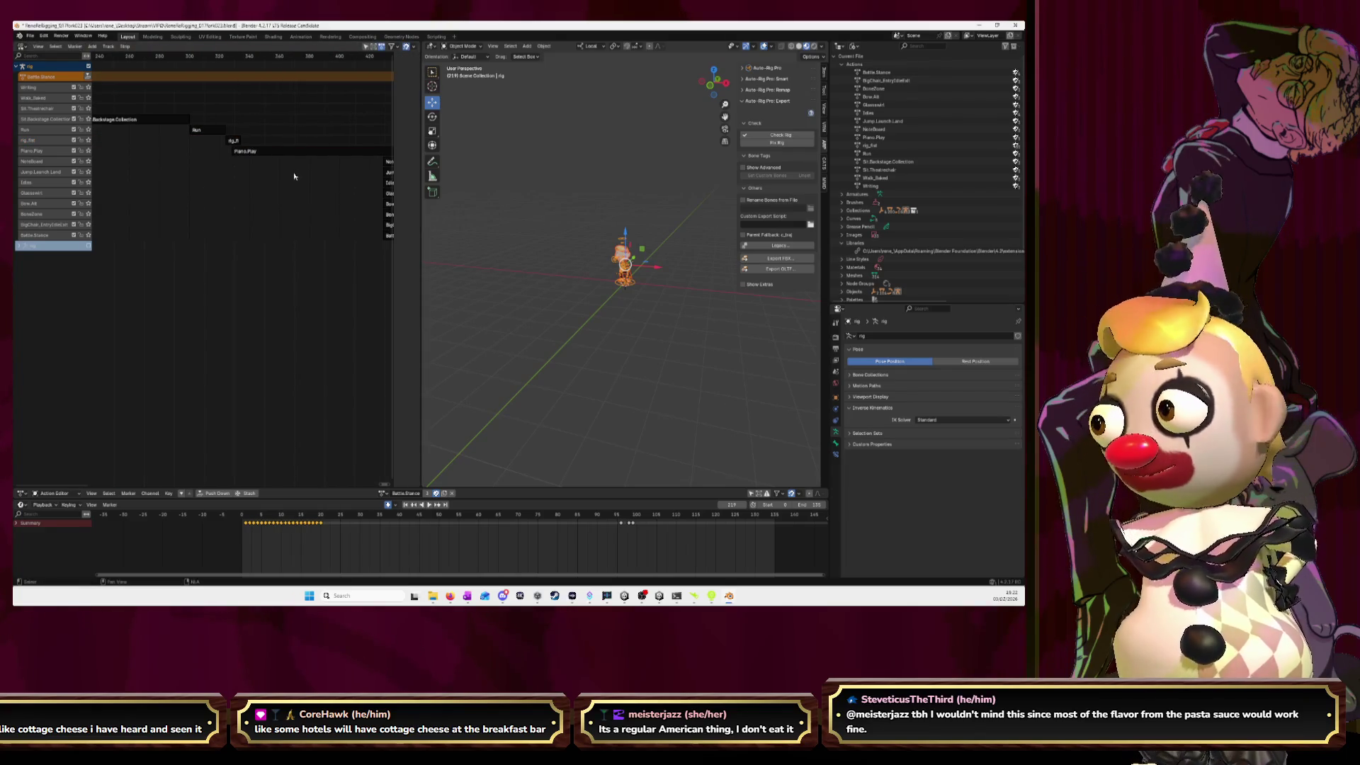
{"action": "left_click_drag", "start_coordinate": [248, 155], "coordinate": [258, 152]}
- Set the current frame to 322 and move Piano.Play's start there
{"action": "scroll", "coordinate": [255, 152], "scroll_direction": "down", "scroll_amount": 4}
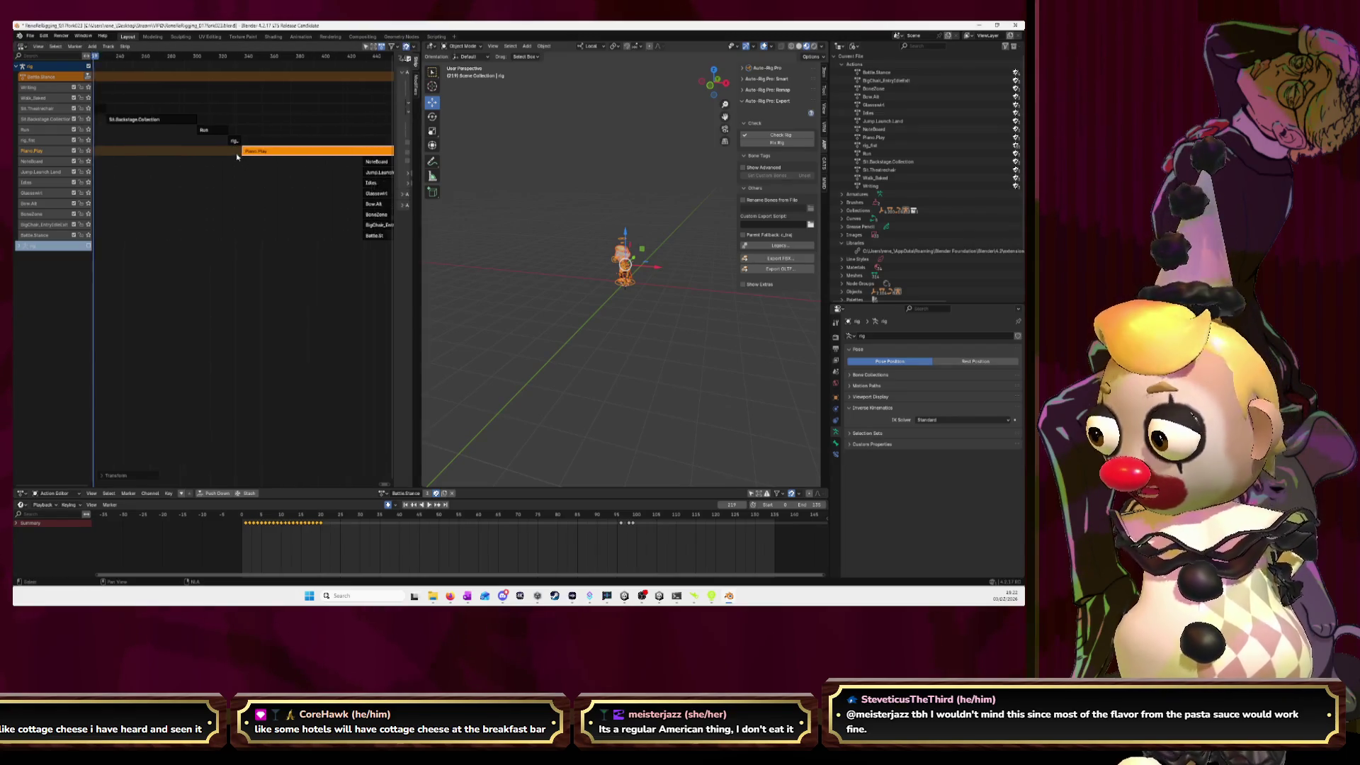
{"action": "left_click_drag", "start_coordinate": [134, 68], "coordinate": [233, 73]}
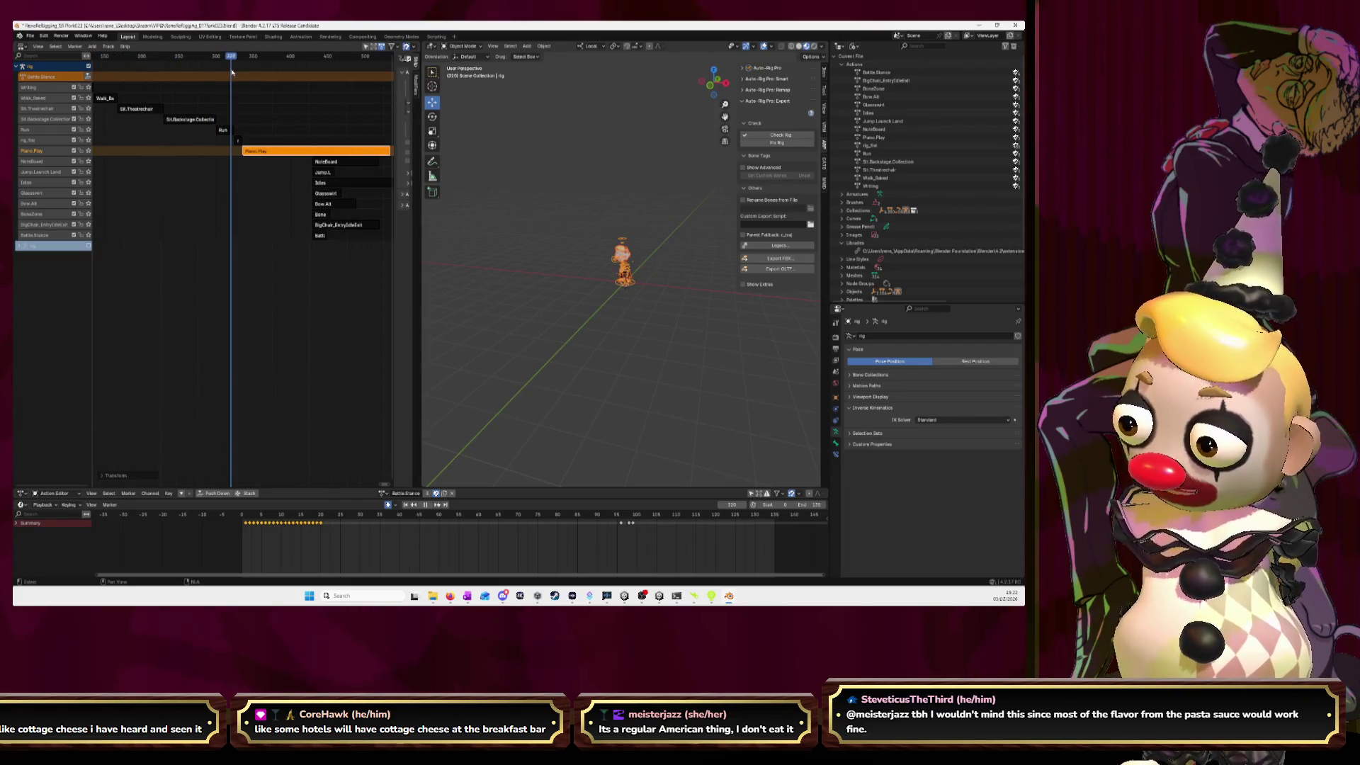
{"action": "scroll", "coordinate": [241, 107], "scroll_direction": "up", "scroll_amount": 5}
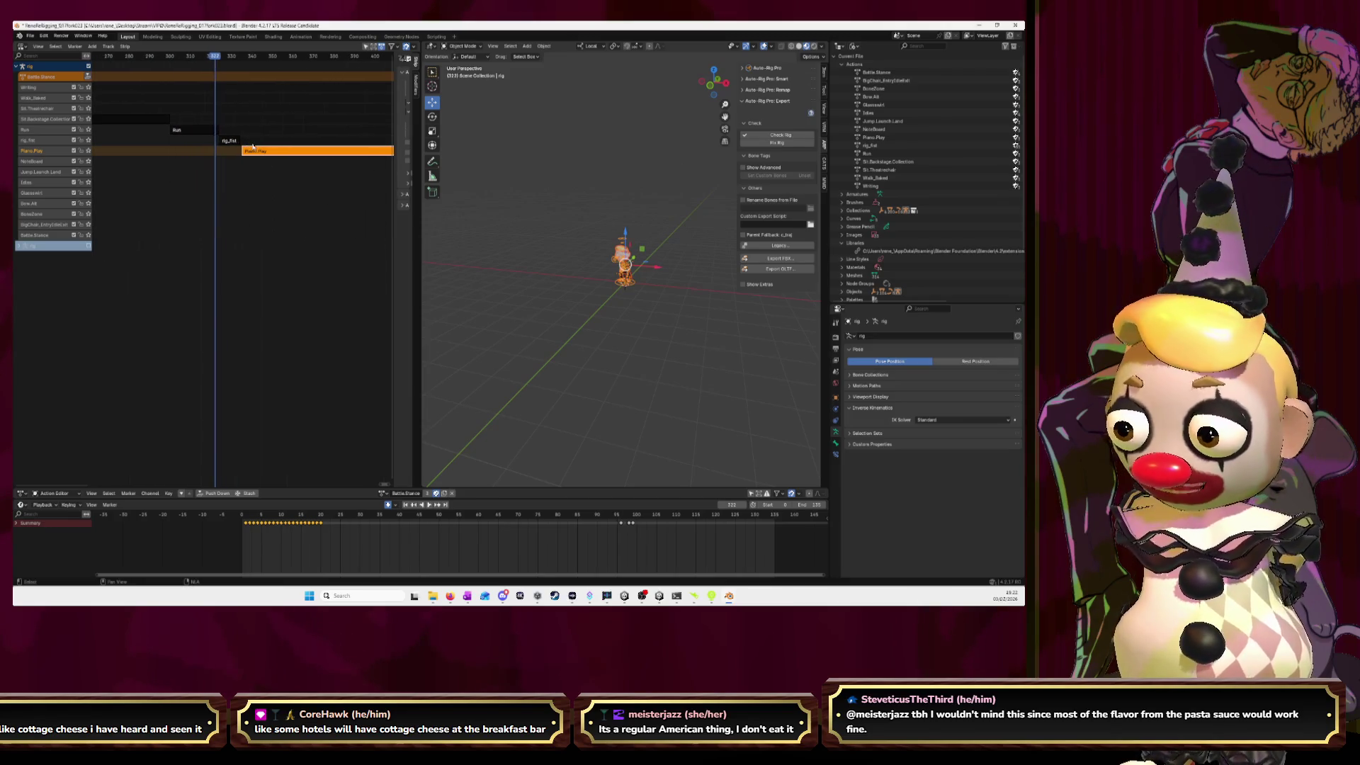
{"action": "scroll", "coordinate": [253, 148], "scroll_direction": "up", "scroll_amount": 2}
{"action": "scroll", "coordinate": [253, 149], "scroll_direction": "up", "scroll_amount": 3}
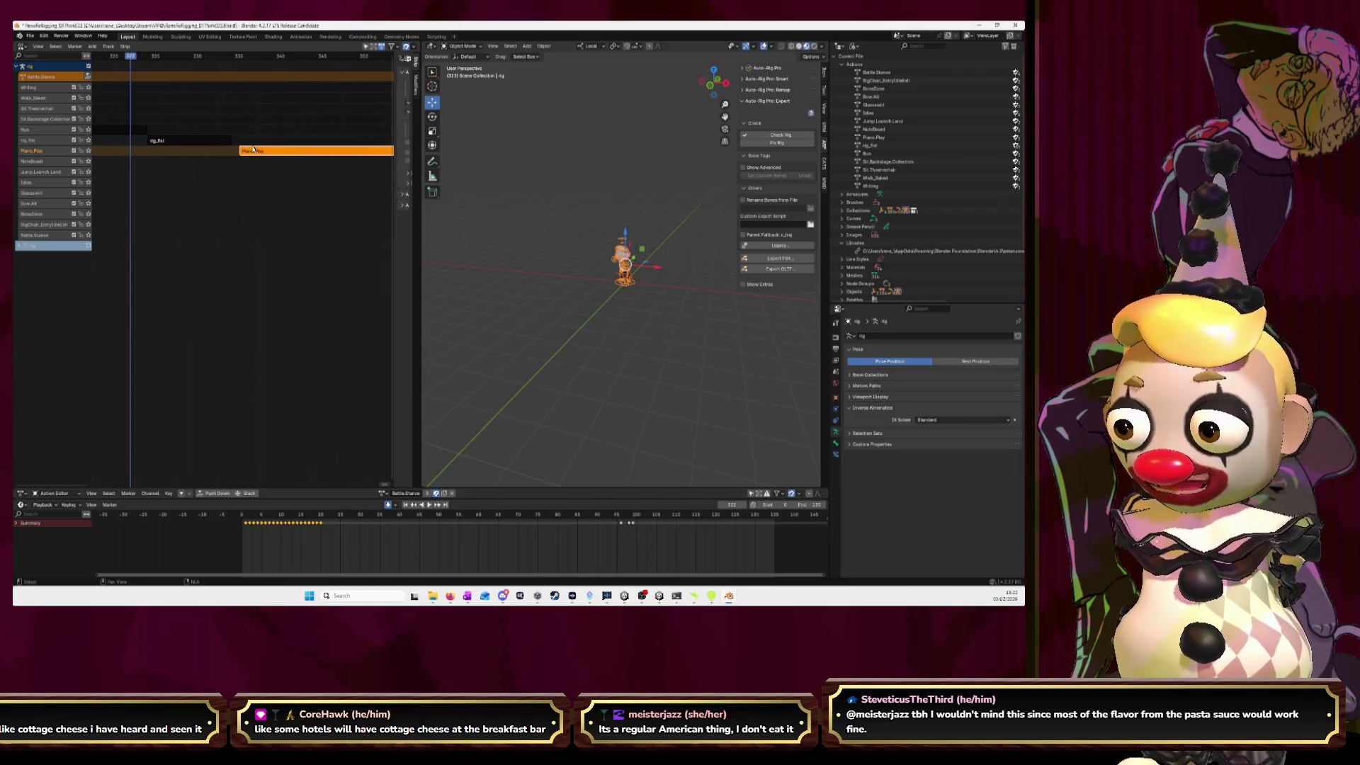
{"action": "key", "text": "g"}
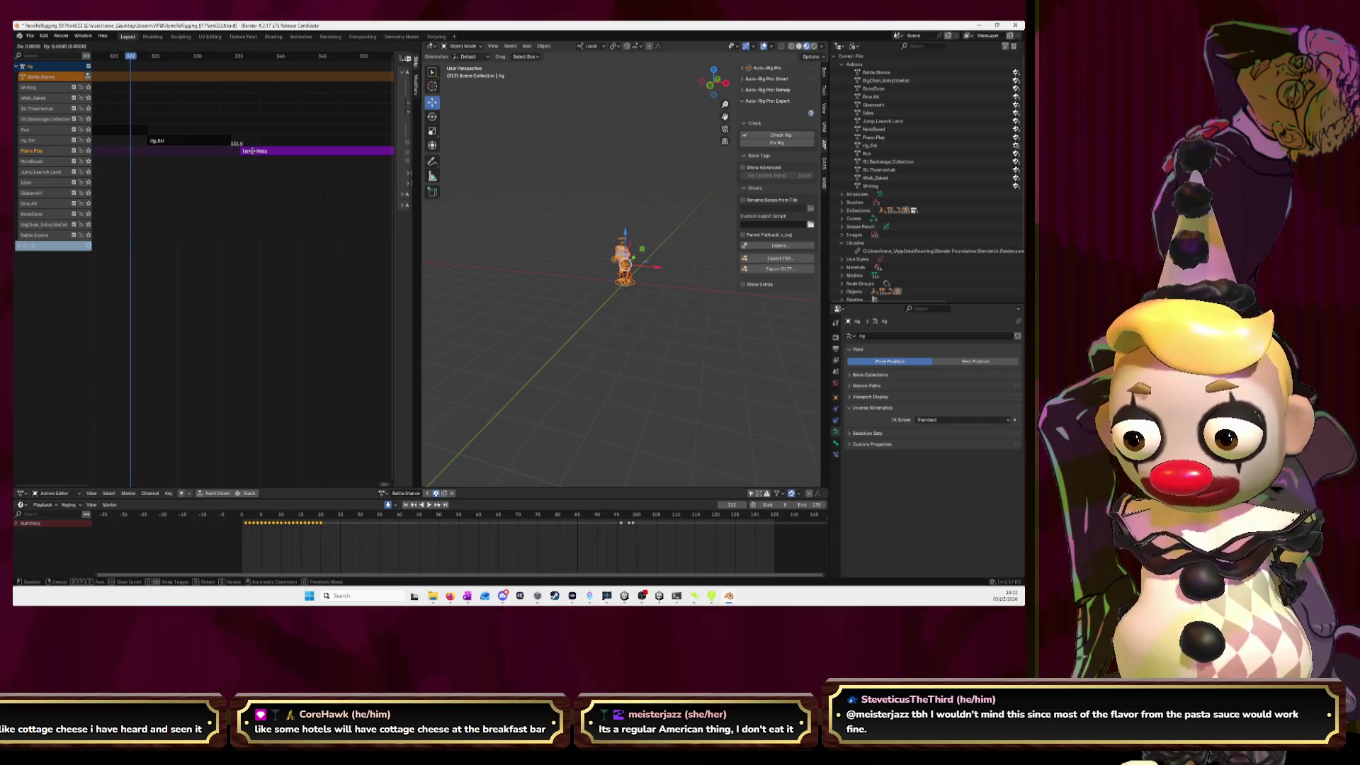
{"action": "left_click", "coordinate": [248, 151]}
- Set the current frame to 532 and reselect the remaining strips from NoteBoard down
{"action": "scroll", "coordinate": [244, 141], "scroll_direction": "down", "scroll_amount": 1}
{"action": "scroll", "coordinate": [244, 141], "scroll_direction": "down", "scroll_amount": 2}
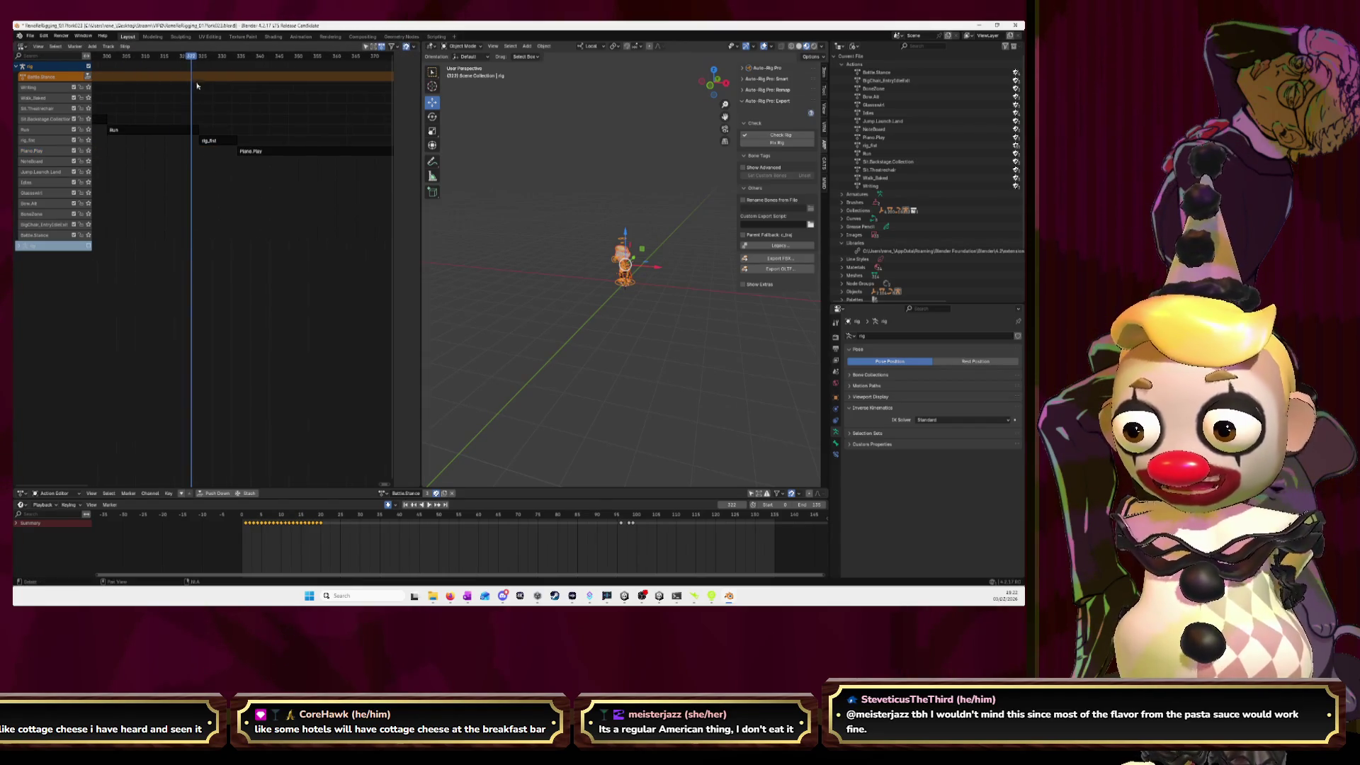
{"action": "left_click_drag", "start_coordinate": [190, 62], "coordinate": [333, 62]}
{"action": "scroll", "coordinate": [299, 171], "scroll_direction": "down", "scroll_amount": 2}
{"action": "scroll", "coordinate": [299, 171], "scroll_direction": "down", "scroll_amount": 3}
{"action": "scroll", "coordinate": [299, 170], "scroll_direction": "down", "scroll_amount": 2}
{"action": "middle_click_drag", "start_coordinate": [299, 171], "coordinate": [196, 167]}
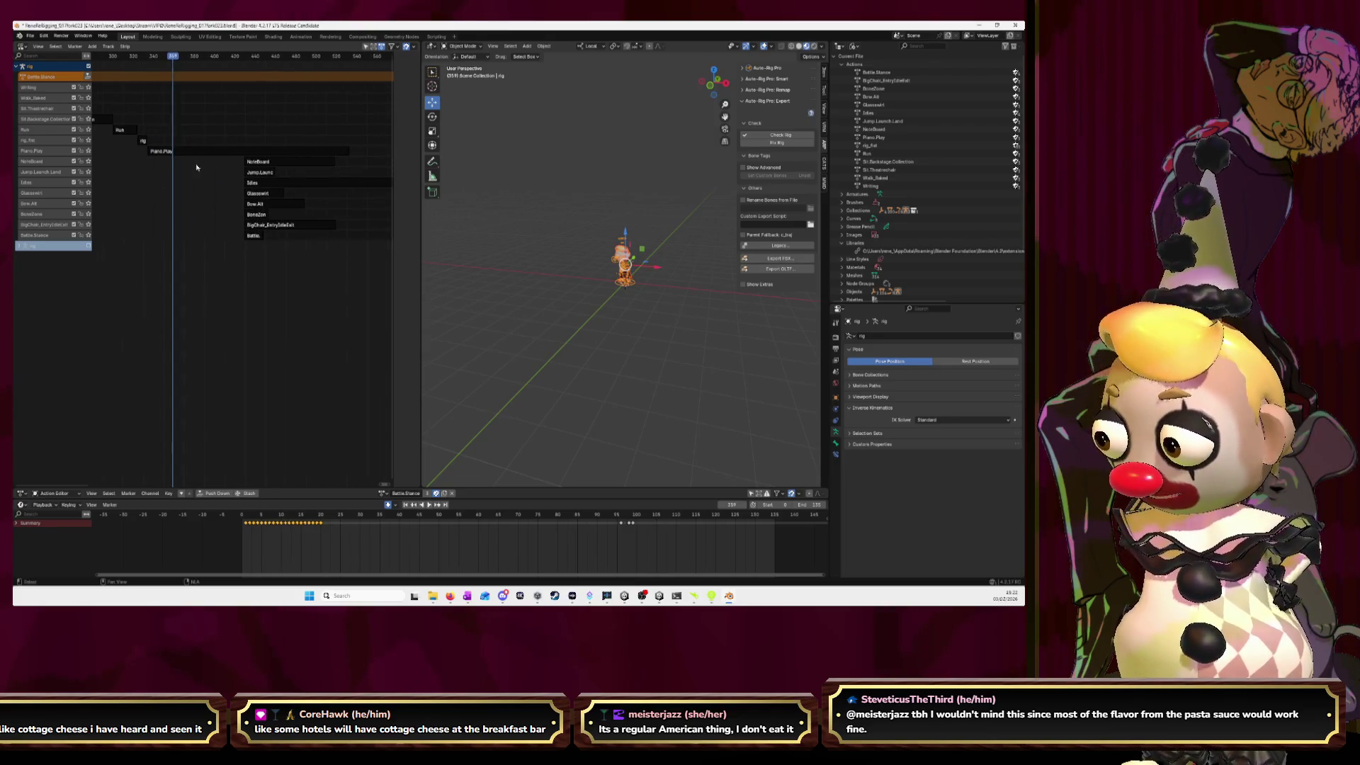
{"action": "left_click_drag", "start_coordinate": [167, 59], "coordinate": [347, 60]}
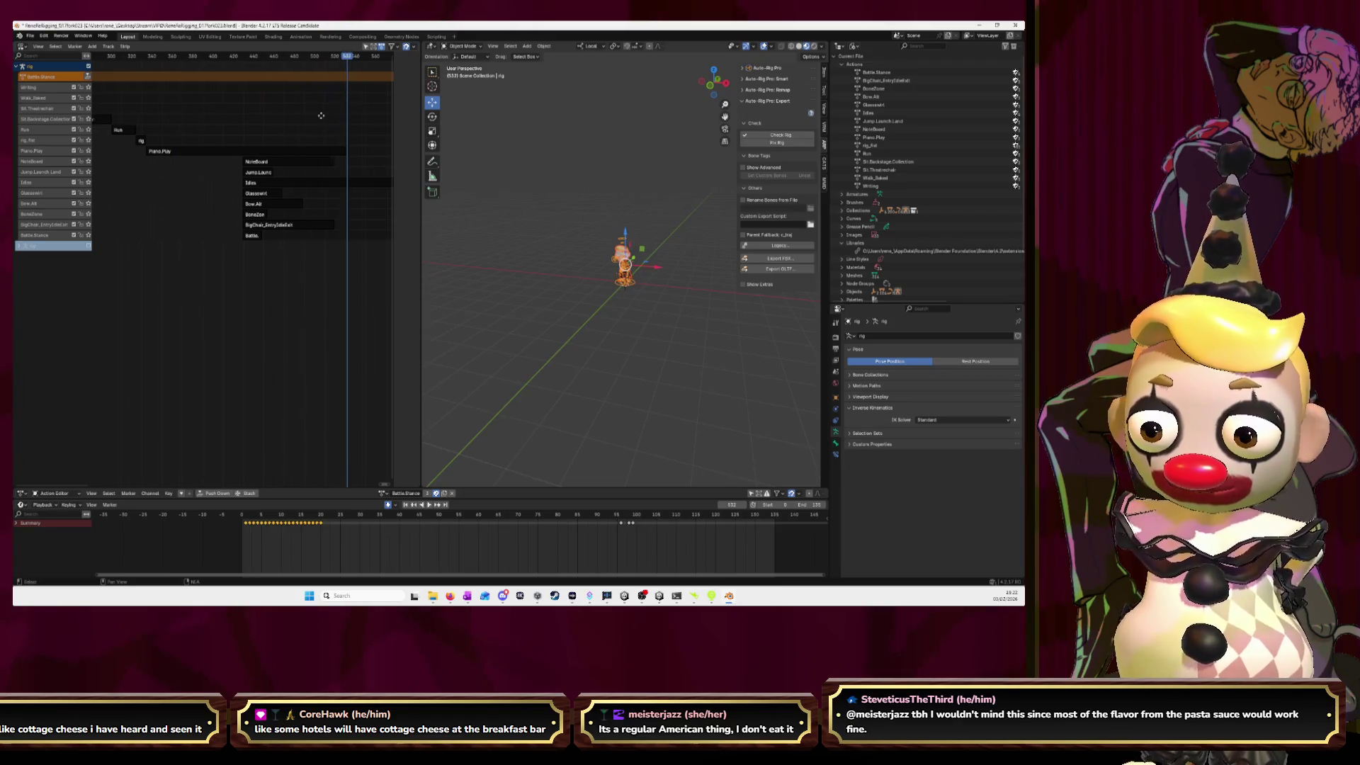
{"action": "middle_click_drag", "start_coordinate": [325, 116], "coordinate": [233, 116]}
{"action": "left_click_drag", "start_coordinate": [211, 262], "coordinate": [151, 159]}
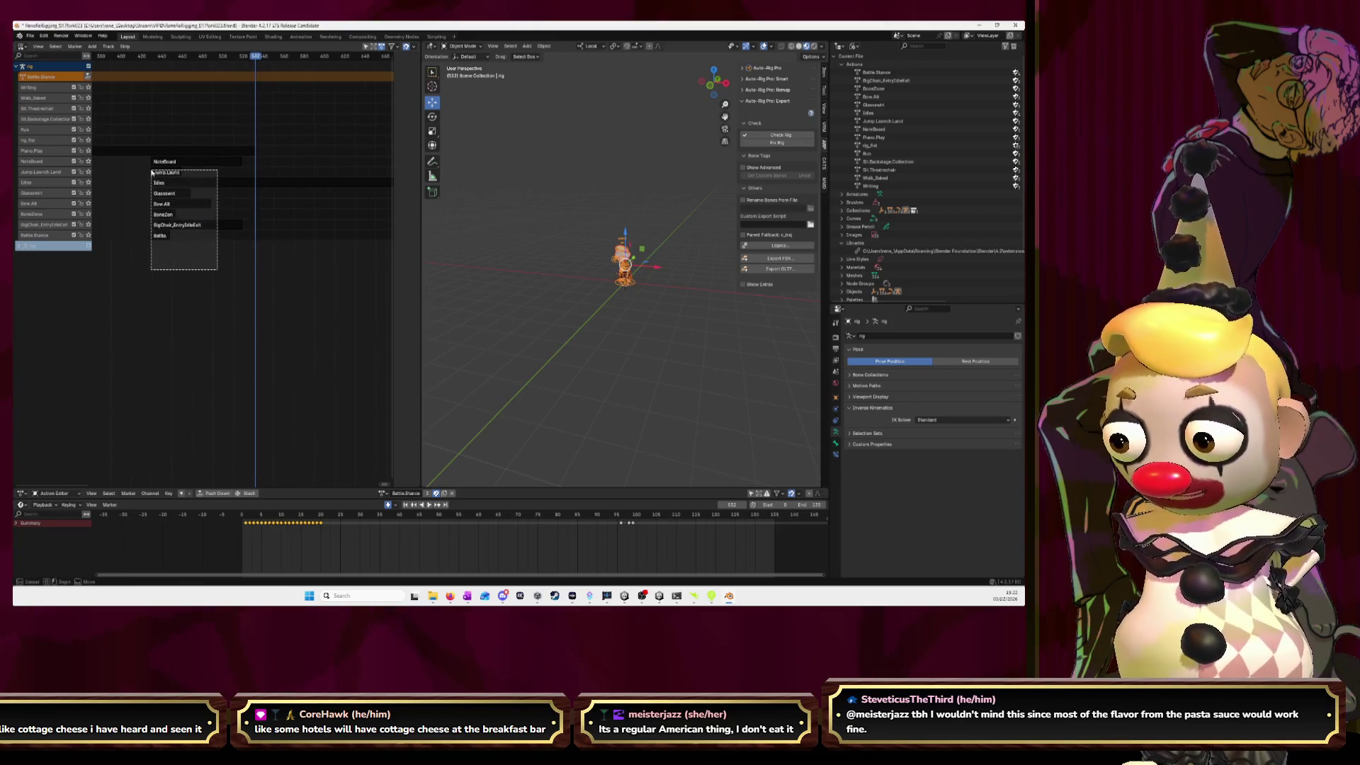
- Move the selected strips up to the current frame, then slightly later
{"action": "key", "text": "g"}
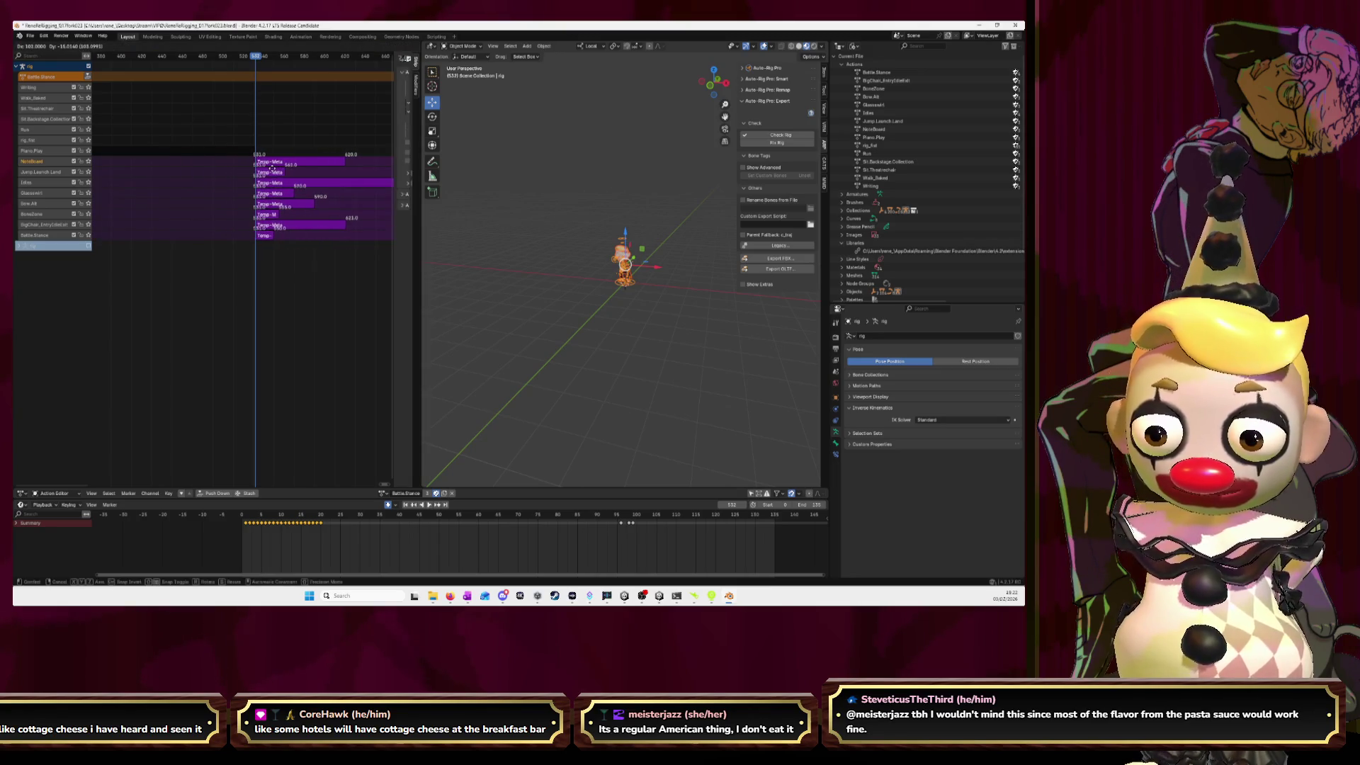
{"action": "left_click", "coordinate": [275, 173]}
{"action": "scroll", "coordinate": [278, 178], "scroll_direction": "up", "scroll_amount": 4}
{"action": "scroll", "coordinate": [279, 178], "scroll_direction": "up", "scroll_amount": 2}
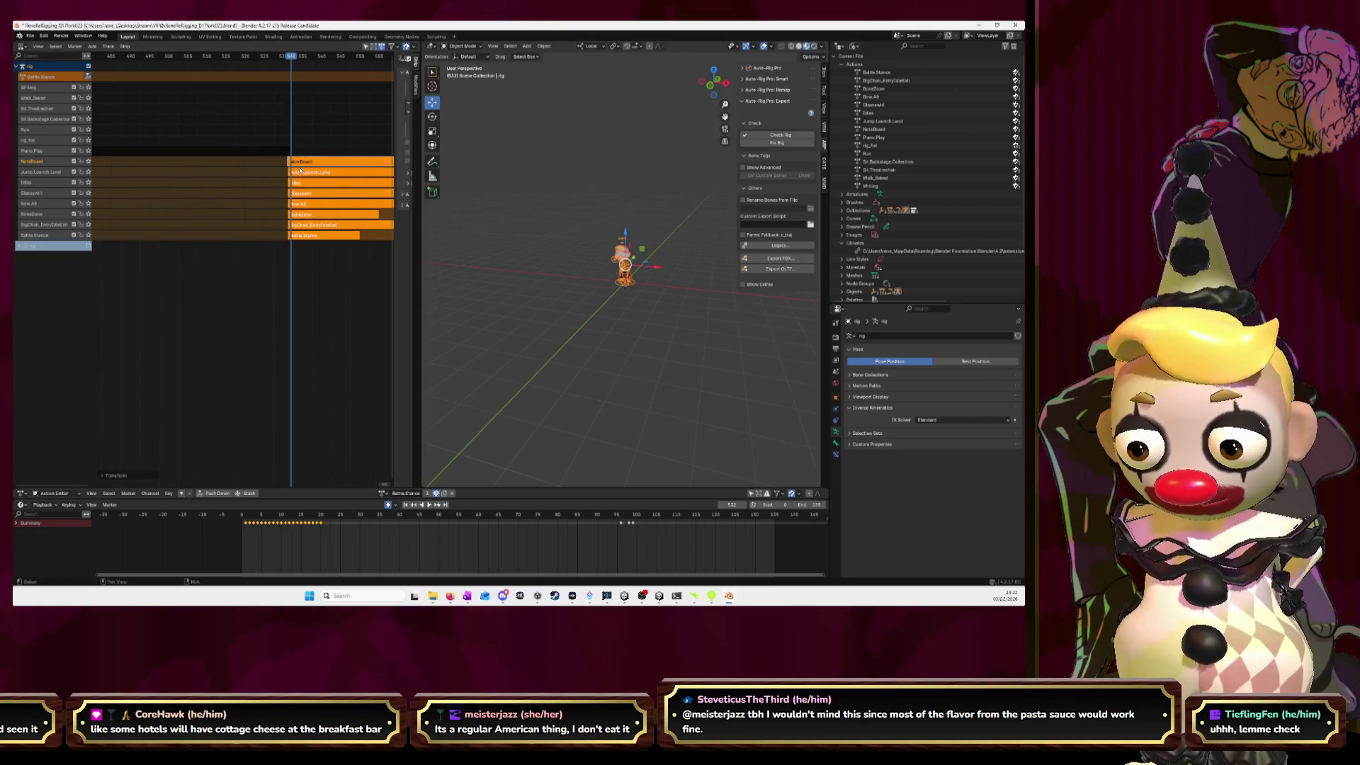
{"action": "key", "text": "g"}
{"action": "left_click", "coordinate": [324, 161]}
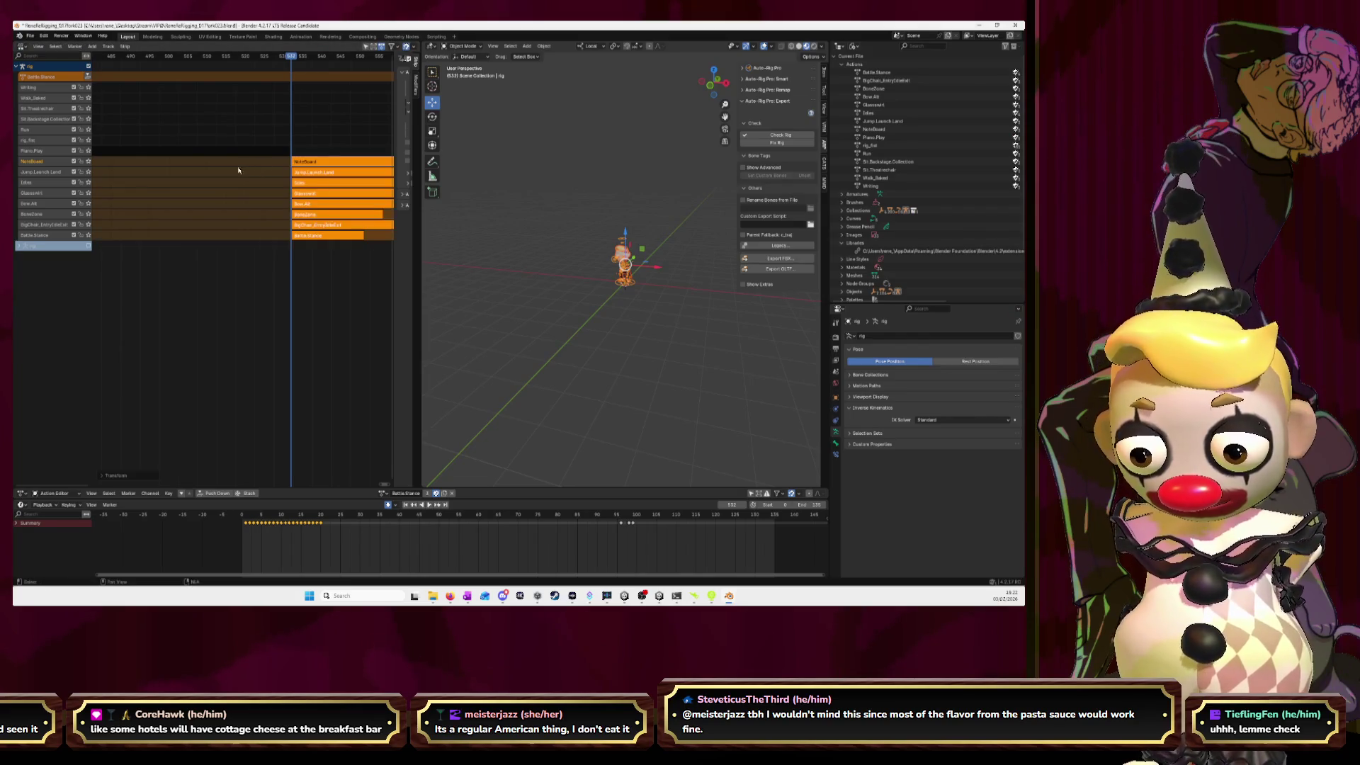
- Keep NoteBoard in place and shift the strips on the tracks below it later
{"action": "right_click", "coordinate": [287, 140]}
{"action": "left_click", "coordinate": [286, 183]}
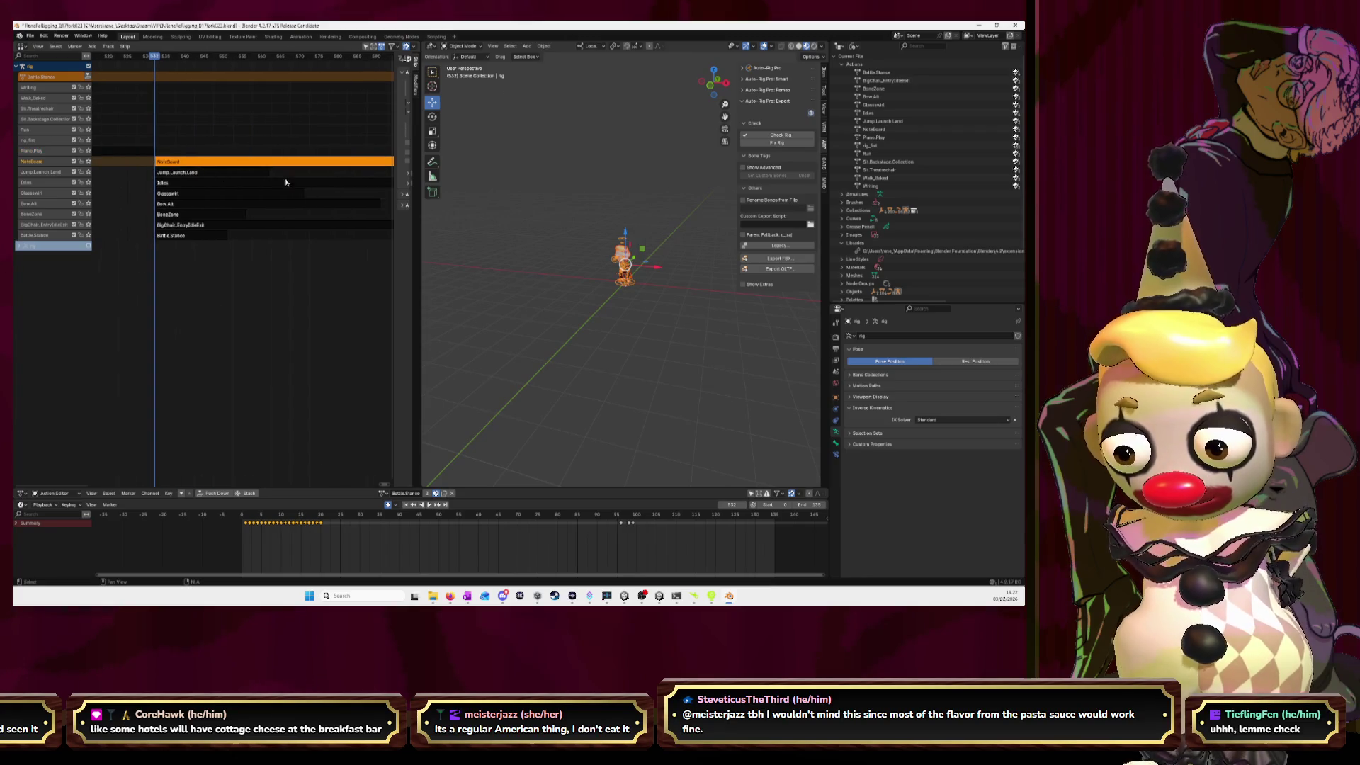
{"action": "scroll", "coordinate": [286, 183], "scroll_direction": "down", "scroll_amount": 2}
{"action": "left_click_drag", "start_coordinate": [149, 255], "coordinate": [193, 174]}
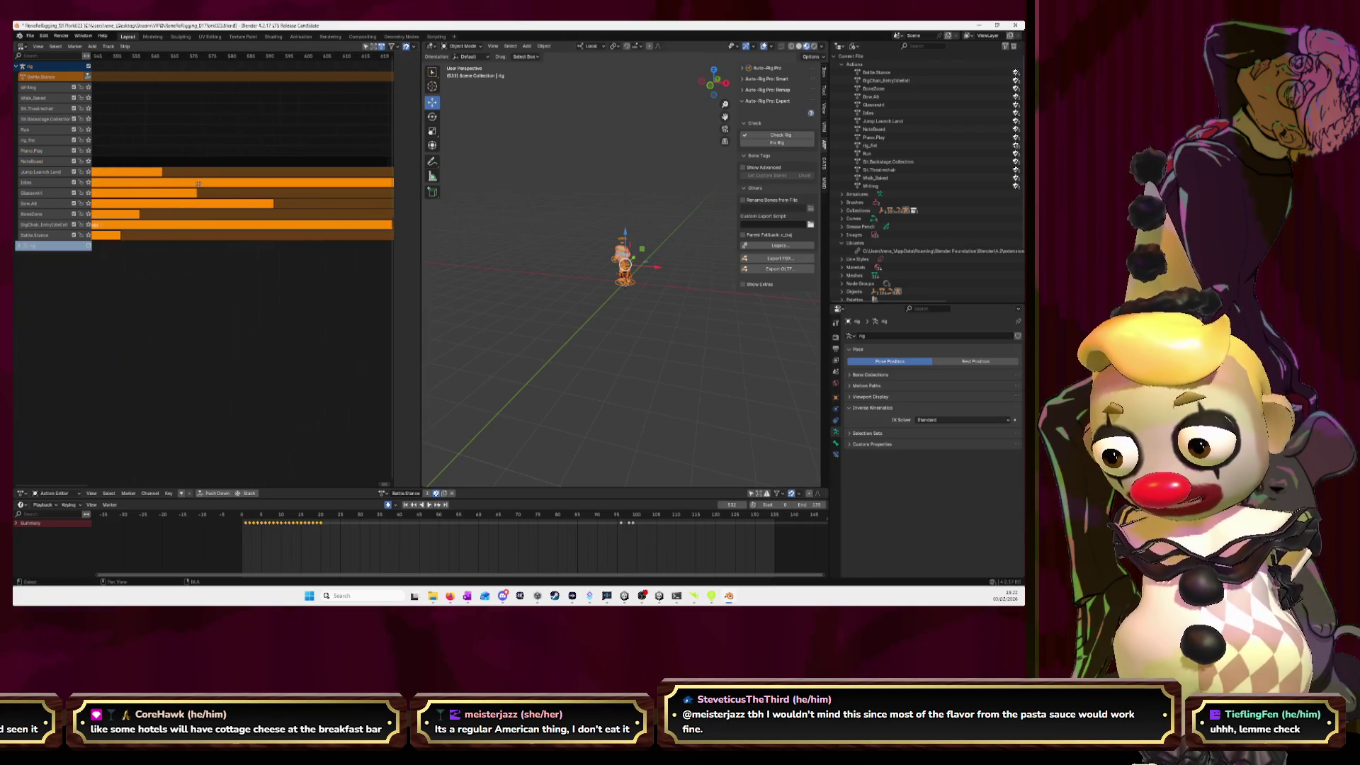
{"action": "key", "text": "n"}
{"action": "key", "text": "g"}
{"action": "left_click", "coordinate": [158, 181]}
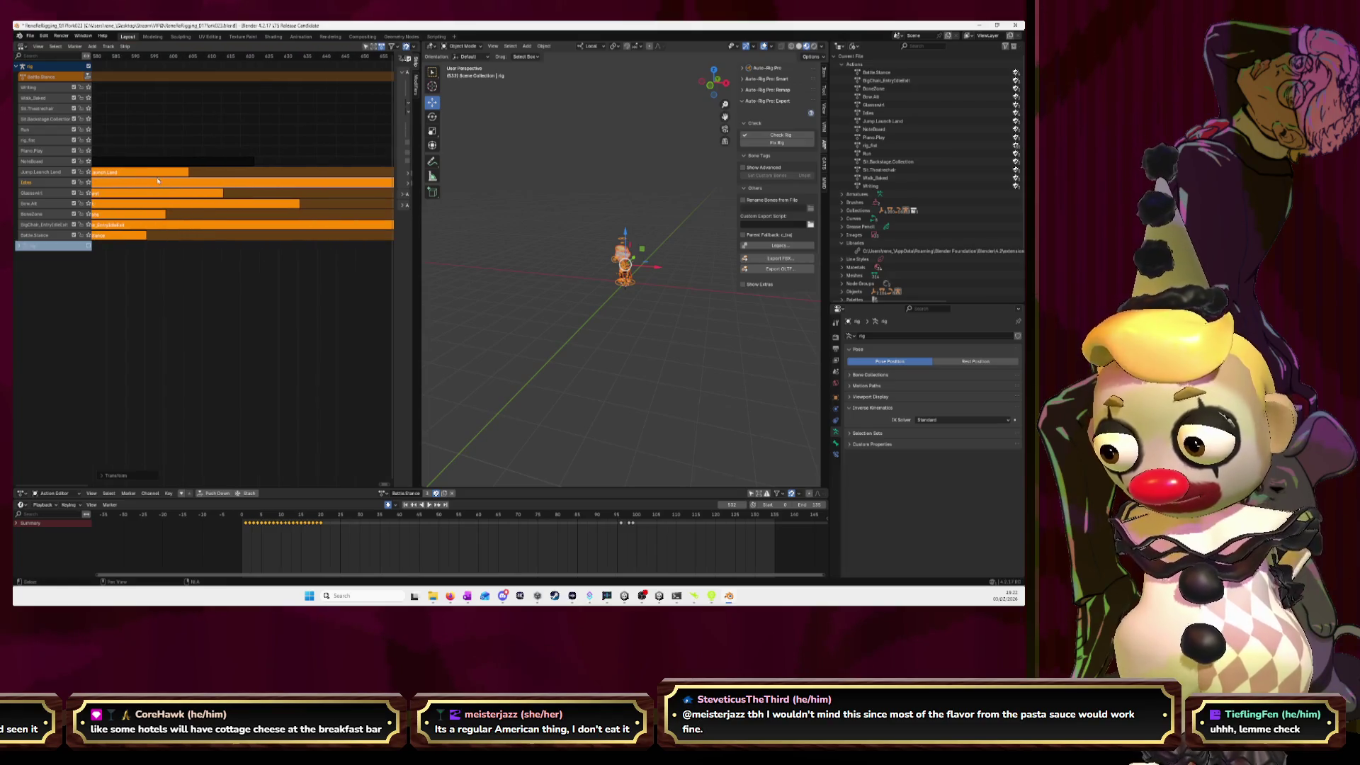
- Move the lower strips another 35 frames later and deselect everything
{"action": "key", "text": "g"}
{"action": "left_click", "coordinate": [269, 174]}
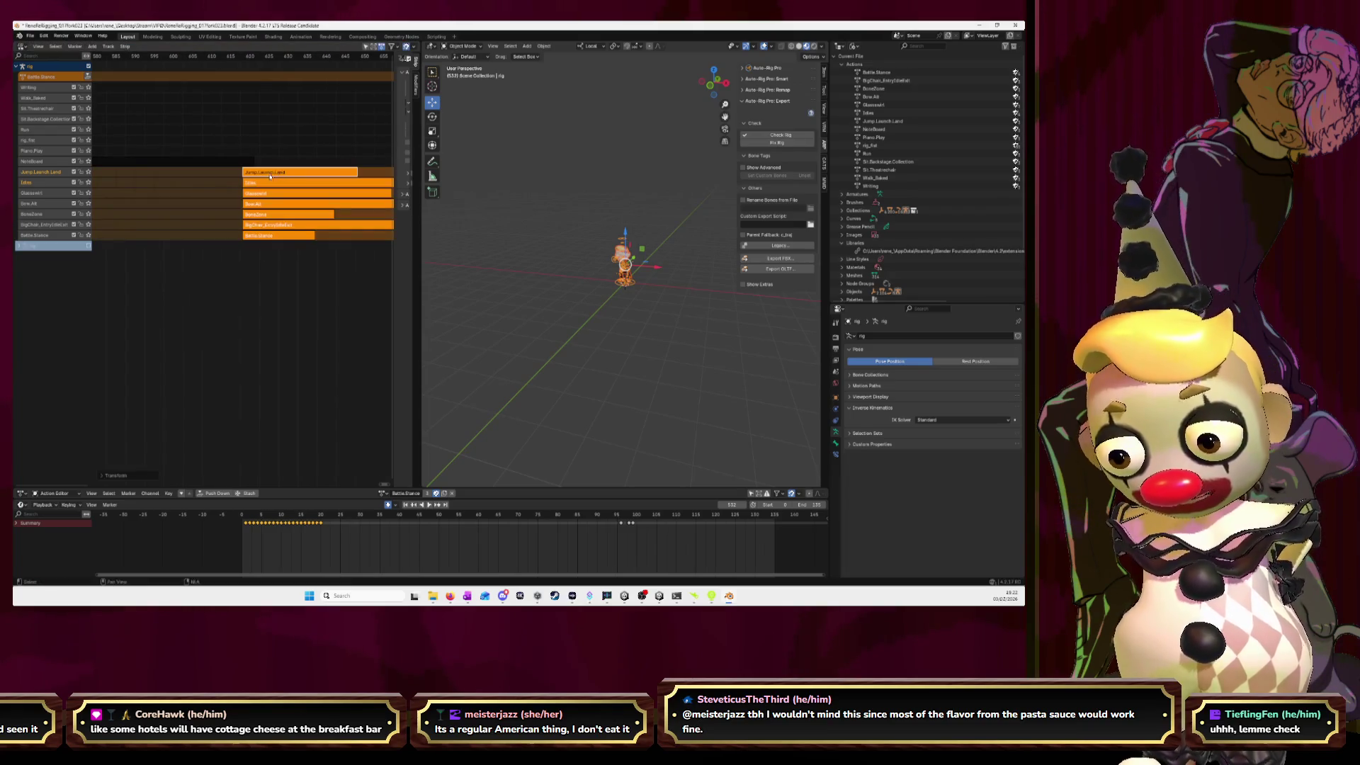
{"action": "key", "text": "g"}
{"action": "left_click", "coordinate": [279, 172]}
{"action": "middle_click_drag", "start_coordinate": [278, 173], "coordinate": [217, 189]}
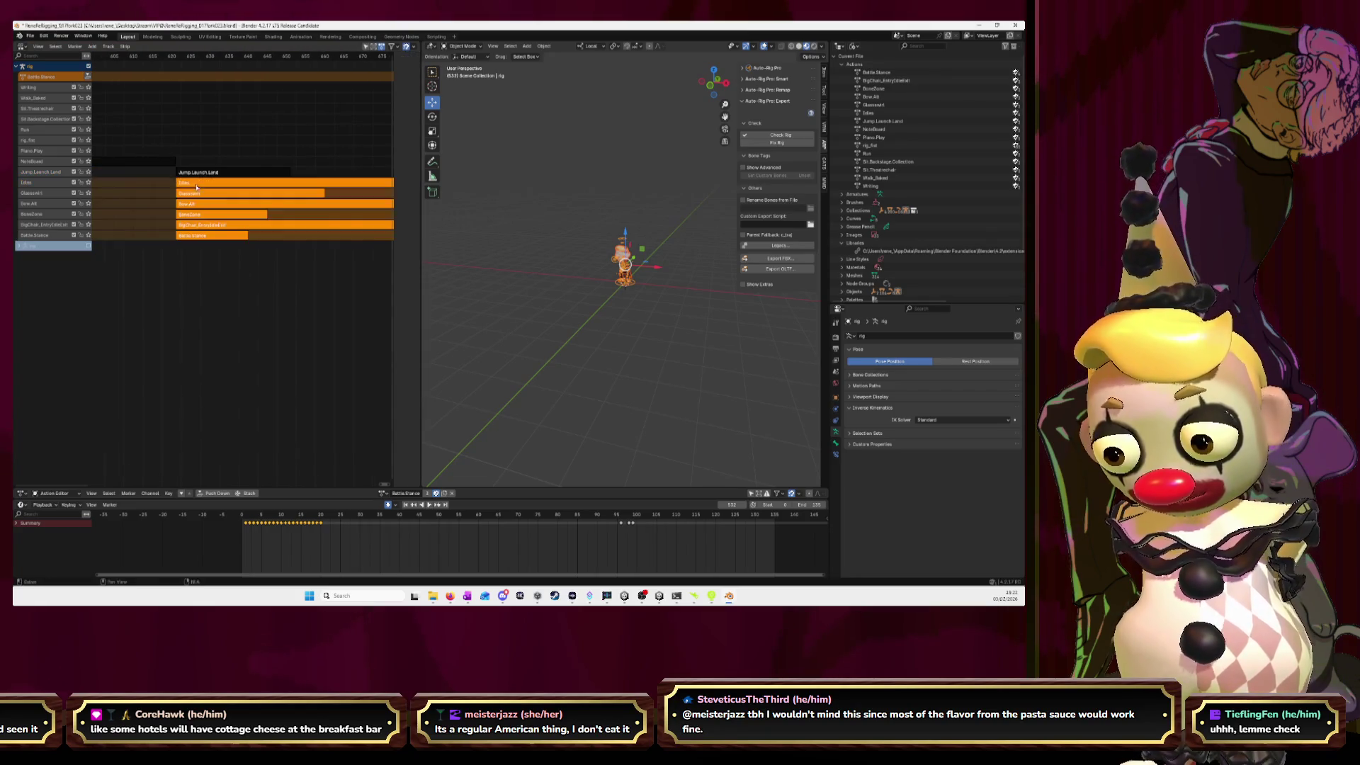
{"action": "key", "text": "g"}
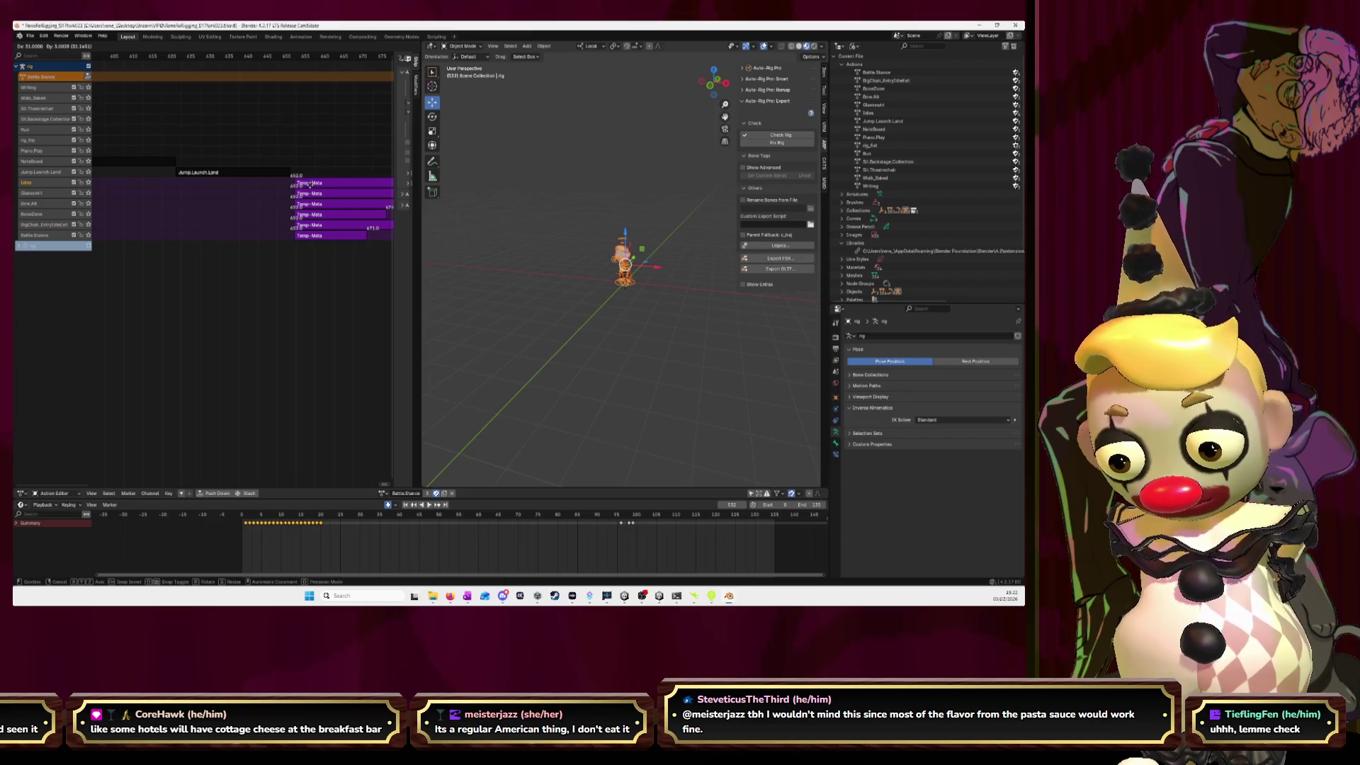
{"action": "left_click", "coordinate": [306, 188]}
{"action": "left_click", "coordinate": [273, 256]}
- Place the lower-track strips after the previous strip, with the current frame near 1016
{"action": "scroll", "coordinate": [271, 262], "scroll_direction": "down", "scroll_amount": 2}
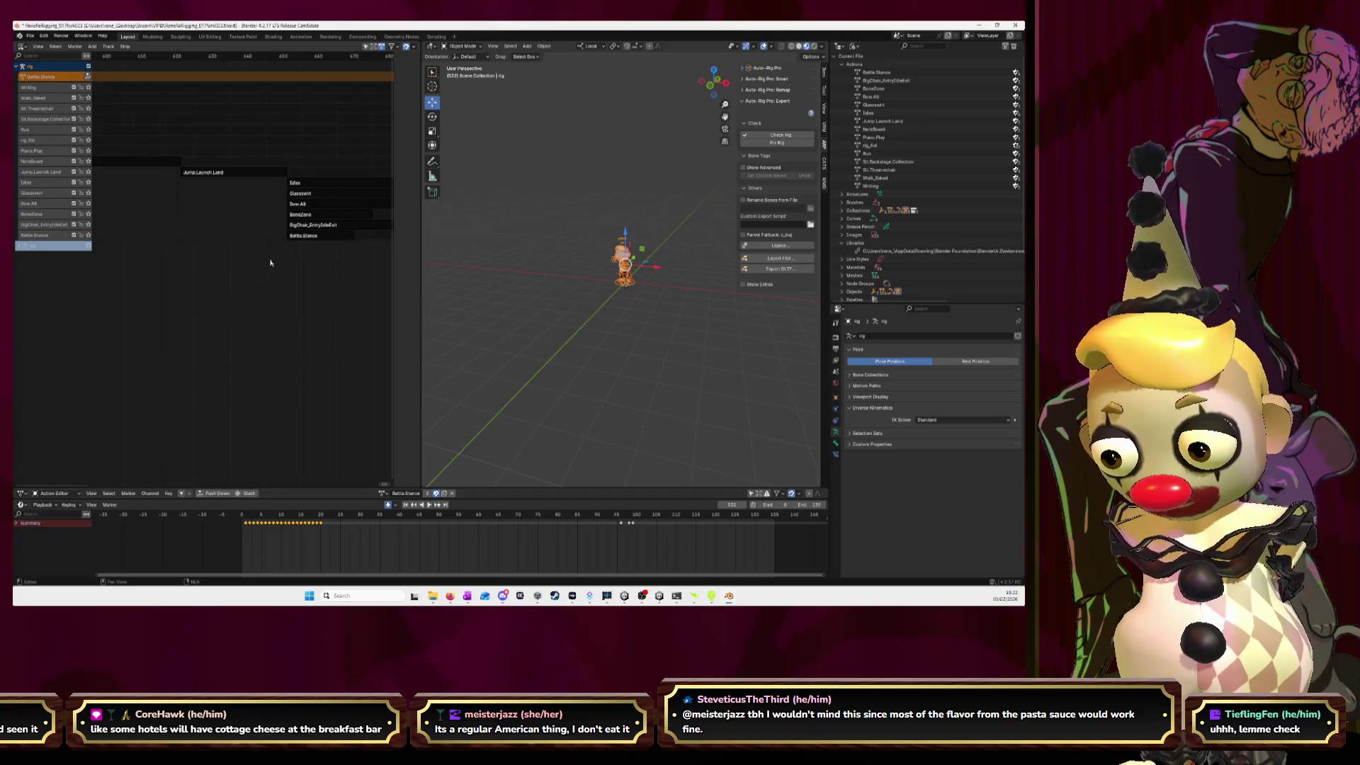
{"action": "scroll", "coordinate": [269, 262], "scroll_direction": "down", "scroll_amount": 1}
{"action": "scroll", "coordinate": [269, 262], "scroll_direction": "down", "scroll_amount": 3}
{"action": "scroll", "coordinate": [276, 257], "scroll_direction": "down", "scroll_amount": 2}
{"action": "scroll", "coordinate": [276, 258], "scroll_direction": "down", "scroll_amount": 2}
{"action": "scroll", "coordinate": [234, 253], "scroll_direction": "down", "scroll_amount": 3}
{"action": "left_click_drag", "start_coordinate": [199, 261], "coordinate": [157, 187]}
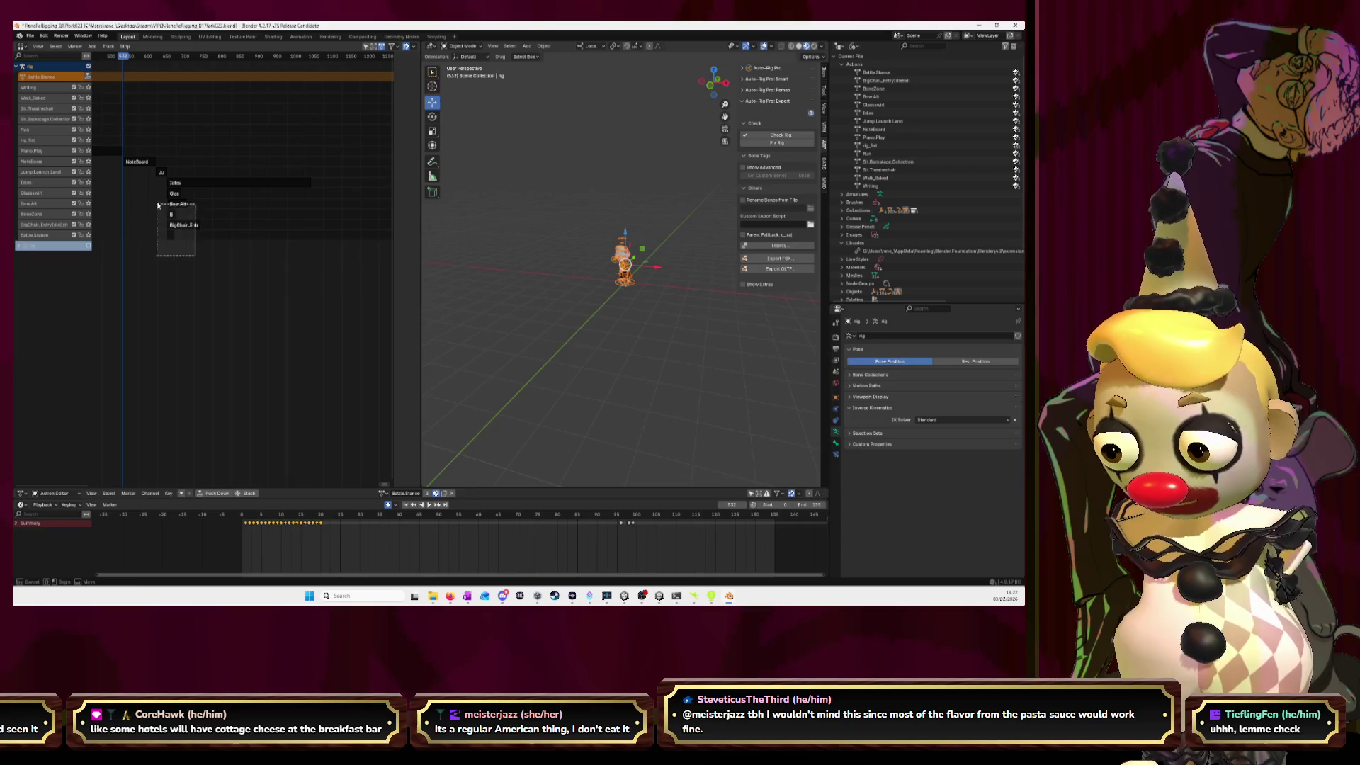
{"action": "key", "text": "g"}
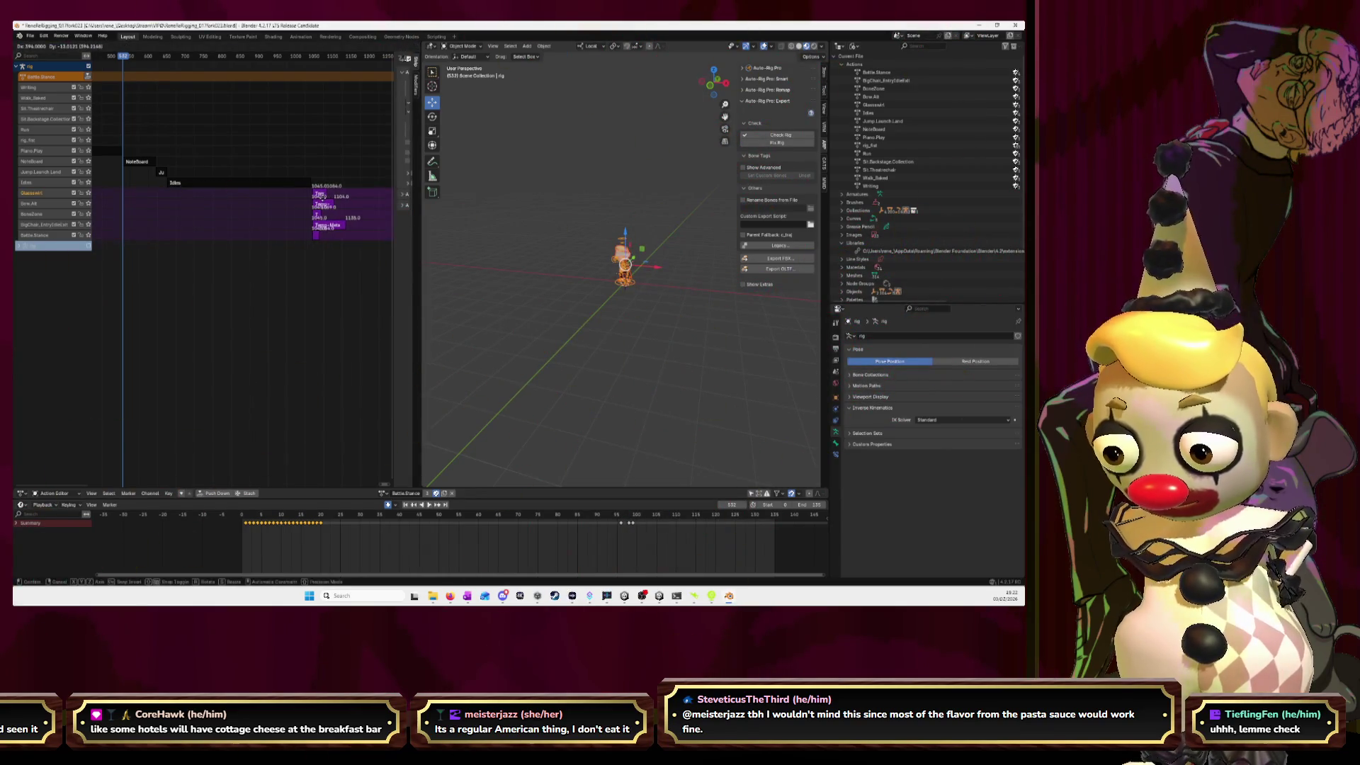
{"action": "left_click", "coordinate": [320, 196]}
{"action": "left_click_drag", "start_coordinate": [136, 88], "coordinate": [303, 89]}
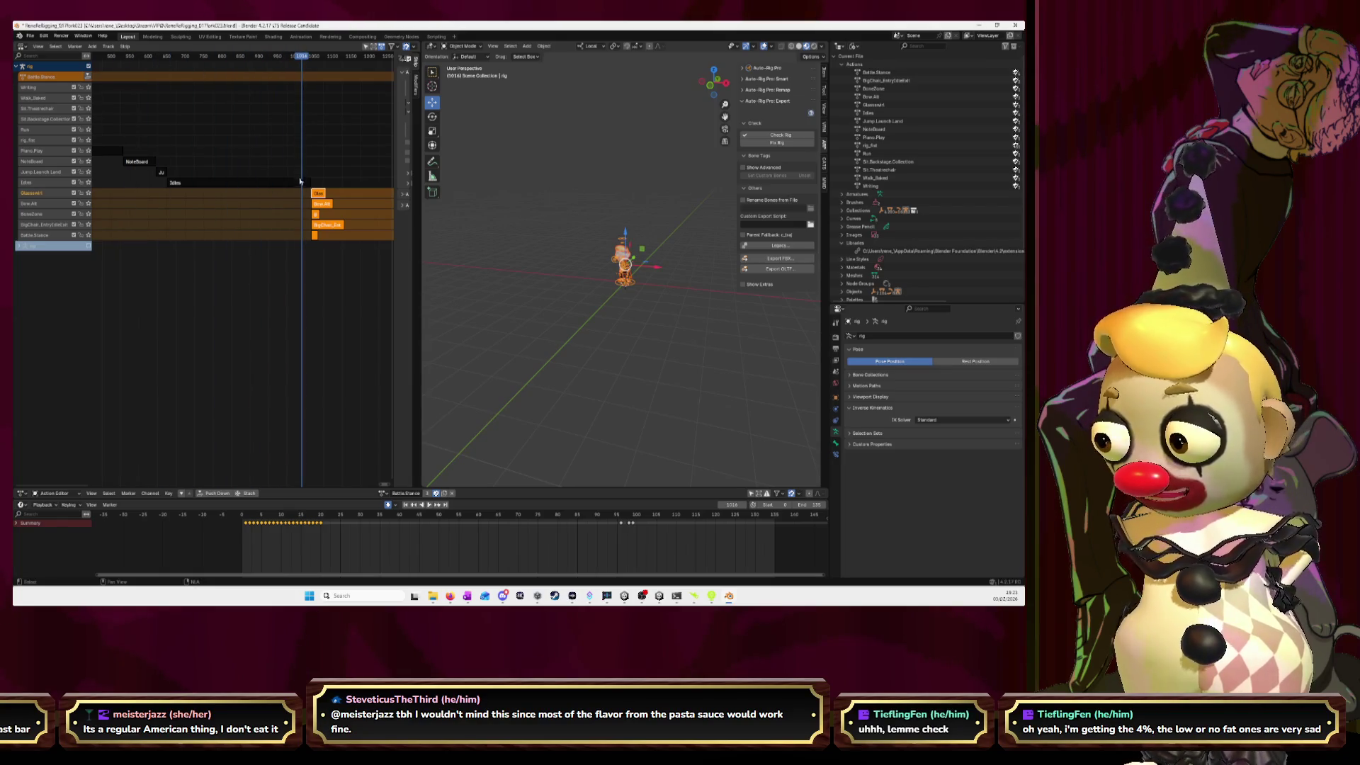
- Move the four strips from Bow.All down to start around frame 1080
{"action": "scroll", "coordinate": [312, 188], "scroll_direction": "up", "scroll_amount": 5}
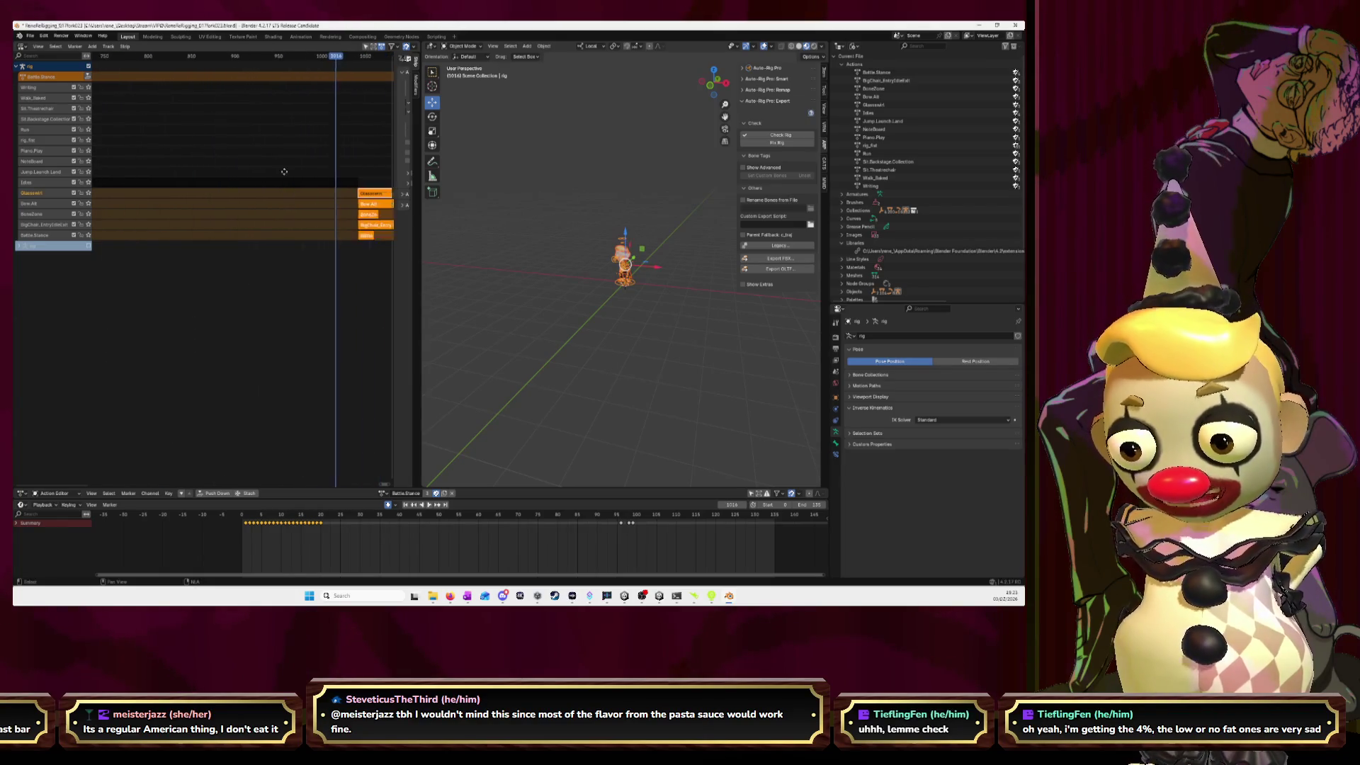
{"action": "scroll", "coordinate": [333, 185], "scroll_direction": "up", "scroll_amount": 5}
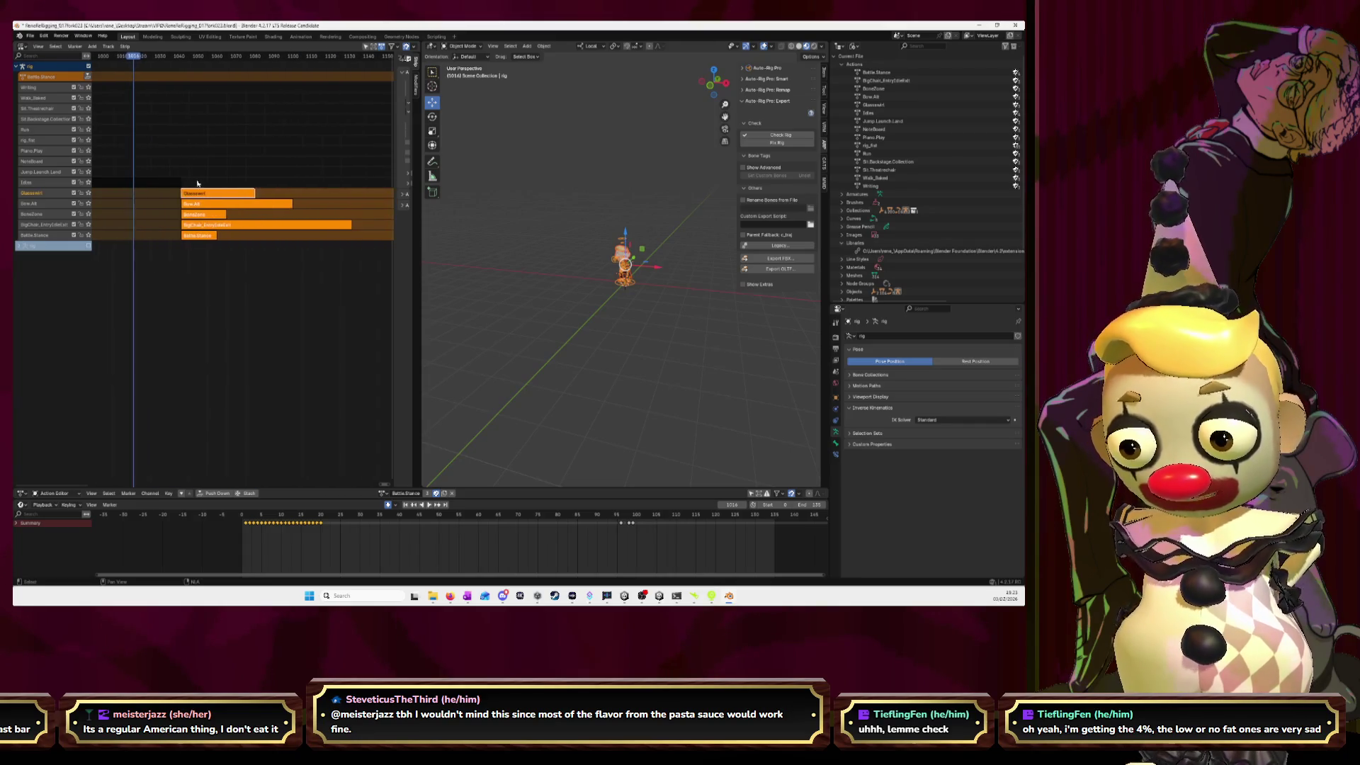
{"action": "left_click", "coordinate": [220, 260]}
{"action": "left_click_drag", "start_coordinate": [220, 259], "coordinate": [185, 202]}
{"action": "key", "text": "g"}
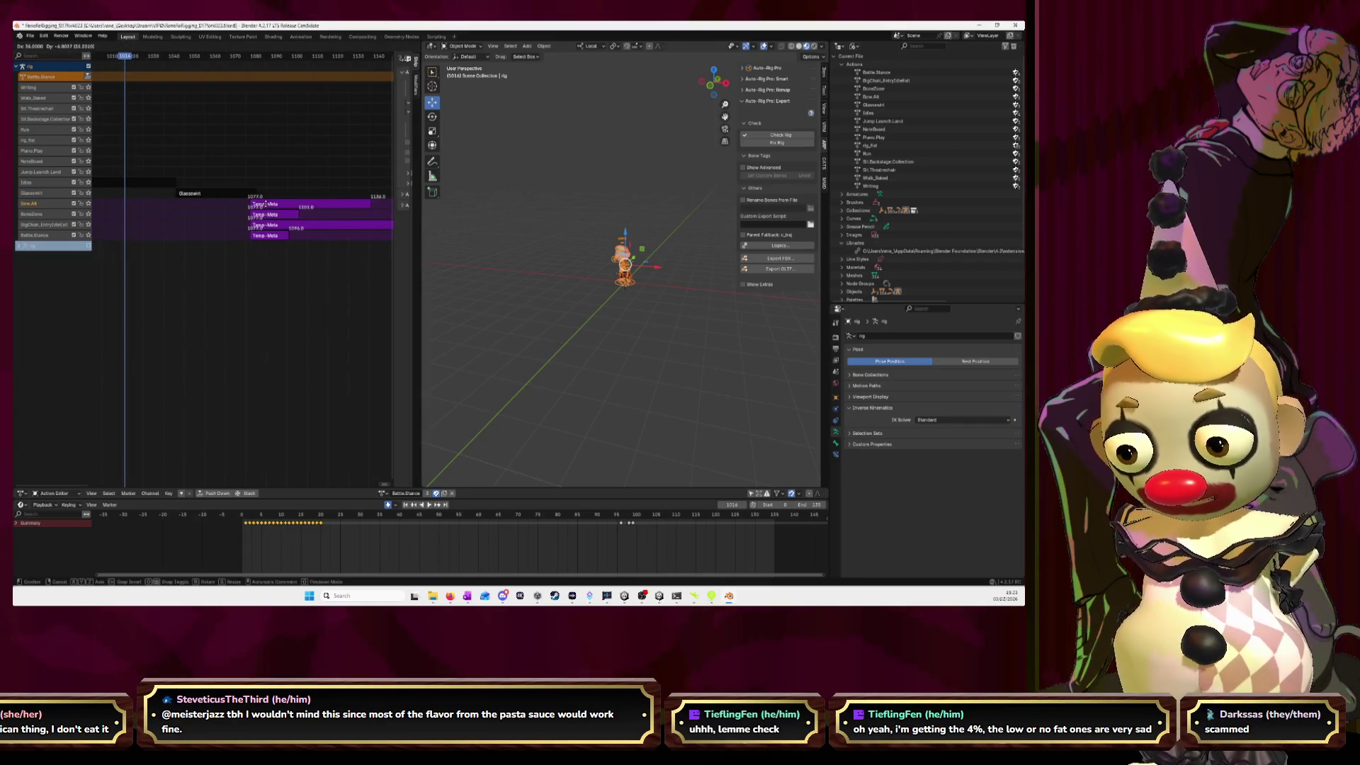
{"action": "left_click", "coordinate": [270, 204]}
- Shift the next three lower strips later in time
{"action": "scroll", "coordinate": [212, 212], "scroll_direction": "right", "scroll_amount": 4}
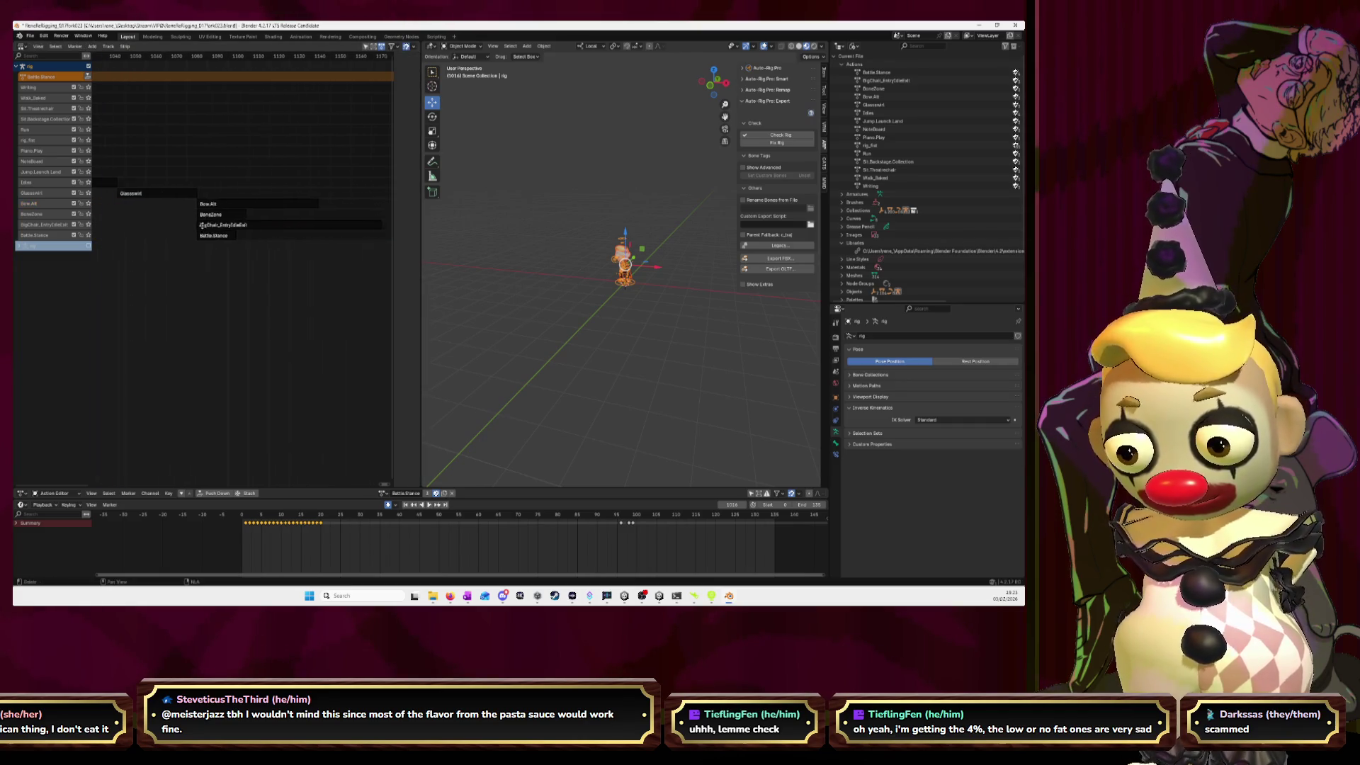
{"action": "left_click_drag", "start_coordinate": [217, 255], "coordinate": [187, 213]}
{"action": "key", "text": "g"}
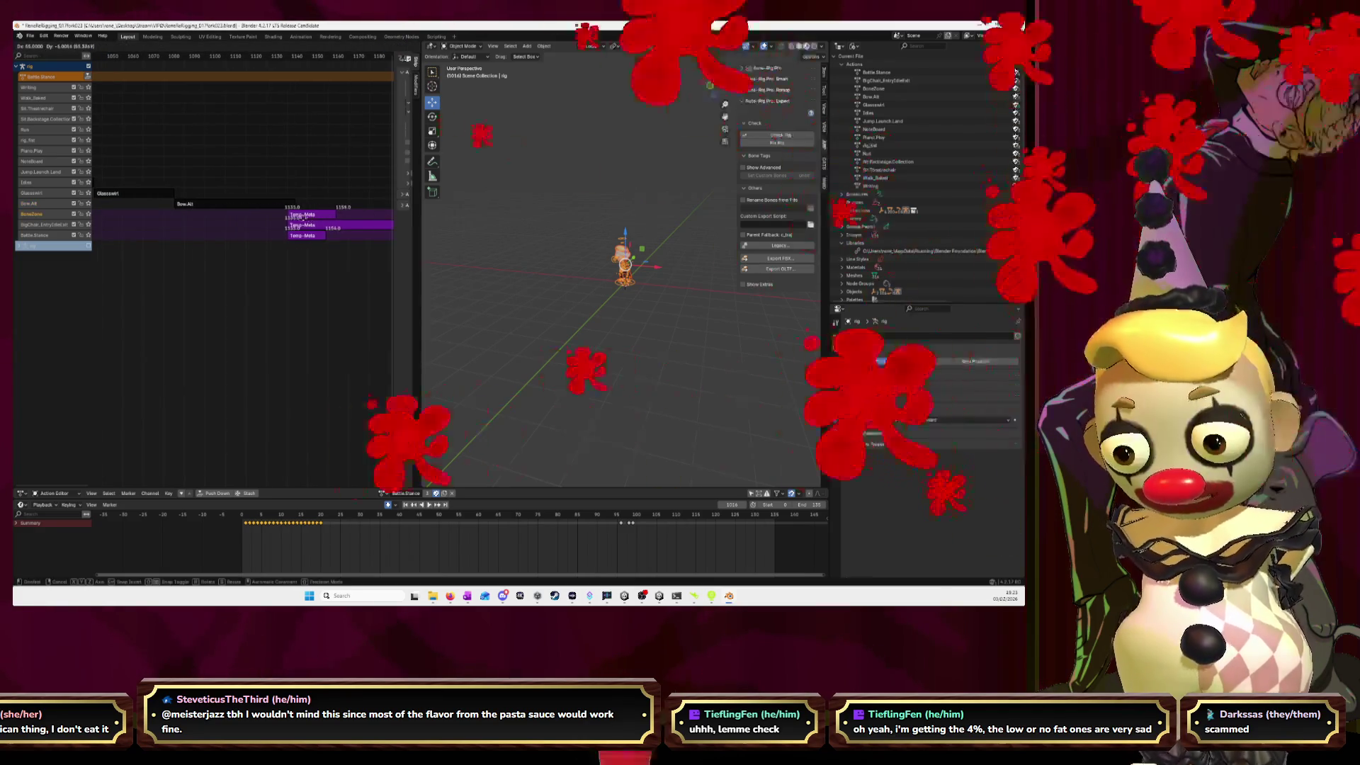
{"action": "left_click", "coordinate": [311, 219]}
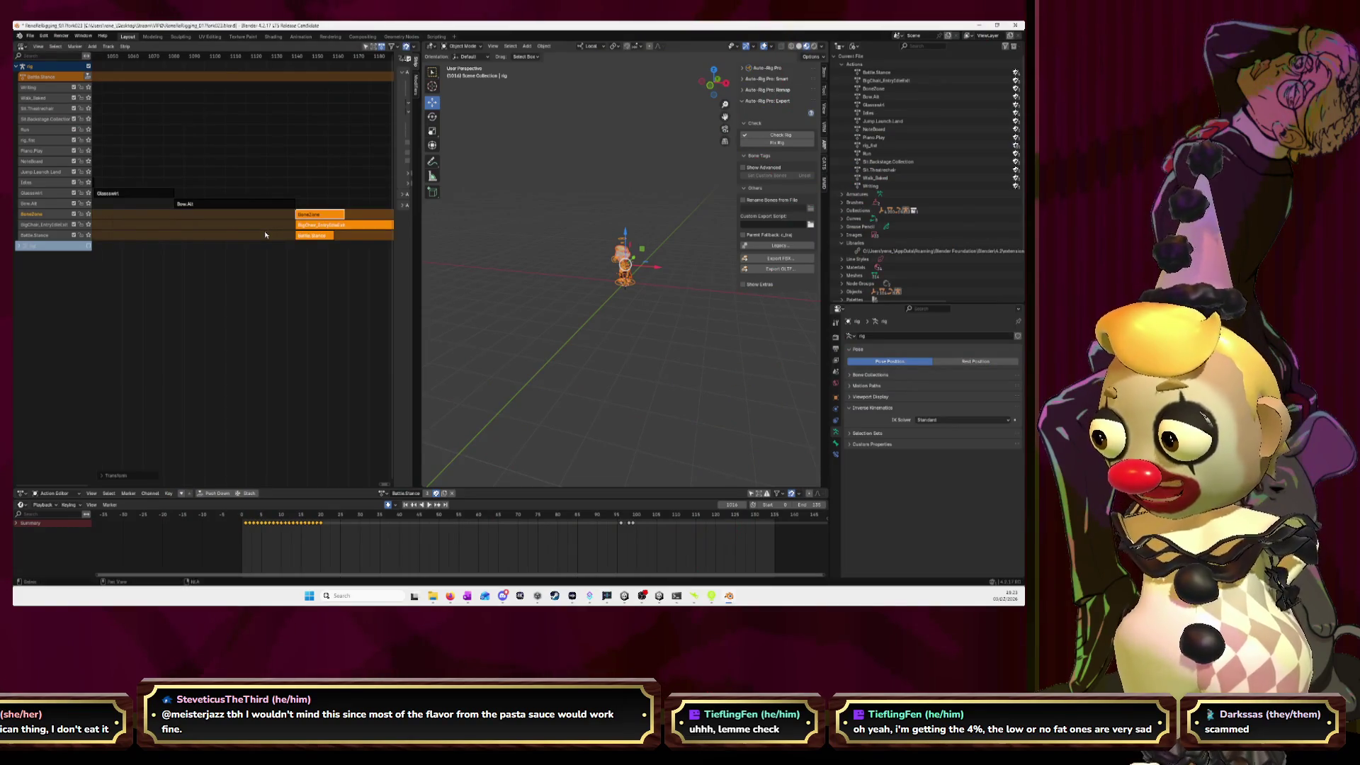
- Move the last three strips and Battle.Stance later so all run end to end
{"action": "scroll", "coordinate": [252, 229], "scroll_direction": "right", "scroll_amount": 5, "text": "ctrl"}
{"action": "left_click_drag", "start_coordinate": [271, 269], "coordinate": [204, 226]}
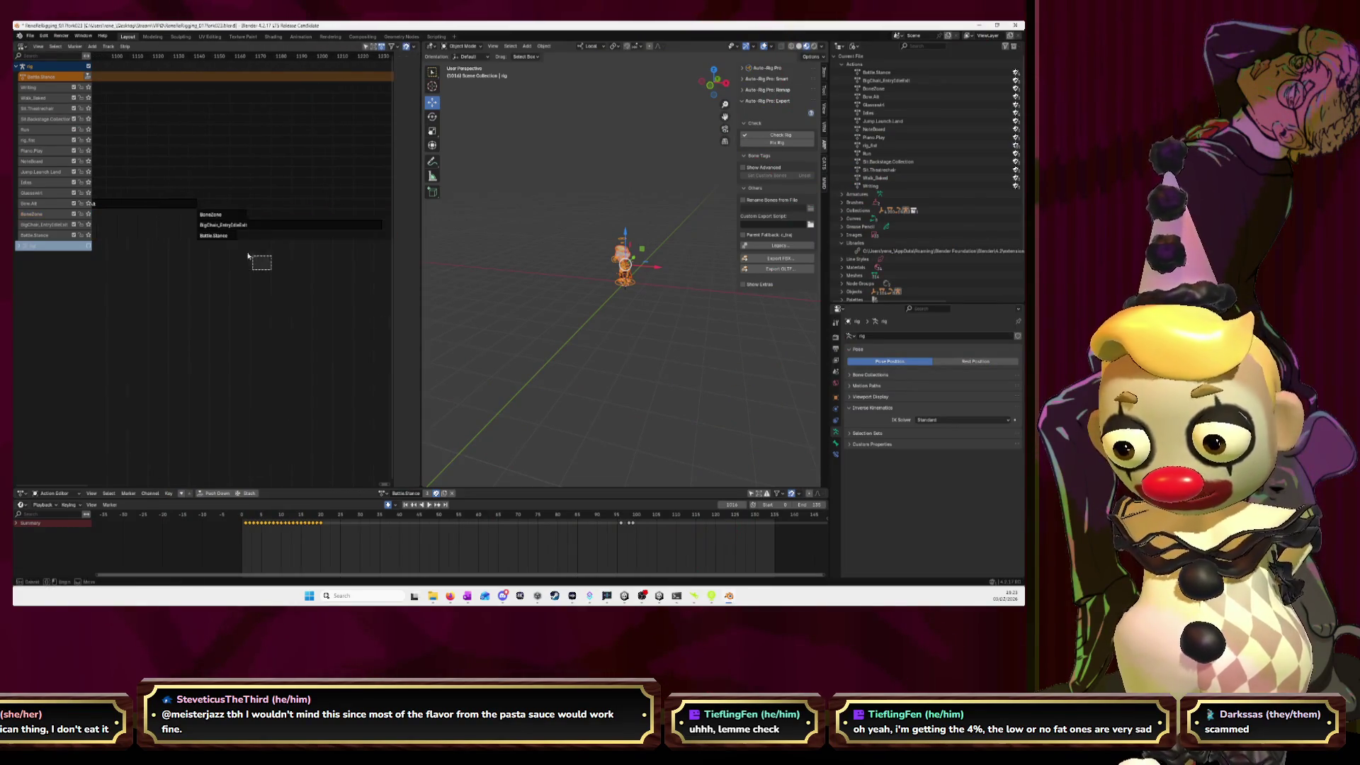
{"action": "key", "text": "g"}
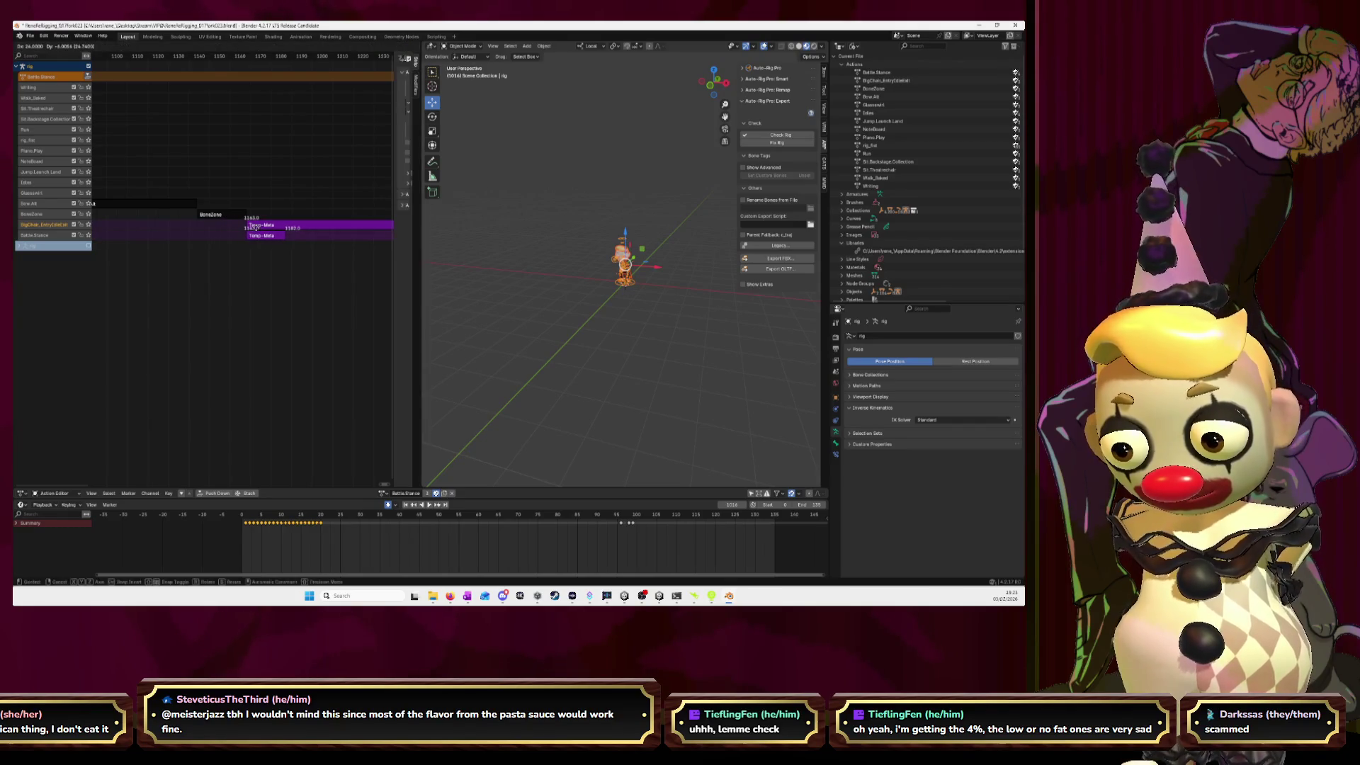
{"action": "left_click", "coordinate": [257, 242]}
{"action": "scroll", "coordinate": [192, 251], "scroll_direction": "right", "scroll_amount": 5, "text": "ctrl"}
{"action": "left_click_drag", "start_coordinate": [159, 239], "coordinate": [340, 241]}
- Export character_animation.fbx with Auto-Rig Pro, Type set to Actions
{"action": "scroll", "coordinate": [265, 255], "scroll_direction": "down", "scroll_amount": 3}
{"action": "scroll", "coordinate": [266, 256], "scroll_direction": "down", "scroll_amount": 3}
{"action": "scroll", "coordinate": [264, 257], "scroll_direction": "down", "scroll_amount": 2}
{"action": "scroll", "coordinate": [264, 257], "scroll_direction": "down", "scroll_amount": 4}
{"action": "scroll", "coordinate": [257, 257], "scroll_direction": "down", "scroll_amount": 4}
{"action": "scroll", "coordinate": [195, 235], "scroll_direction": "up", "scroll_amount": 2}
{"action": "scroll", "coordinate": [195, 235], "scroll_direction": "up", "scroll_amount": 1}
{"action": "scroll", "coordinate": [300, 225], "scroll_direction": "up", "scroll_amount": 2}
{"action": "scroll", "coordinate": [300, 225], "scroll_direction": "up", "scroll_amount": 1}
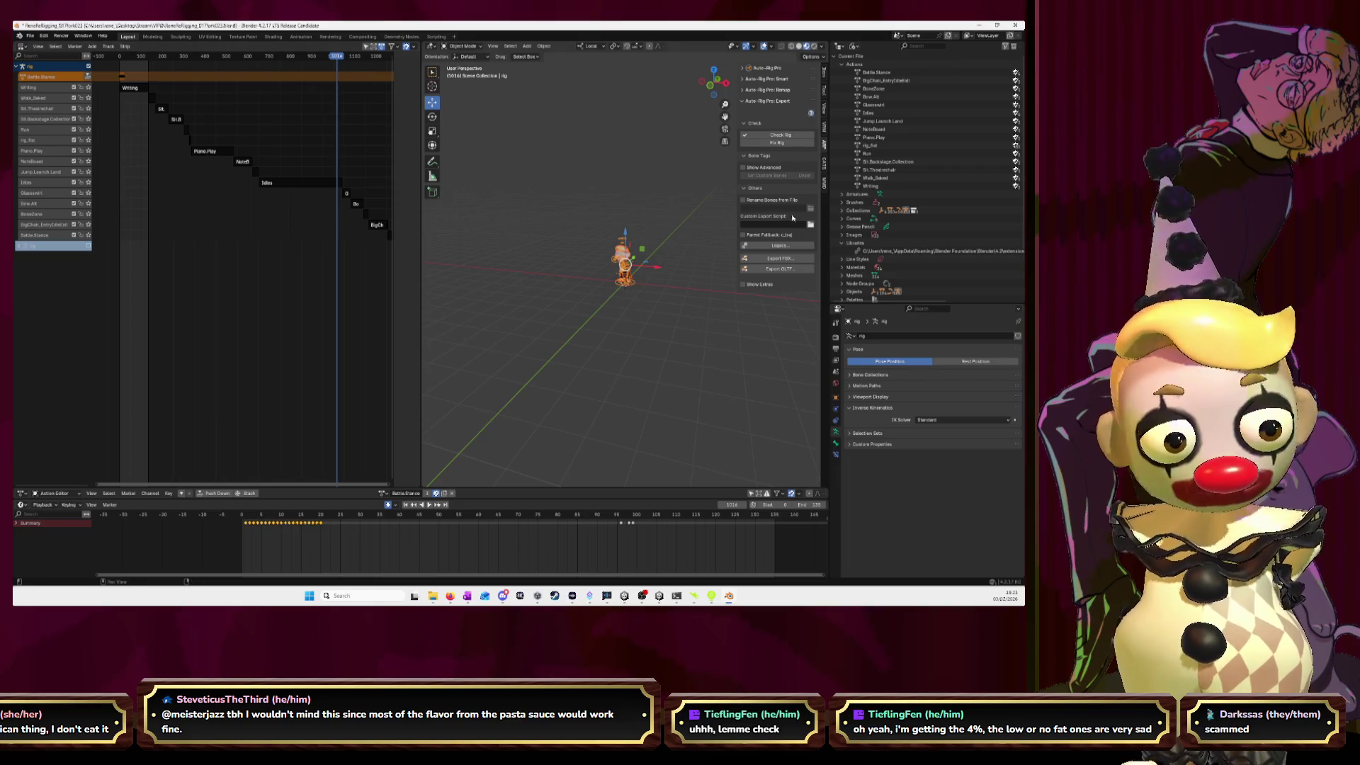
{"action": "left_click", "coordinate": [778, 258]}
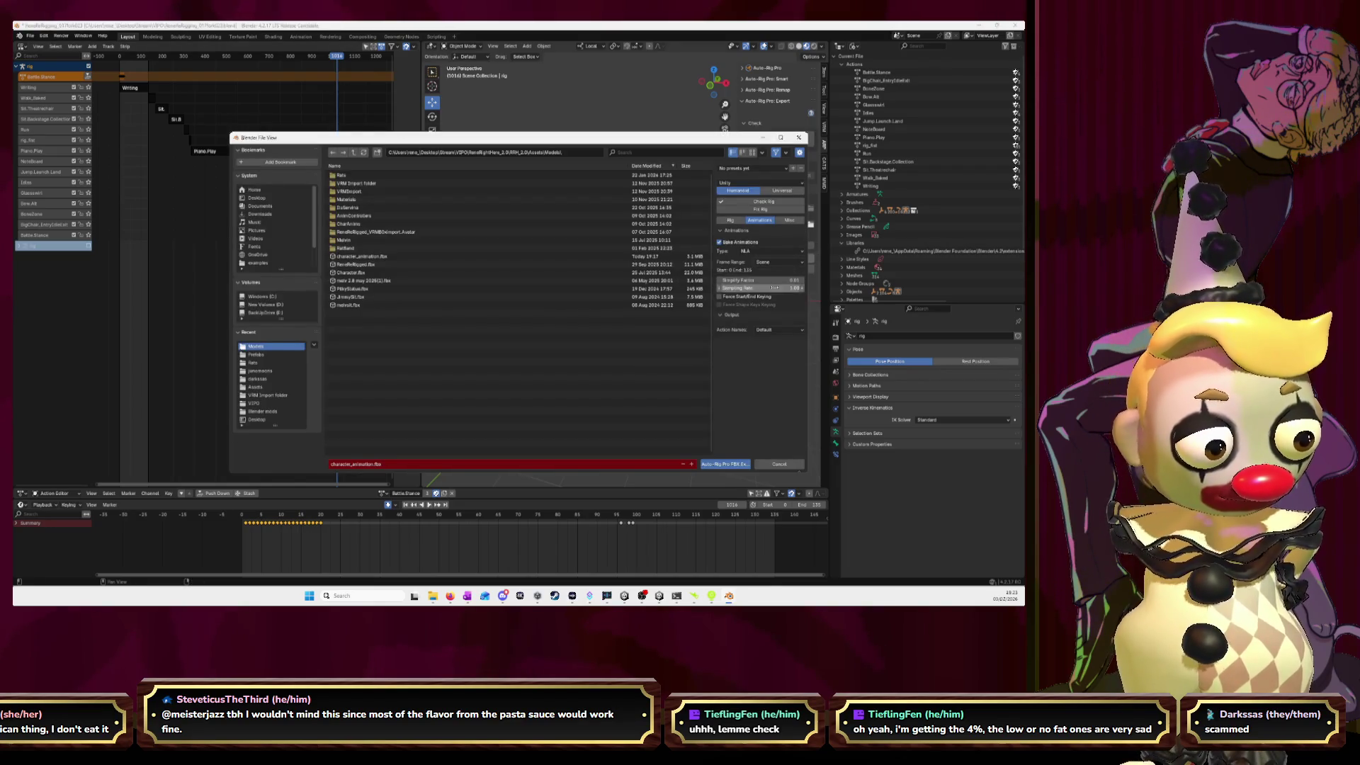
{"action": "left_click", "coordinate": [775, 250]}
{"action": "left_click", "coordinate": [768, 267]}
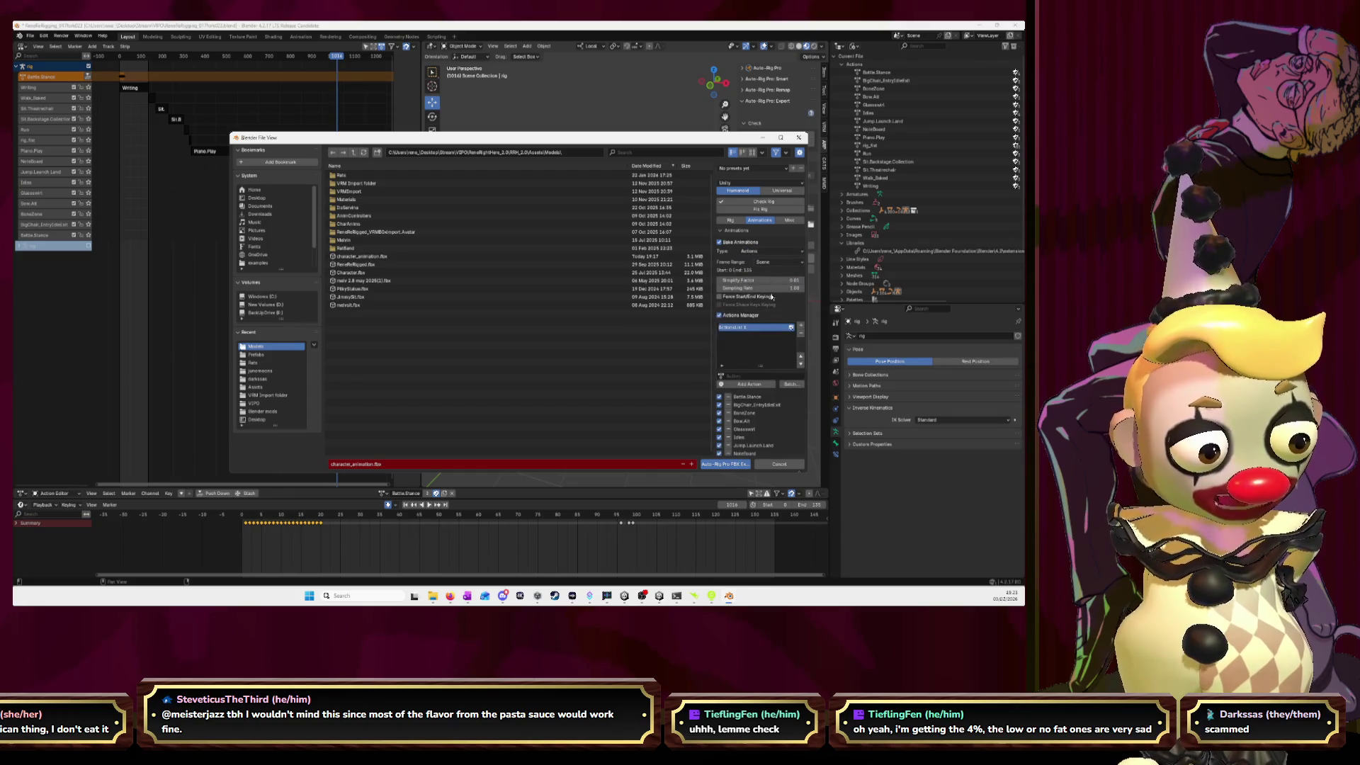
{"action": "scroll", "coordinate": [771, 297], "scroll_direction": "down", "scroll_amount": 2}
{"action": "scroll", "coordinate": [756, 356], "scroll_direction": "down", "scroll_amount": 2}
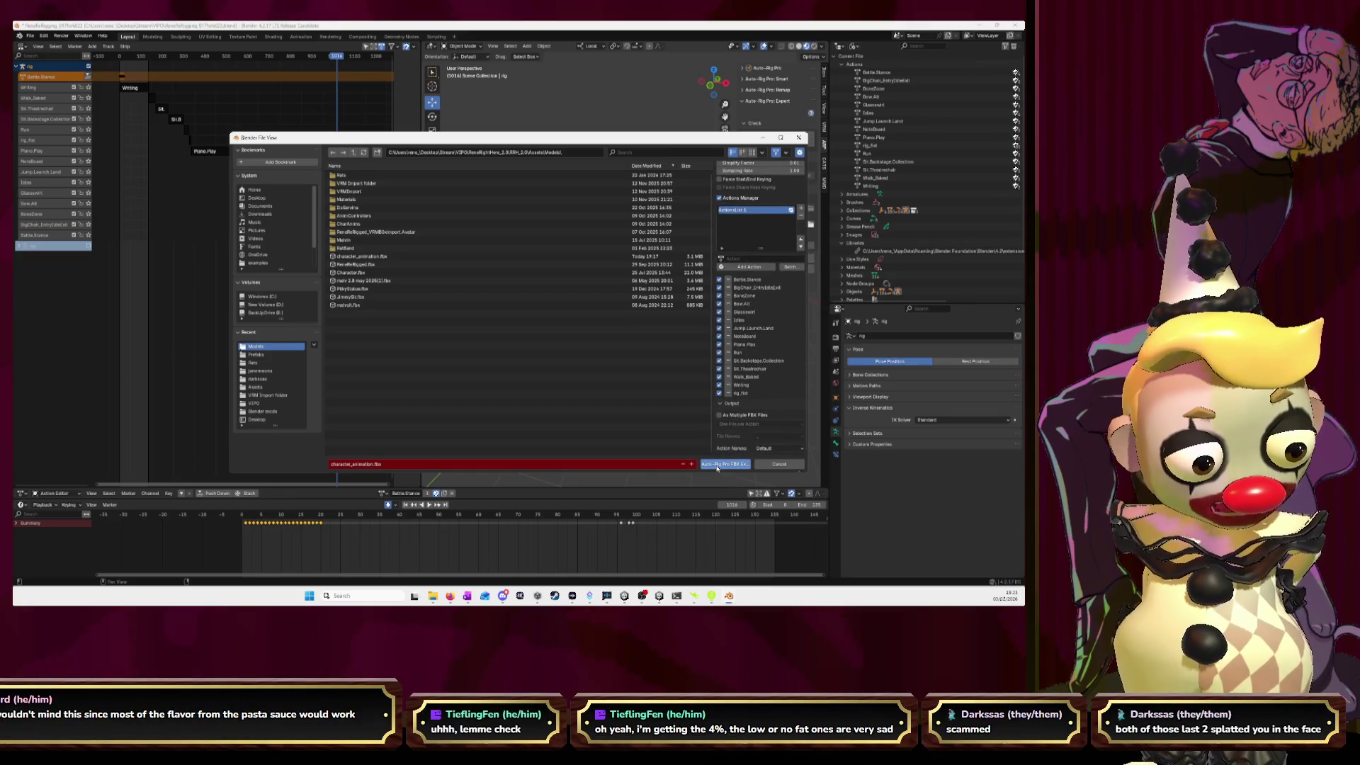
{"action": "left_click", "coordinate": [716, 465]}
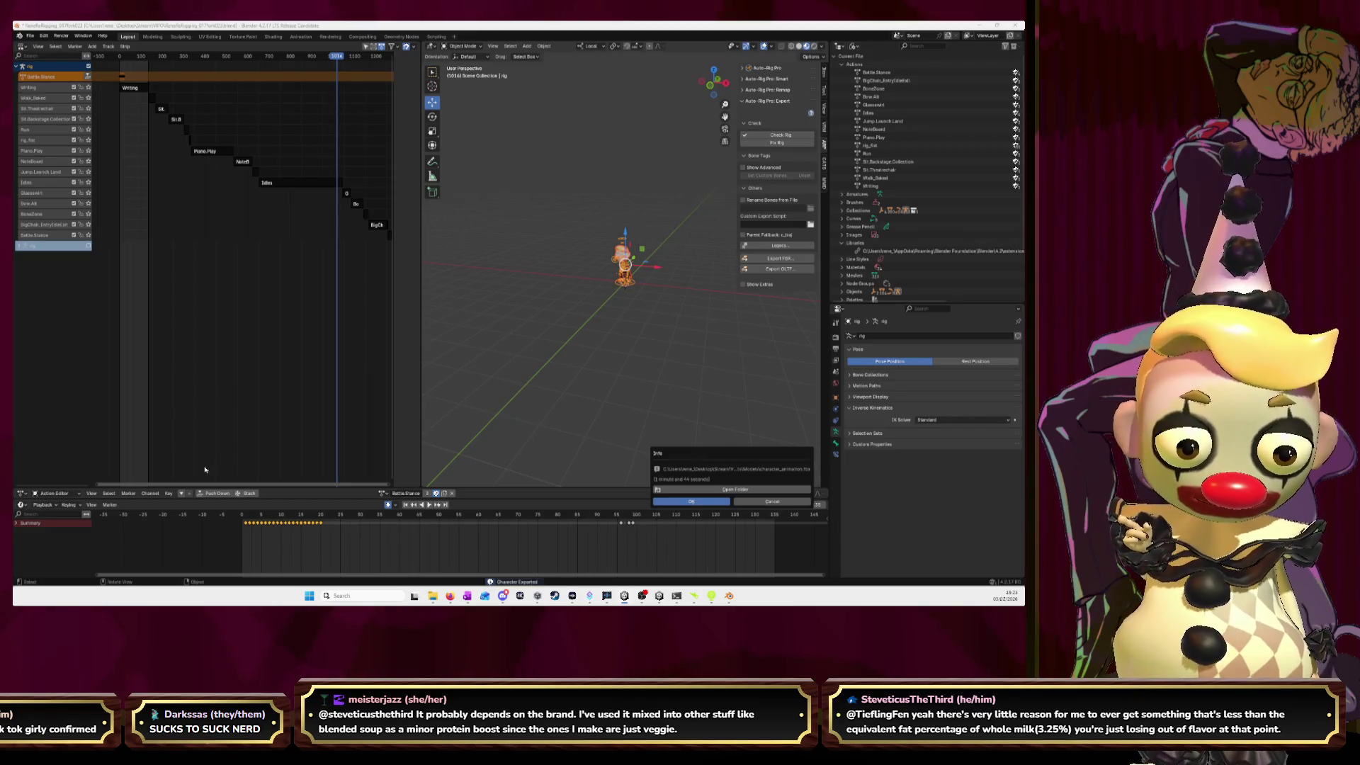
- Dismiss the export report and check character_animation's source takes in Unity
{"action": "left_click", "coordinate": [703, 503]}
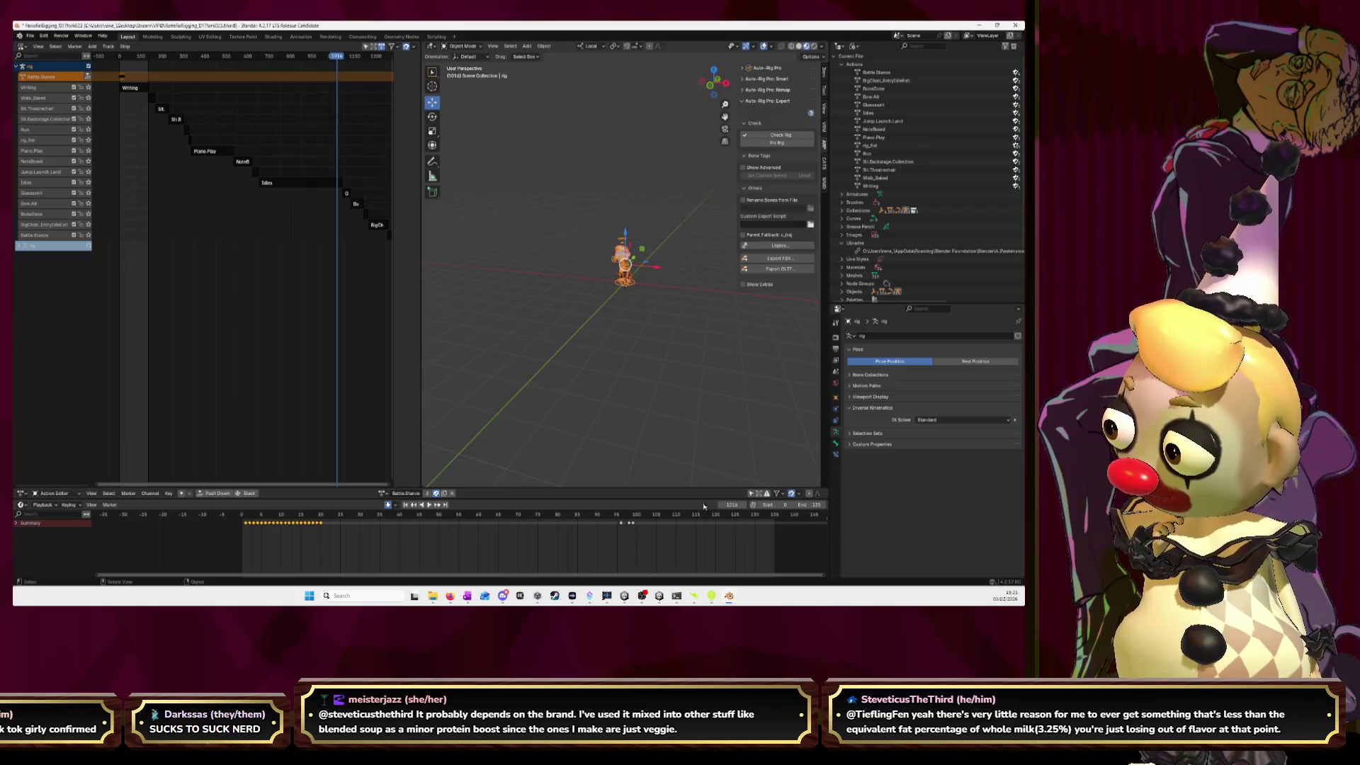
{"action": "key", "text": "alt+Tab"}
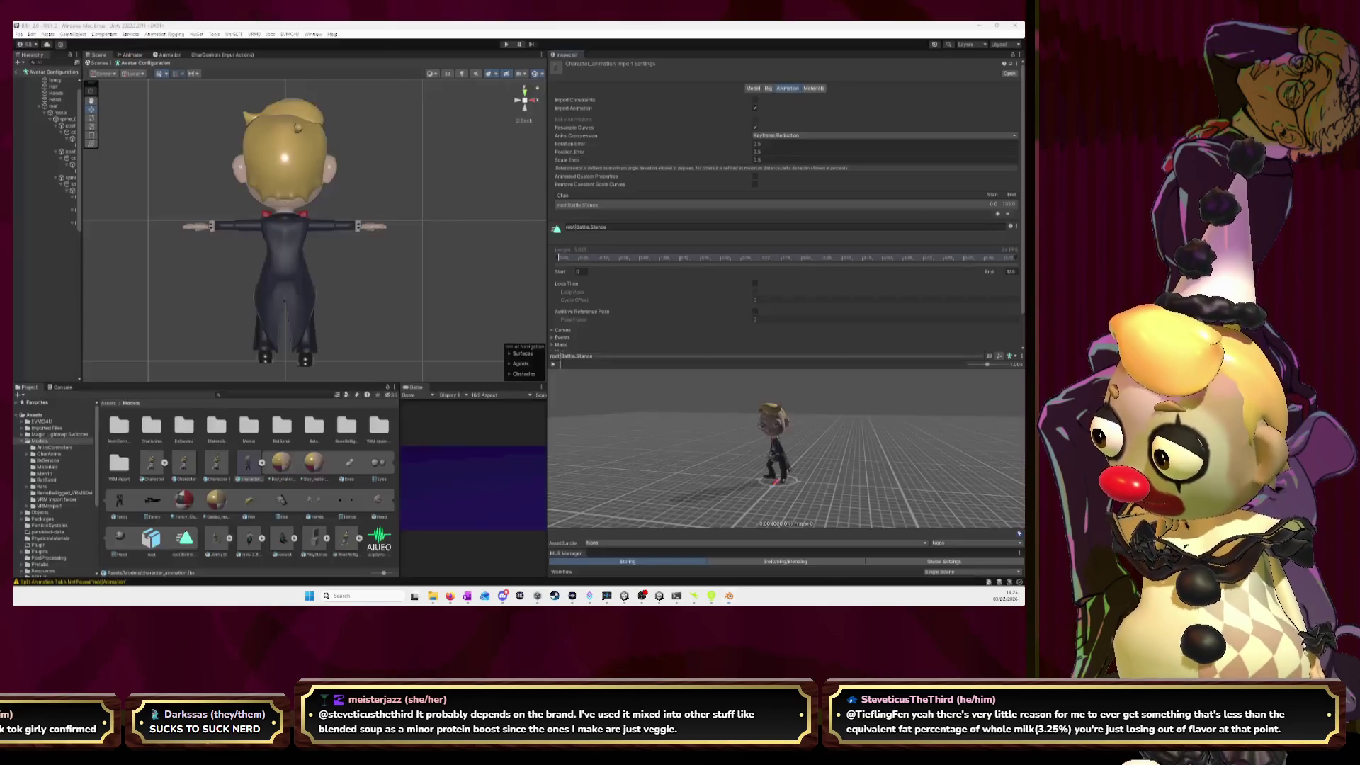
{"action": "left_click", "coordinate": [243, 471]}
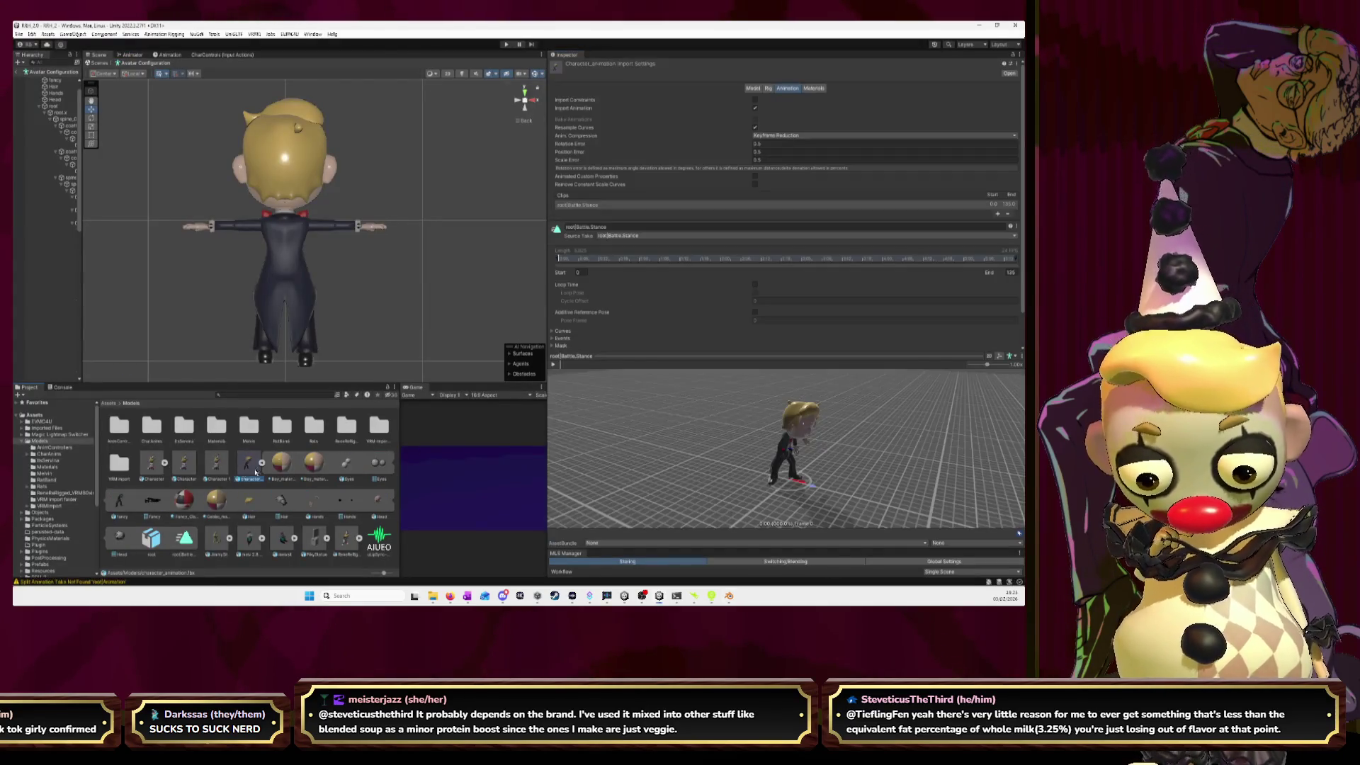
{"action": "left_click", "coordinate": [604, 236]}
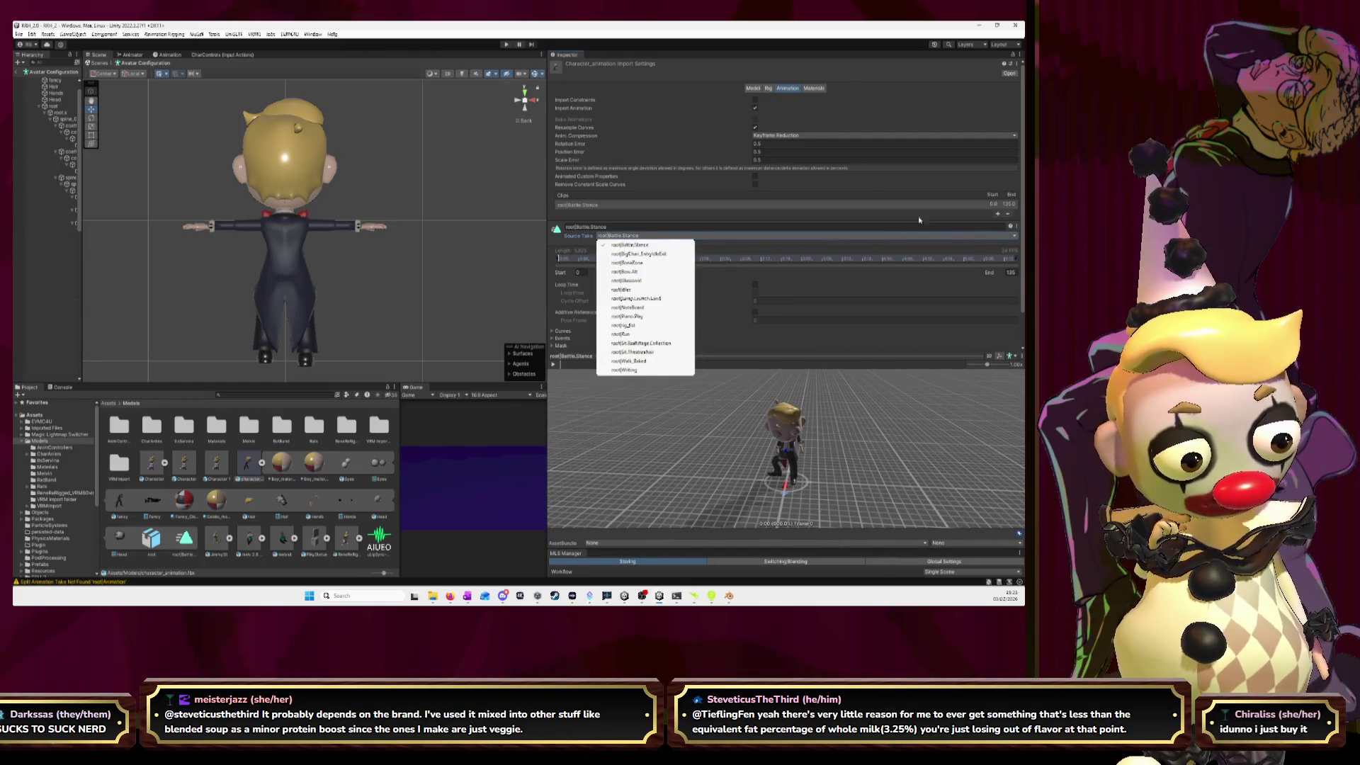
- Add a second clip using source take root|BigChair_EntryIdleExit and preview it
{"action": "left_click", "coordinate": [999, 215]}
{"action": "left_click", "coordinate": [649, 244]}
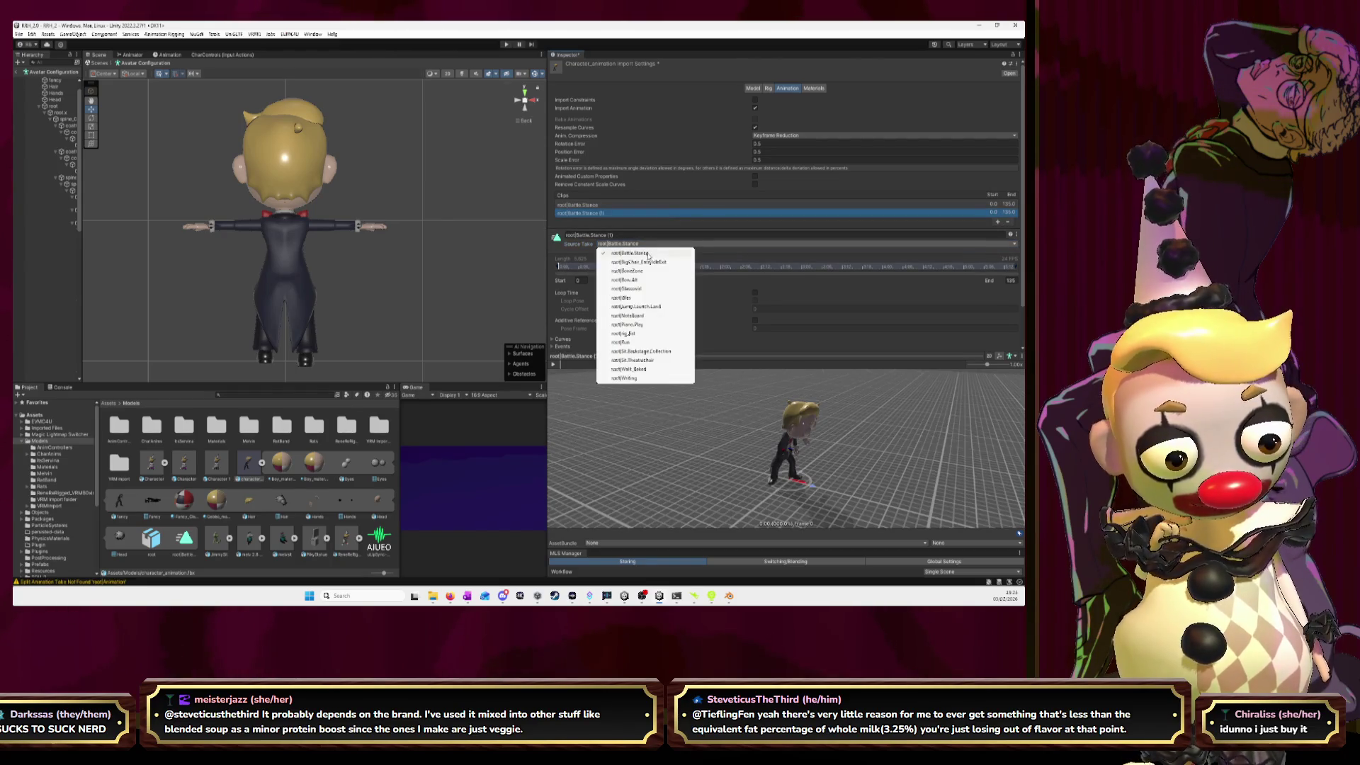
{"action": "left_click", "coordinate": [647, 262]}
{"action": "left_click_drag", "start_coordinate": [818, 414], "coordinate": [735, 397]}
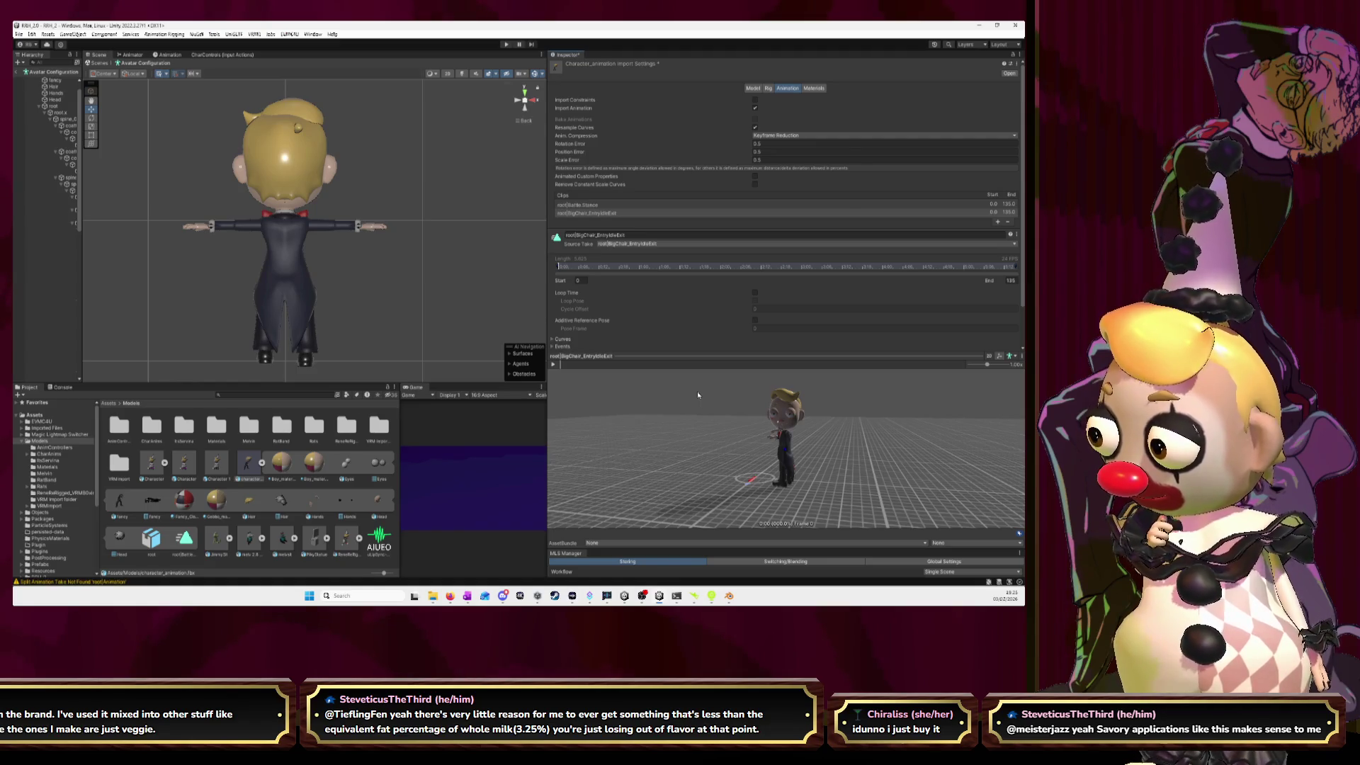
{"action": "key", "text": "alt+Tab"}
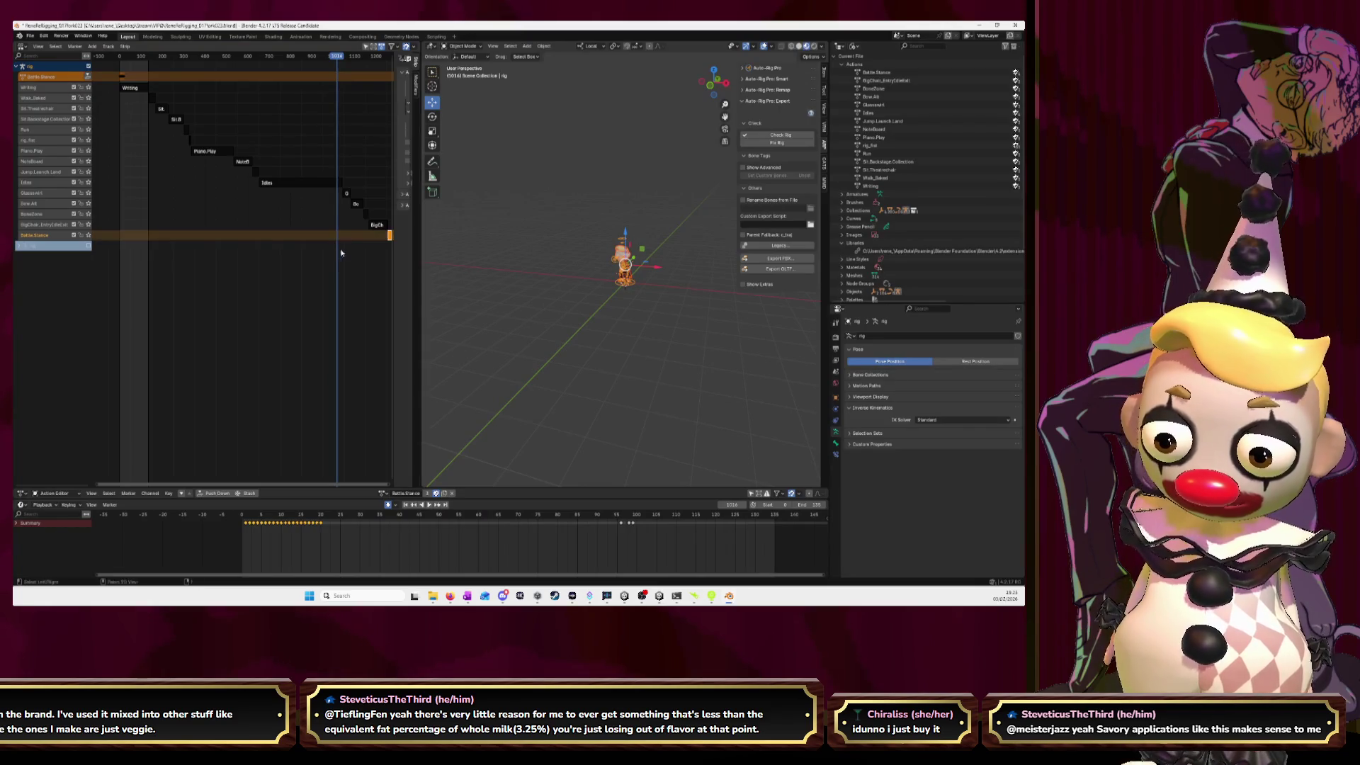
- Try sliding the last NLA strip slightly earlier, then undo the attempt
{"action": "left_click_drag", "start_coordinate": [376, 225], "coordinate": [358, 225]}
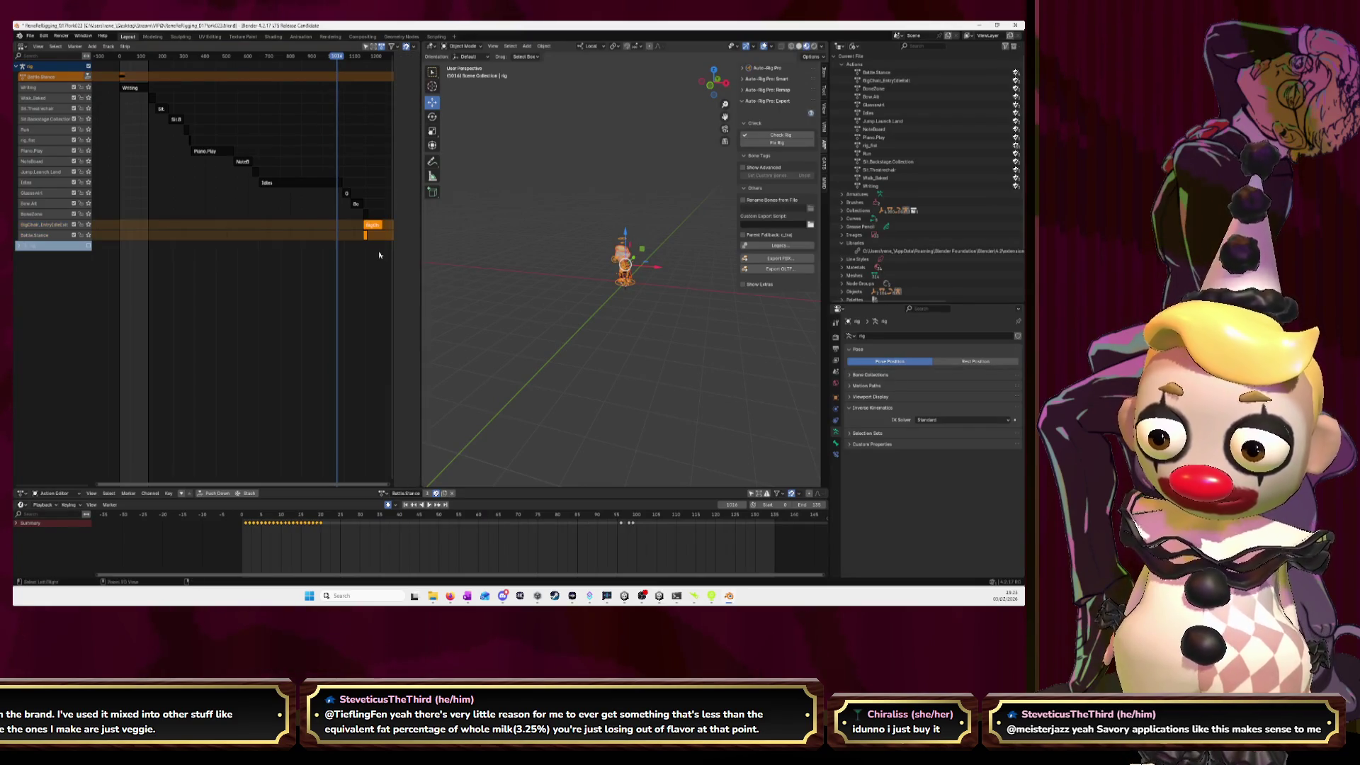
{"action": "key", "text": "ctrl+z"}
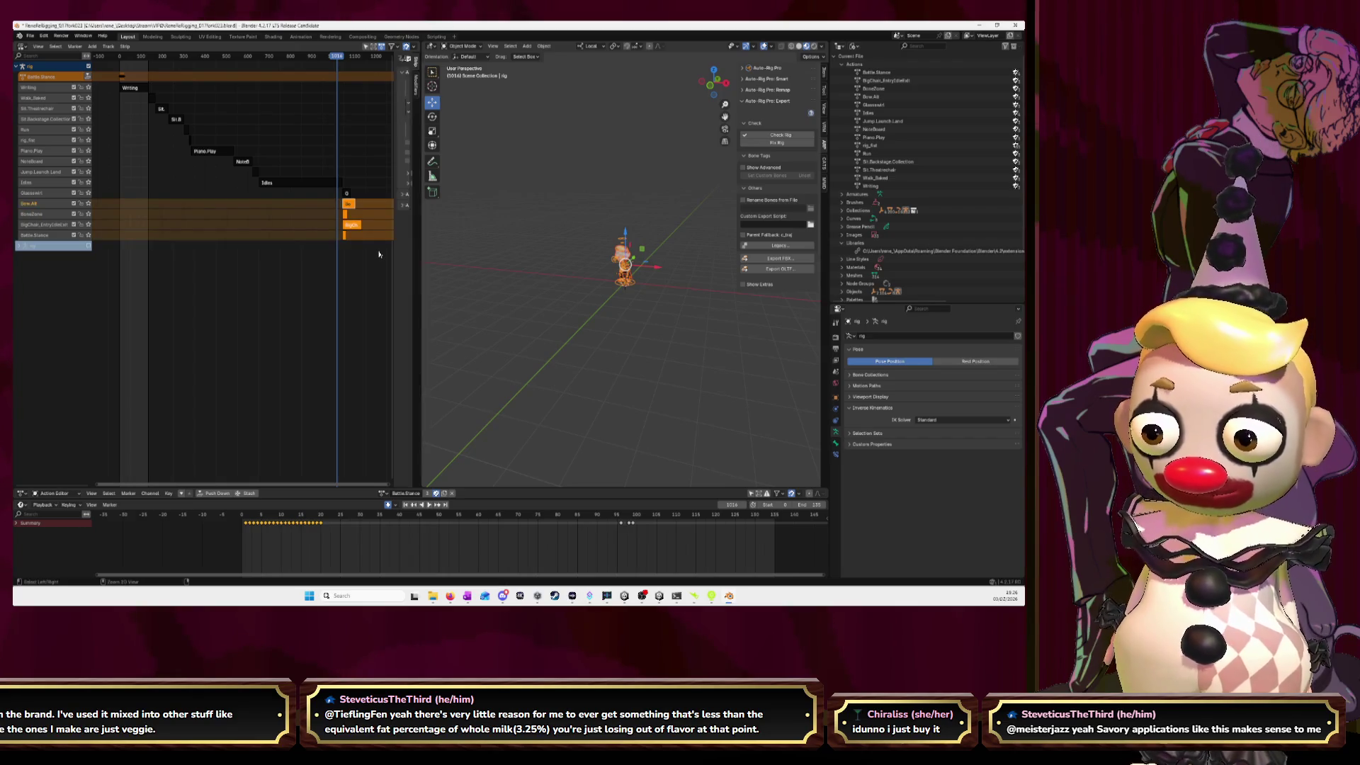
{"action": "key", "text": "ctrl+z"}
{"action": "key", "text": "ctrl+z"}
{"action": "key", "text": "ctrl+z"}
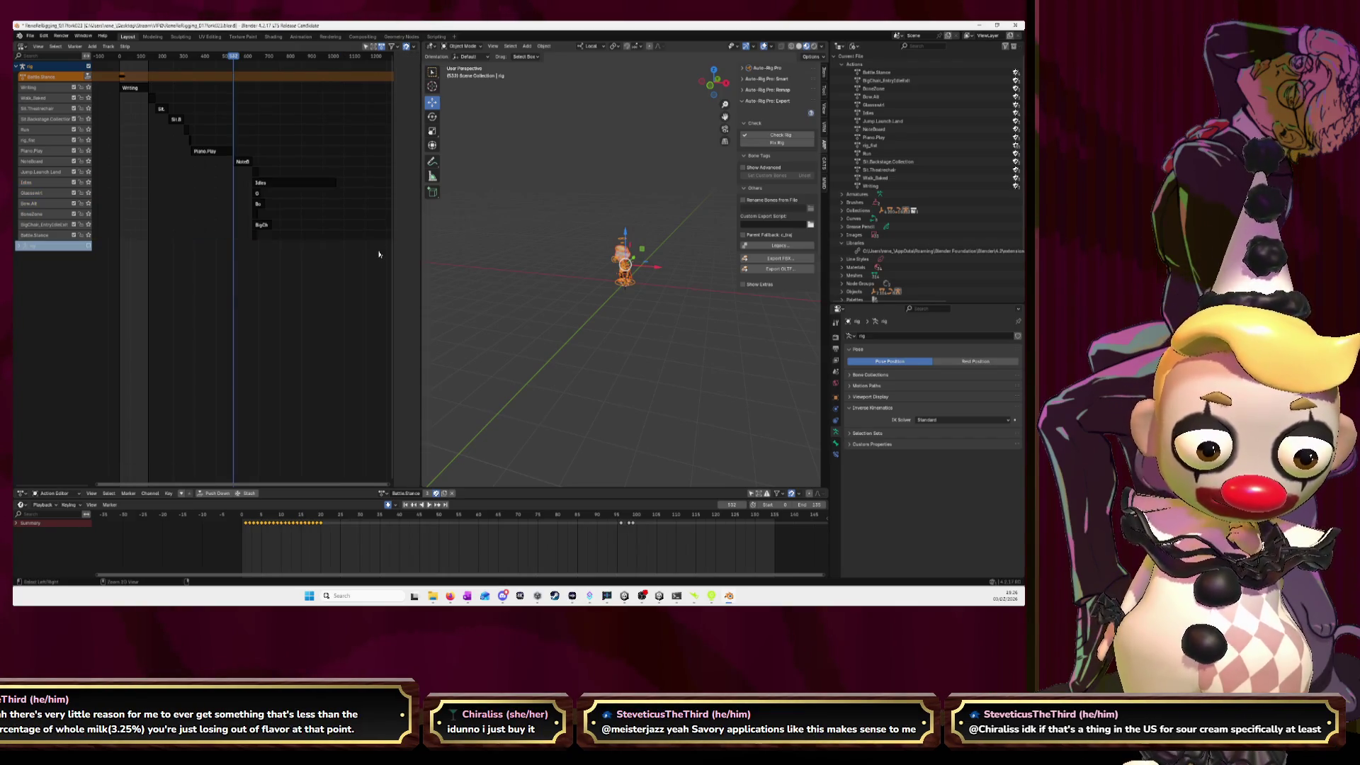
{"action": "key", "text": "ctrl+z"}
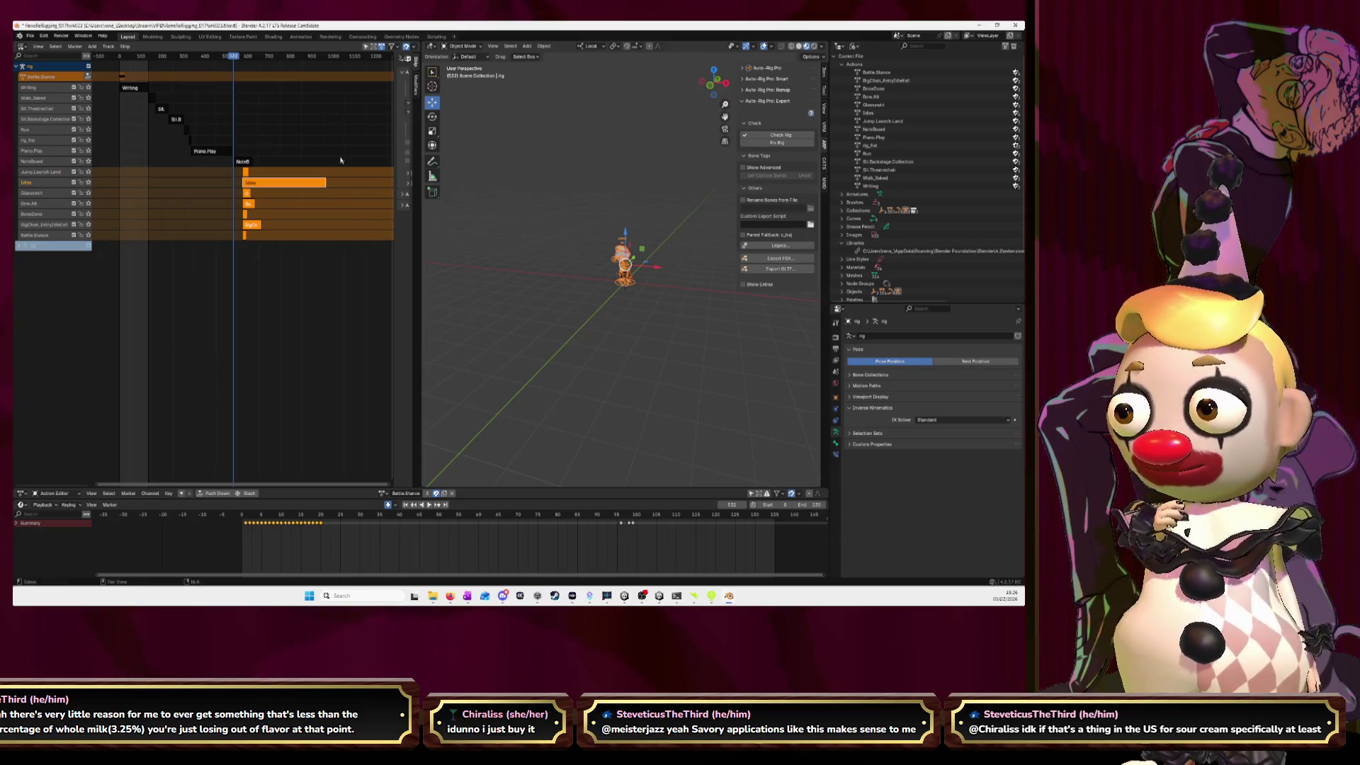
{"action": "middle_click_drag", "start_coordinate": [340, 170], "coordinate": [351, 170]}
- Box-select all the strips and slide them left toward frame 0 in two moves
{"action": "left_click", "coordinate": [173, 115]}
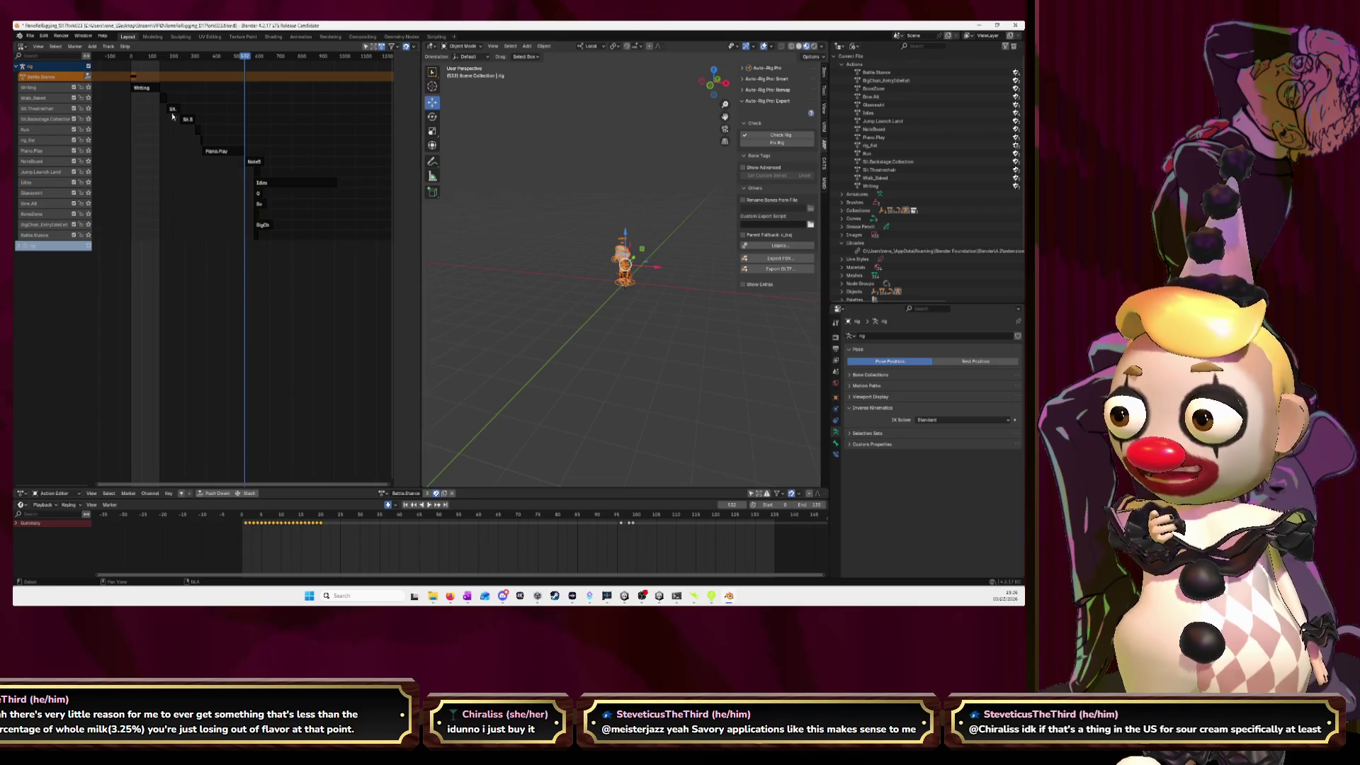
{"action": "left_click_drag", "start_coordinate": [158, 94], "coordinate": [311, 244]}
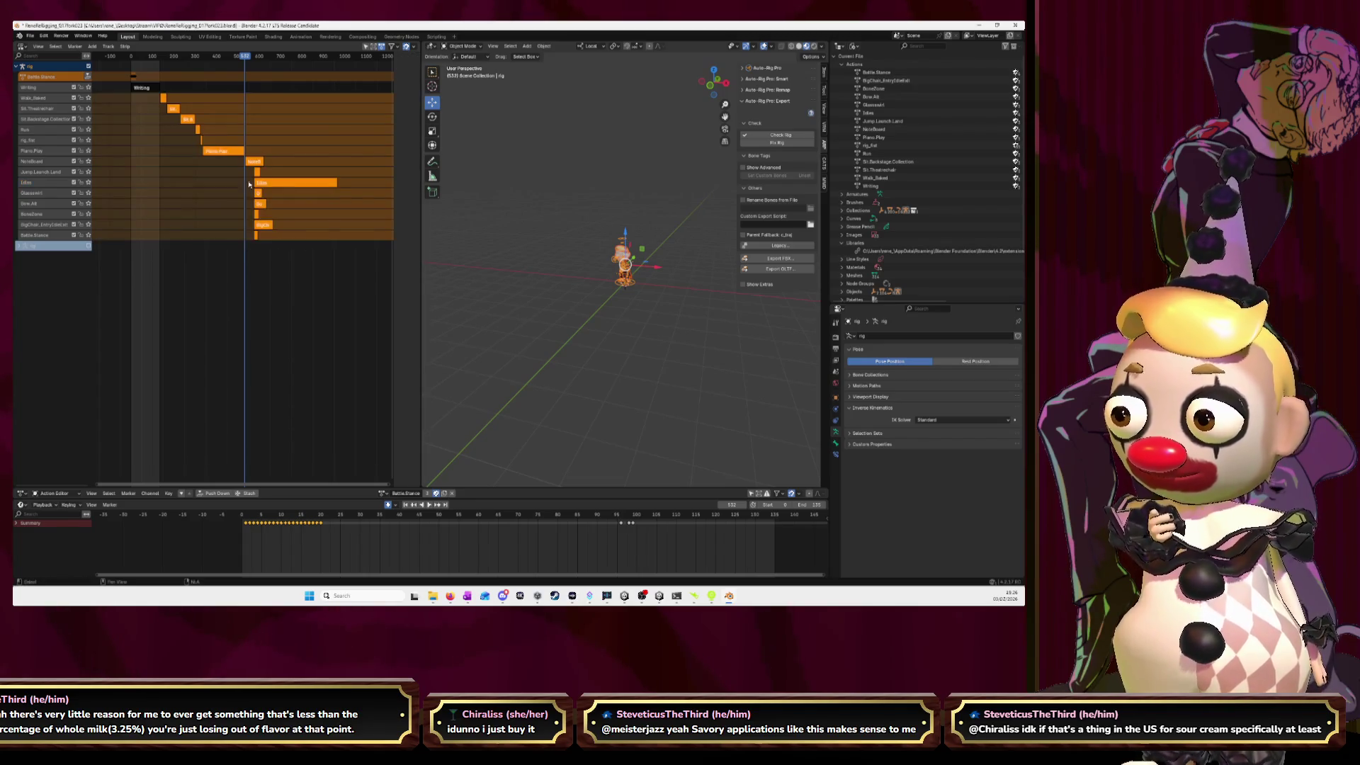
{"action": "key", "text": "n"}
{"action": "key", "text": "g"}
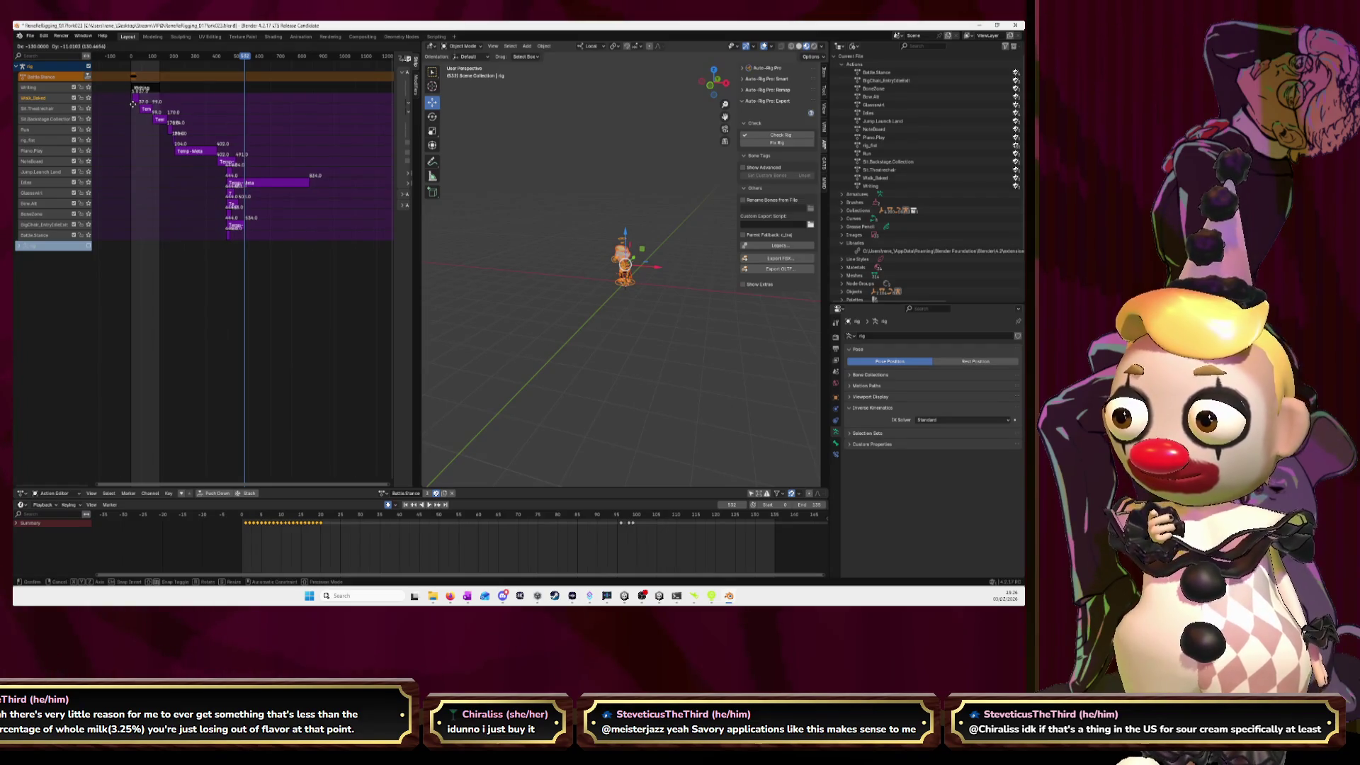
{"action": "left_click", "coordinate": [131, 105]}
{"action": "left_click_drag", "start_coordinate": [271, 257], "coordinate": [144, 111]}
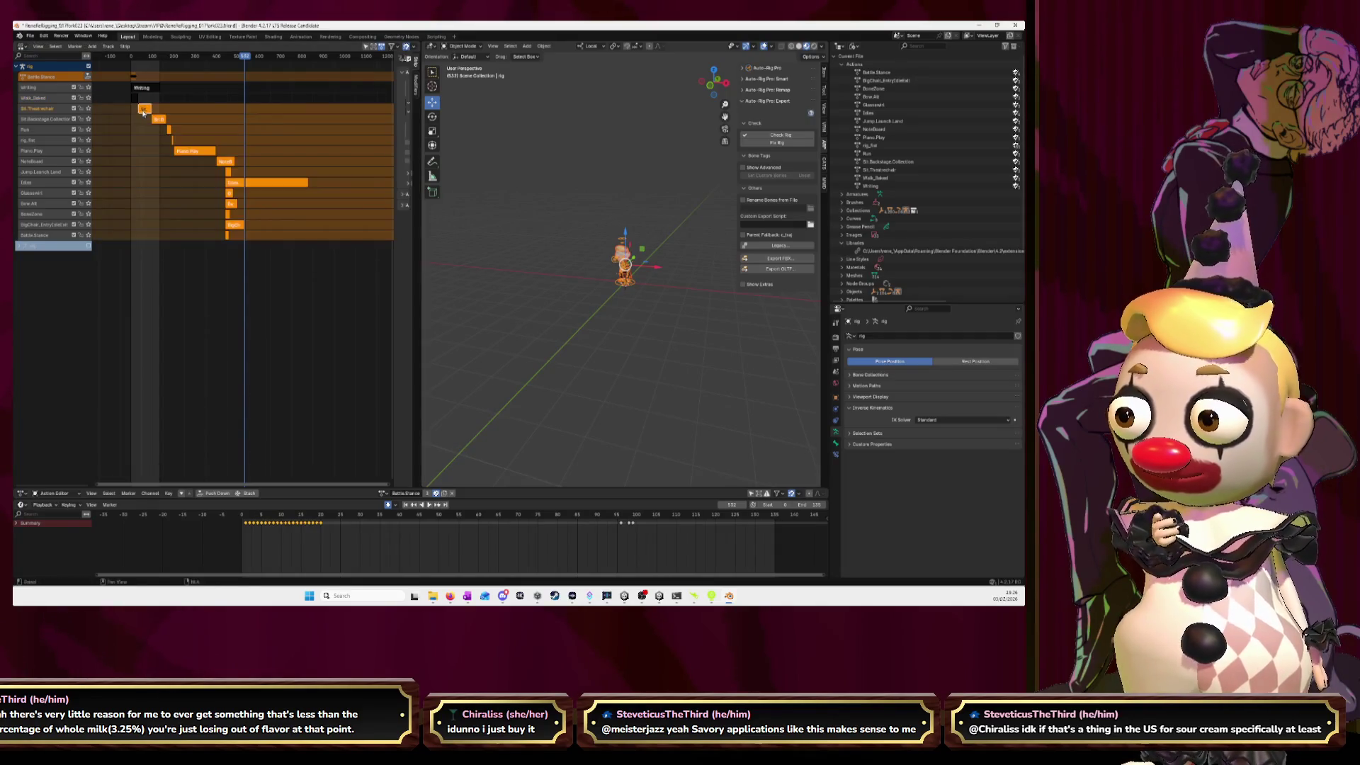
{"action": "key", "text": "g"}
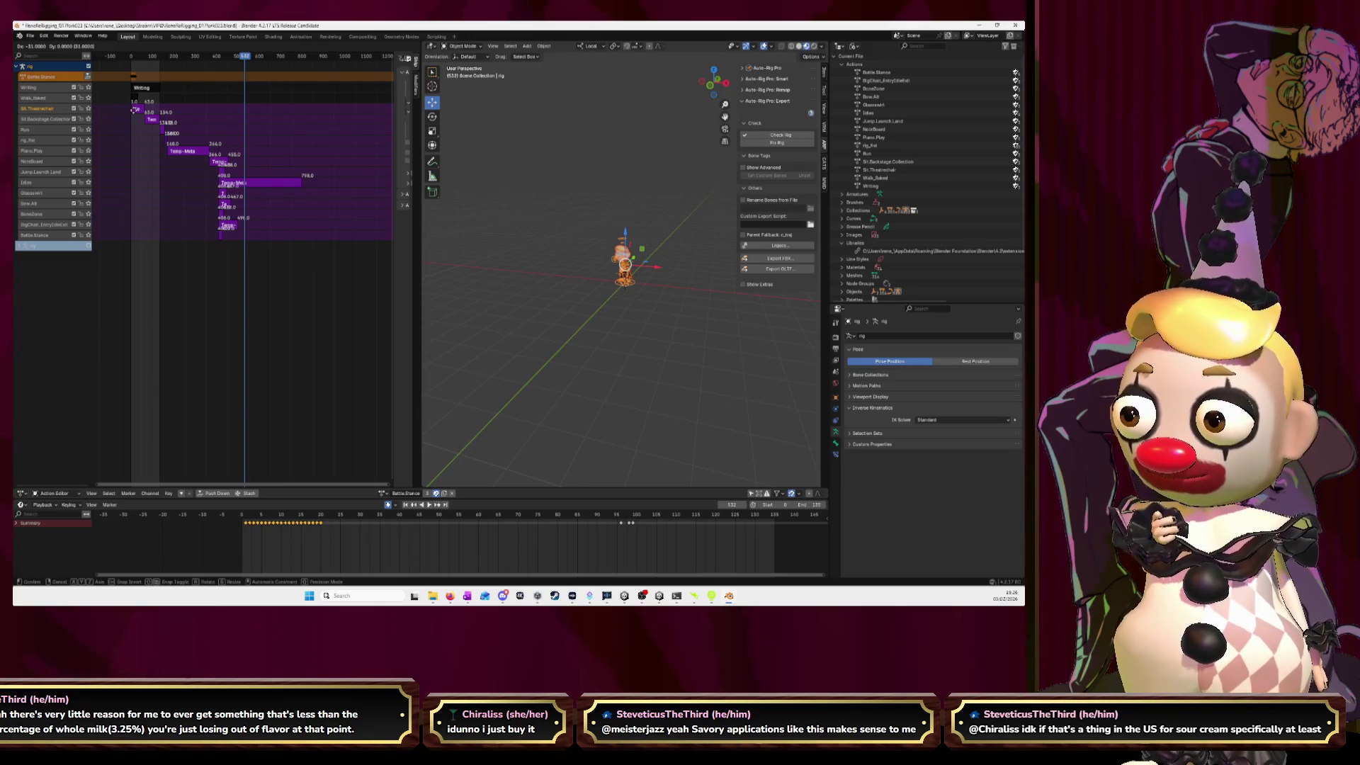
{"action": "left_click", "coordinate": [134, 110]}
- Slide the selected upper strips left, undoing an accidental duplicate strip
{"action": "scroll", "coordinate": [177, 135], "scroll_direction": "up", "scroll_amount": 2}
{"action": "scroll", "coordinate": [184, 138], "scroll_direction": "up", "scroll_amount": 2}
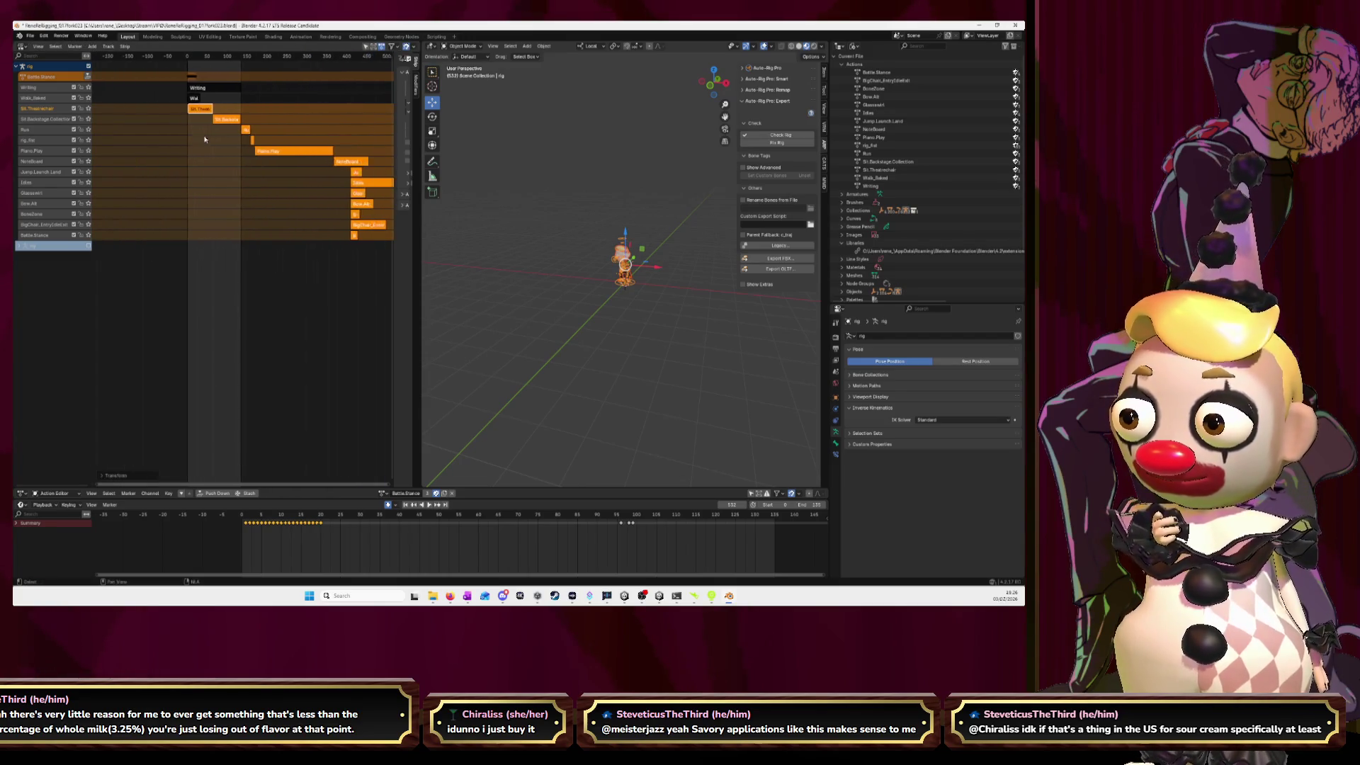
{"action": "scroll", "coordinate": [192, 140], "scroll_direction": "up", "scroll_amount": 2}
{"action": "scroll", "coordinate": [199, 143], "scroll_direction": "up", "scroll_amount": 2}
{"action": "scroll", "coordinate": [205, 147], "scroll_direction": "up", "scroll_amount": 2}
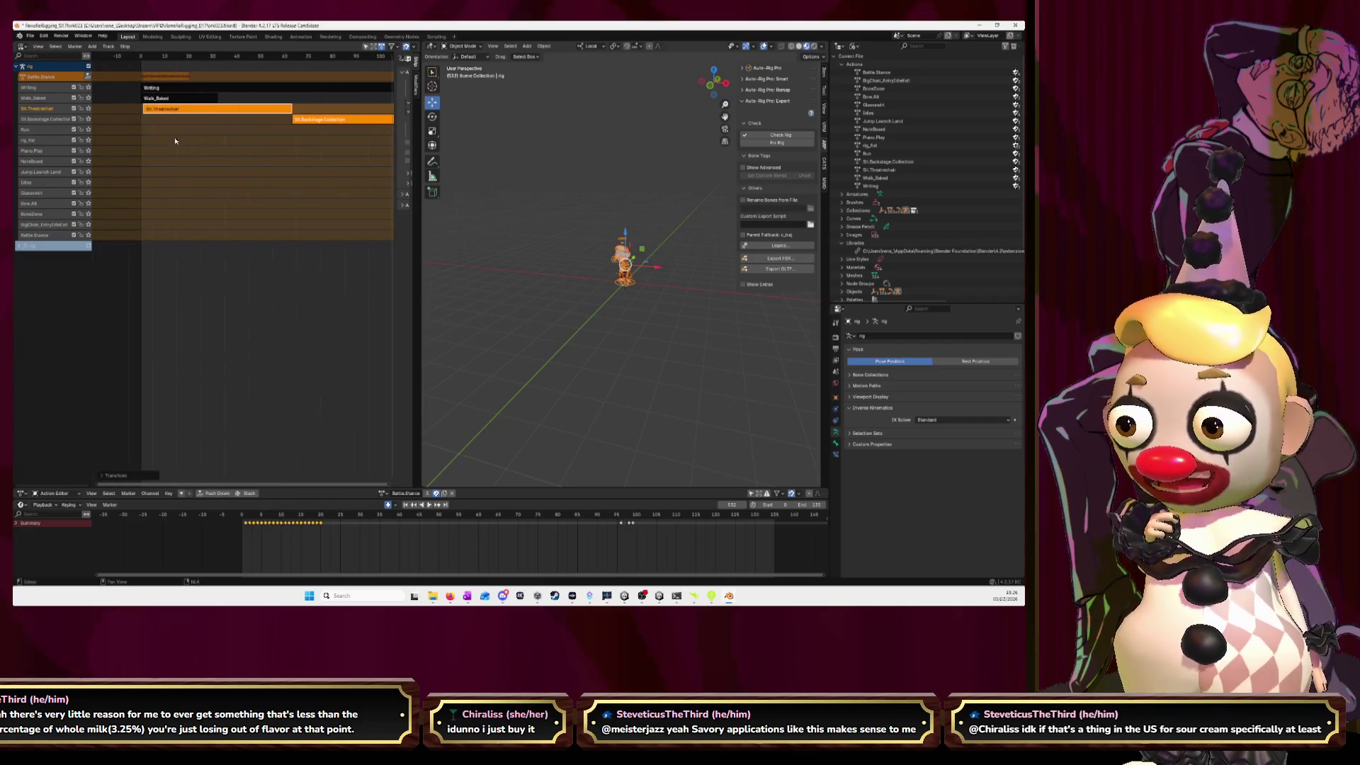
{"action": "scroll", "coordinate": [212, 150], "scroll_direction": "up", "scroll_amount": 2}
{"action": "scroll", "coordinate": [212, 150], "scroll_direction": "left", "scroll_amount": 3, "text": "ctrl"}
{"action": "key", "text": "g"}
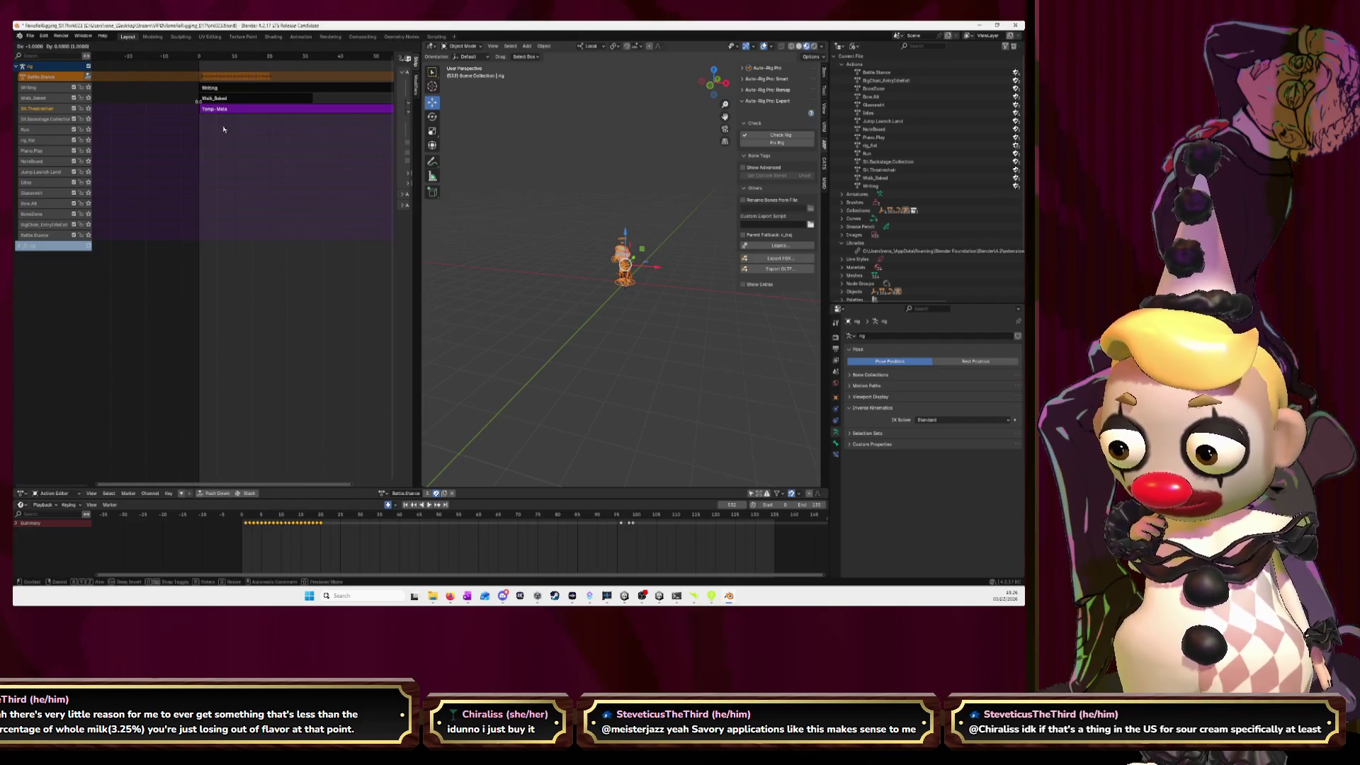
{"action": "left_click", "coordinate": [223, 129]}
{"action": "scroll", "coordinate": [223, 128], "scroll_direction": "down", "scroll_amount": 3}
{"action": "key", "text": "shift+d"}
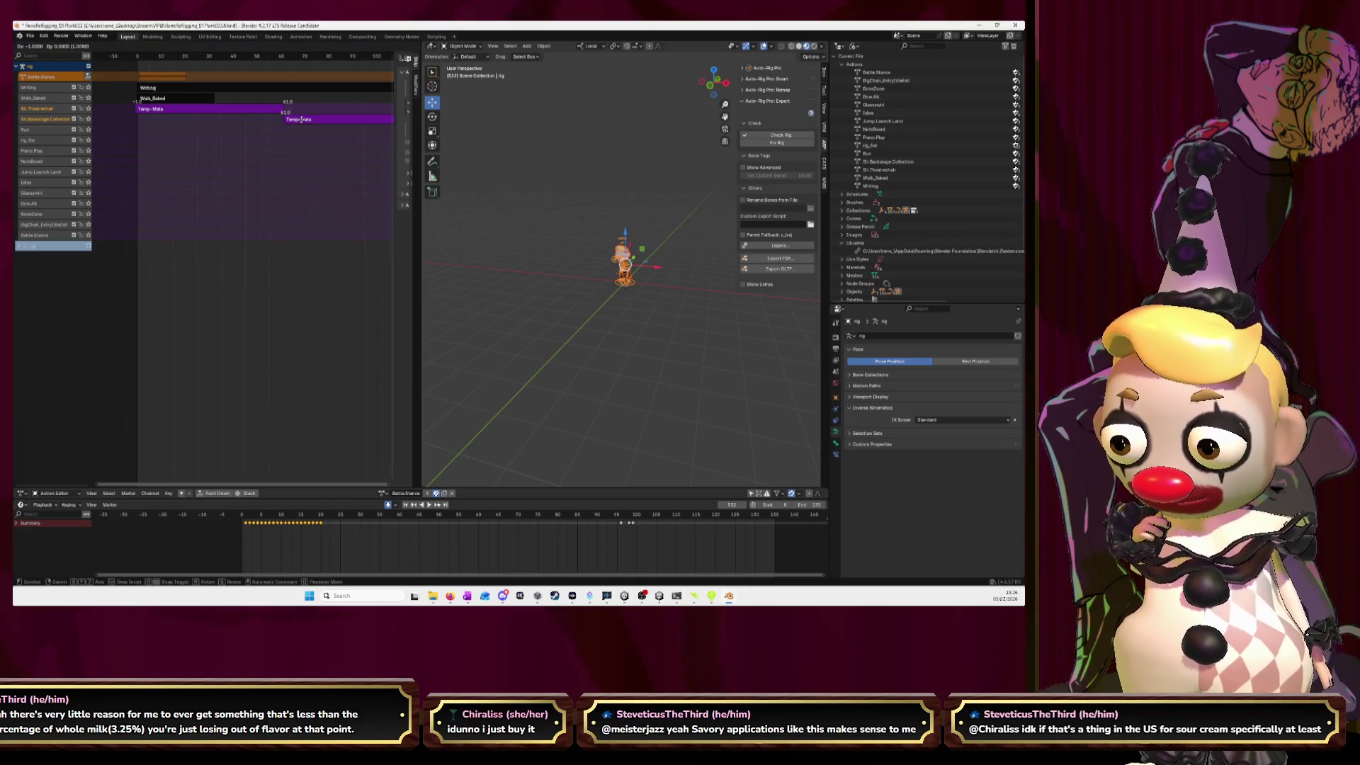
{"action": "key", "text": "Escape"}
{"action": "key", "text": "ctrl+z"}
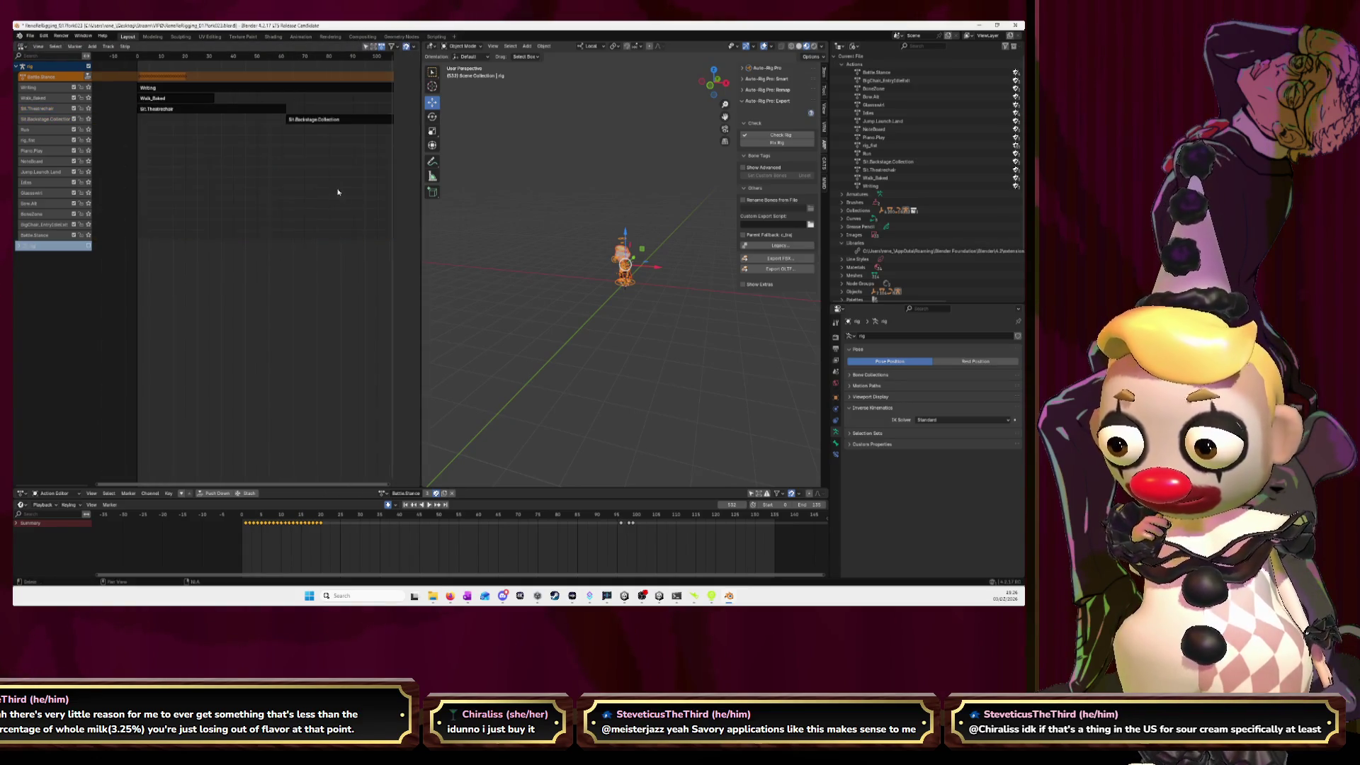
- Pull the lower-track strips, from Piano.Play downward, earlier in the timeline
{"action": "scroll", "coordinate": [341, 200], "scroll_direction": "down", "scroll_amount": 5}
{"action": "scroll", "coordinate": [341, 200], "scroll_direction": "down", "scroll_amount": 1}
{"action": "middle_click_drag", "start_coordinate": [341, 200], "coordinate": [199, 178]}
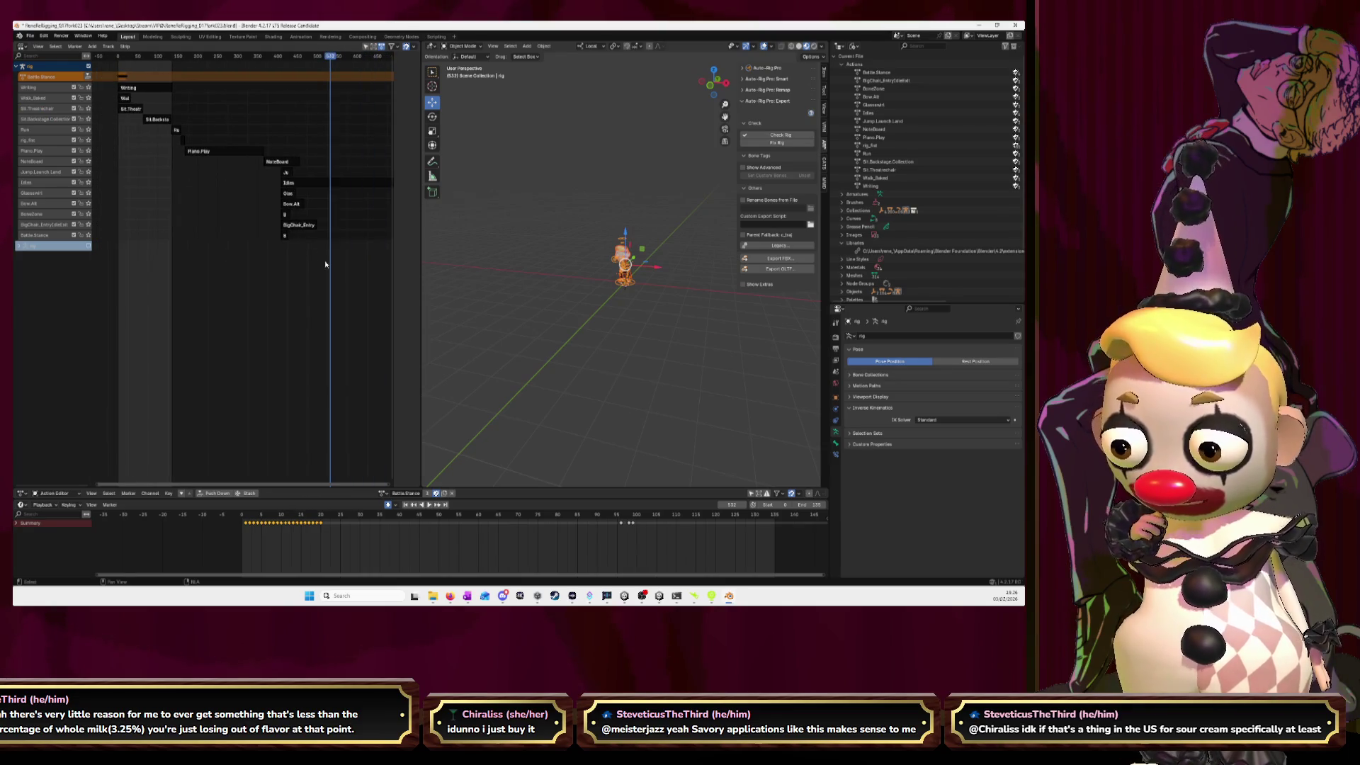
{"action": "left_click_drag", "start_coordinate": [325, 264], "coordinate": [154, 116]}
{"action": "key", "text": "g"}
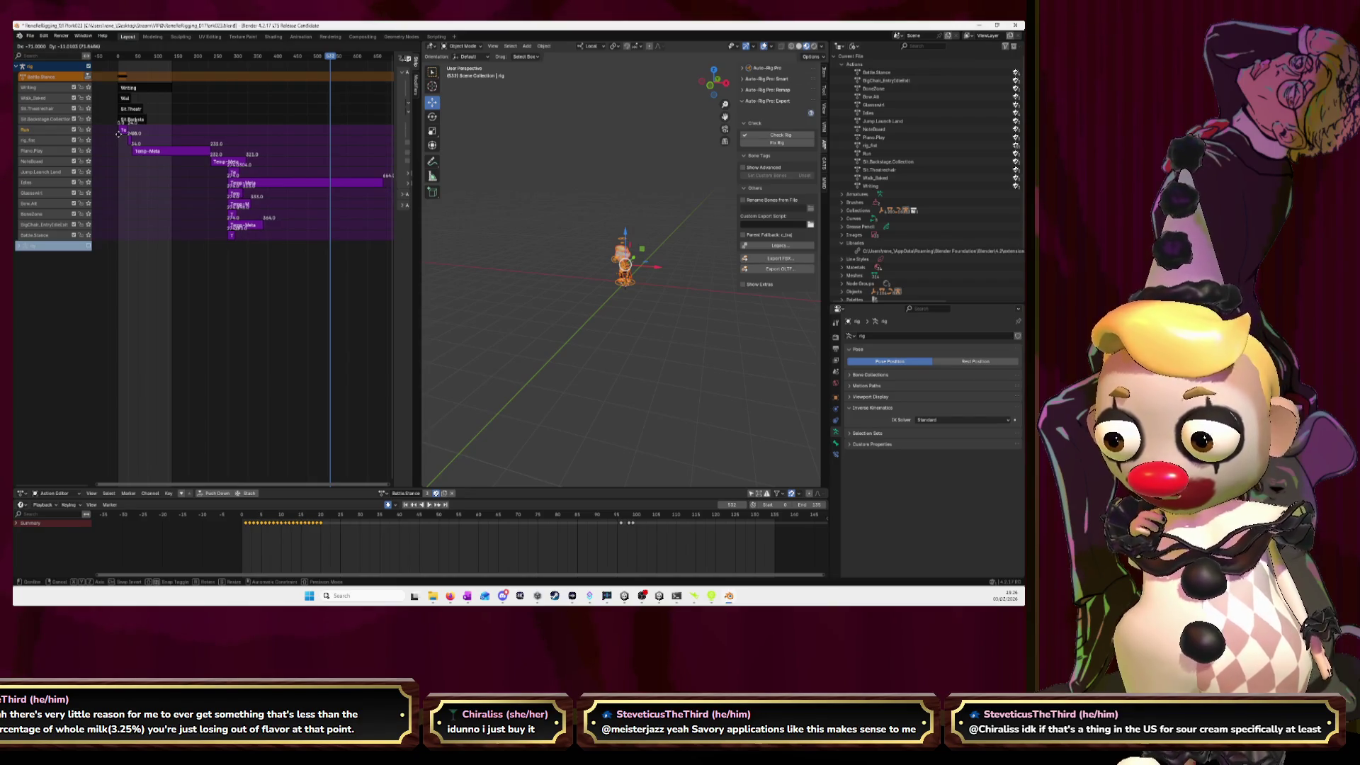
{"action": "left_click", "coordinate": [119, 134]}
{"action": "left_click_drag", "start_coordinate": [297, 281], "coordinate": [131, 142]}
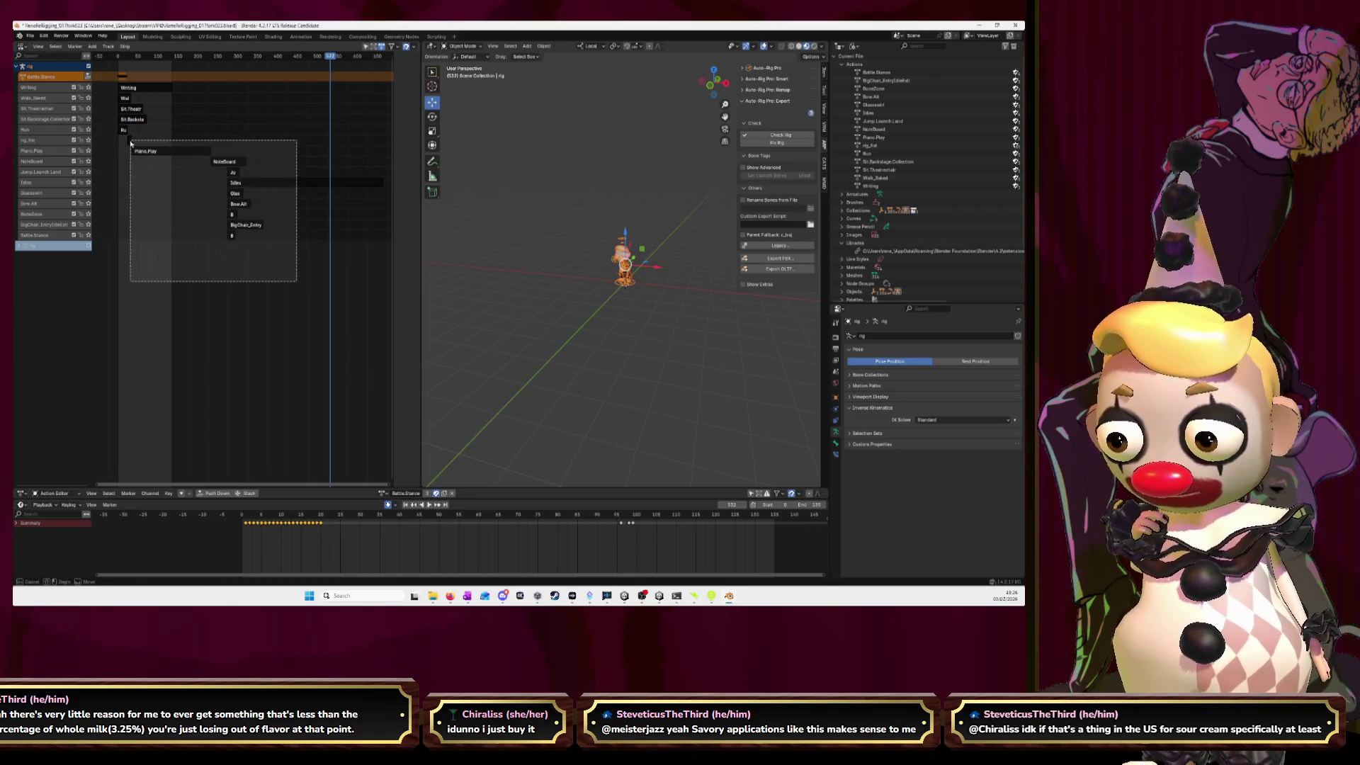
{"action": "key", "text": "g"}
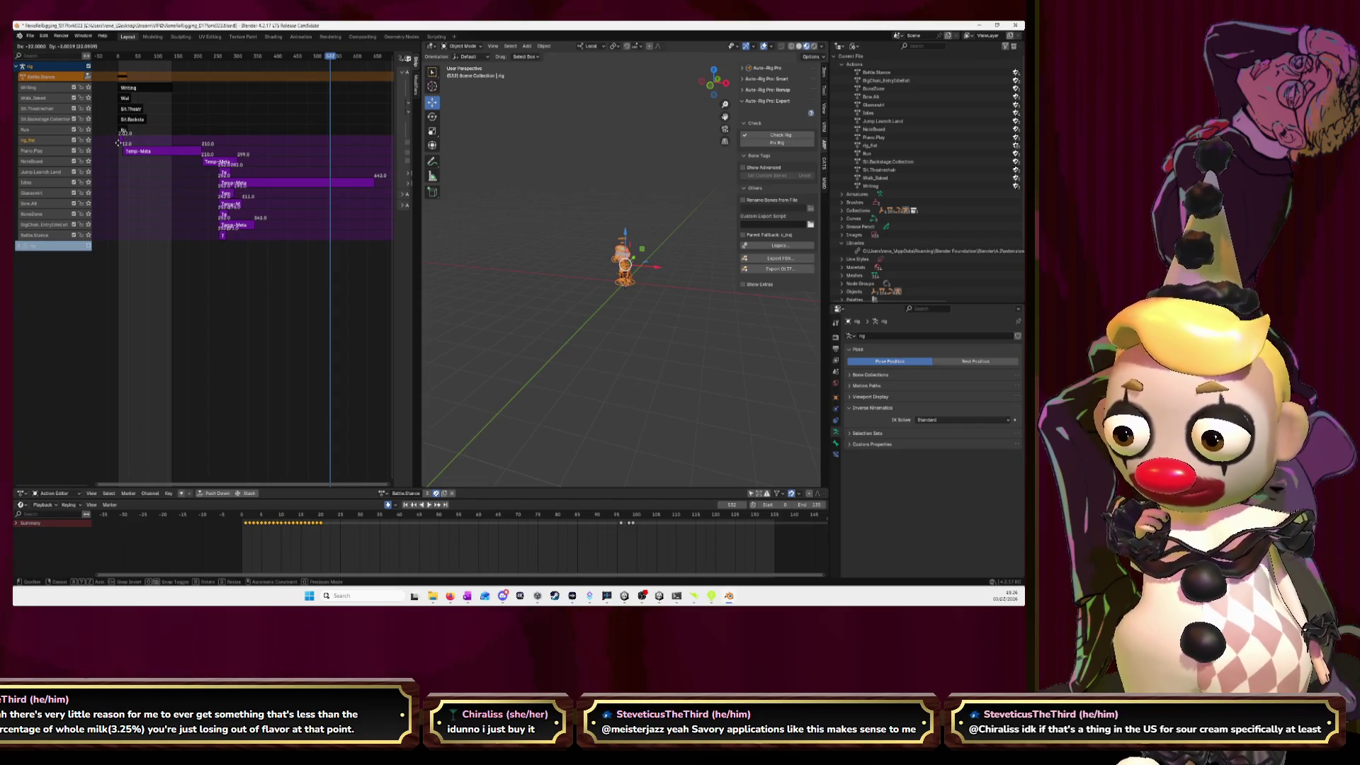
{"action": "left_click", "coordinate": [117, 143]}
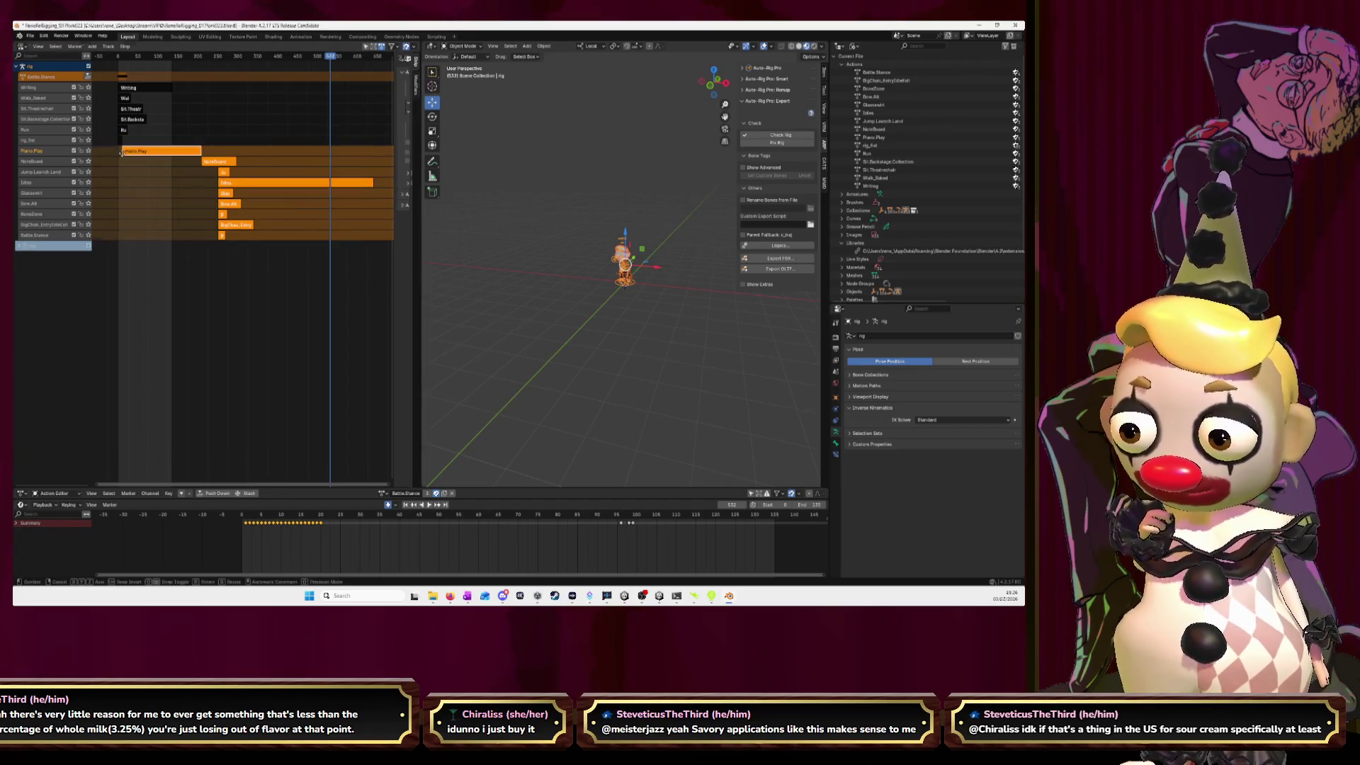
- Shift the remaining strips below NoteBoard left so each follows the previous one
{"action": "key", "text": "g"}
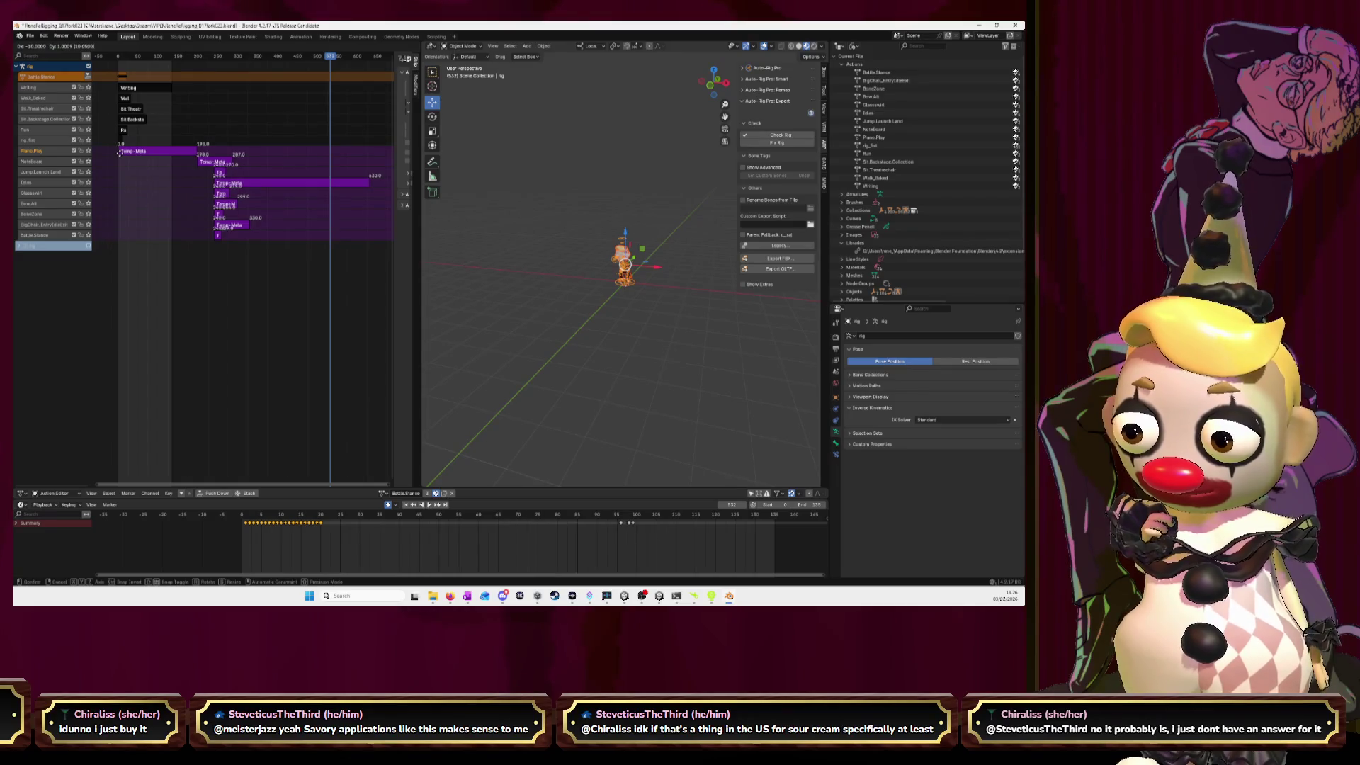
{"action": "left_click", "coordinate": [119, 153]}
{"action": "key", "text": "g"}
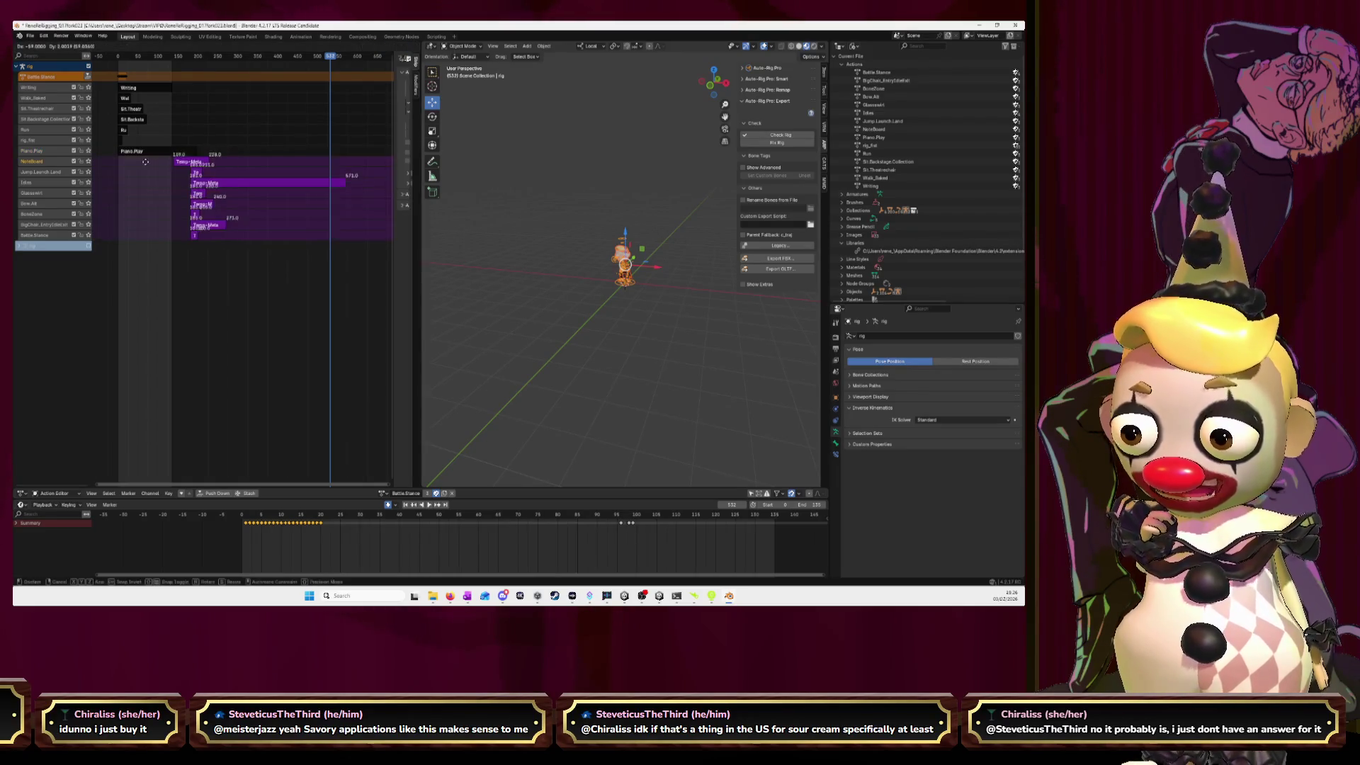
{"action": "left_click_drag", "start_coordinate": [182, 288], "coordinate": [138, 174]}
{"action": "key", "text": "g"}
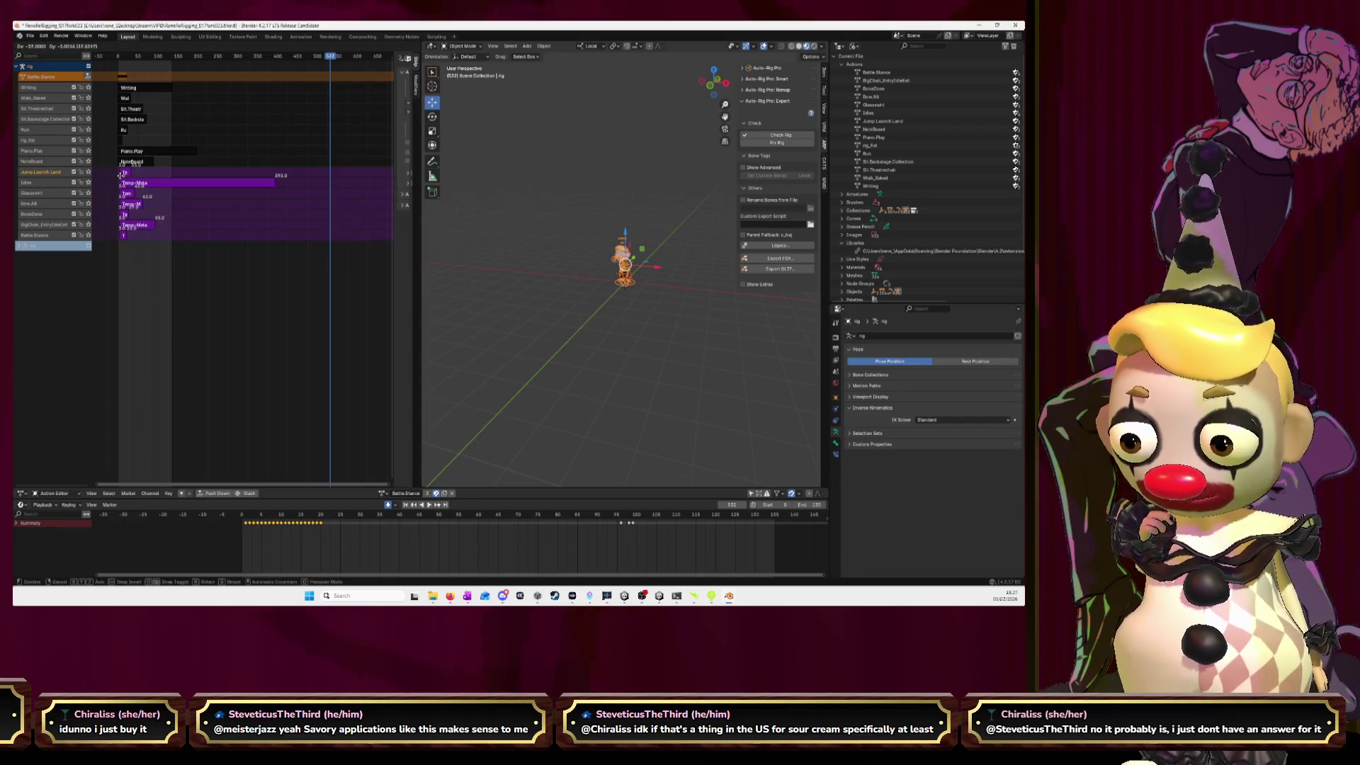
{"action": "left_click", "coordinate": [122, 176]}
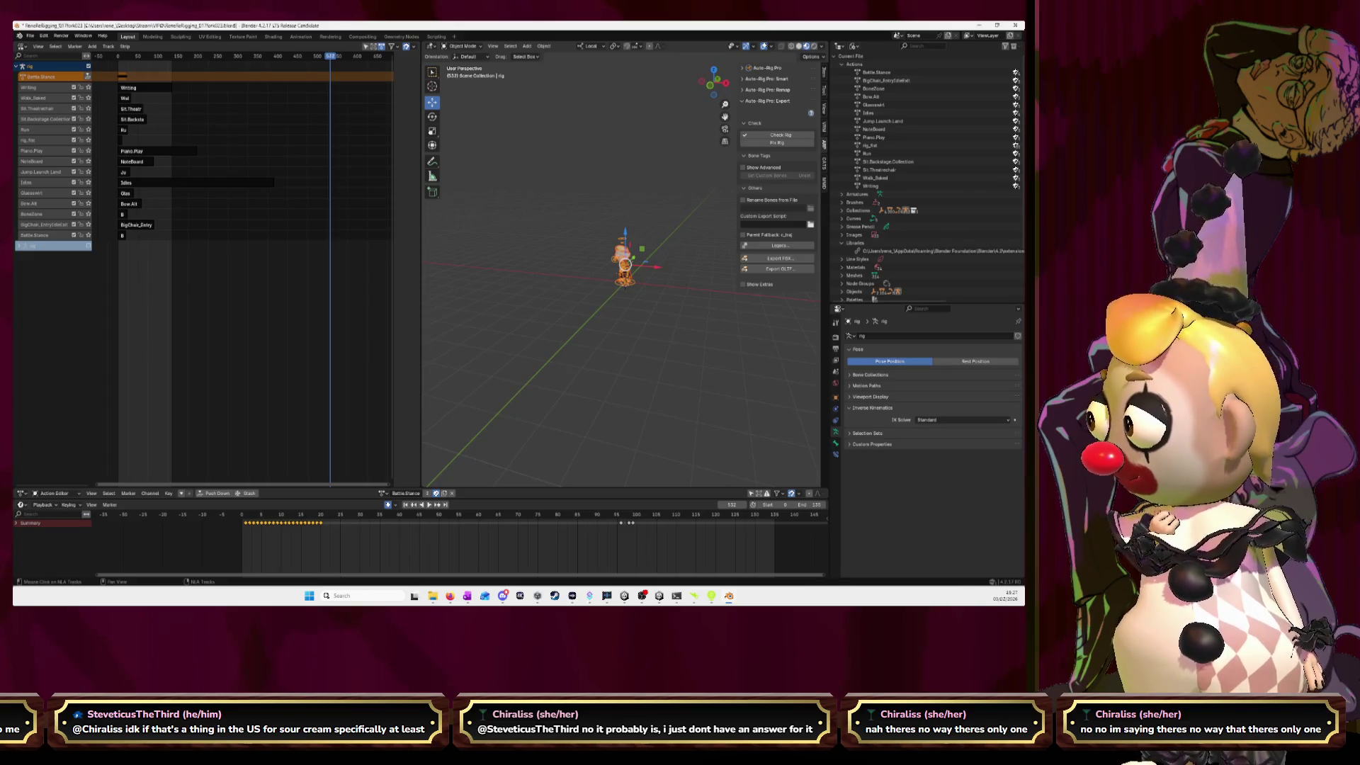
{"action": "key", "text": "alt+Tab"}
- Search Google for 'how to export animation from blender to unity' without the NLA wording
{"action": "left_click", "coordinate": [894, 30]}
{"action": "left_click", "coordinate": [817, 47]}
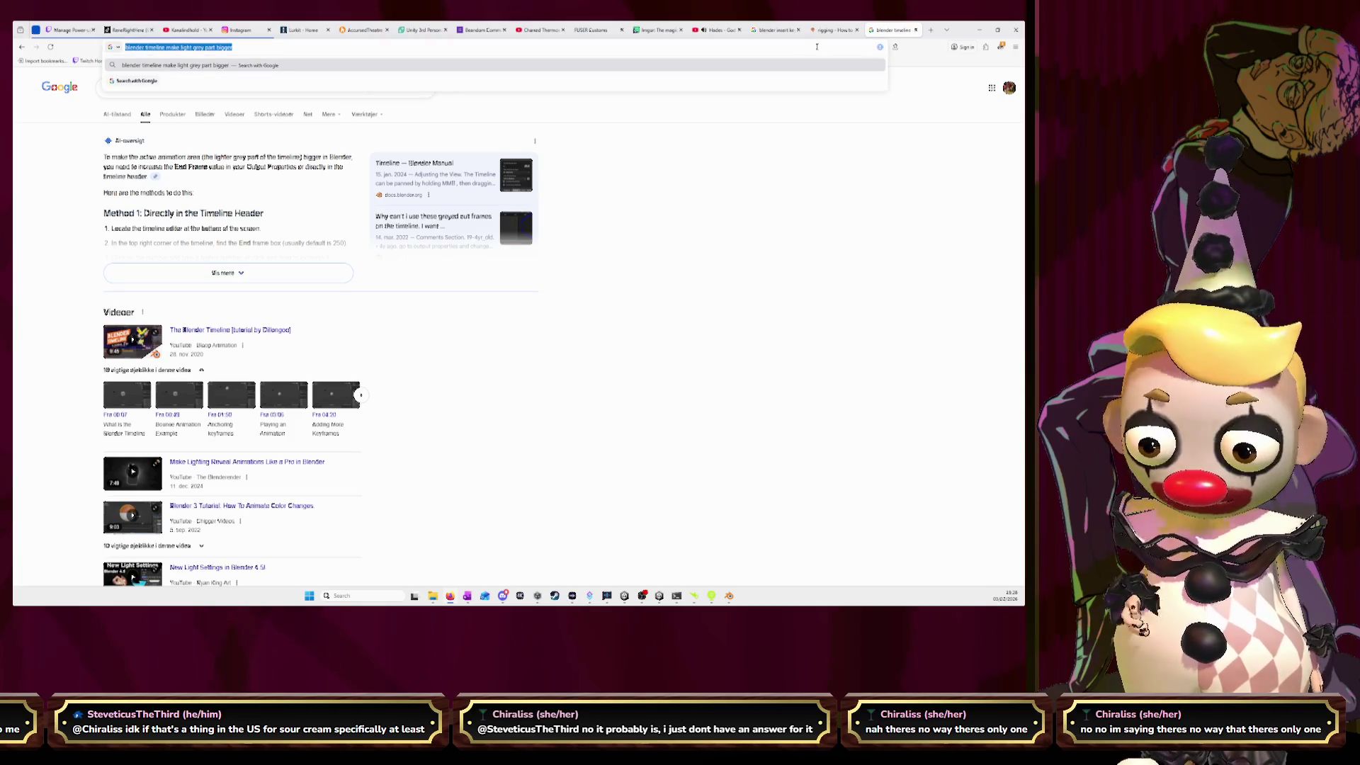
{"action": "type", "text": "how"}
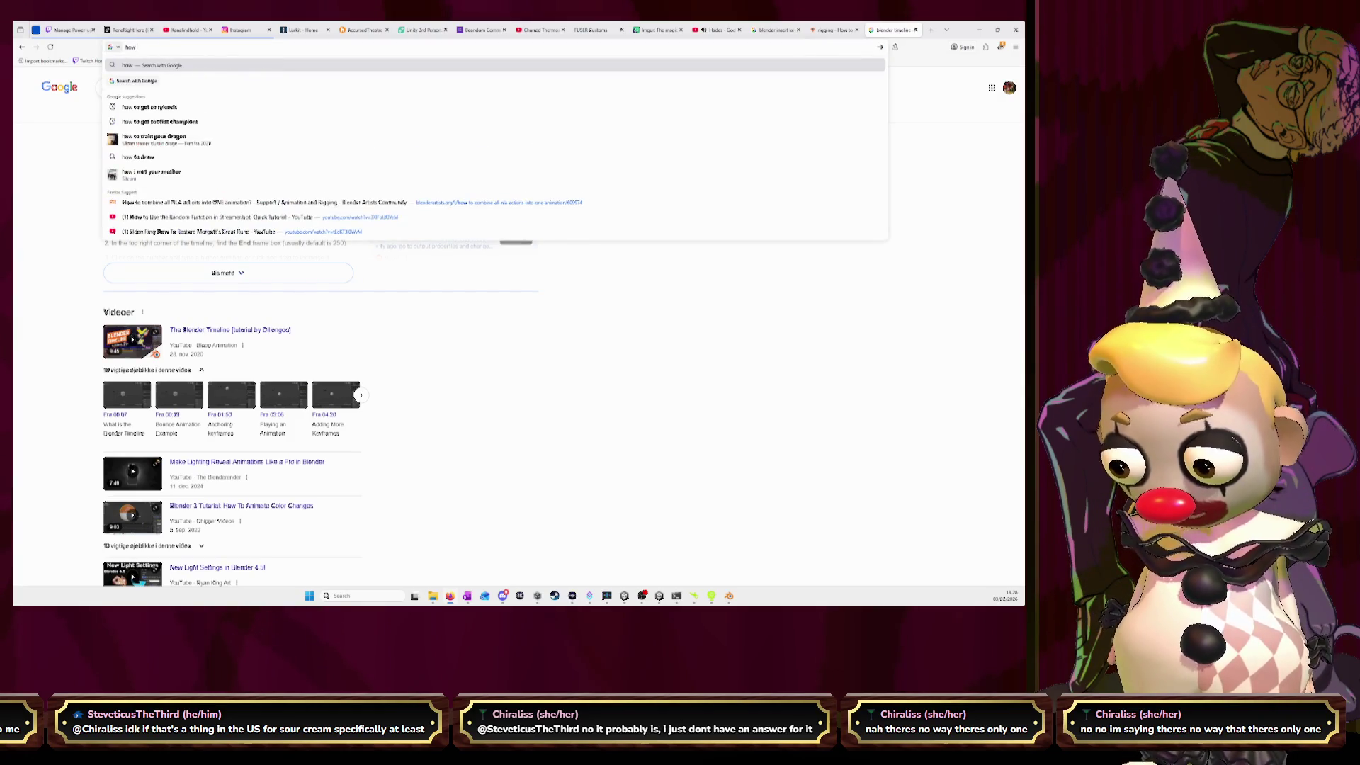
{"action": "type", "text": " to "}
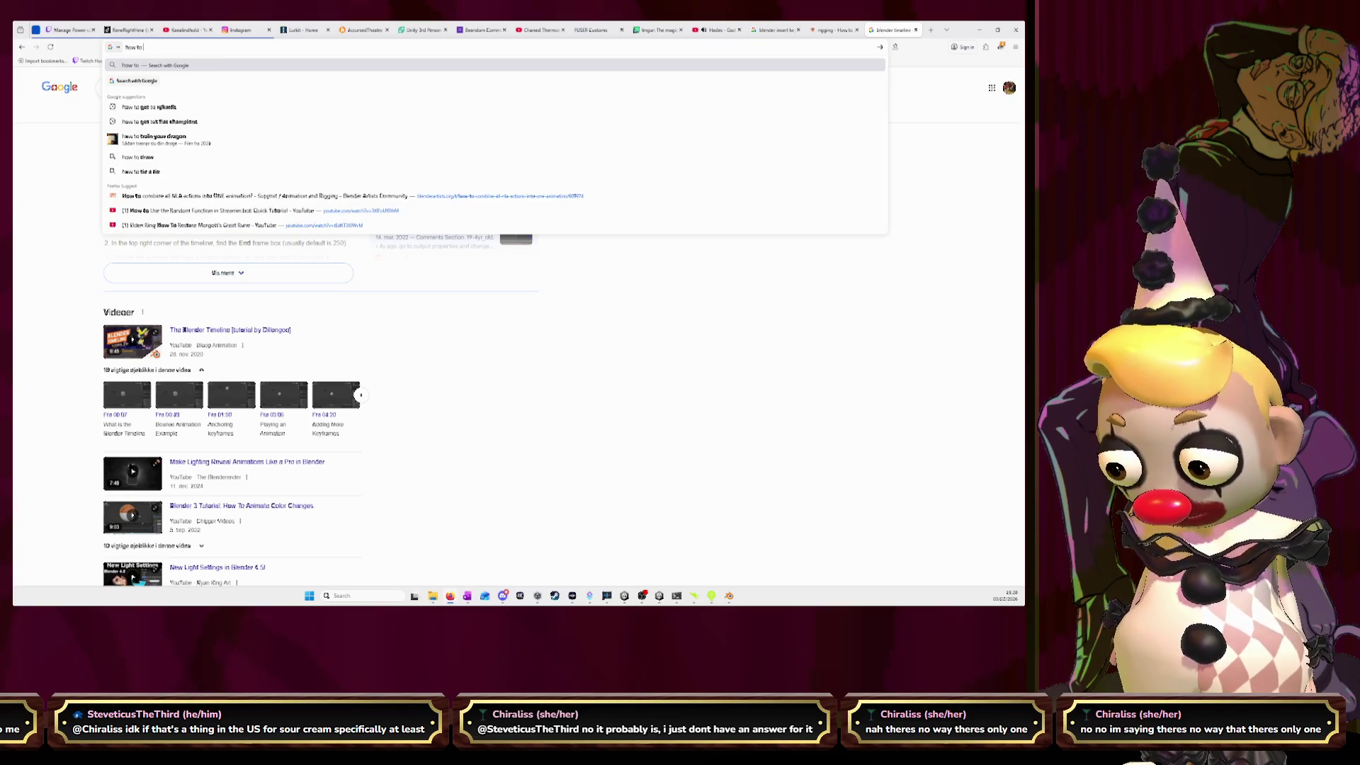
{"action": "type", "text": "ex"}
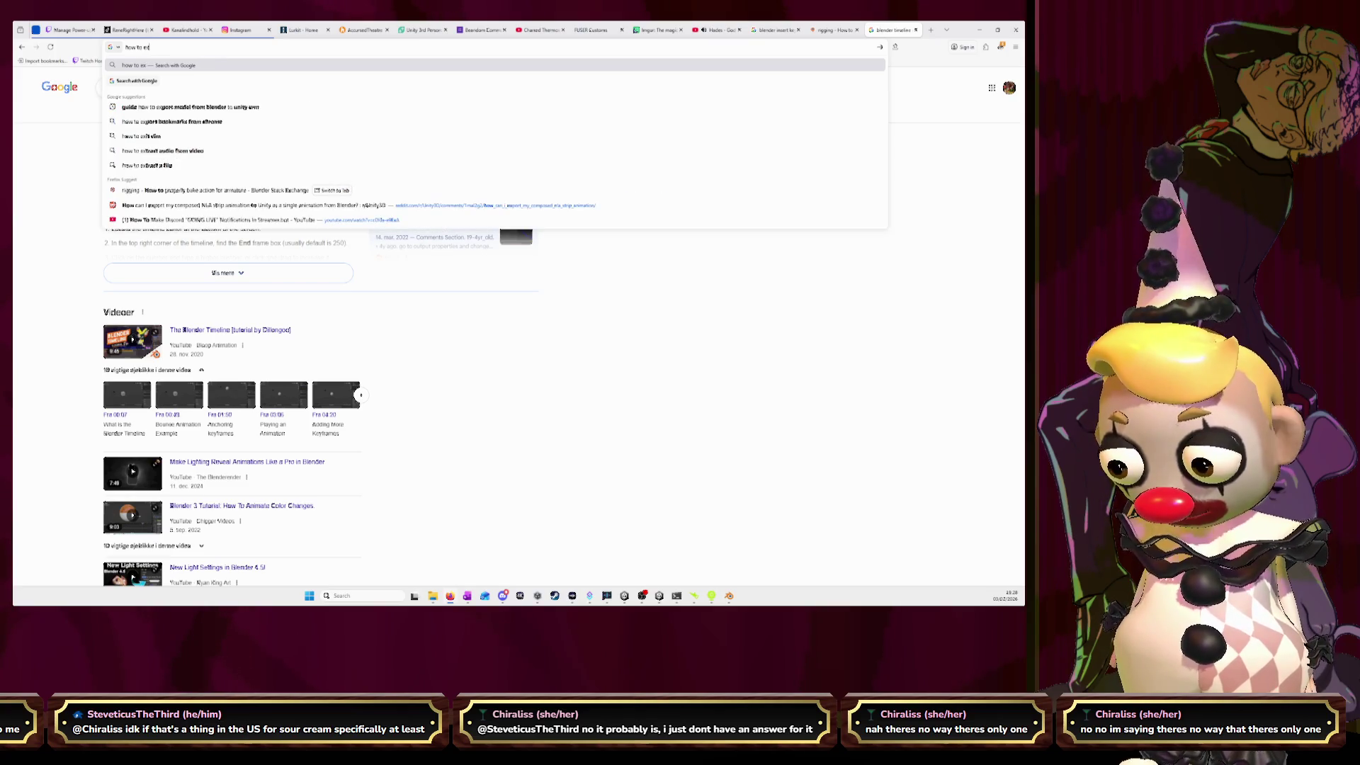
{"action": "type", "text": "port an"}
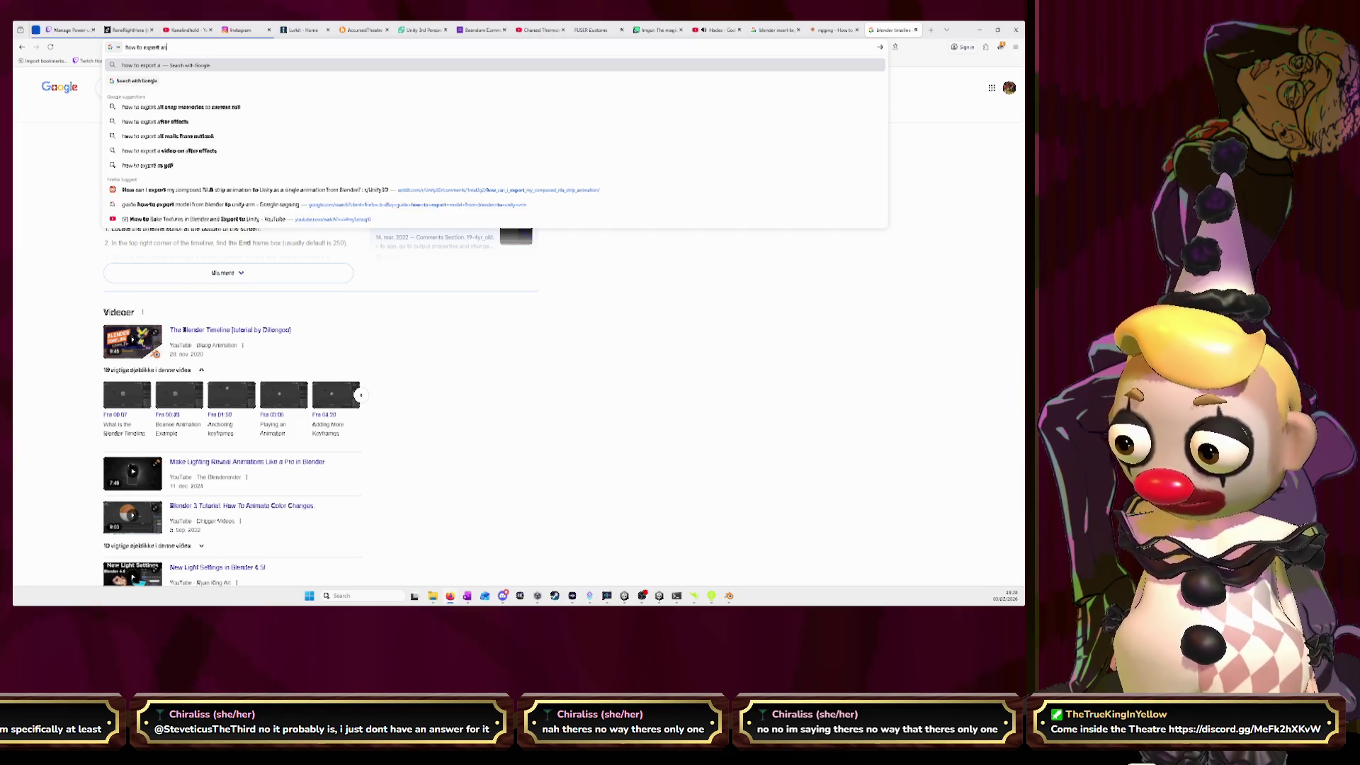
{"action": "type", "text": "imation fr"}
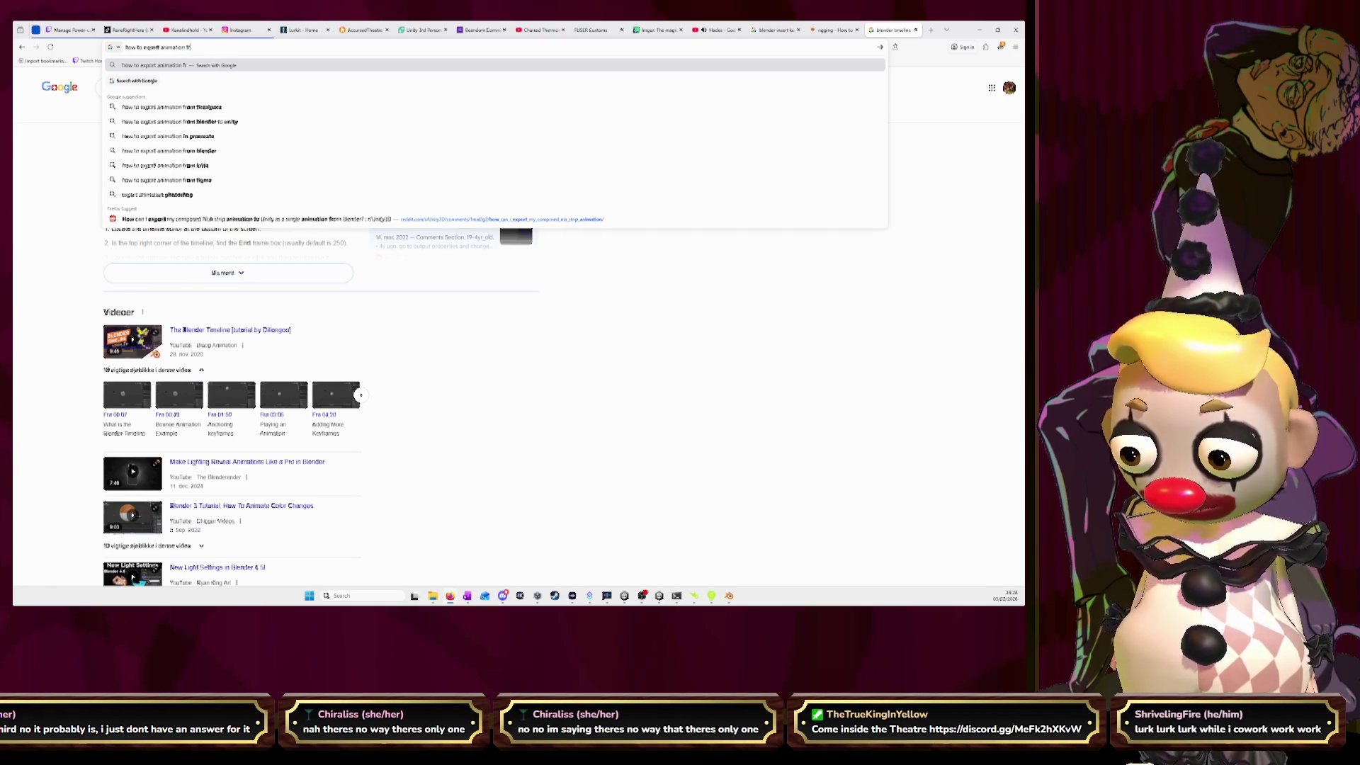
{"action": "type", "text": "om blender to"}
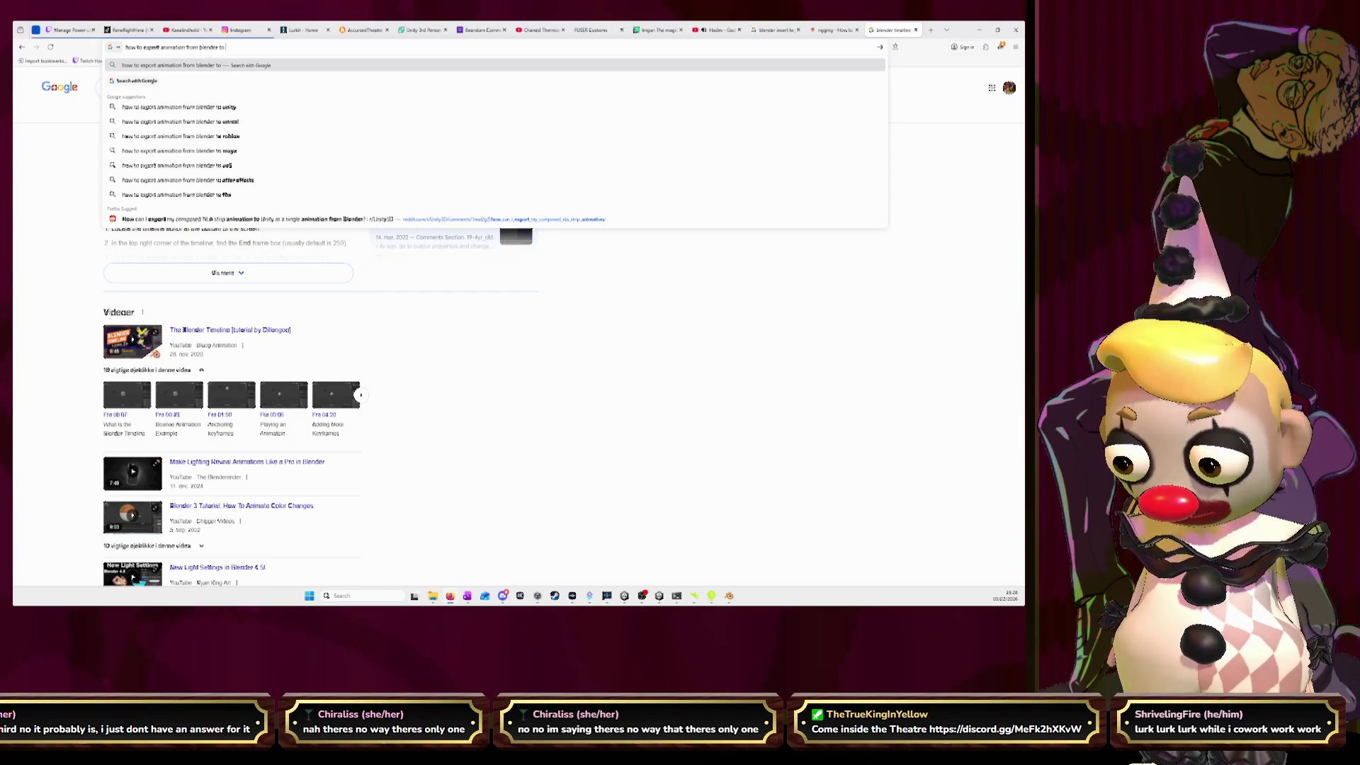
{"action": "type", "text": " unity NLA strip"}
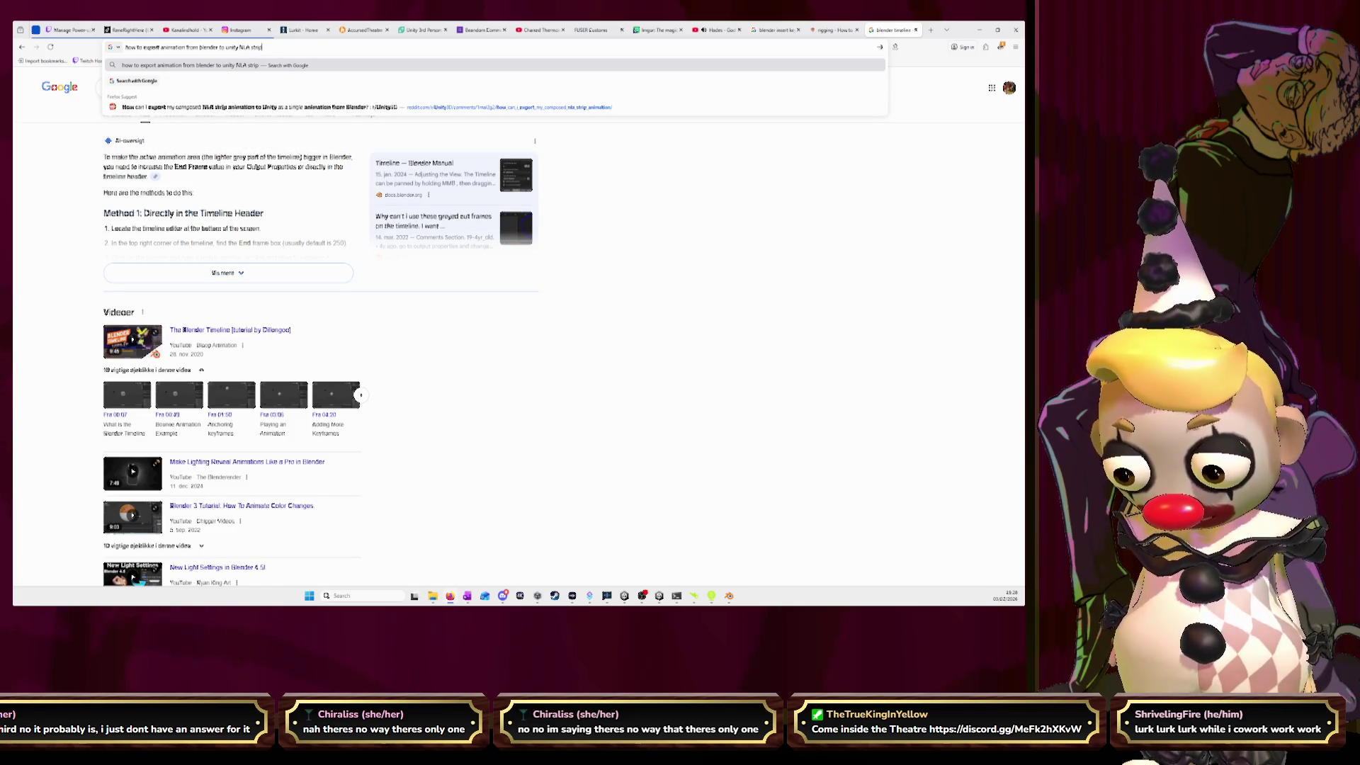
{"action": "key", "text": "BackSpace"}
{"action": "key", "text": "BackSpace"}
{"action": "key", "text": "BackSpace"}
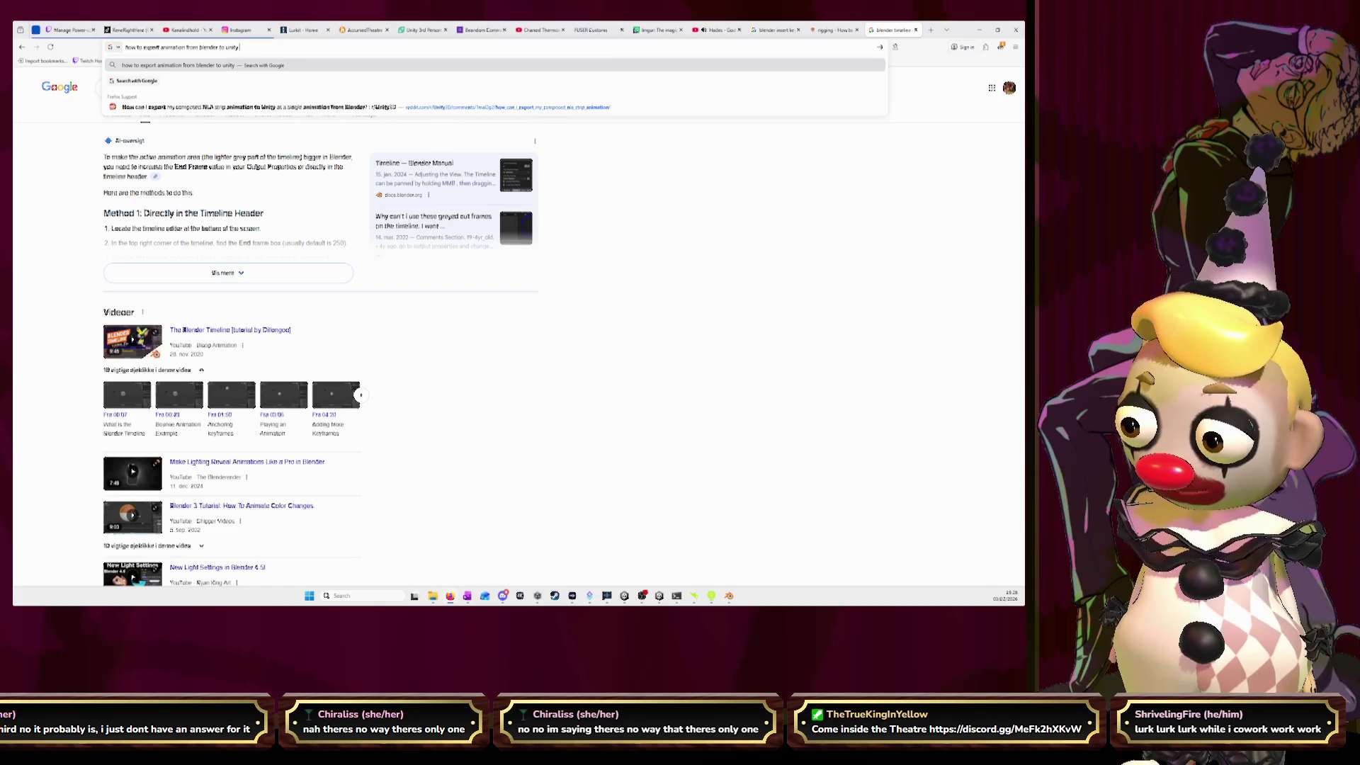
{"action": "key", "text": "BackSpace"}
{"action": "key", "text": "BackSpace"}
{"action": "key", "text": "BackSpace"}
{"action": "key", "text": "Return"}
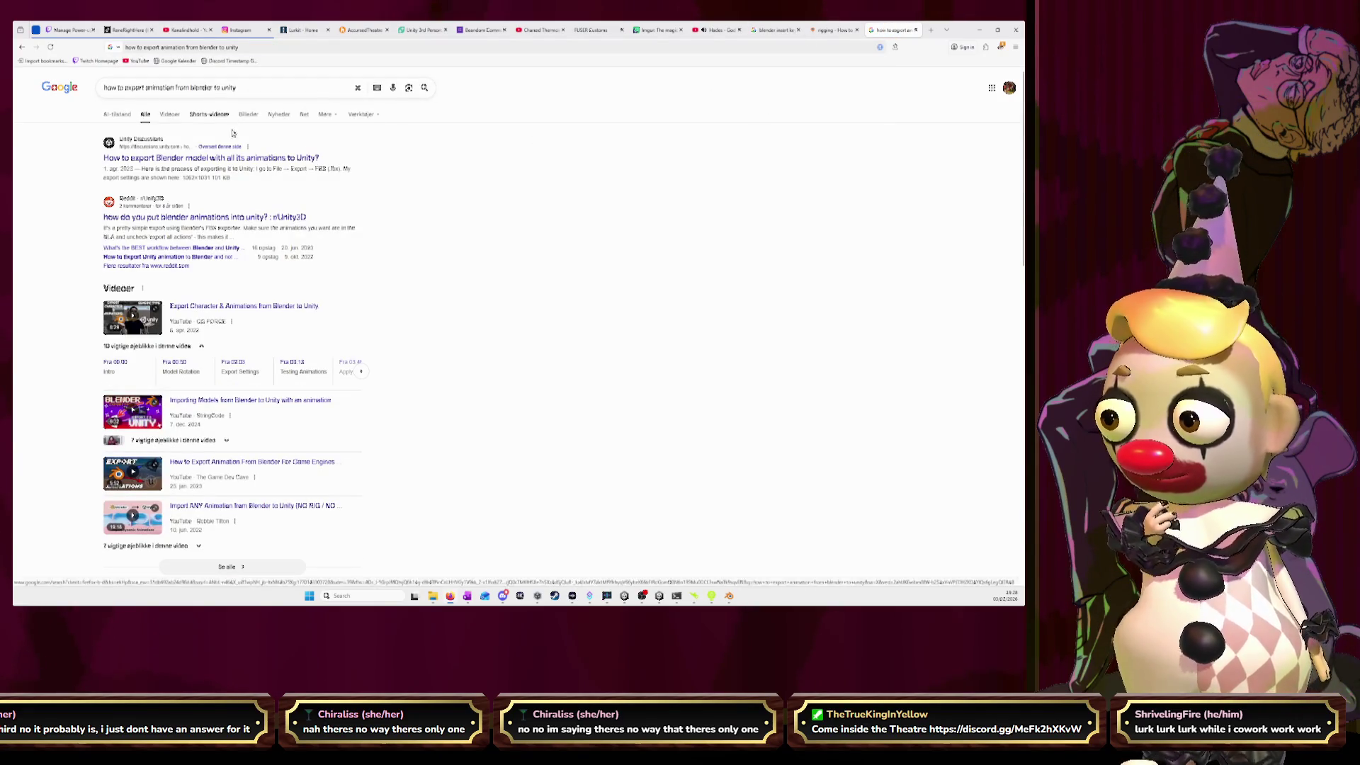
- Read through the Unity Discussions thread on exporting all animations
{"action": "left_click", "coordinate": [243, 158]}
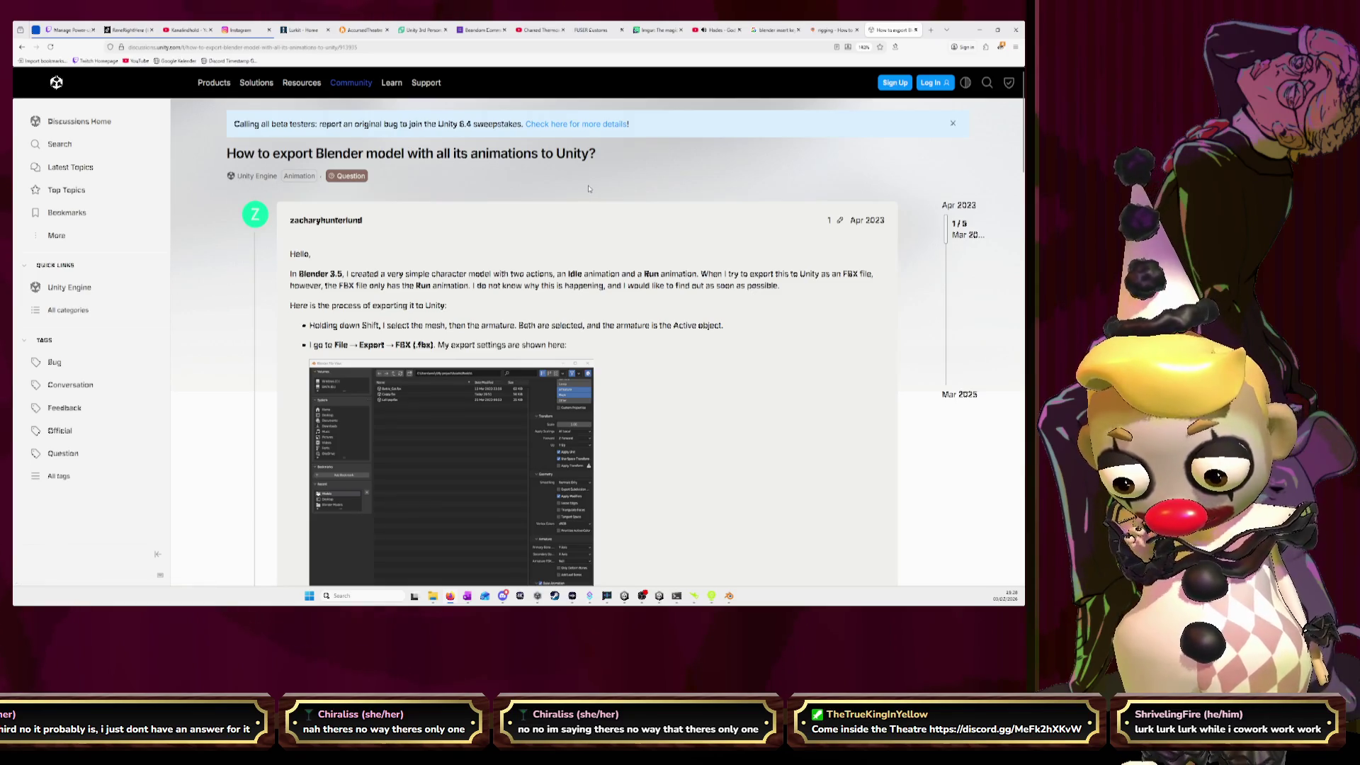
{"action": "scroll", "coordinate": [570, 183], "scroll_direction": "down", "scroll_amount": 5}
{"action": "scroll", "coordinate": [588, 188], "scroll_direction": "down", "scroll_amount": 5}
{"action": "scroll", "coordinate": [588, 188], "scroll_direction": "down", "scroll_amount": 5}
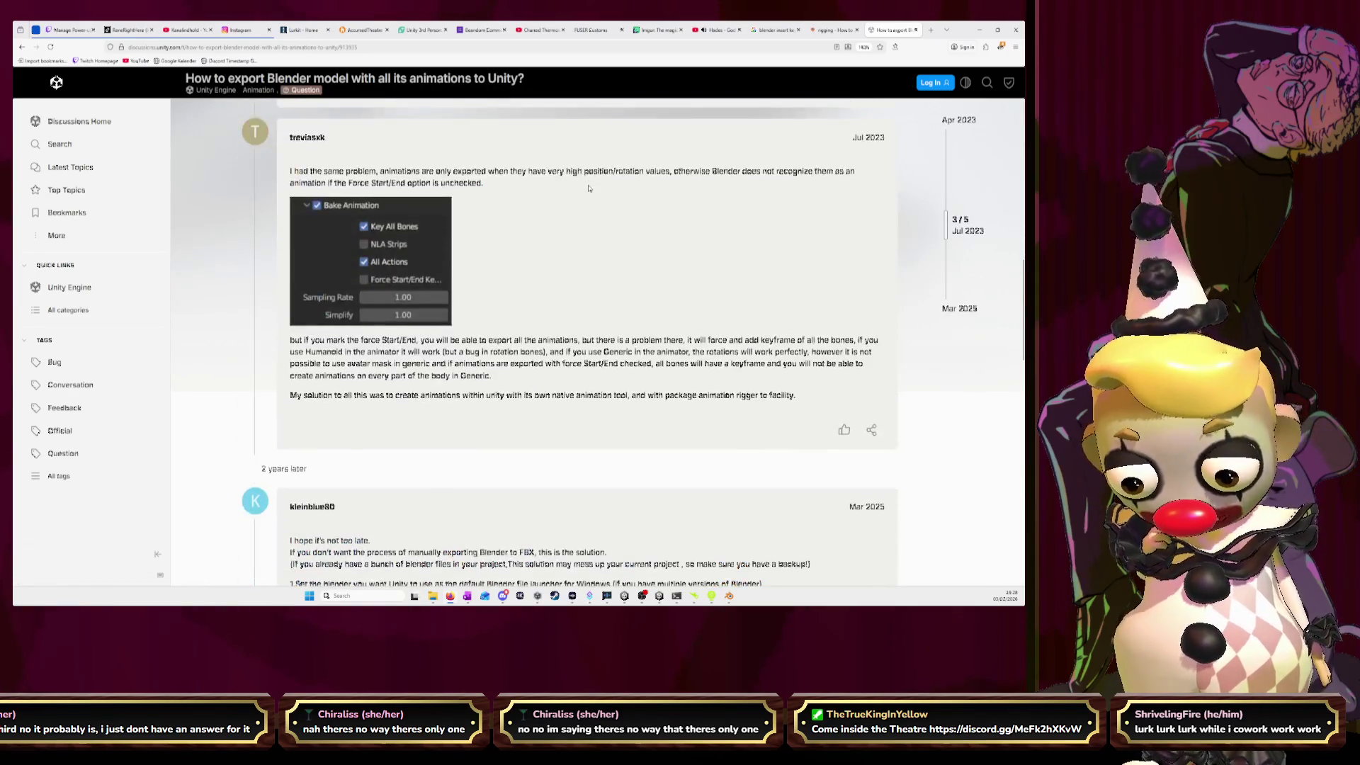
{"action": "scroll", "coordinate": [589, 188], "scroll_direction": "down", "scroll_amount": 5}
{"action": "scroll", "coordinate": [588, 188], "scroll_direction": "down", "scroll_amount": 5}
{"action": "scroll", "coordinate": [589, 188], "scroll_direction": "down", "scroll_amount": 1}
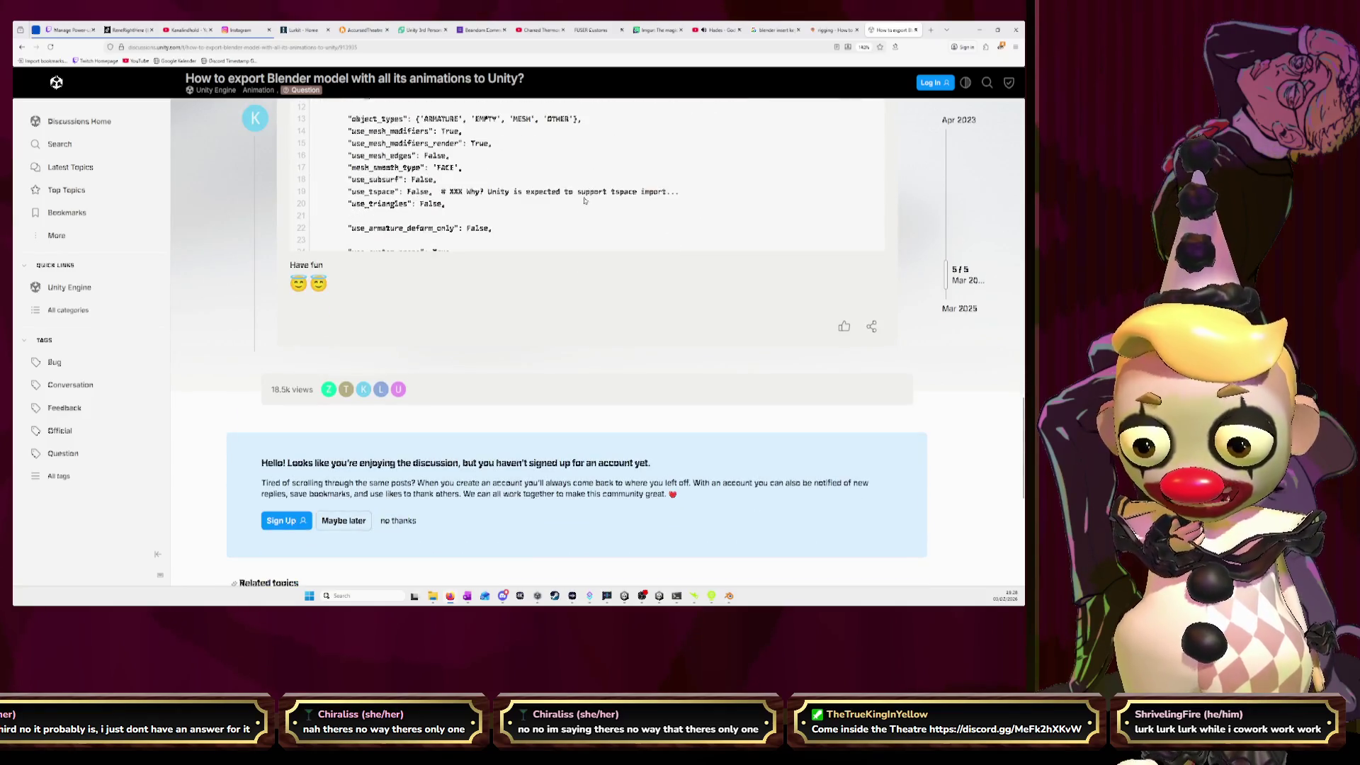
{"action": "left_click", "coordinate": [23, 47]}
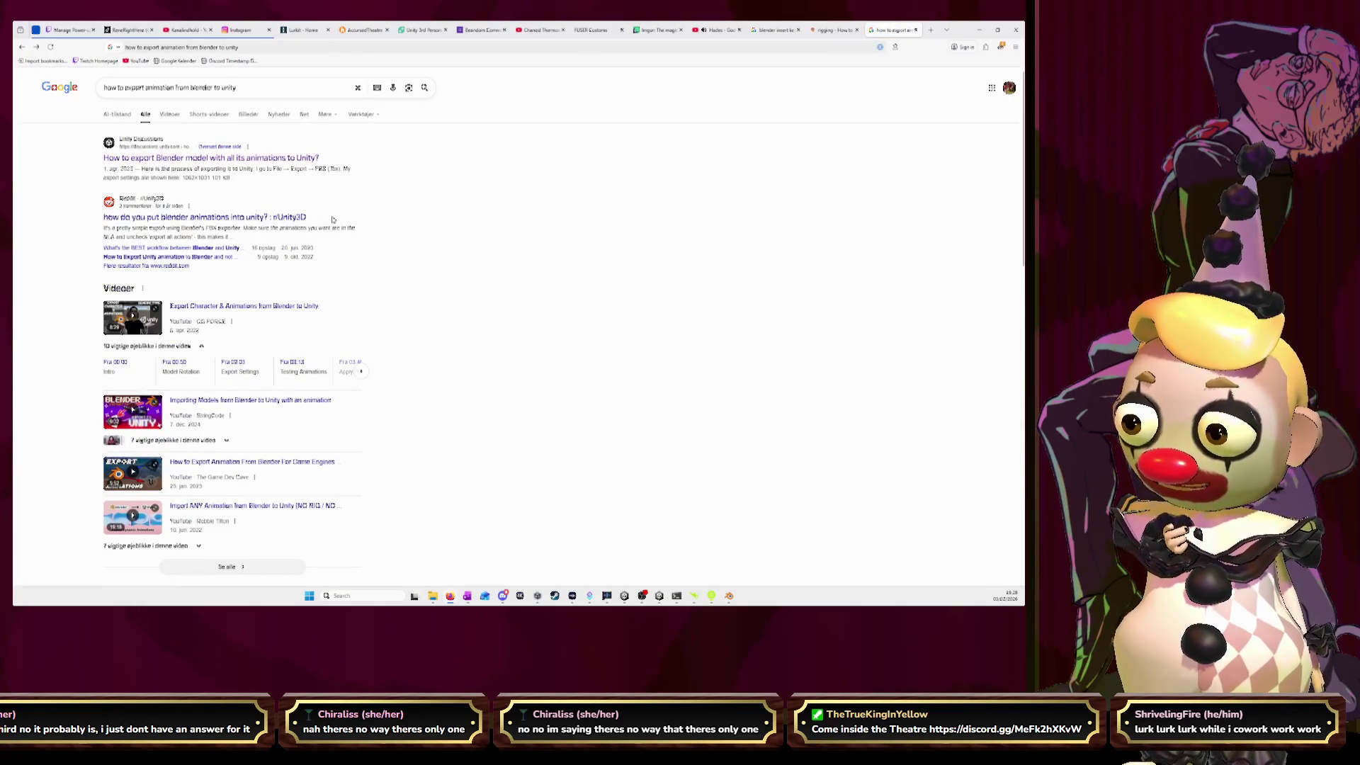
- Glance at the Reddit thread on Blender animations into Unity, then edit the query
{"action": "left_click", "coordinate": [276, 218]}
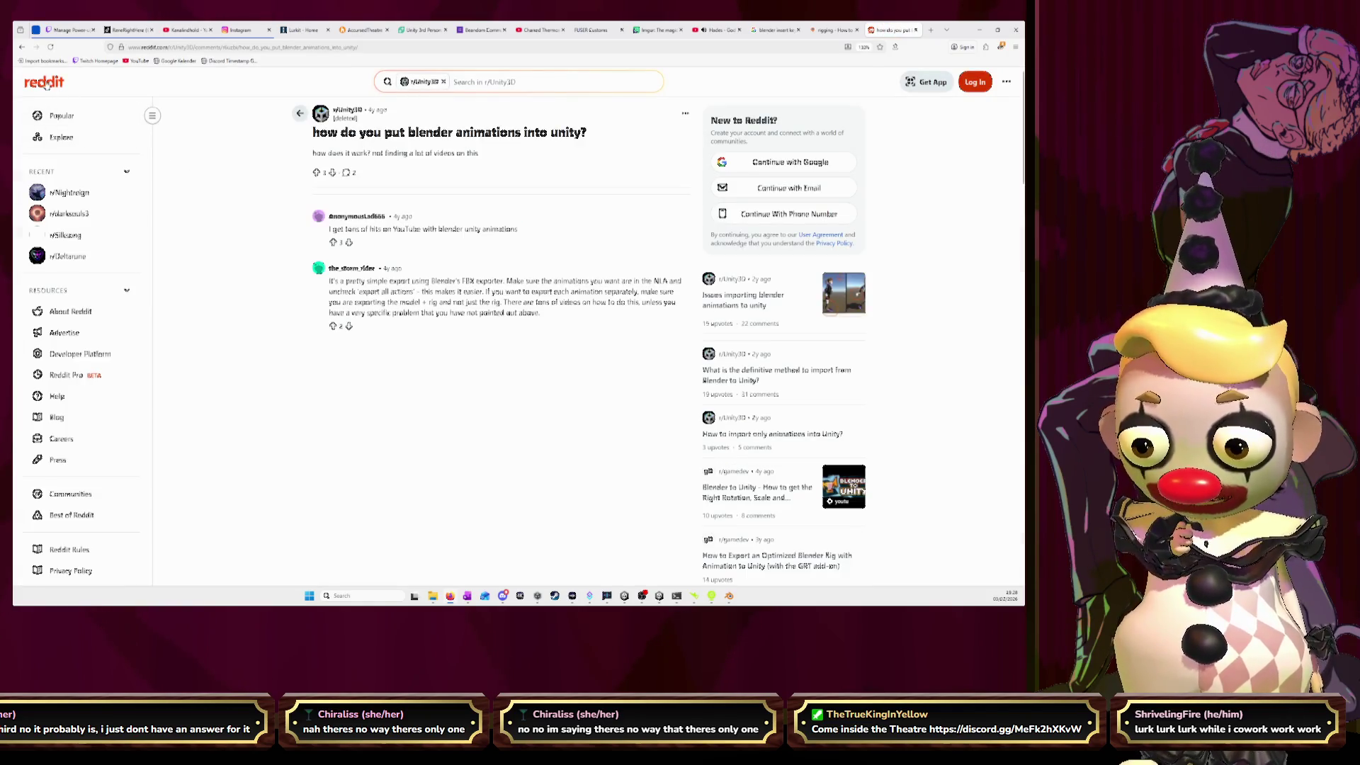
{"action": "left_click", "coordinate": [21, 47]}
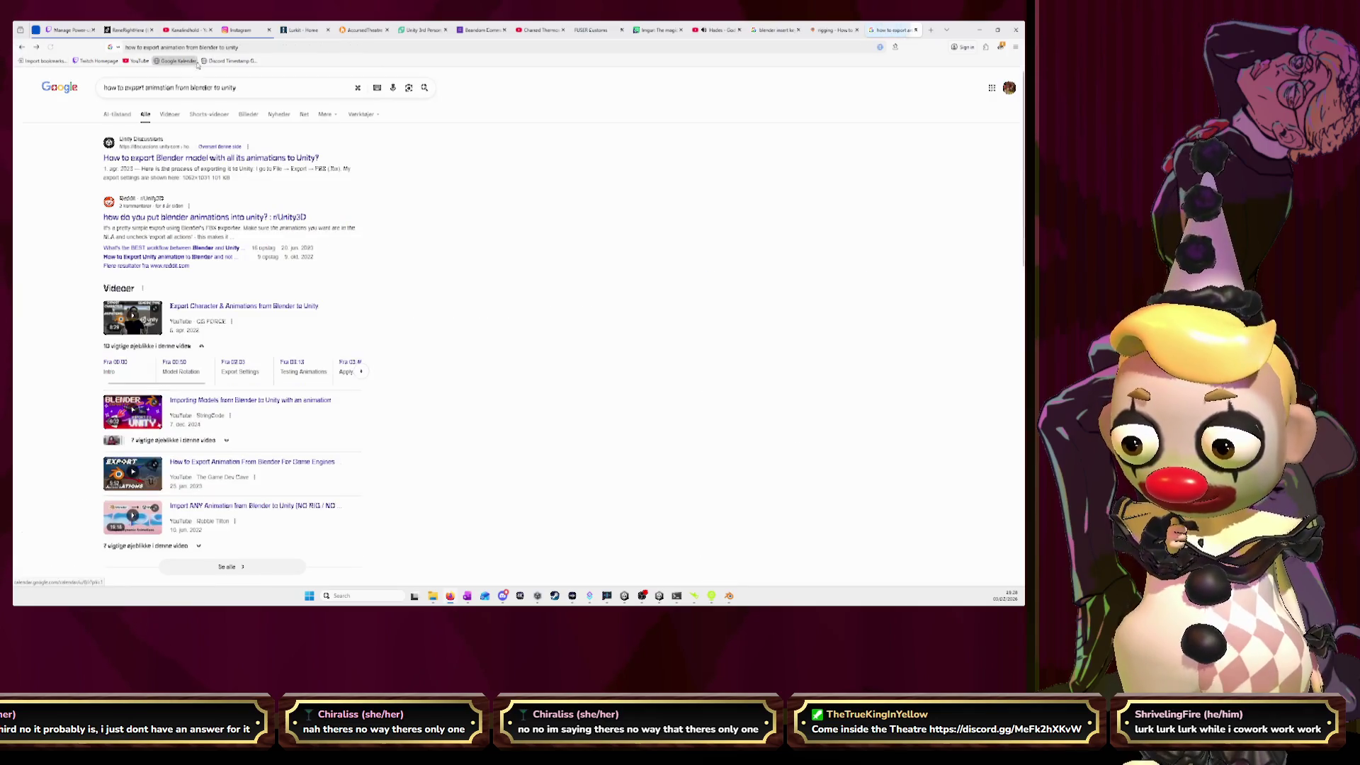
{"action": "left_click", "coordinate": [238, 88]}
- Search again with NLA added to the query and skim the Unity export thread
{"action": "type", "text": "NLA"}
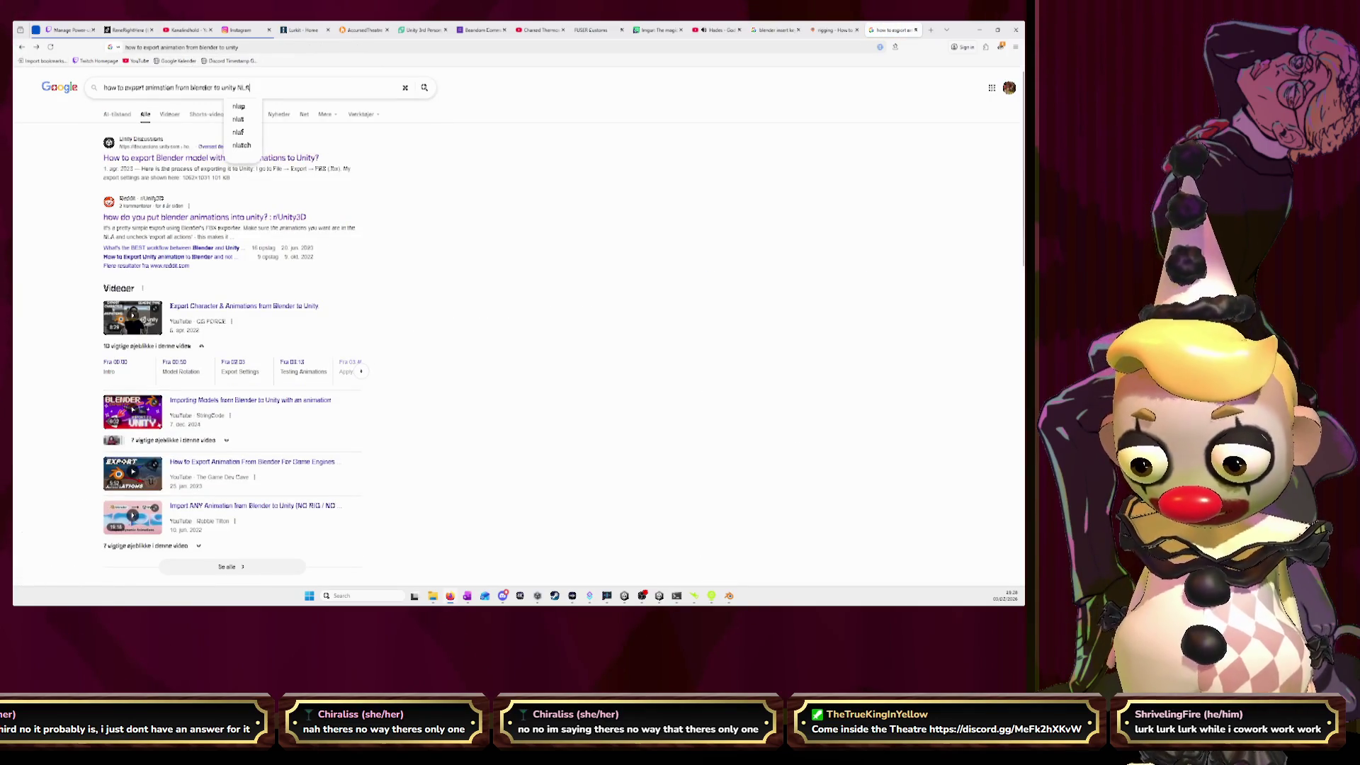
{"action": "key", "text": "Return"}
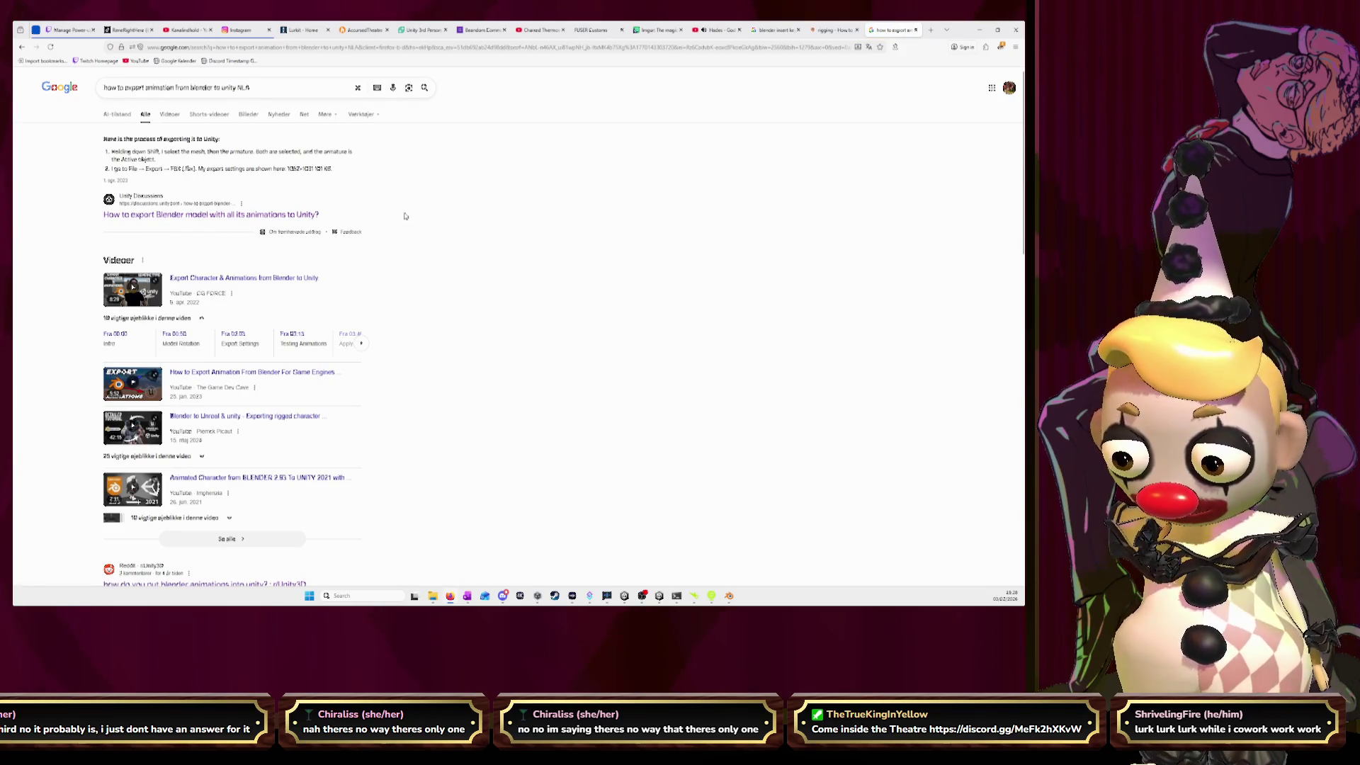
{"action": "left_click", "coordinate": [295, 217]}
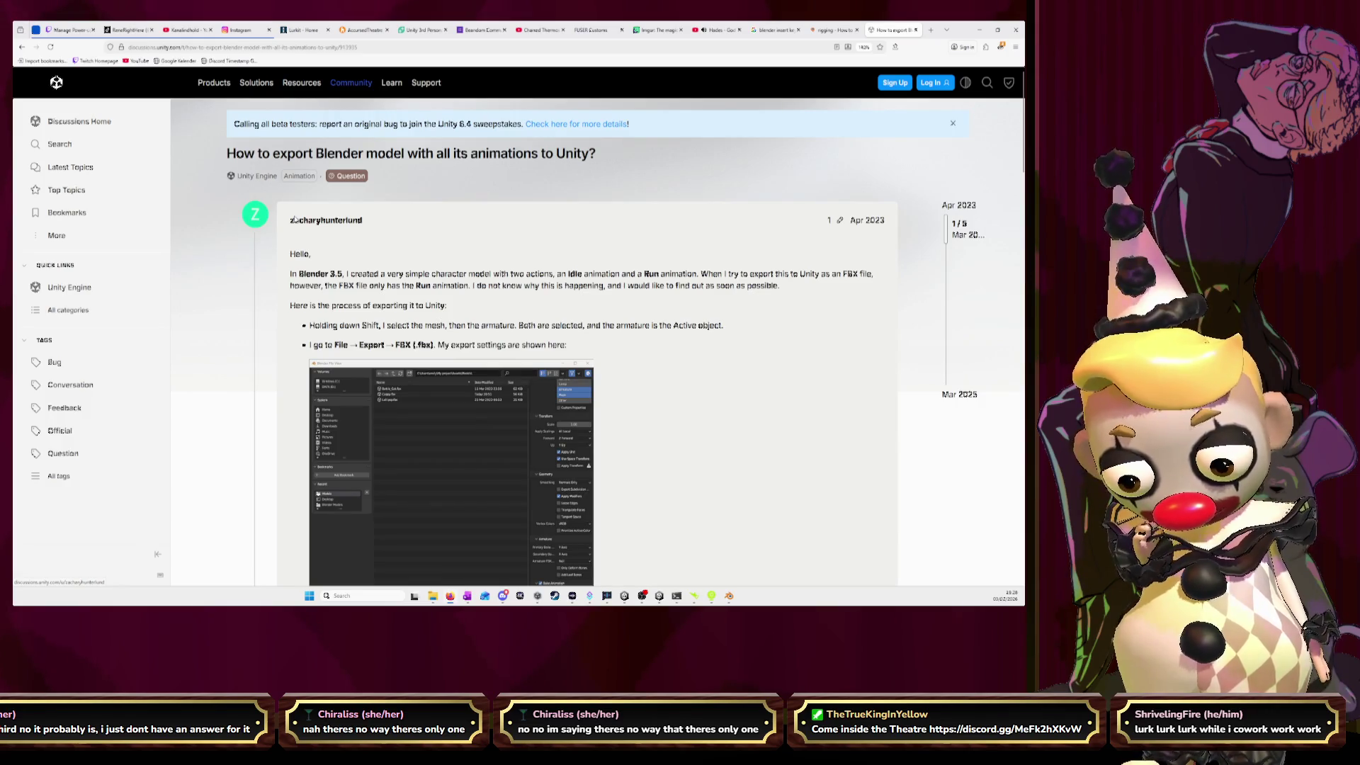
{"action": "left_click", "coordinate": [22, 47]}
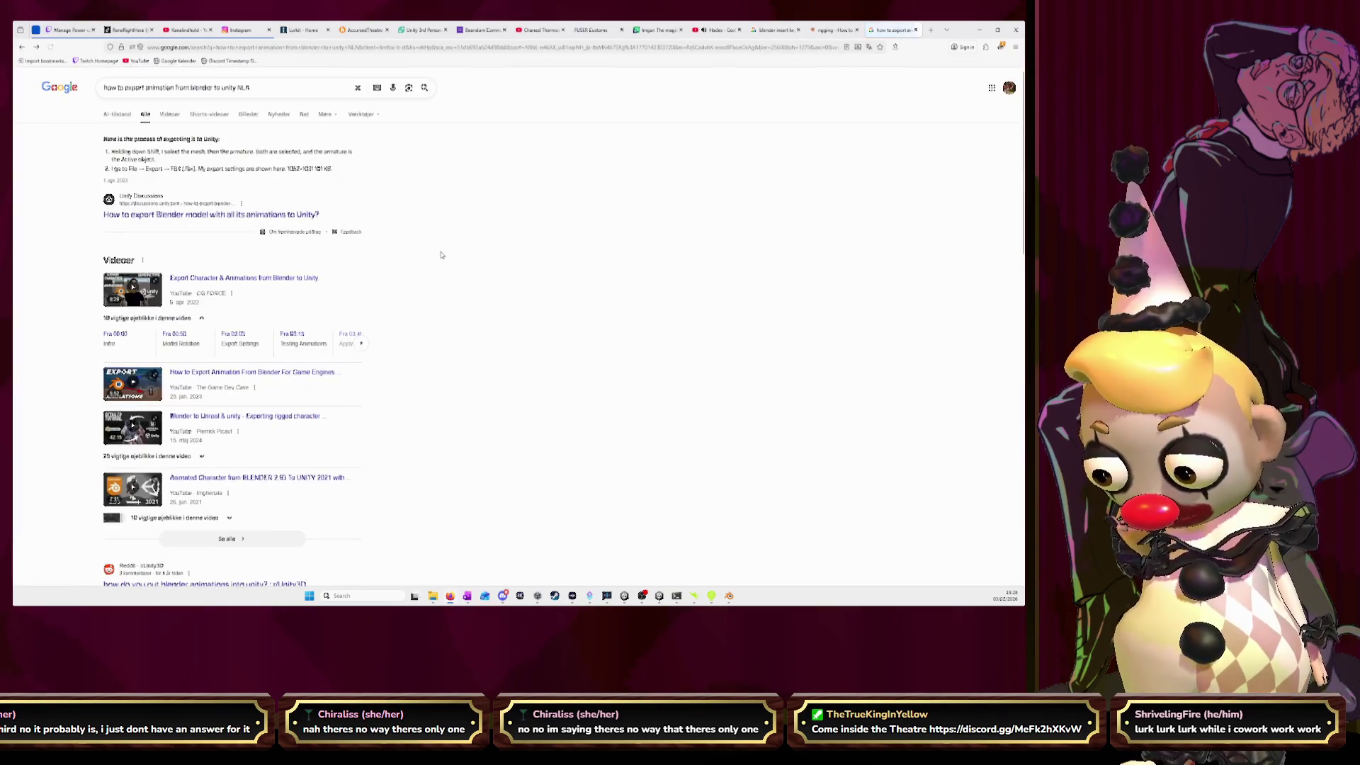
{"action": "scroll", "coordinate": [449, 260], "scroll_direction": "down", "scroll_amount": 2}
{"action": "scroll", "coordinate": [449, 260], "scroll_direction": "down", "scroll_amount": 2}
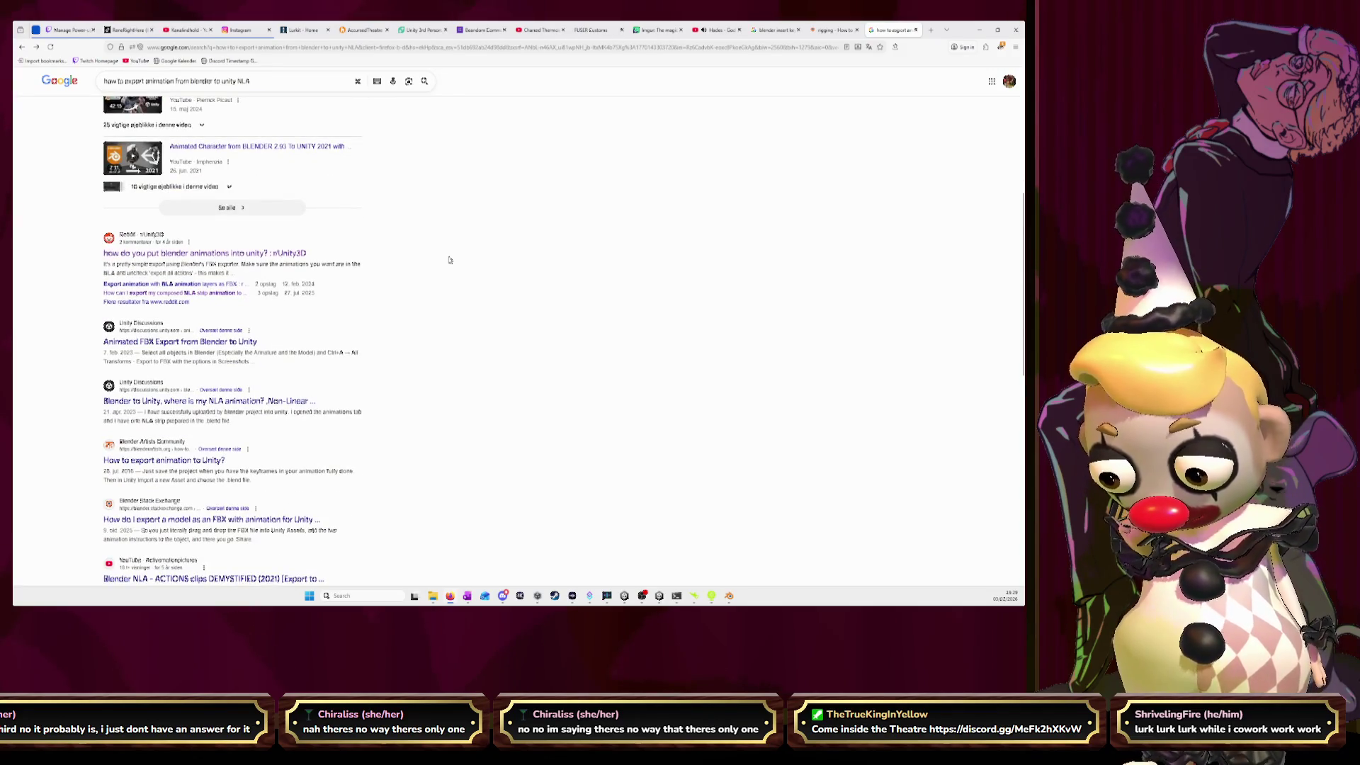
{"action": "scroll", "coordinate": [449, 260], "scroll_direction": "down", "scroll_amount": 3}
- Read the missing-NLA-animation thread, then open the 'Blender NLA - ACTIONS clips DEMYSTIFIED' video
{"action": "left_click", "coordinate": [301, 274]}
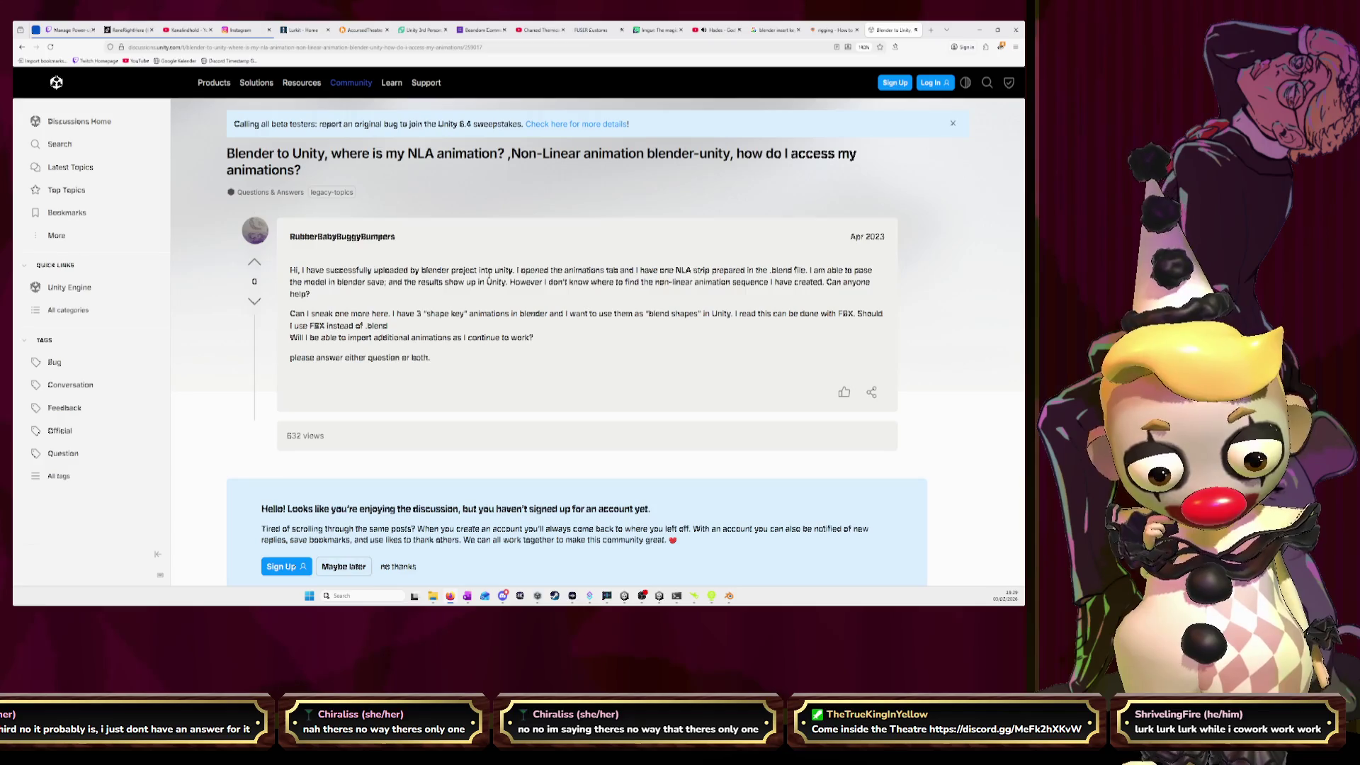
{"action": "scroll", "coordinate": [488, 276], "scroll_direction": "down", "scroll_amount": 1}
{"action": "scroll", "coordinate": [488, 279], "scroll_direction": "down", "scroll_amount": 4}
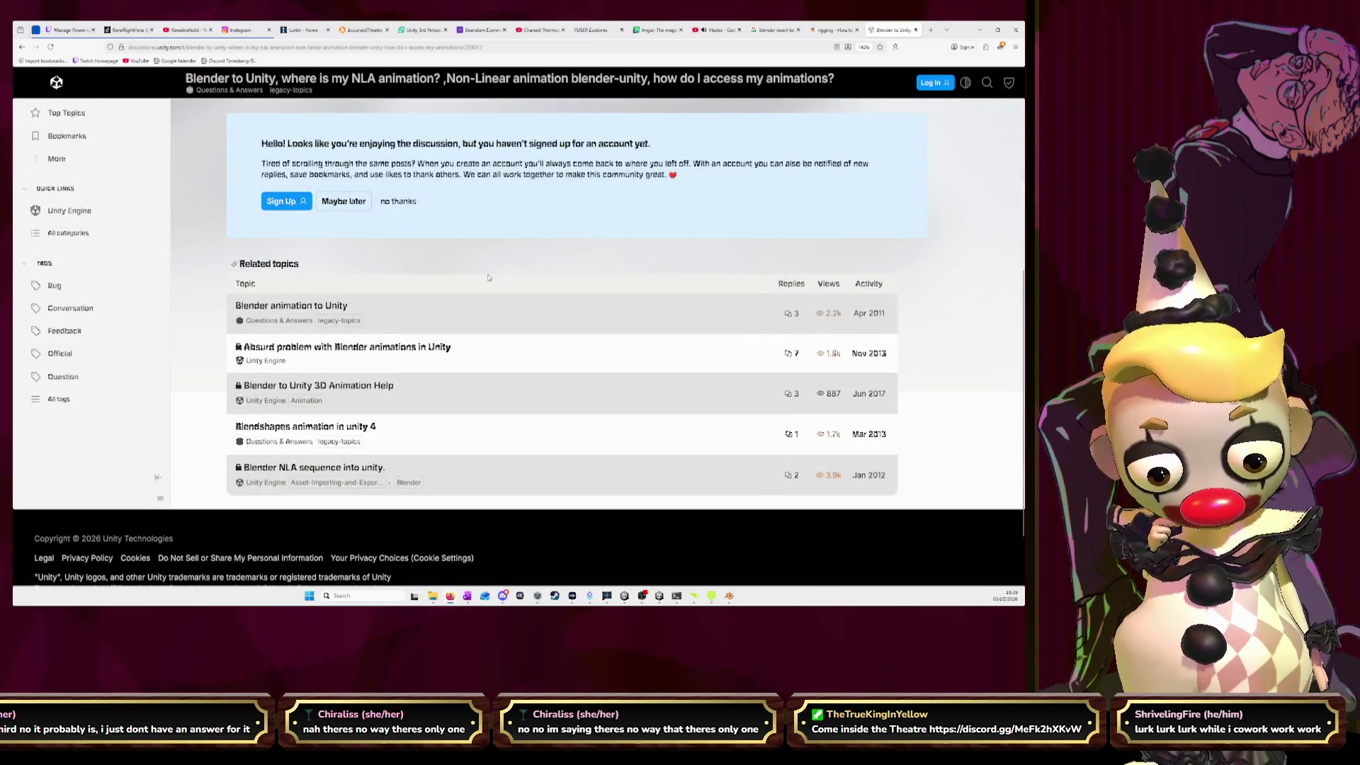
{"action": "scroll", "coordinate": [488, 277], "scroll_direction": "up", "scroll_amount": 5}
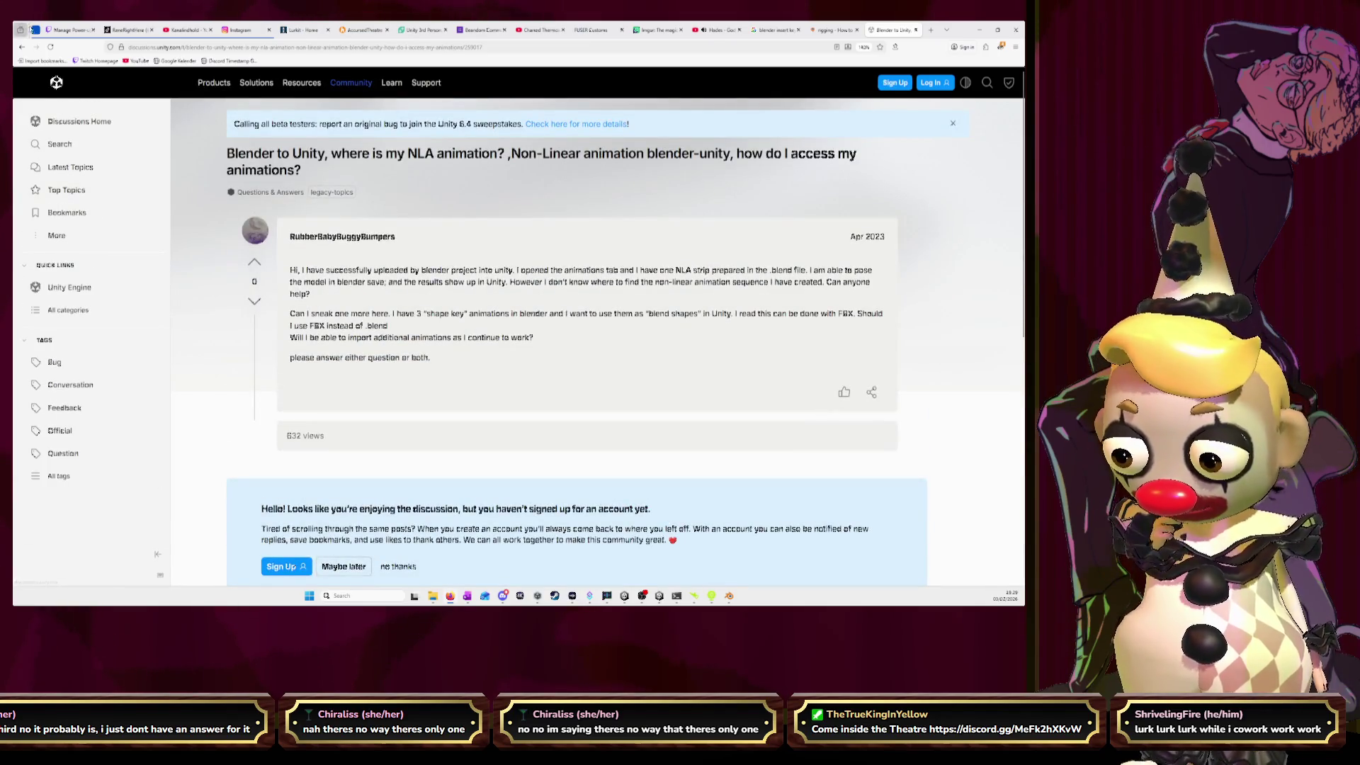
{"action": "left_click", "coordinate": [22, 46]}
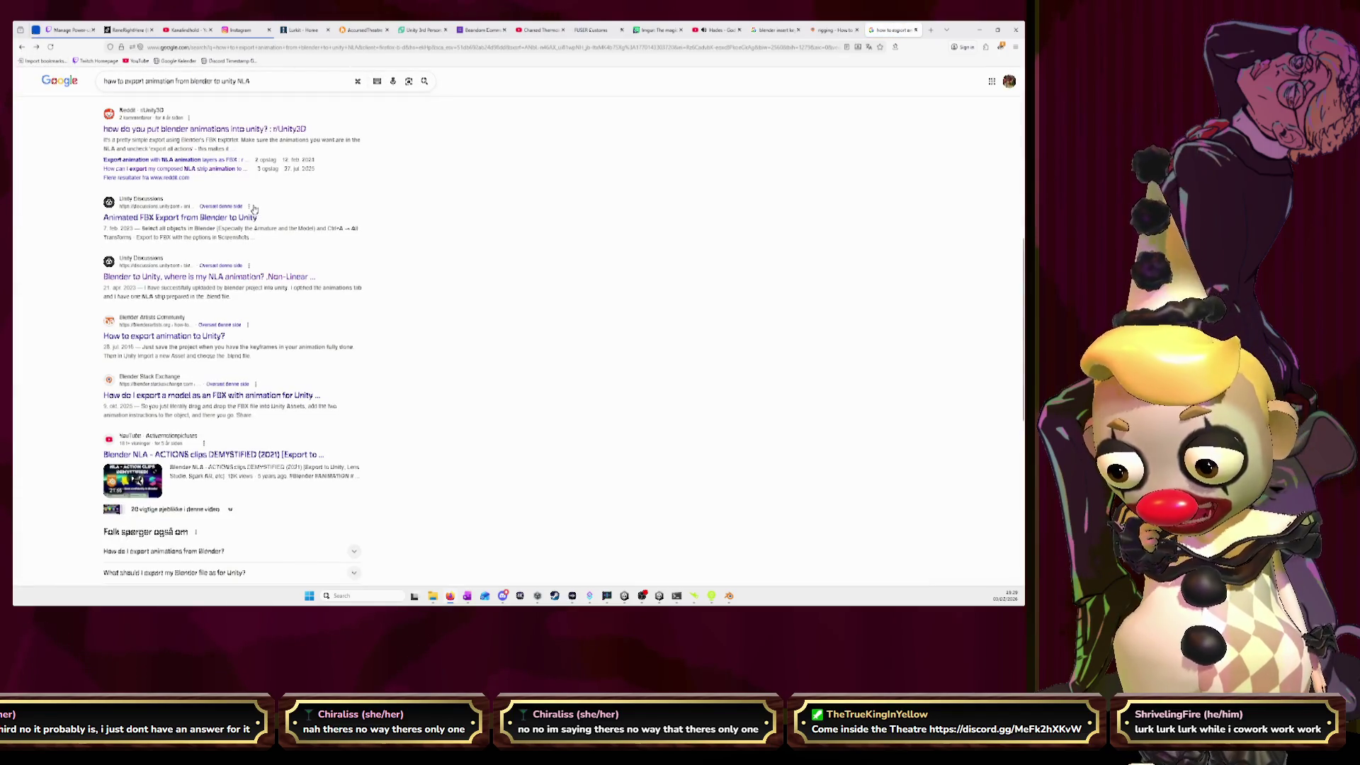
{"action": "scroll", "coordinate": [254, 209], "scroll_direction": "down", "scroll_amount": 3}
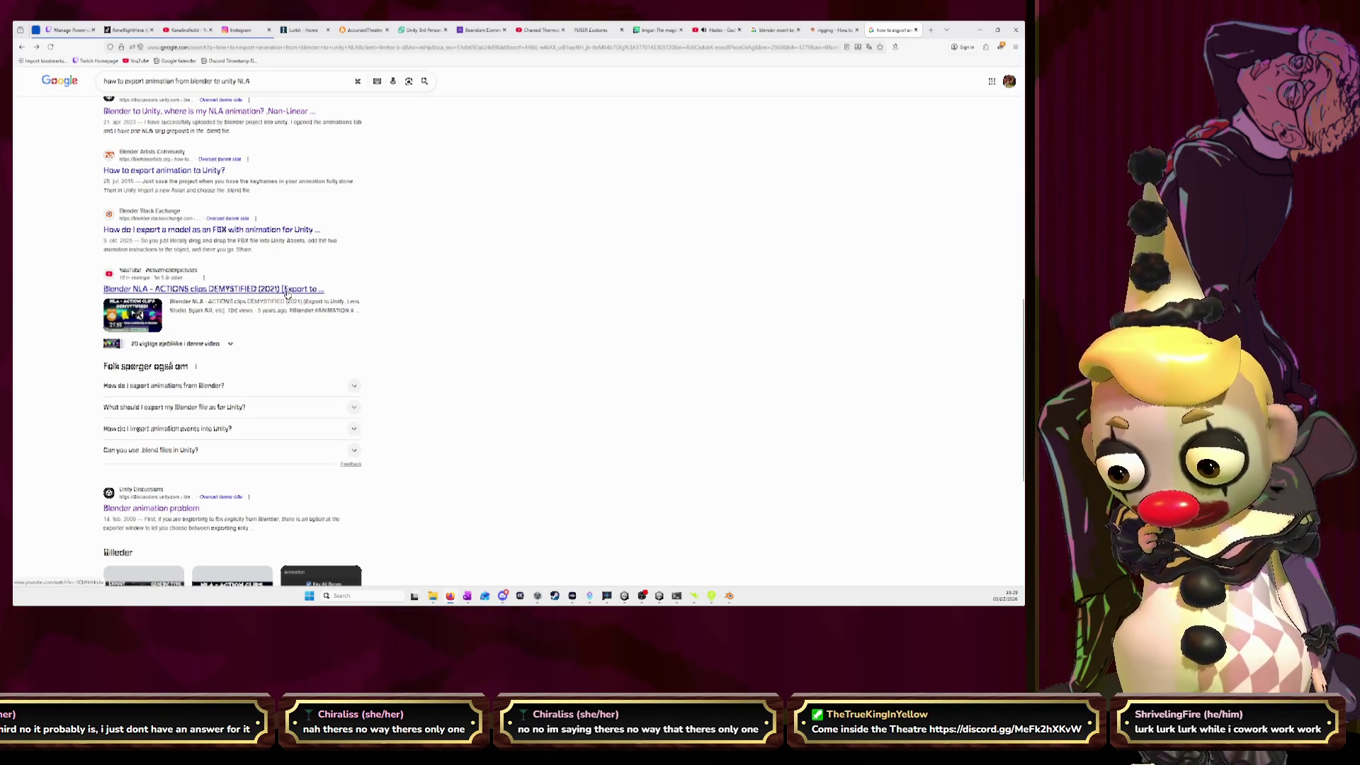
{"action": "left_click", "coordinate": [287, 291]}
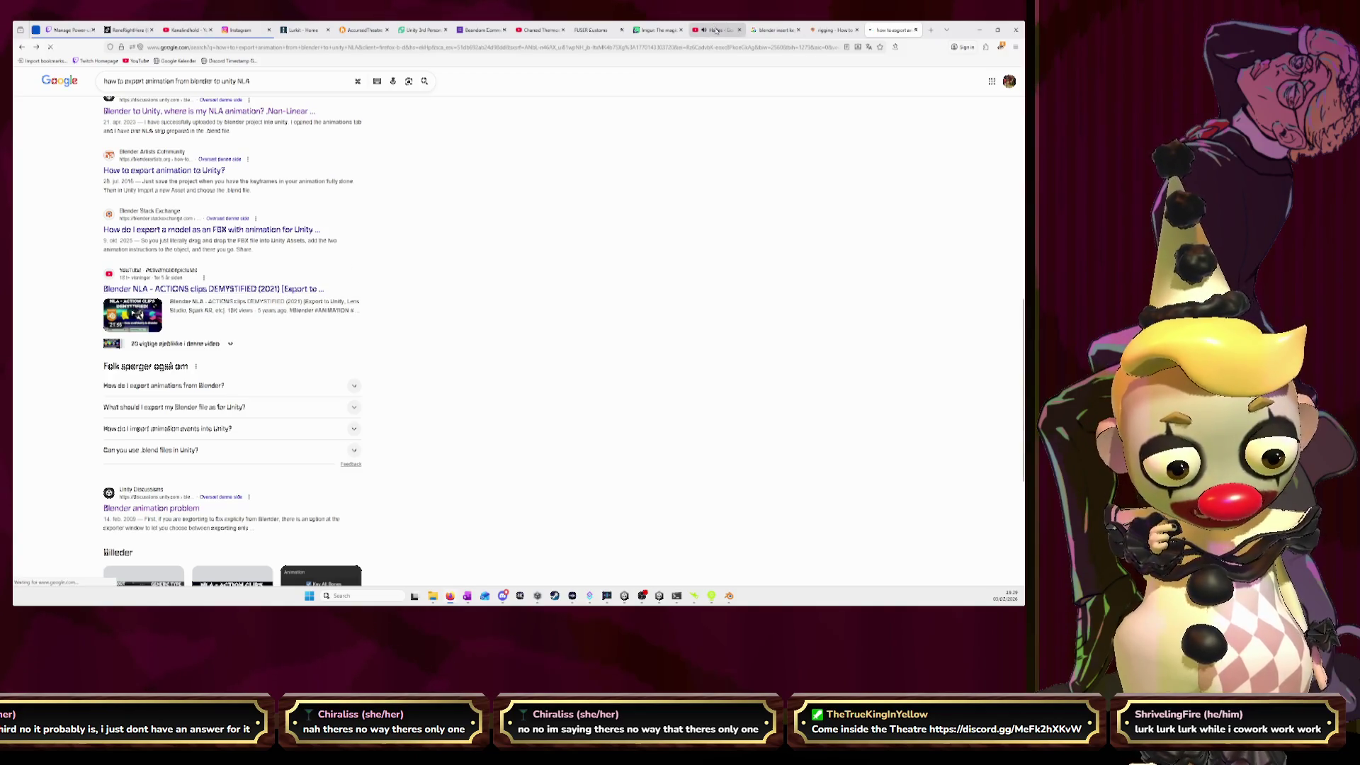
{"action": "left_click", "coordinate": [716, 30]}
{"action": "left_click", "coordinate": [894, 29]}
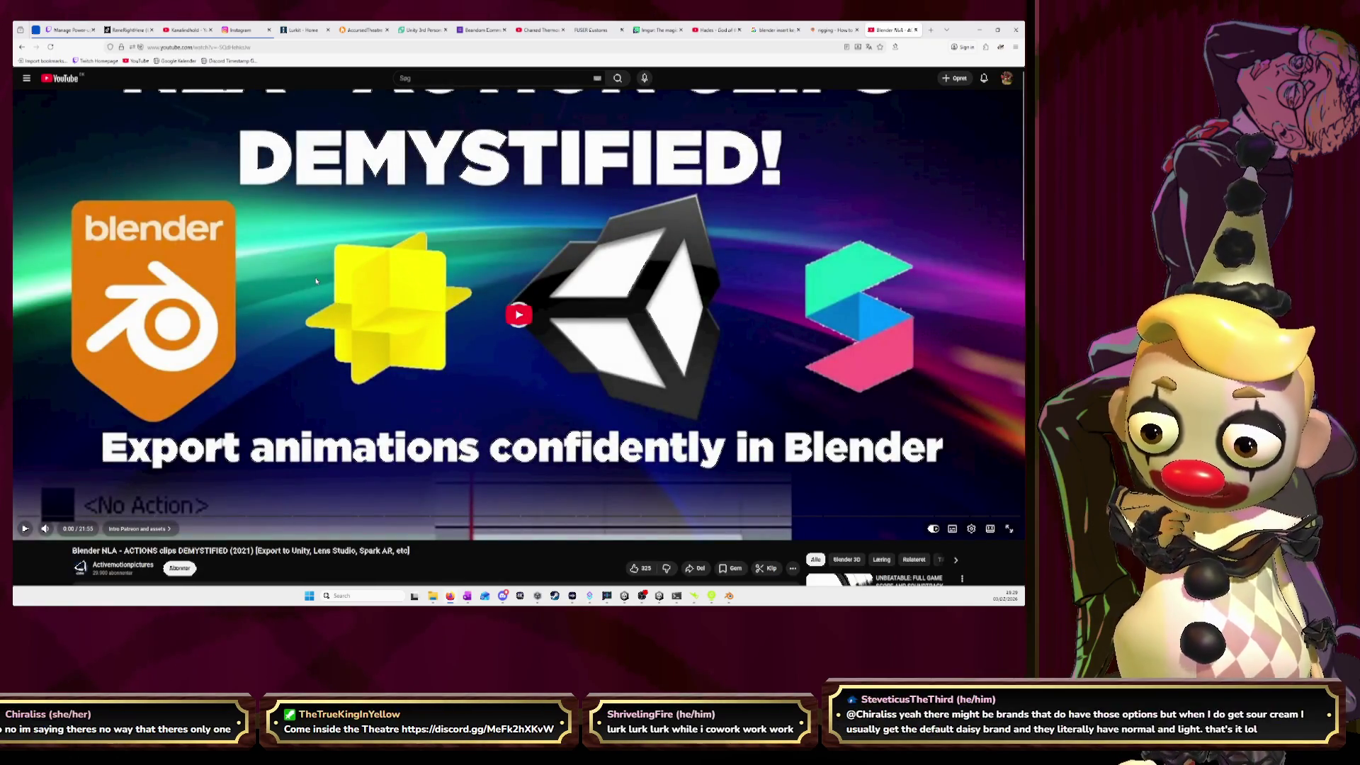
- Play the NLA tutorial and skip ahead to about 14:17
{"action": "left_click", "coordinate": [316, 281]}
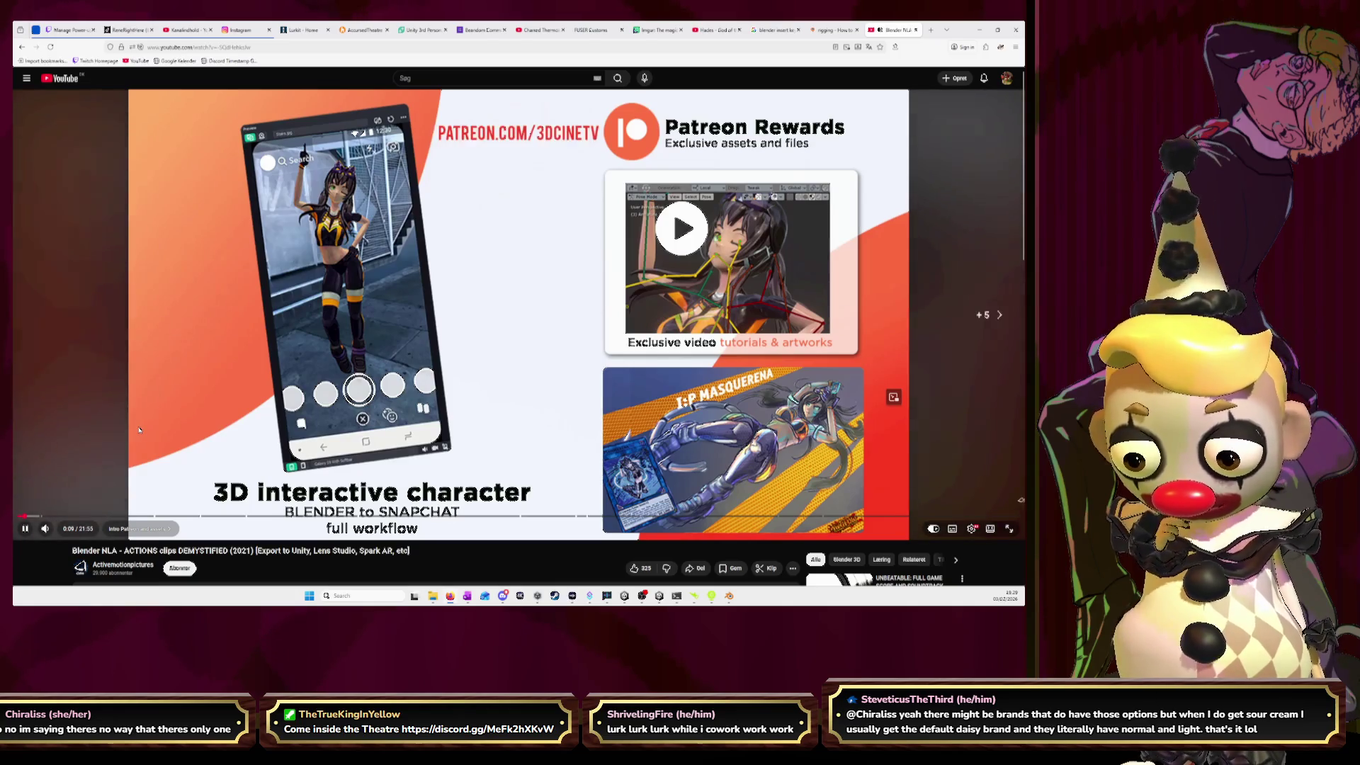
{"action": "key", "text": "l"}
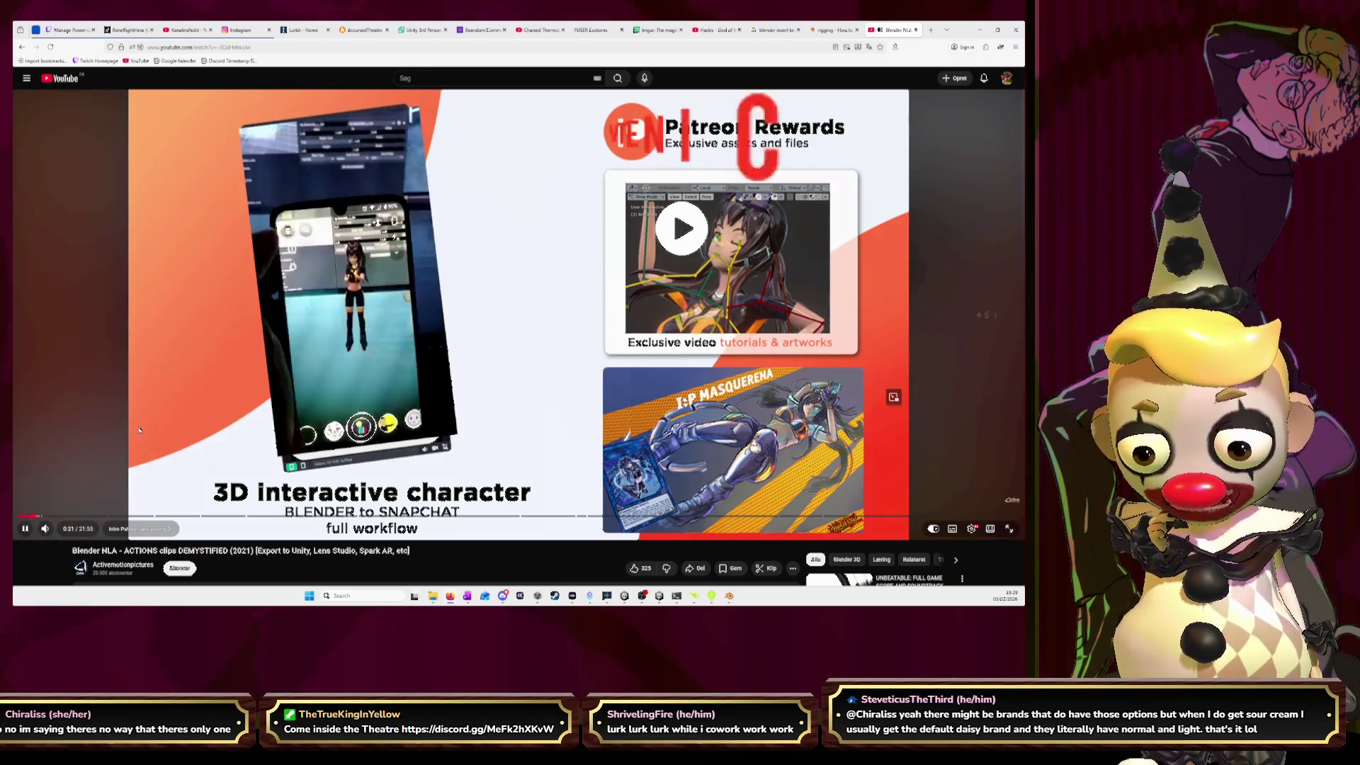
{"action": "key", "text": "l"}
{"action": "key", "text": "l"}
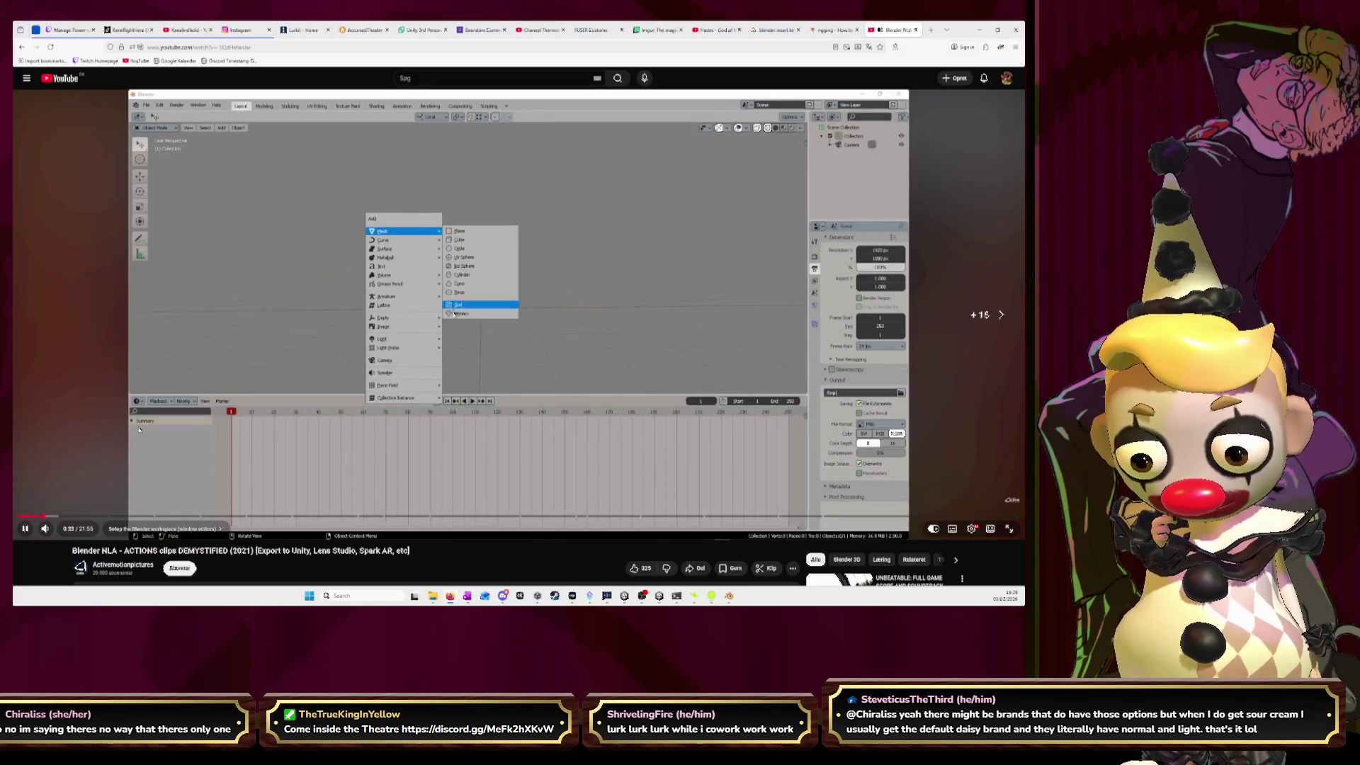
{"action": "key", "text": "Right"}
{"action": "key", "text": "l"}
{"action": "key", "text": "l"}
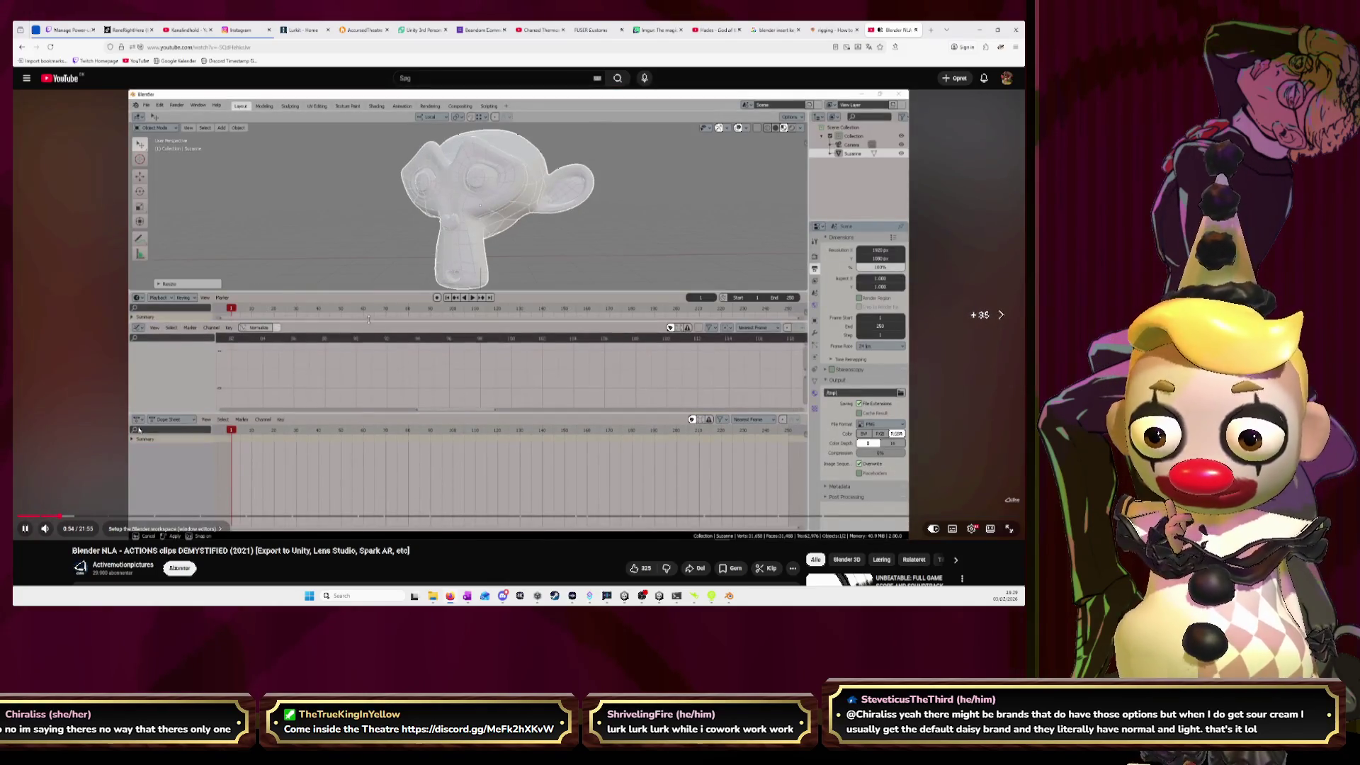
{"action": "key", "text": "Right"}
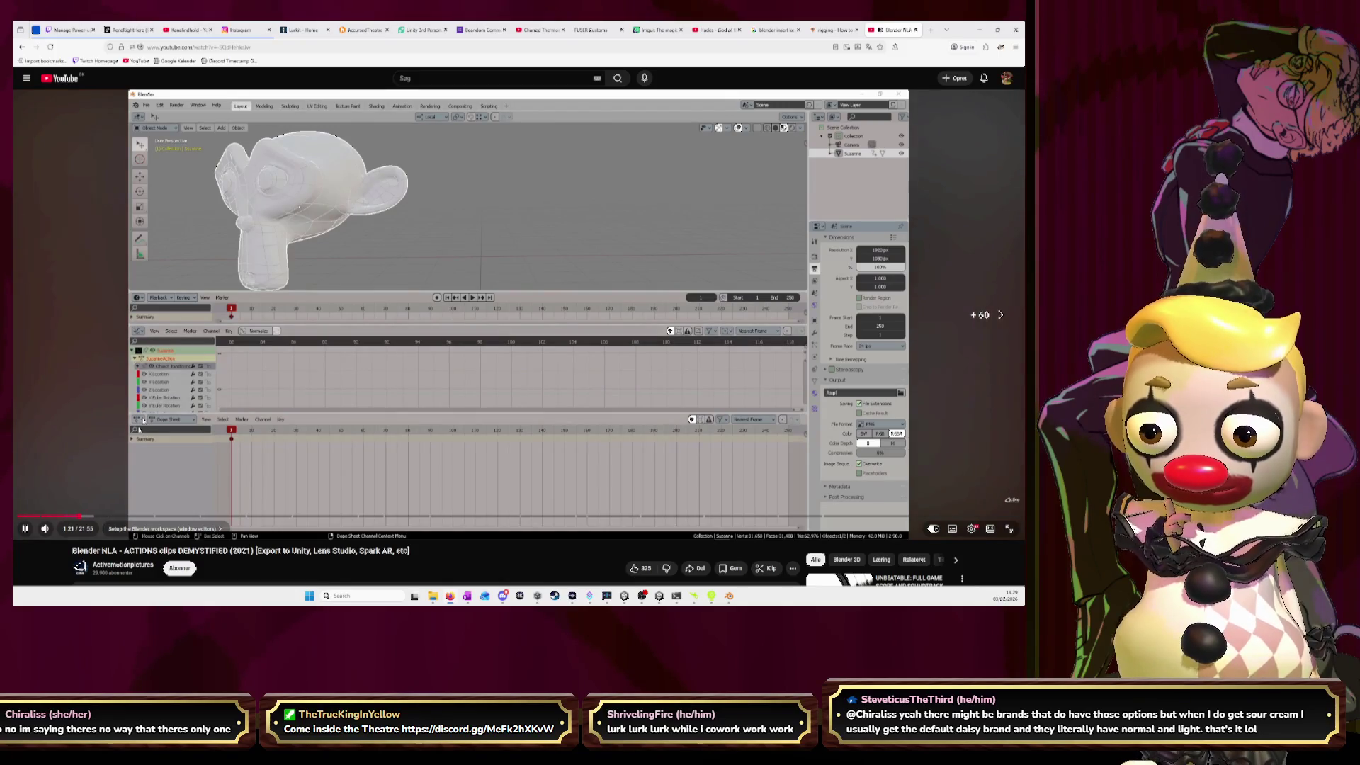
{"action": "key", "text": "l"}
{"action": "key", "text": "l"}
{"action": "key", "text": "l"}
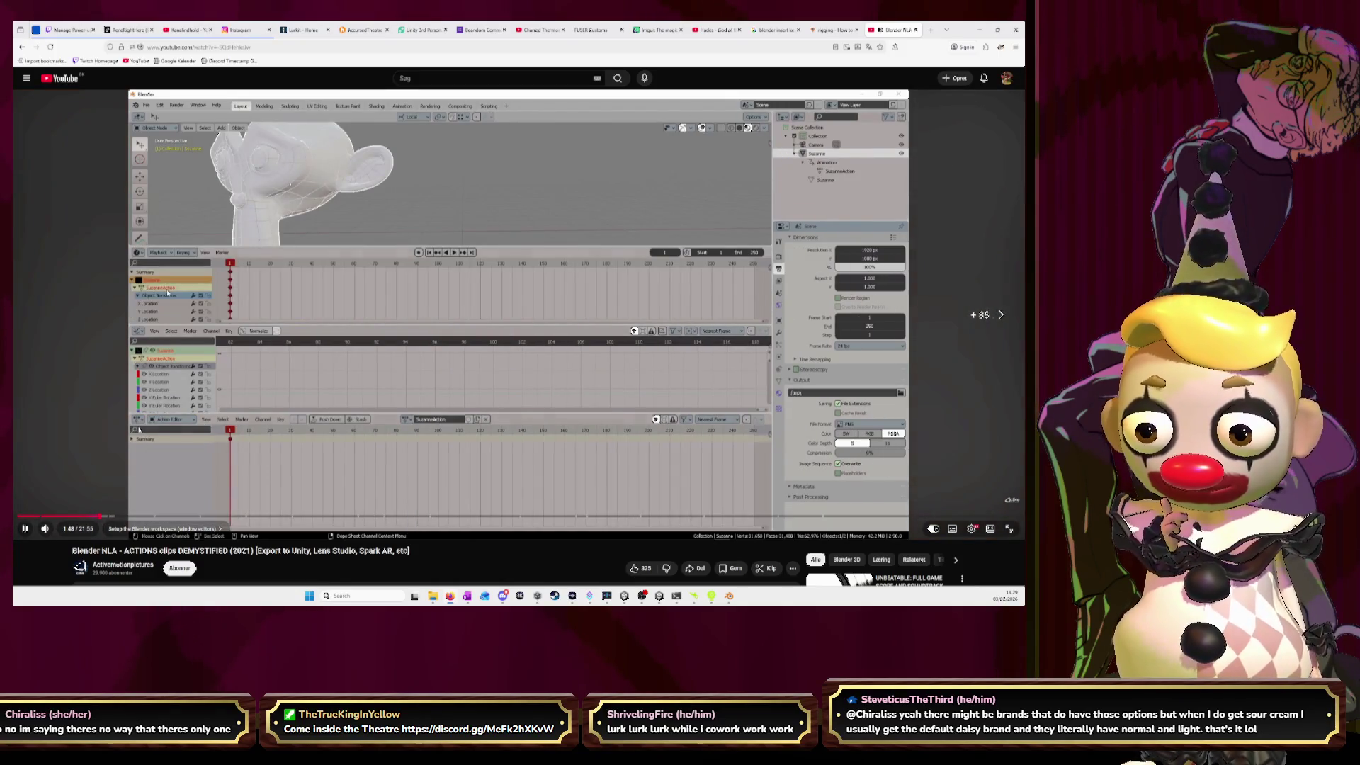
{"action": "key", "text": "l"}
{"action": "key", "text": "l"}
{"action": "key", "text": "l"}
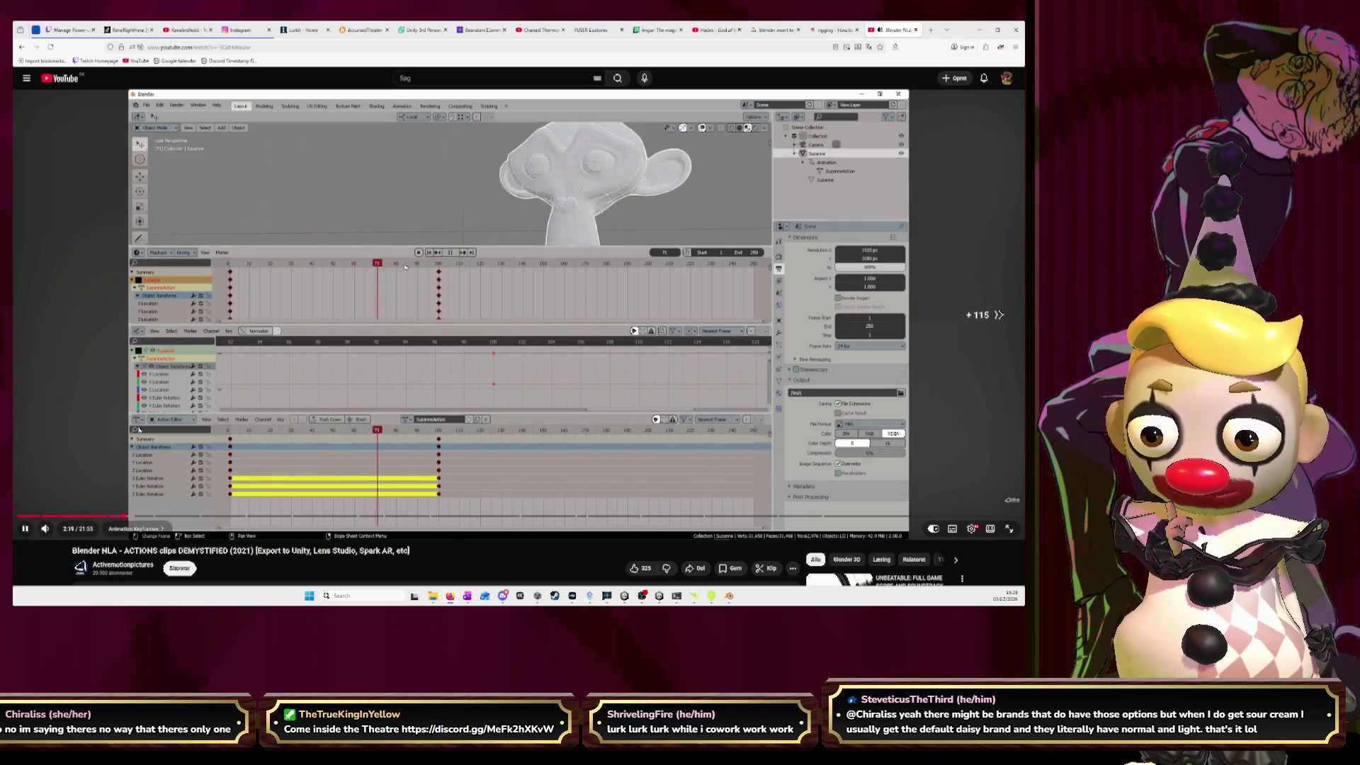
{"action": "key", "text": "l"}
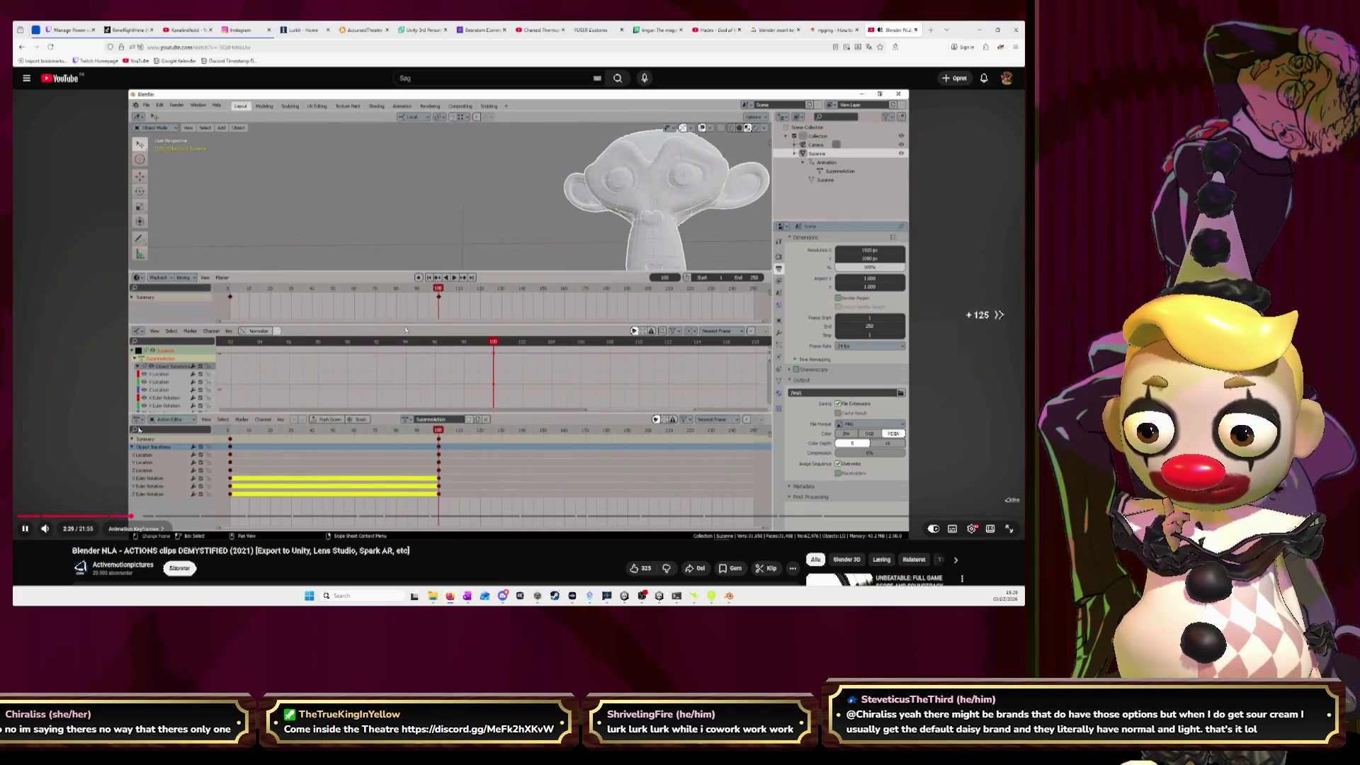
{"action": "key", "text": "l"}
{"action": "key", "text": "l"}
{"action": "key", "text": "l"}
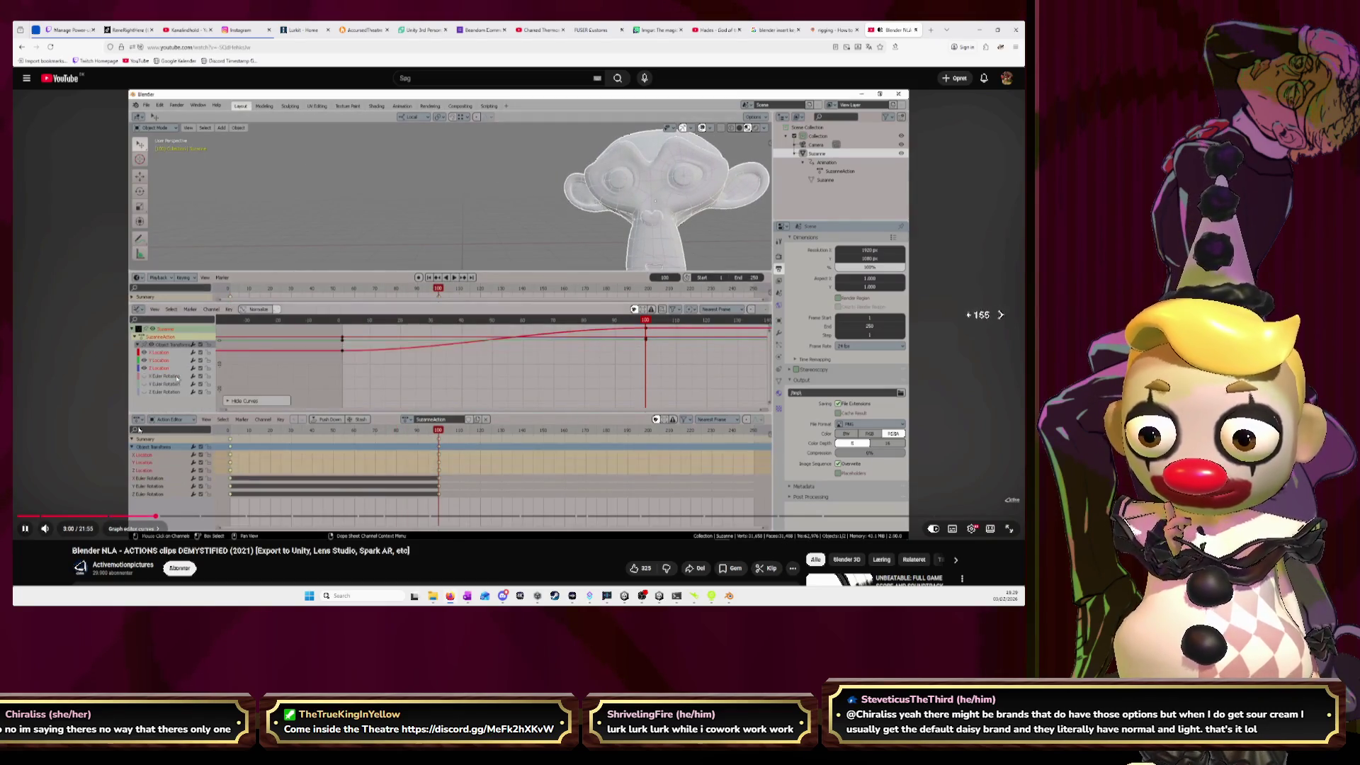
{"action": "key", "text": "l"}
{"action": "key", "text": "l"}
{"action": "key", "text": "l"}
{"action": "key", "text": "l"}
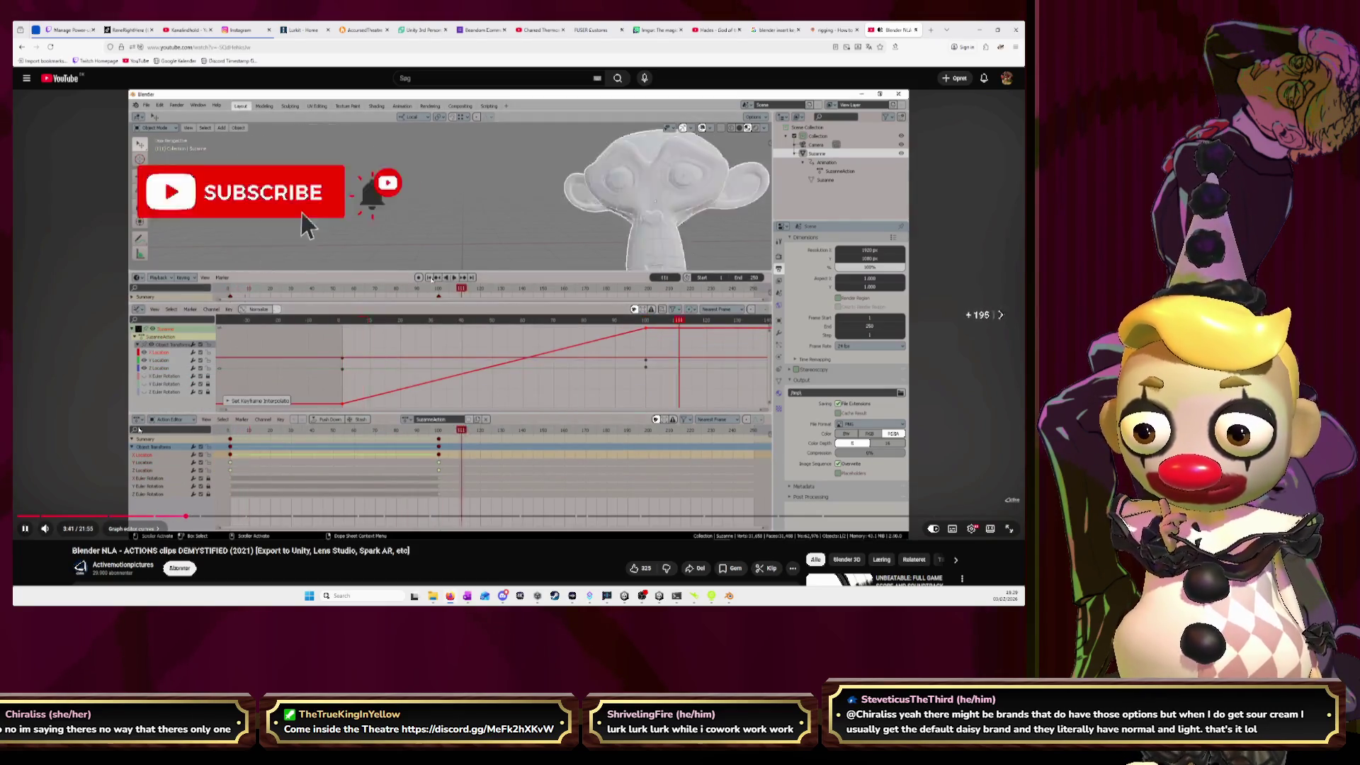
{"action": "key", "text": "l"}
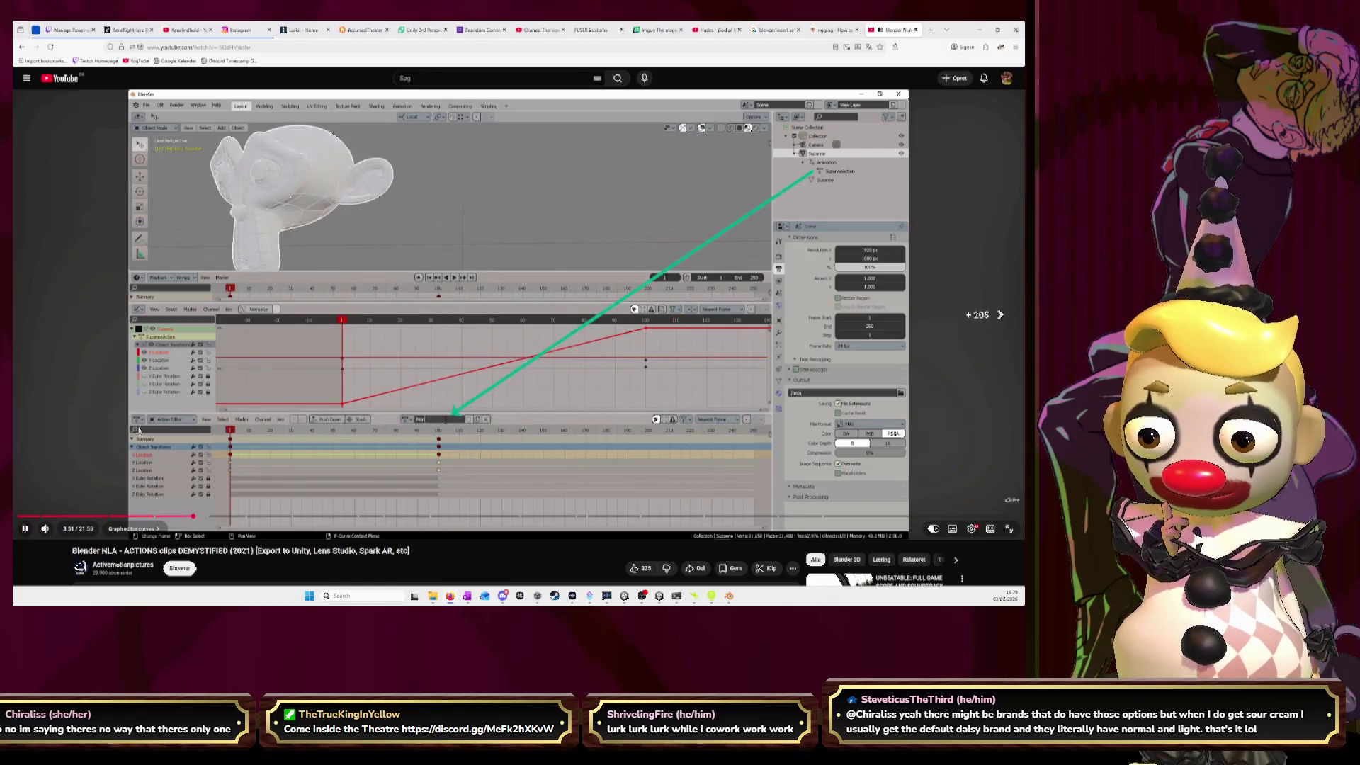
{"action": "key", "text": "l"}
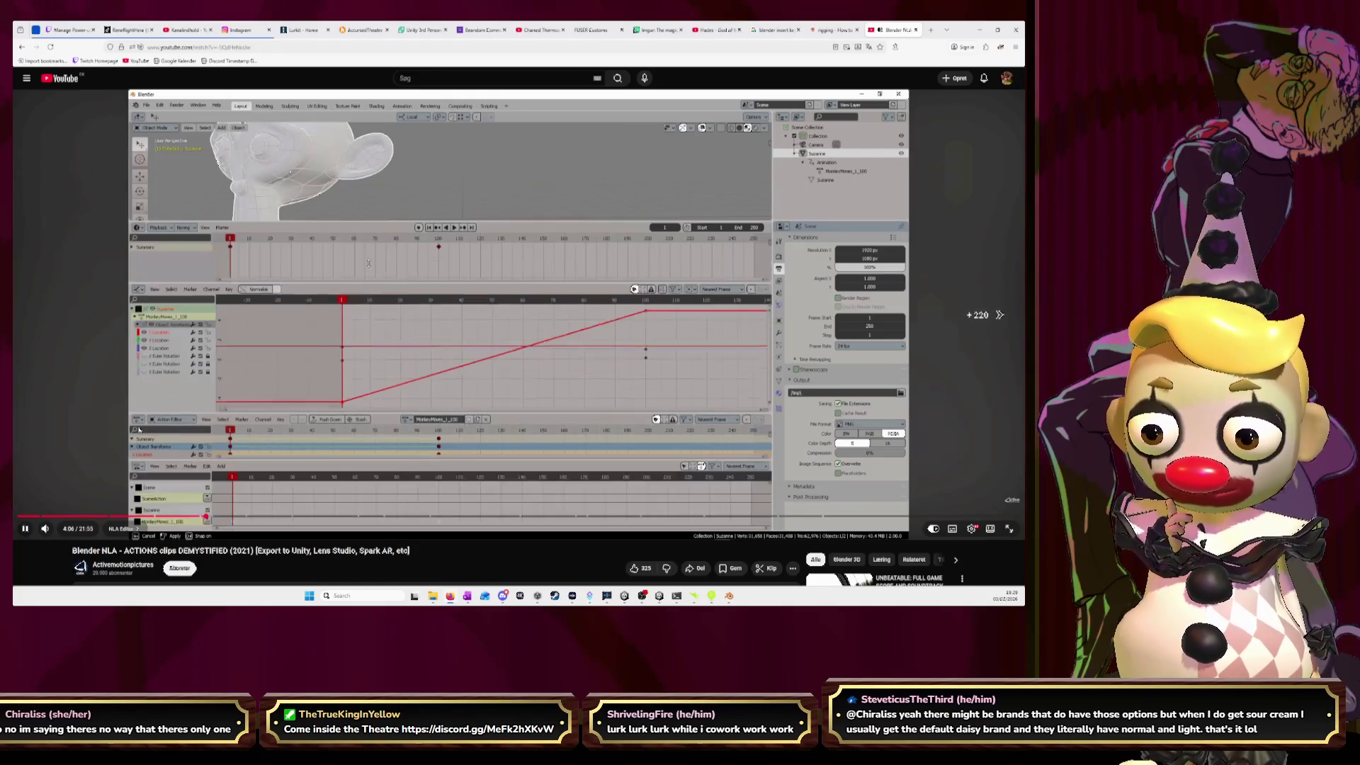
{"action": "key", "text": "l"}
{"action": "key", "text": "l"}
{"action": "key", "text": "l"}
{"action": "key", "text": "l"}
{"action": "key", "text": "l"}
{"action": "key", "text": "l"}
{"action": "key", "text": "l"}
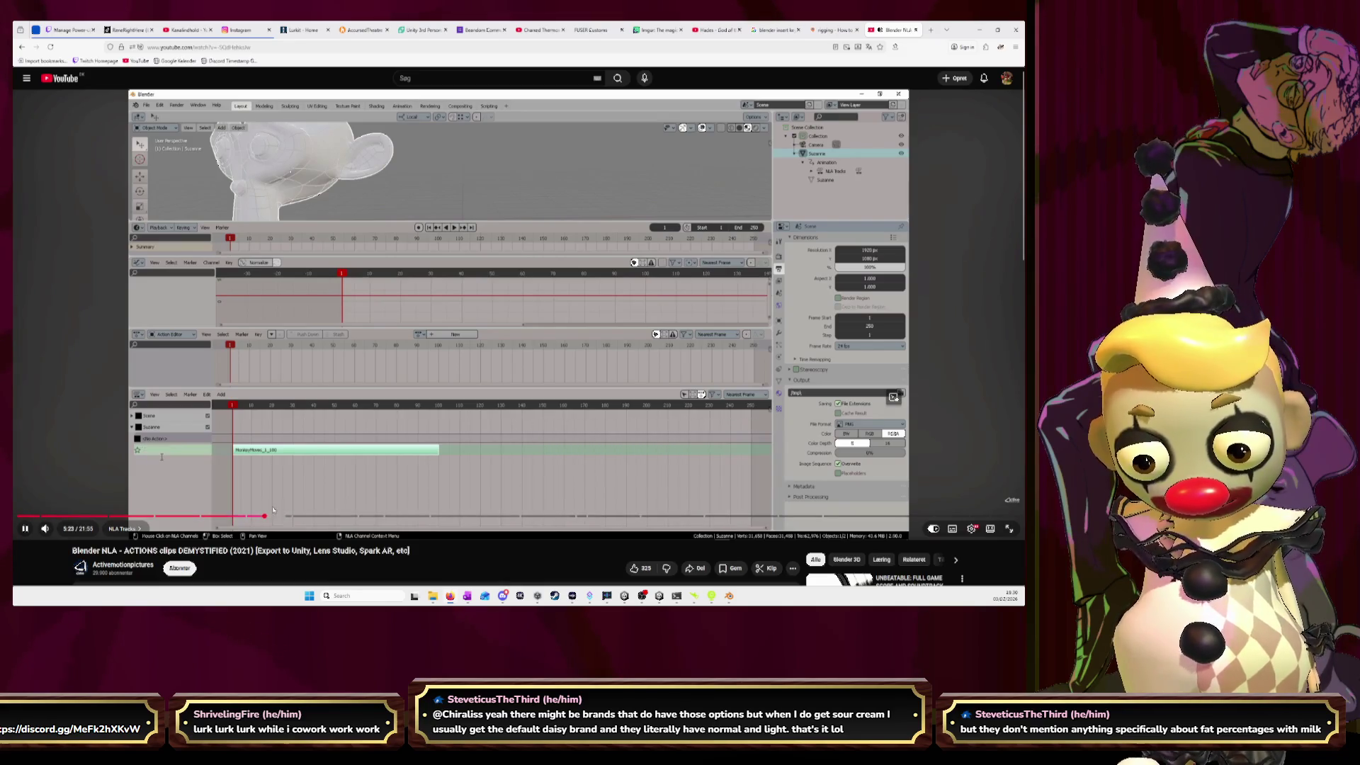
{"action": "left_click_drag", "start_coordinate": [276, 520], "coordinate": [651, 521]}
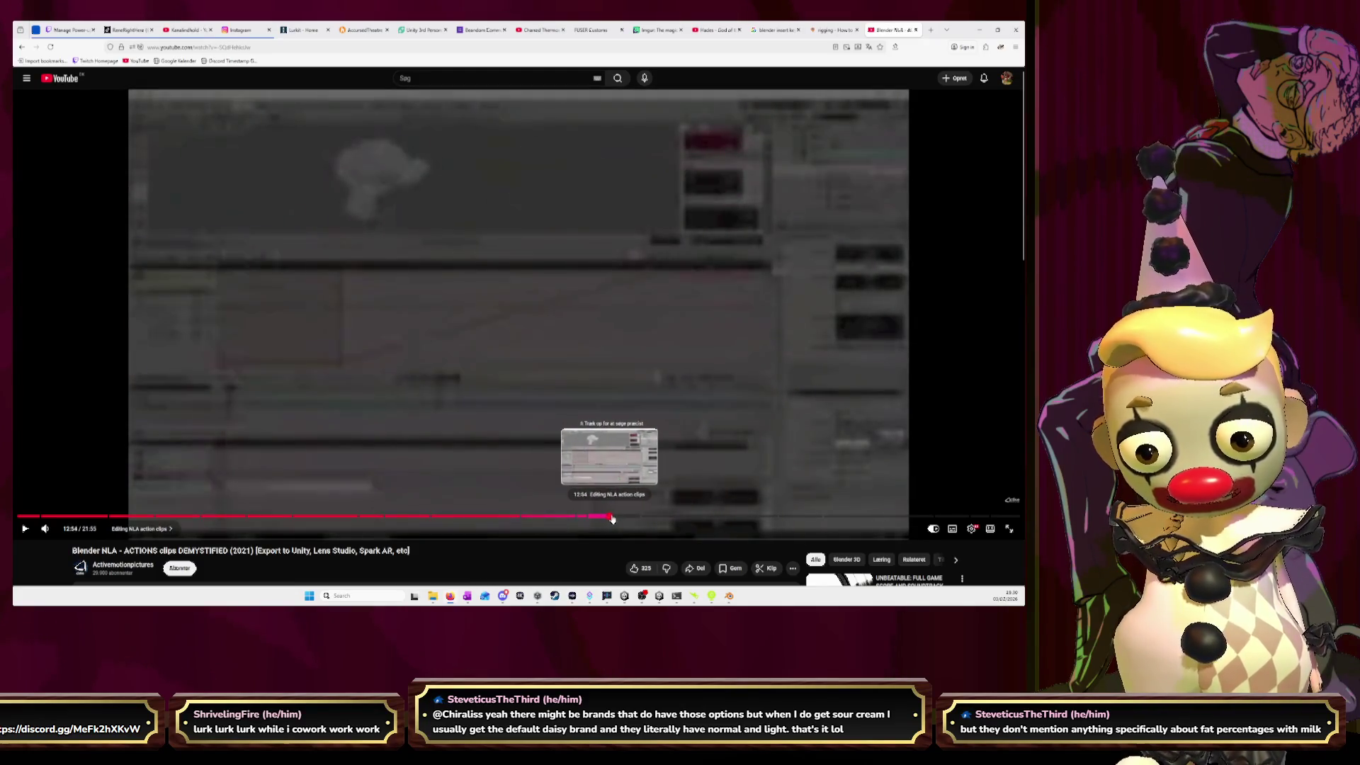
{"action": "left_click_drag", "start_coordinate": [651, 520], "coordinate": [673, 520]}
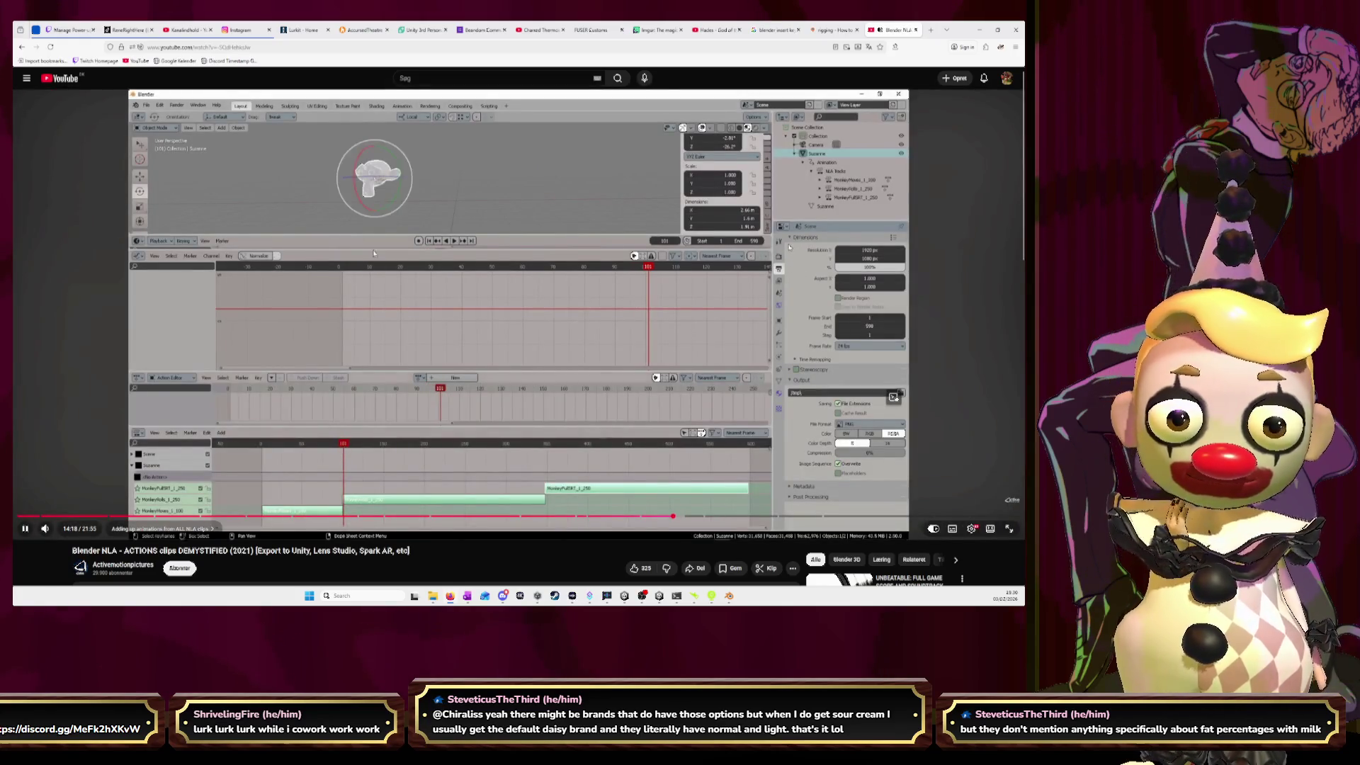
- Close the tutorial tab, switch to the Hades video, and return to Blender
{"action": "left_click", "coordinate": [916, 30]}
{"action": "left_click", "coordinate": [759, 30]}
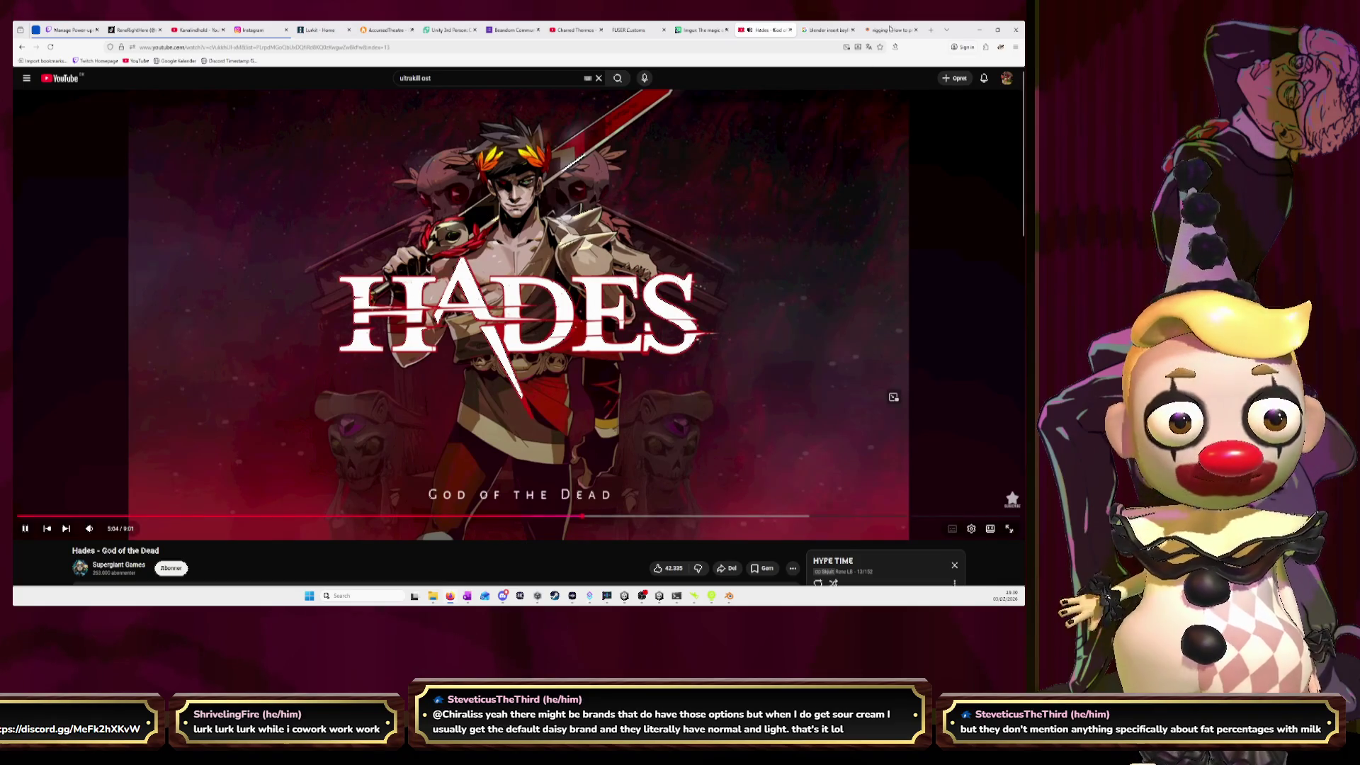
{"action": "key", "text": "alt+Tab"}
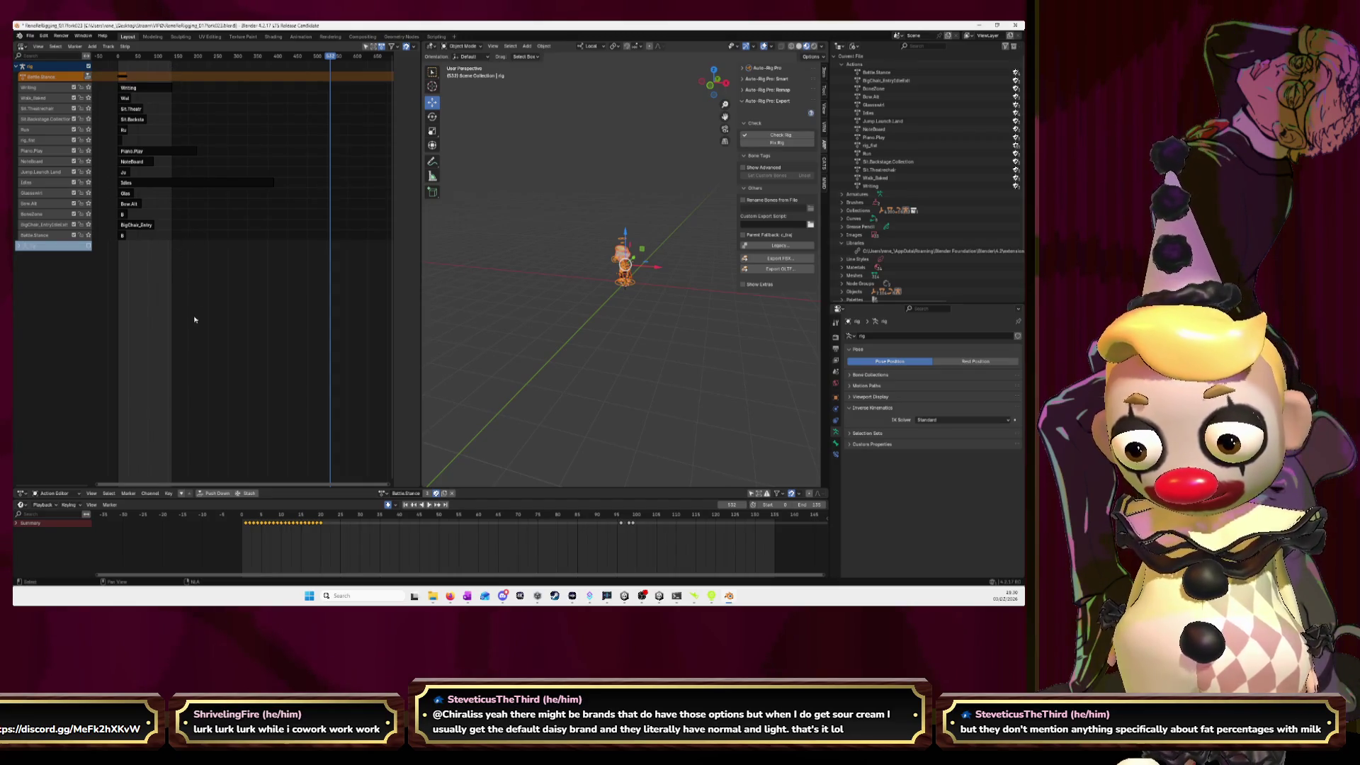
- Clear the NLA strip selection and open Auto-Rig Pro FBX export with Export Type set to Actions
{"action": "left_click_drag", "start_coordinate": [194, 323], "coordinate": [110, 74]}
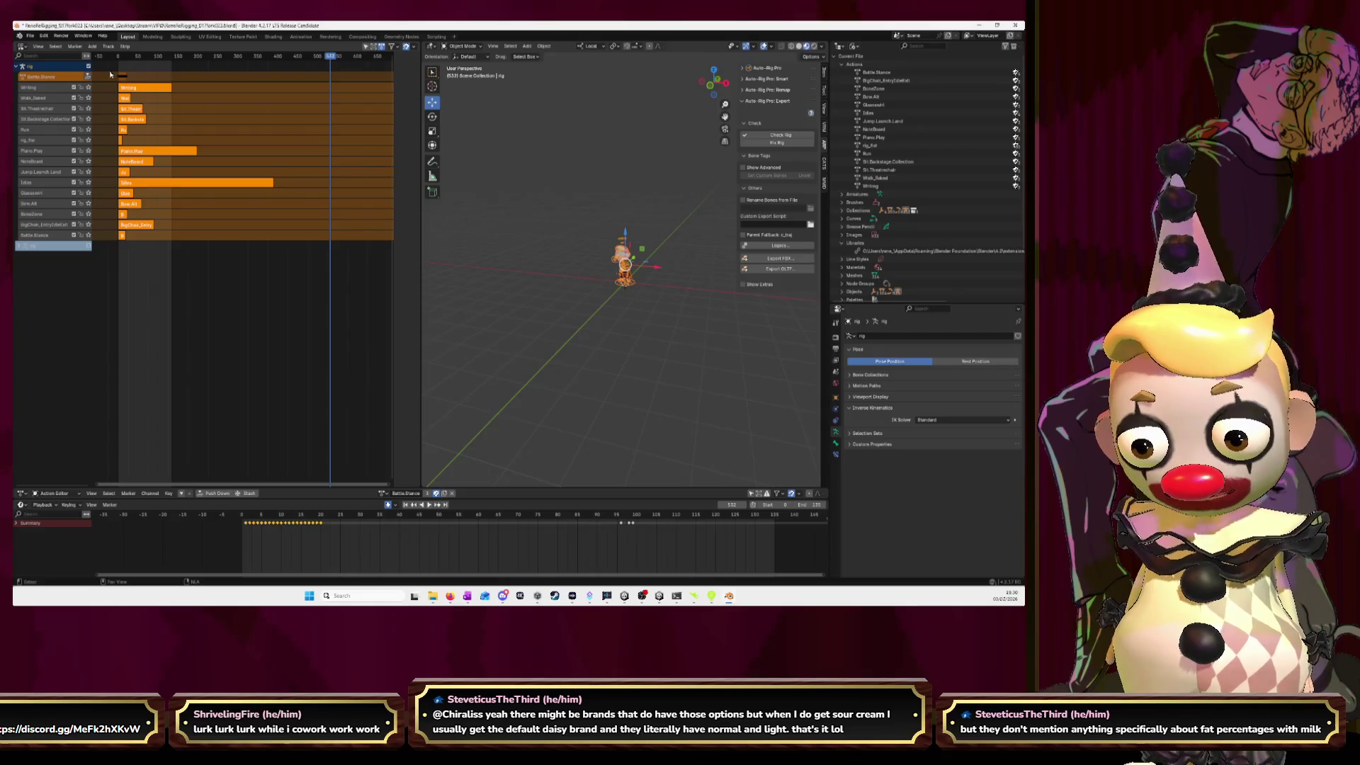
{"action": "left_click_drag", "start_coordinate": [182, 309], "coordinate": [112, 84]}
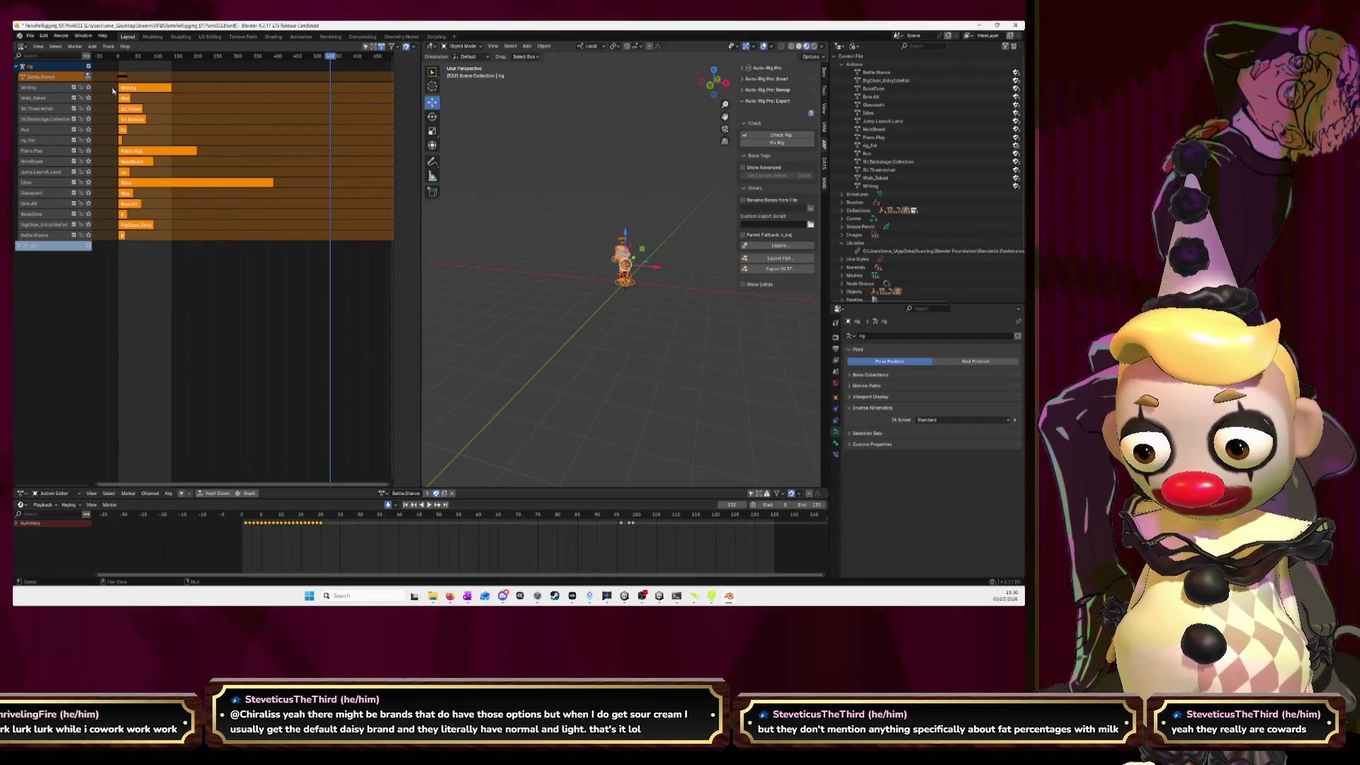
{"action": "left_click", "coordinate": [781, 258]}
{"action": "left_click", "coordinate": [738, 252]}
{"action": "left_click", "coordinate": [748, 262]}
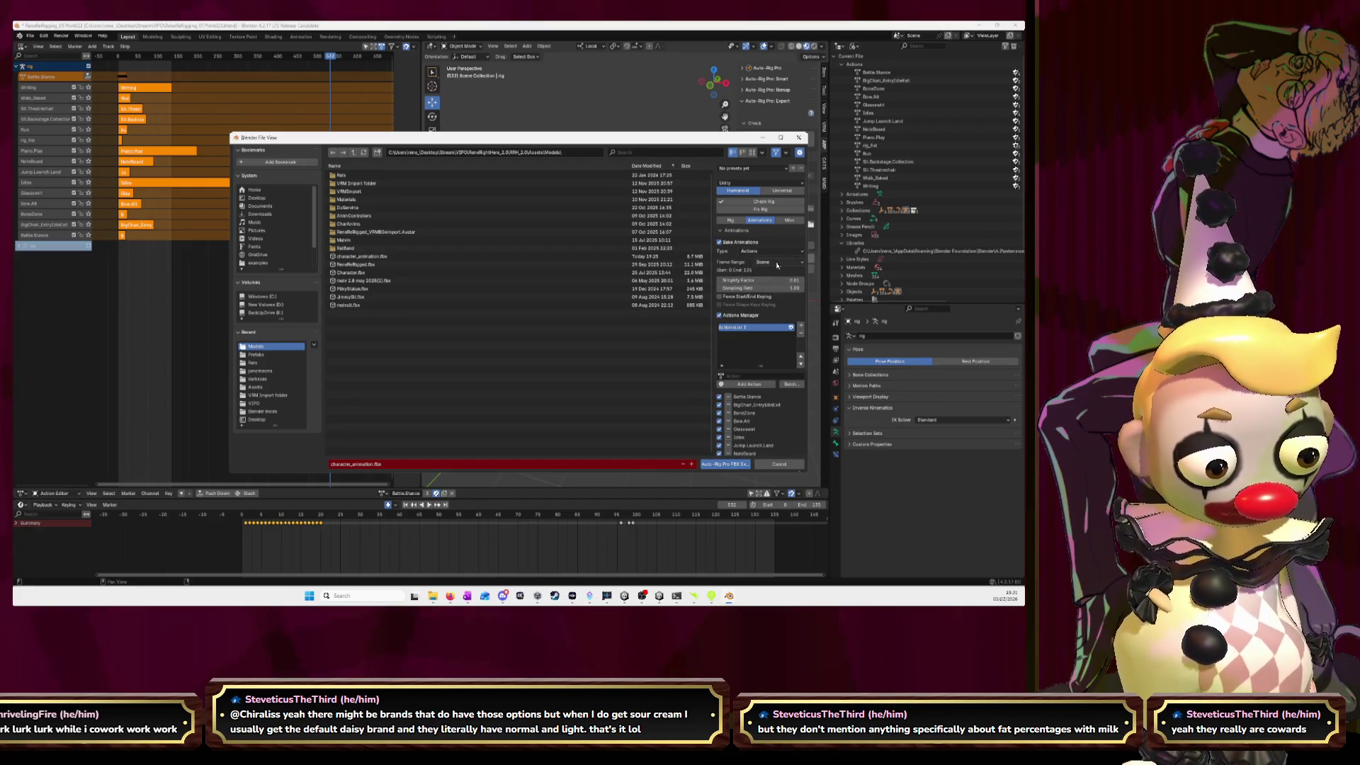
- Use Scene frame range, replace Writing with Battle Stance, and add a second list with BoneZone
{"action": "left_click", "coordinate": [777, 263]}
{"action": "left_click", "coordinate": [777, 265]}
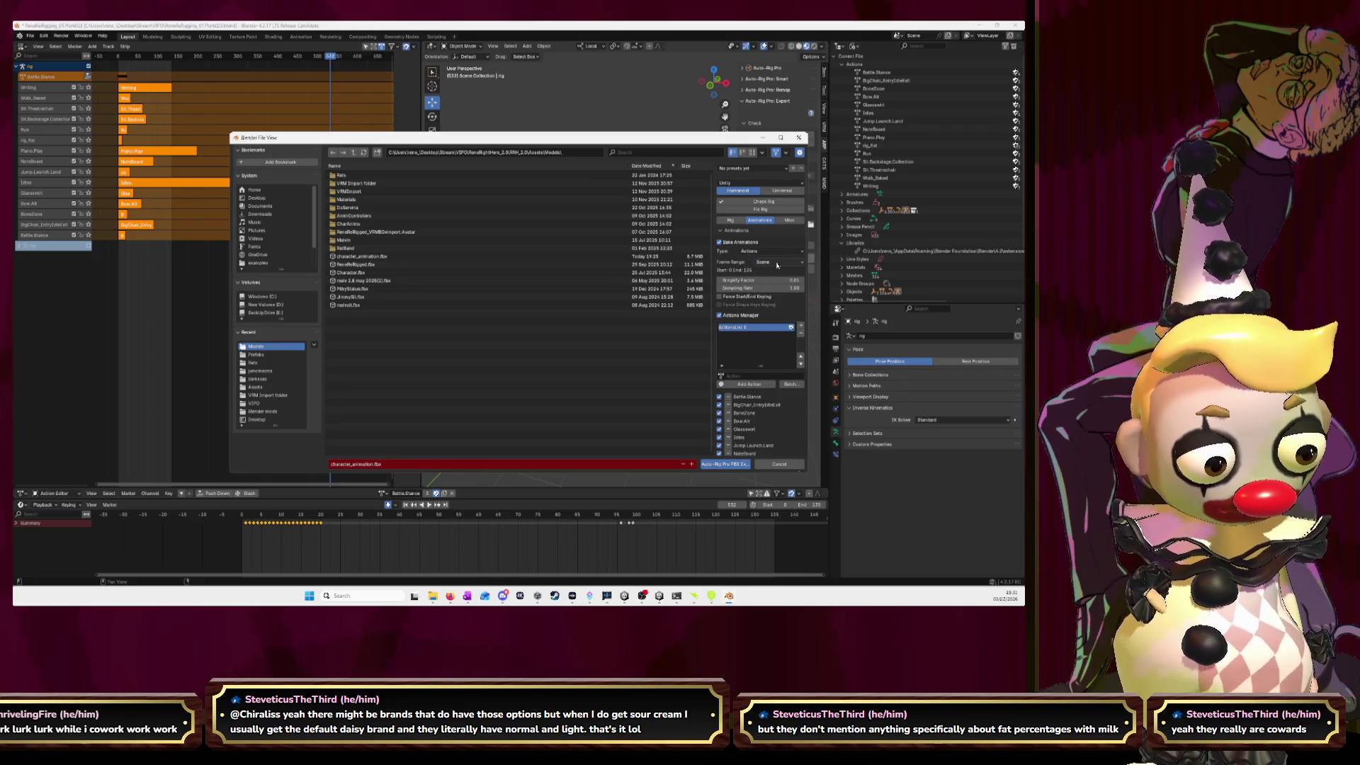
{"action": "scroll", "coordinate": [766, 351], "scroll_direction": "down", "scroll_amount": 5}
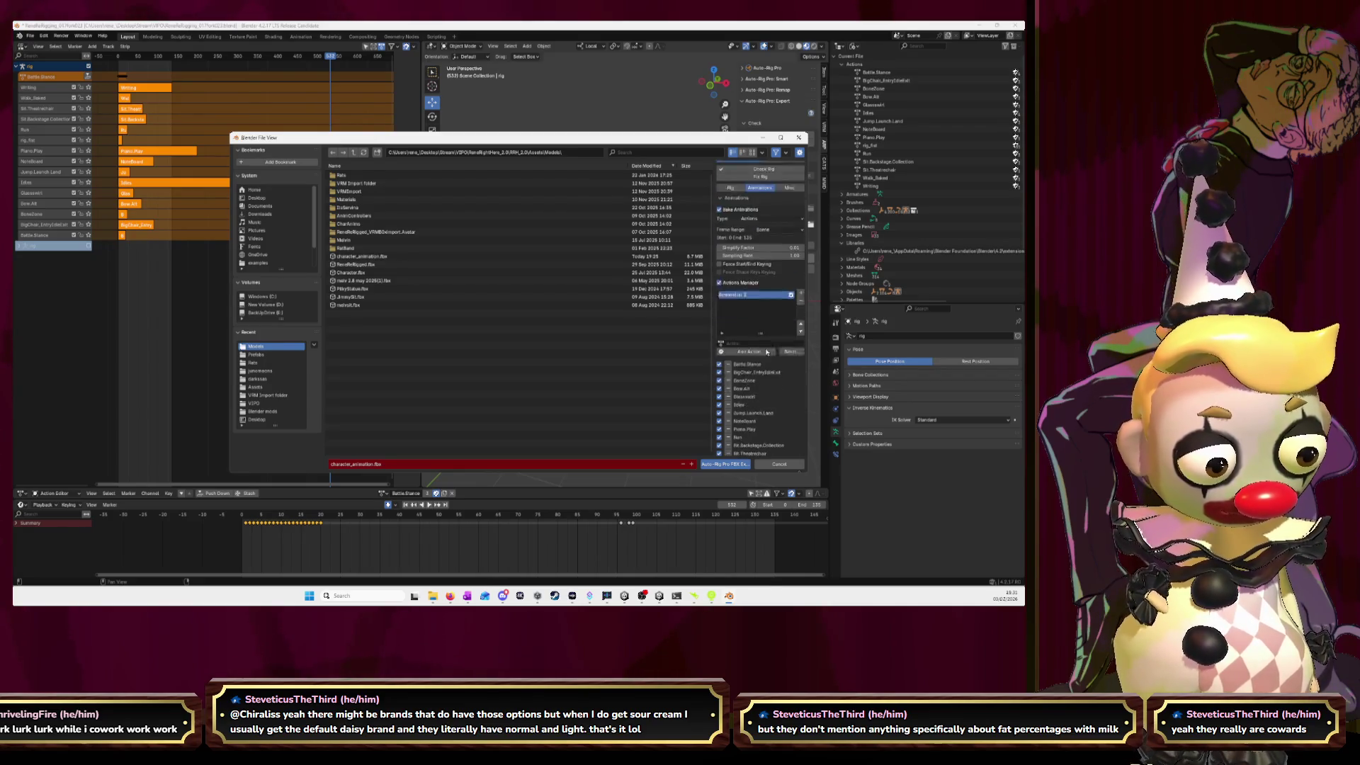
{"action": "scroll", "coordinate": [726, 318], "scroll_direction": "down", "scroll_amount": 3}
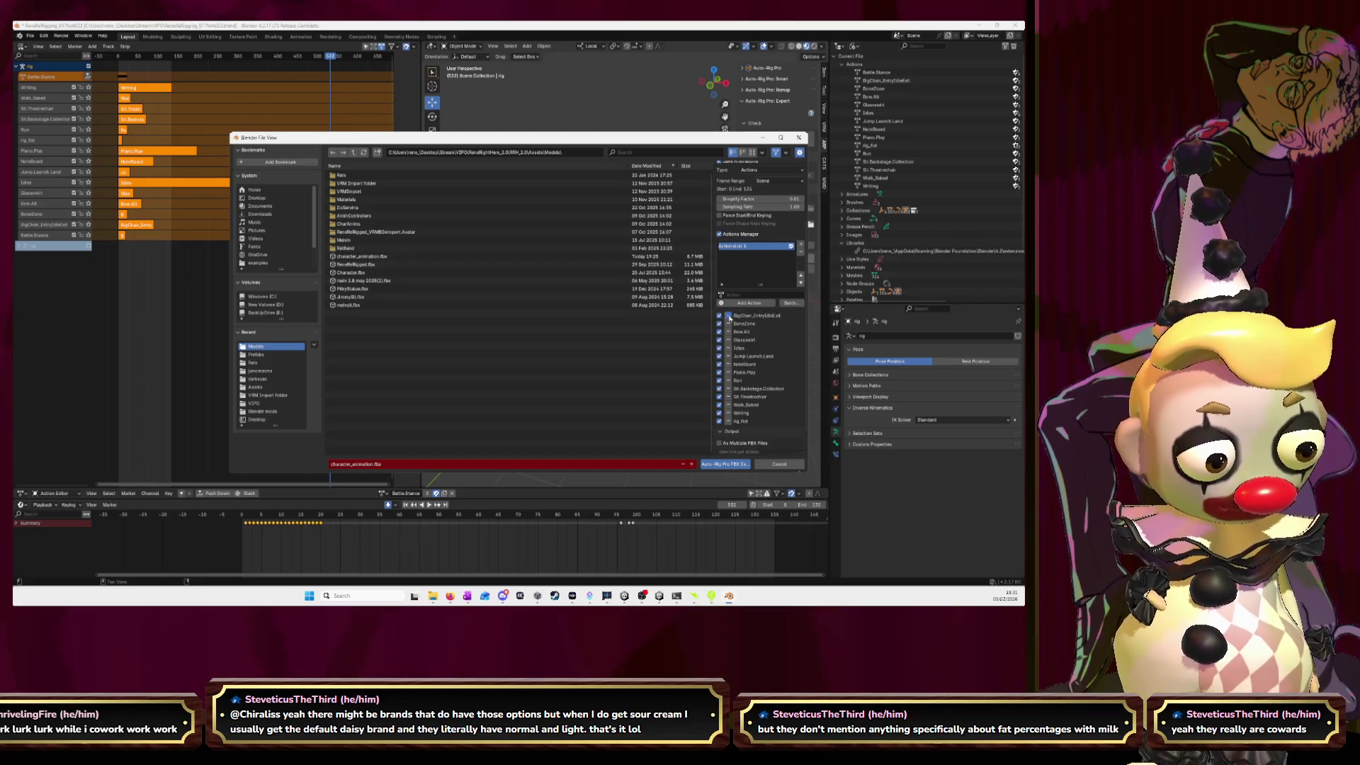
{"action": "scroll", "coordinate": [727, 397], "scroll_direction": "up", "scroll_amount": 5}
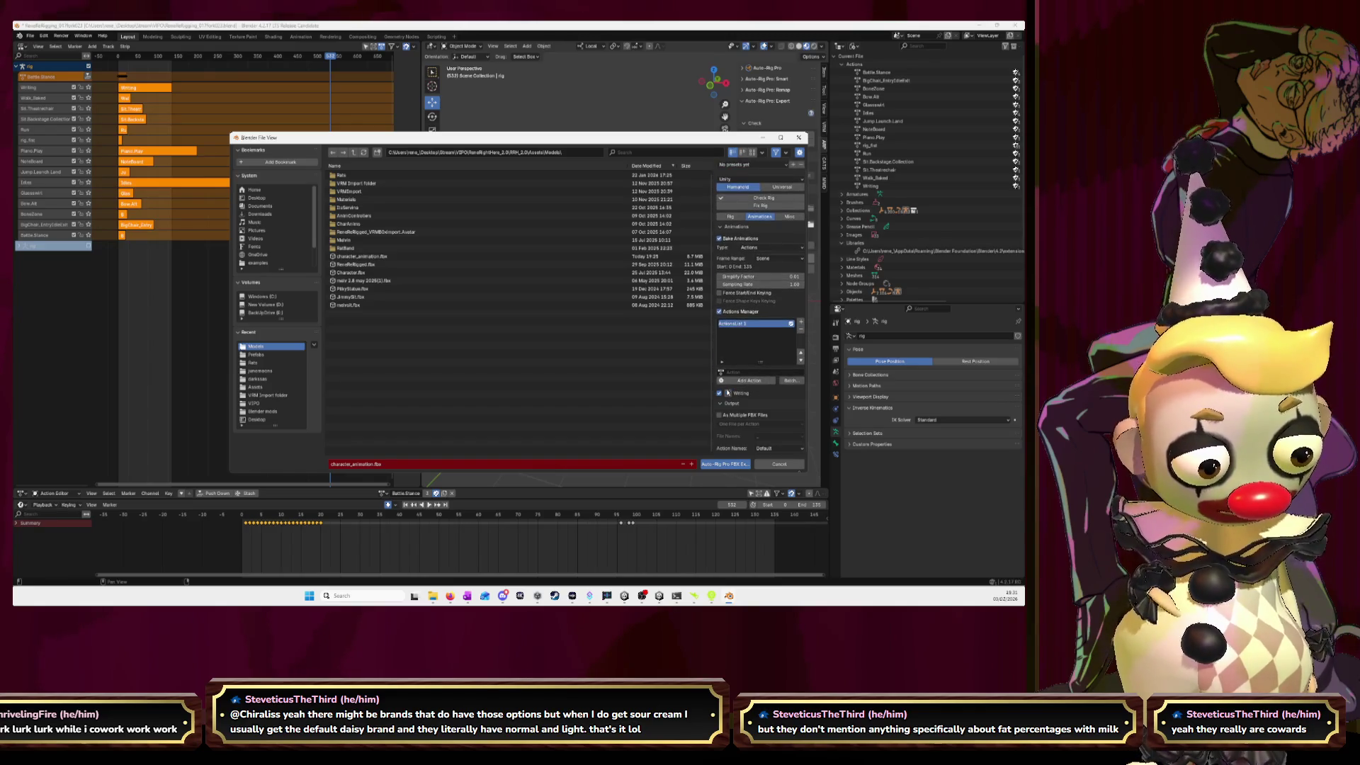
{"action": "left_click", "coordinate": [727, 395]}
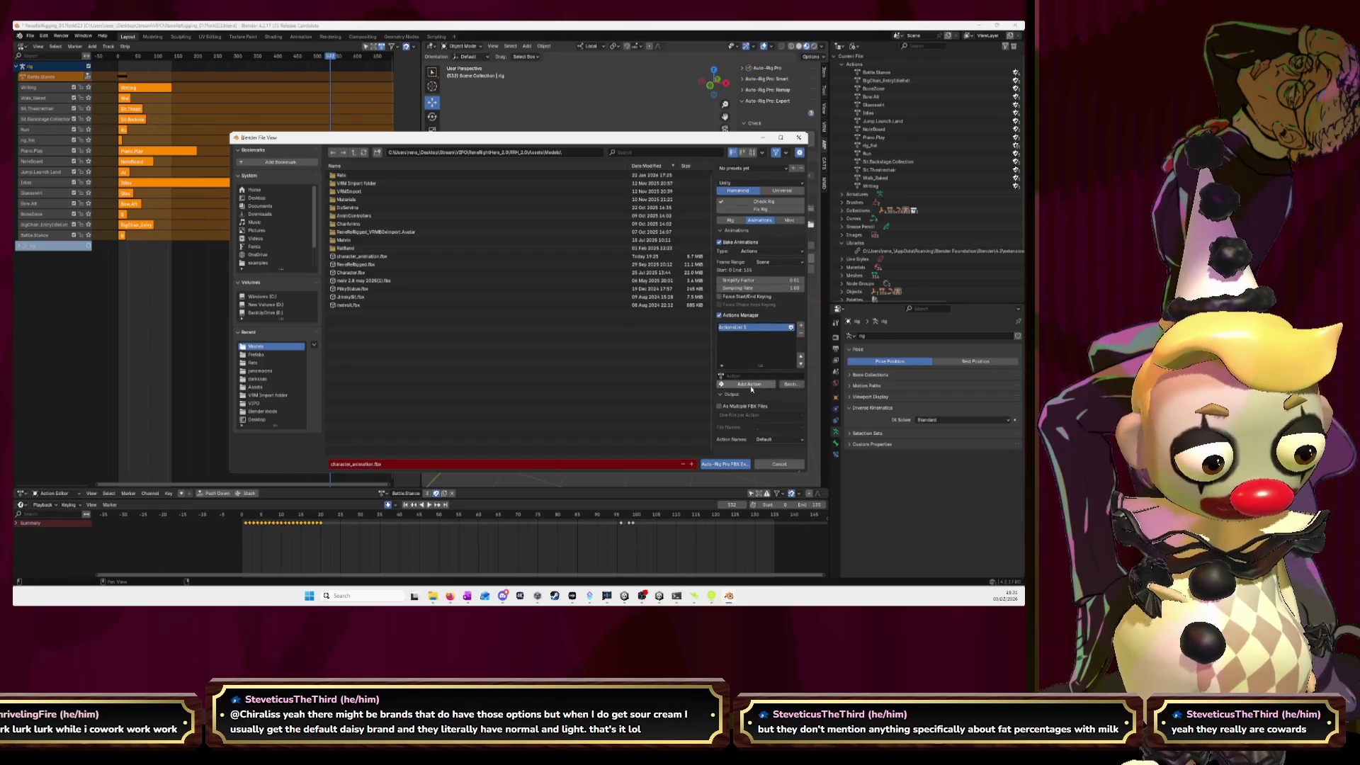
{"action": "left_click", "coordinate": [749, 383]}
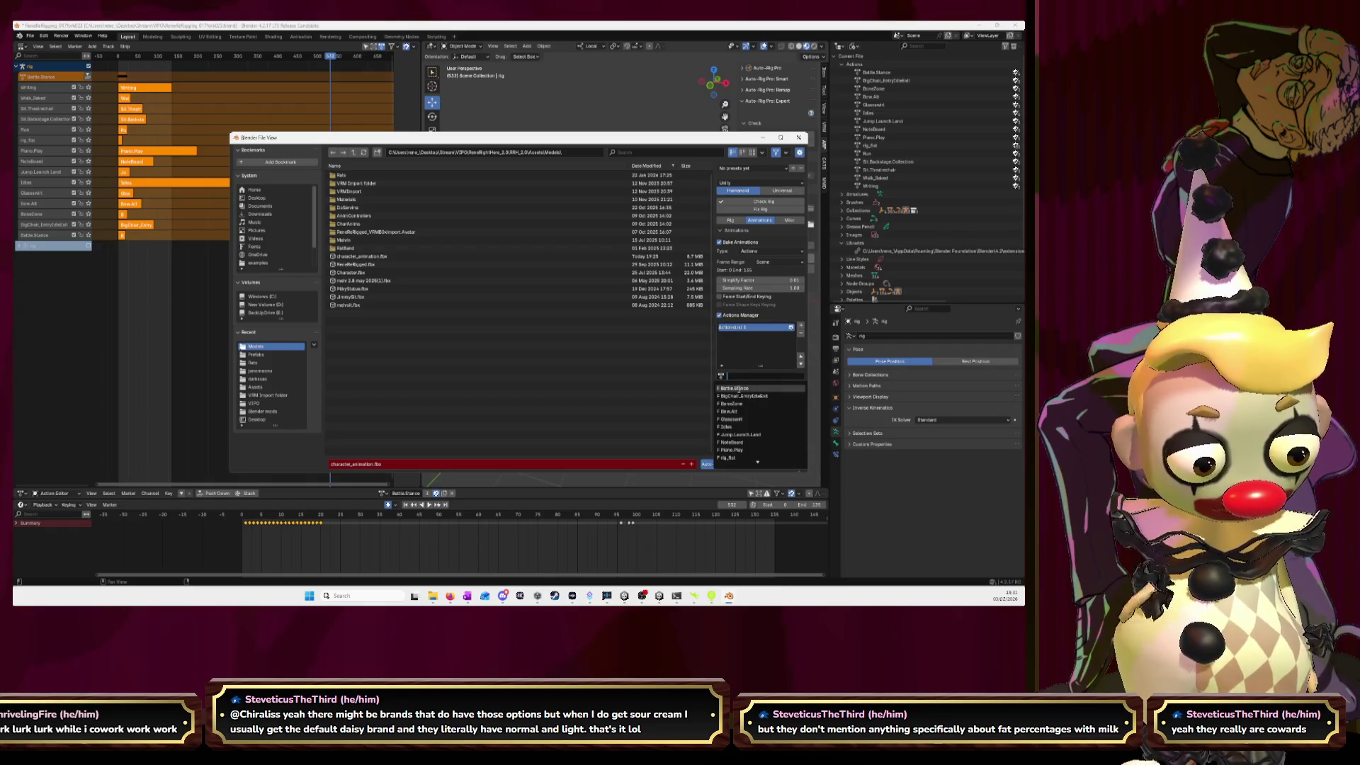
{"action": "left_click", "coordinate": [739, 388]}
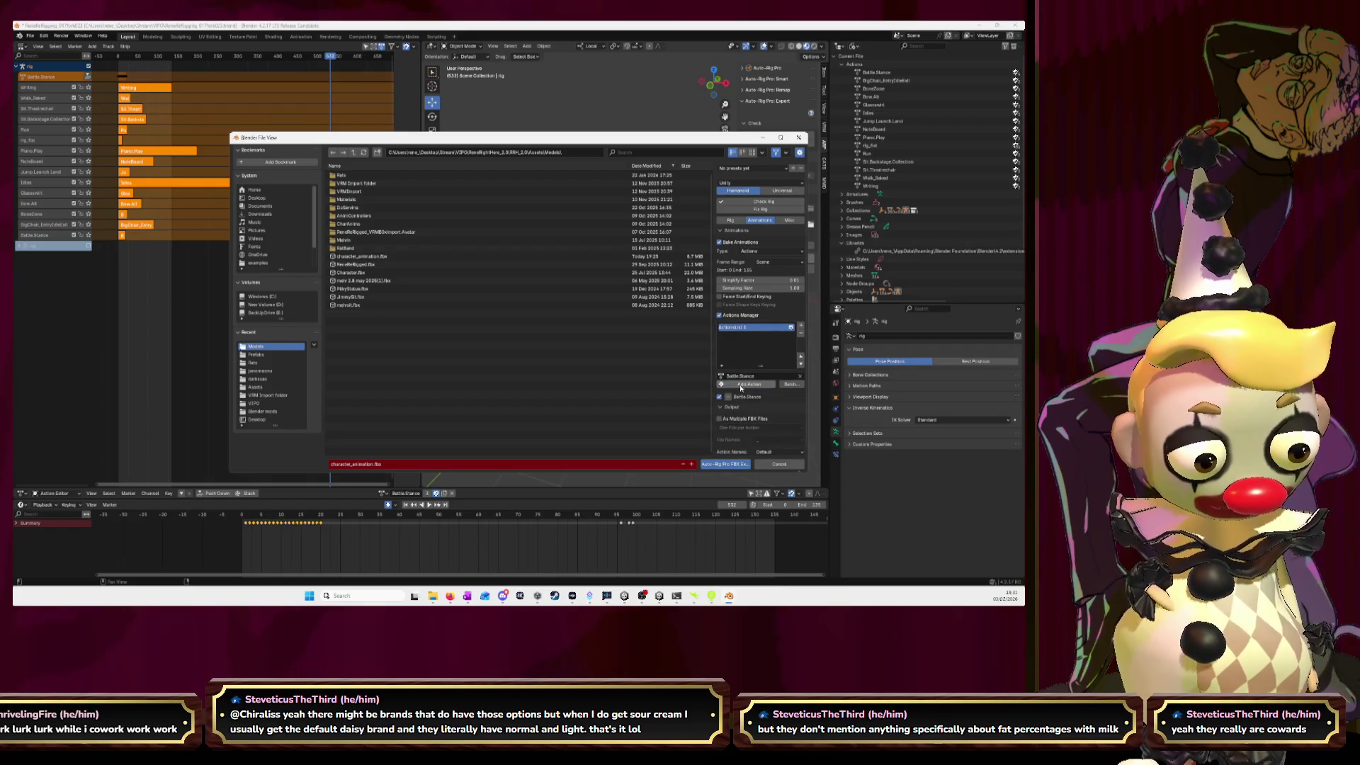
{"action": "left_click", "coordinate": [801, 327]}
{"action": "left_click", "coordinate": [749, 383]}
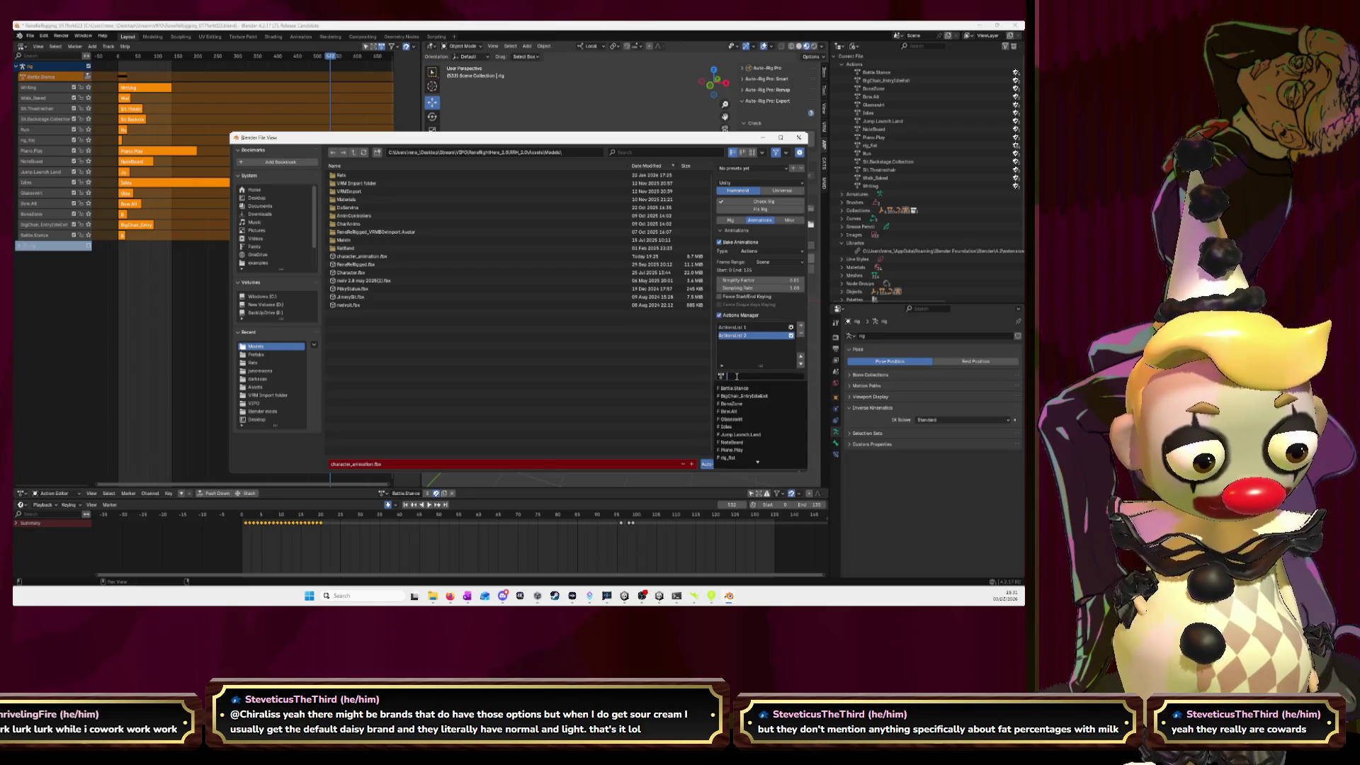
{"action": "left_click", "coordinate": [735, 405]}
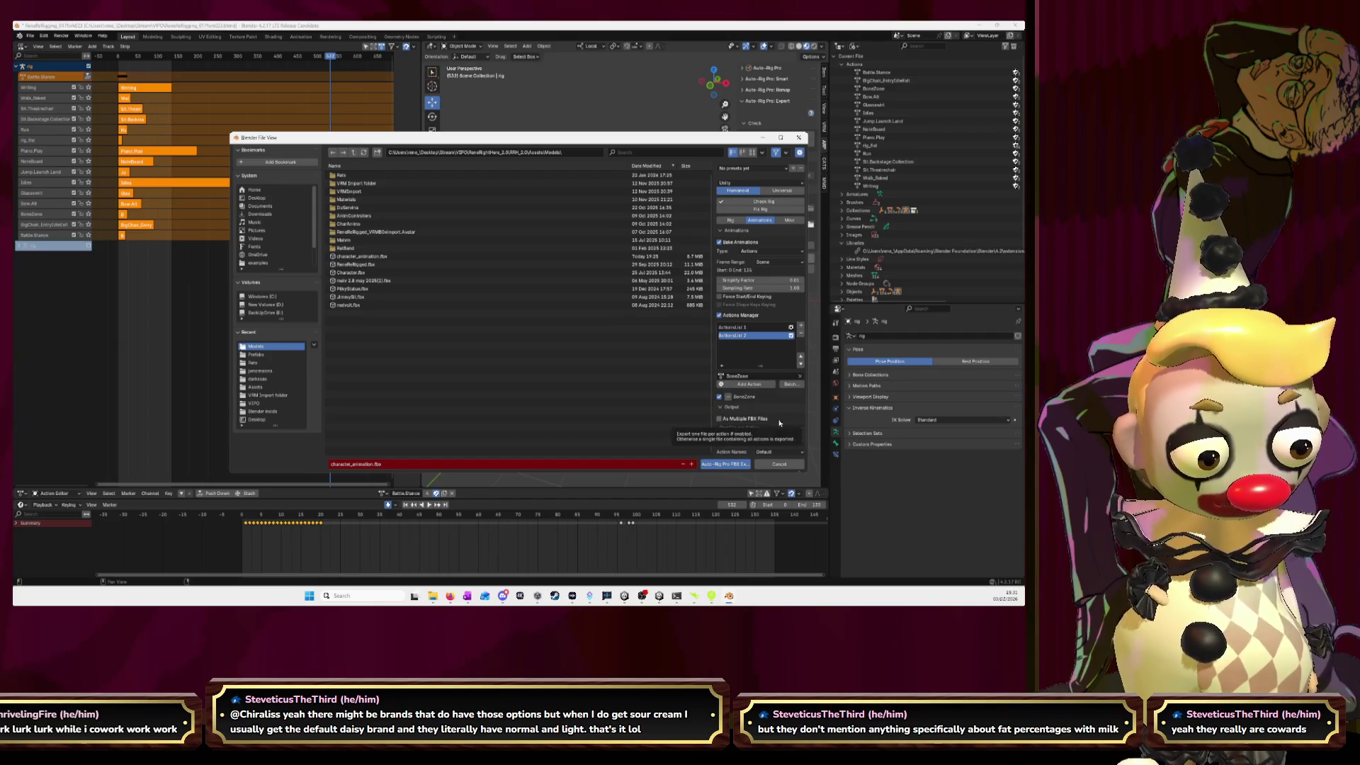
- Export the rig to character_animation.fbx and dismiss the export notice
{"action": "scroll", "coordinate": [771, 410], "scroll_direction": "down", "scroll_amount": 1}
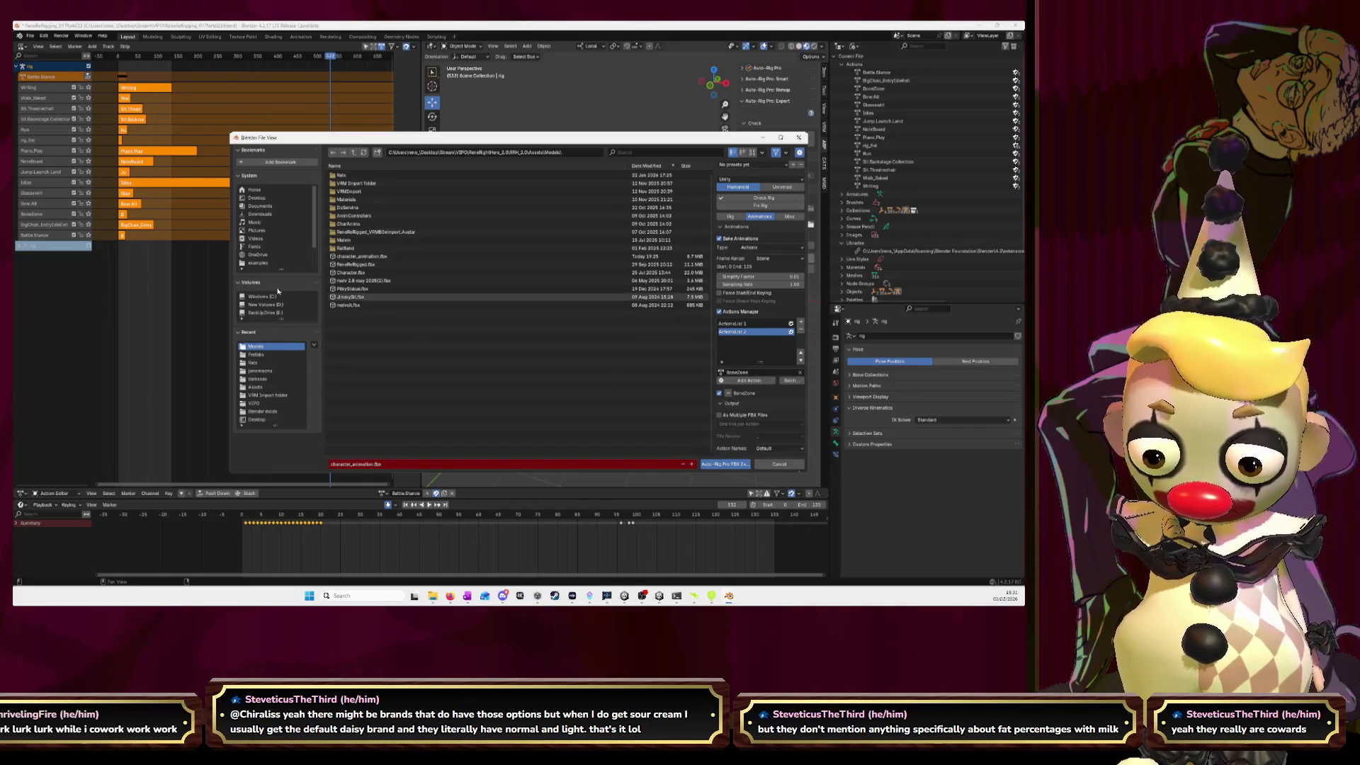
{"action": "left_click", "coordinate": [376, 259]}
{"action": "left_click", "coordinate": [724, 463]}
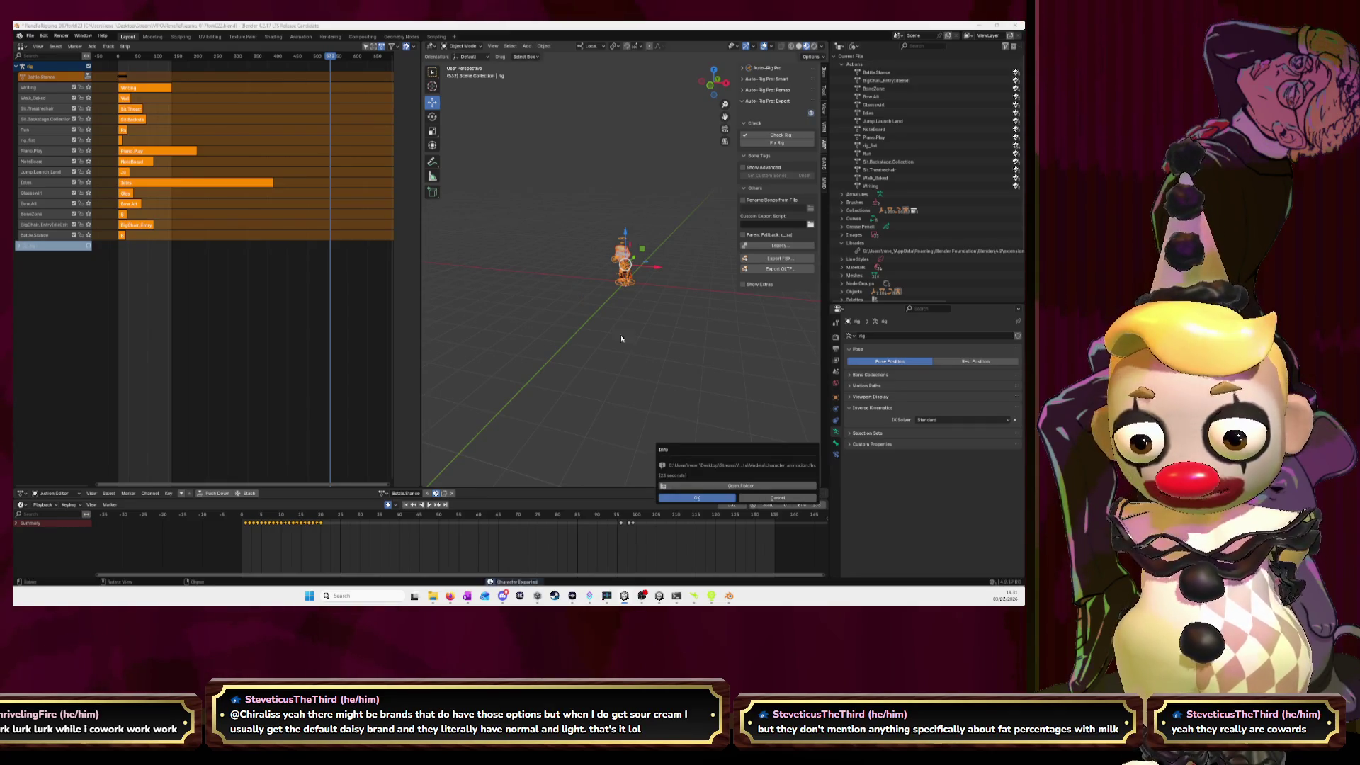
{"action": "left_click", "coordinate": [701, 499]}
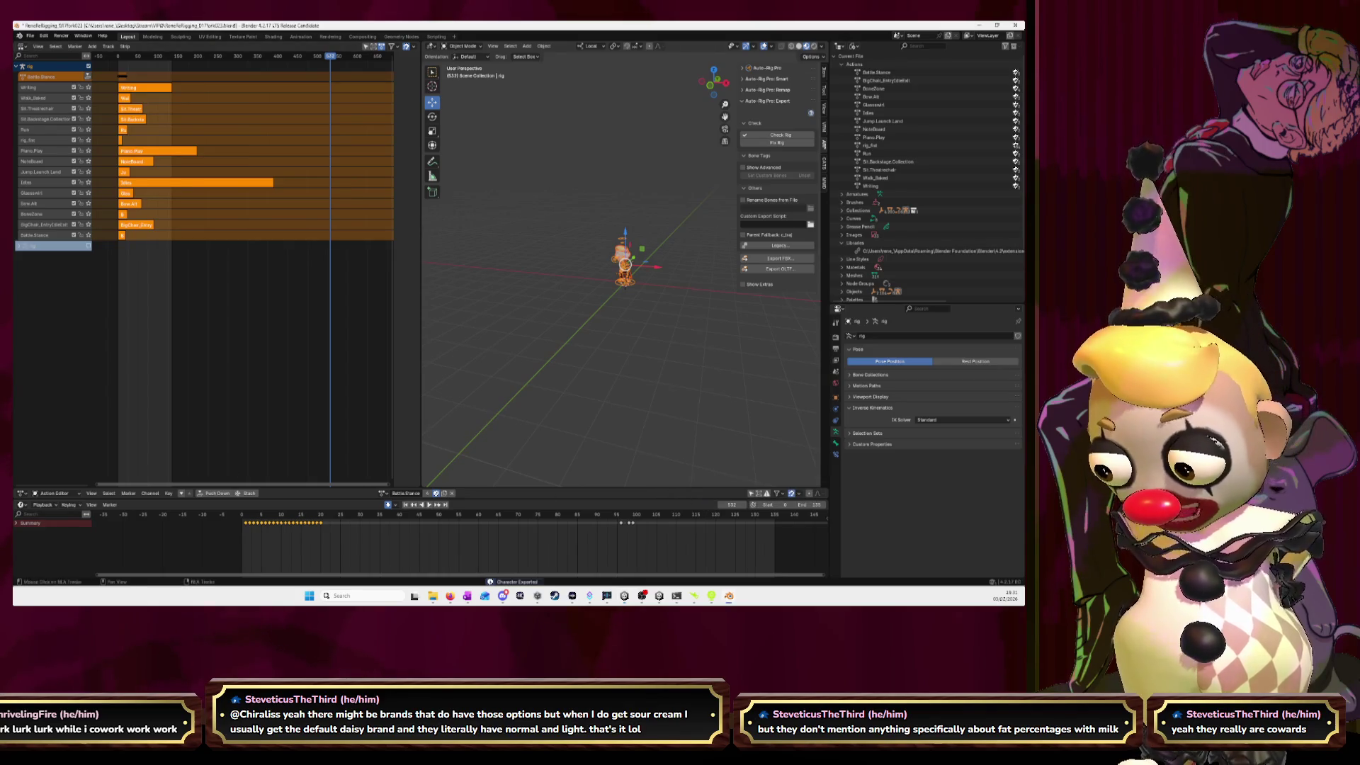
- Inspect the imported character_animation clip in Unity, then return to Blender
{"action": "key", "text": "alt+Tab"}
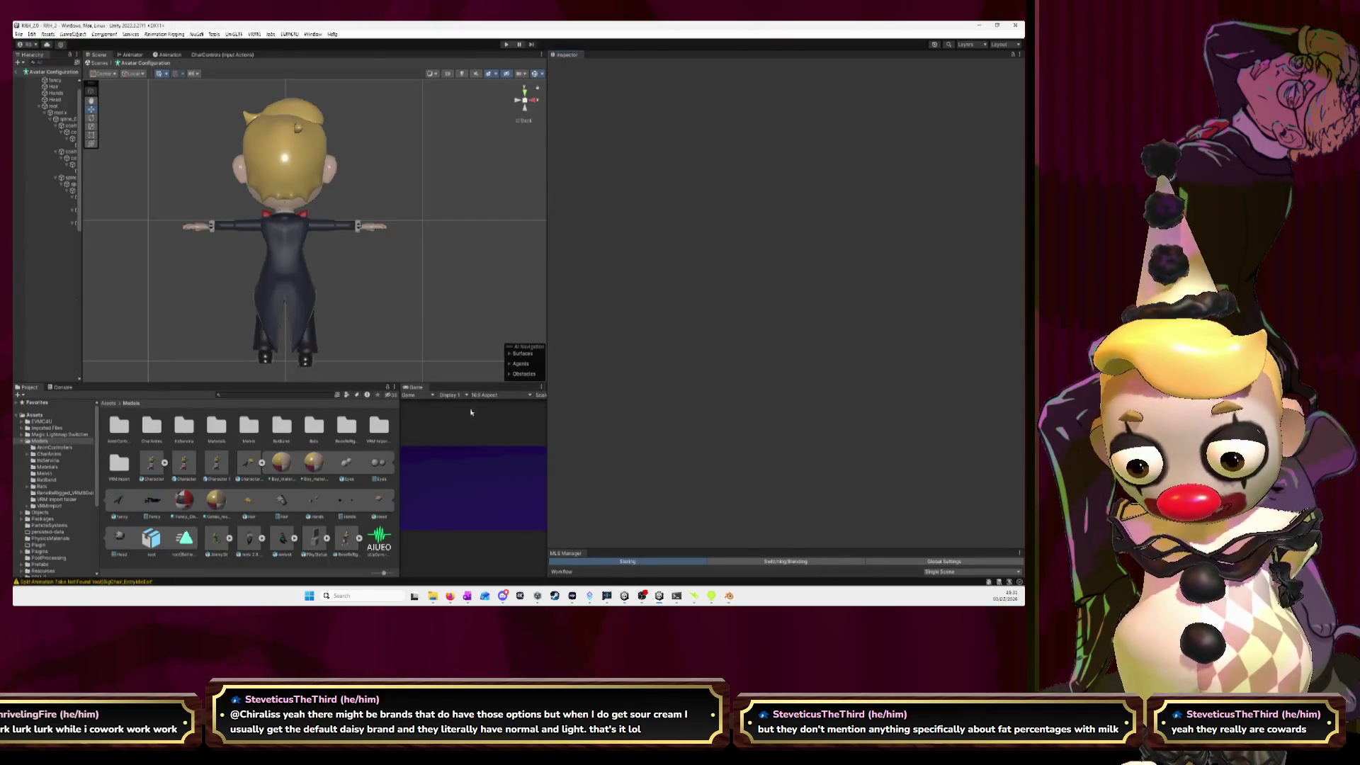
{"action": "left_click", "coordinate": [247, 463]}
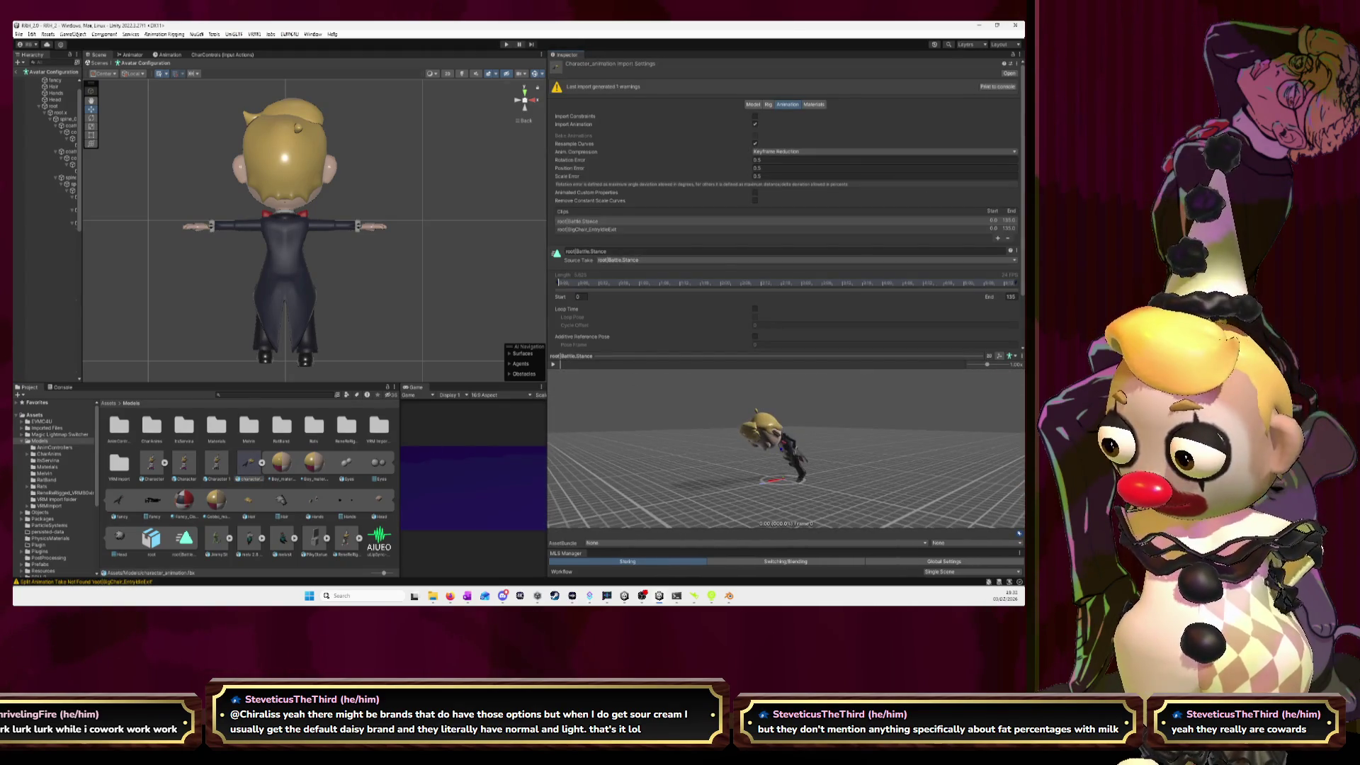
{"action": "key", "text": "alt+Tab"}
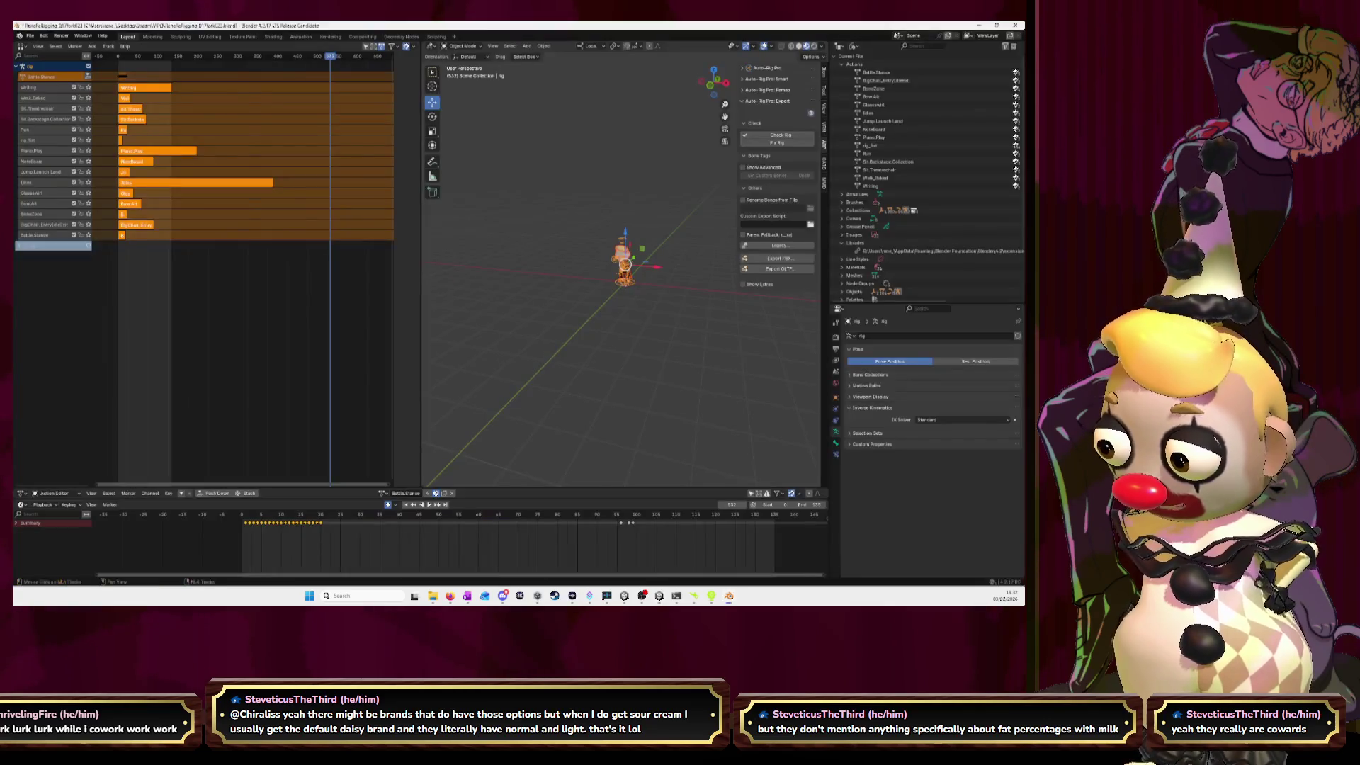
- Move the BoneZone strip so it starts at frame 19
{"action": "left_click", "coordinate": [165, 258]}
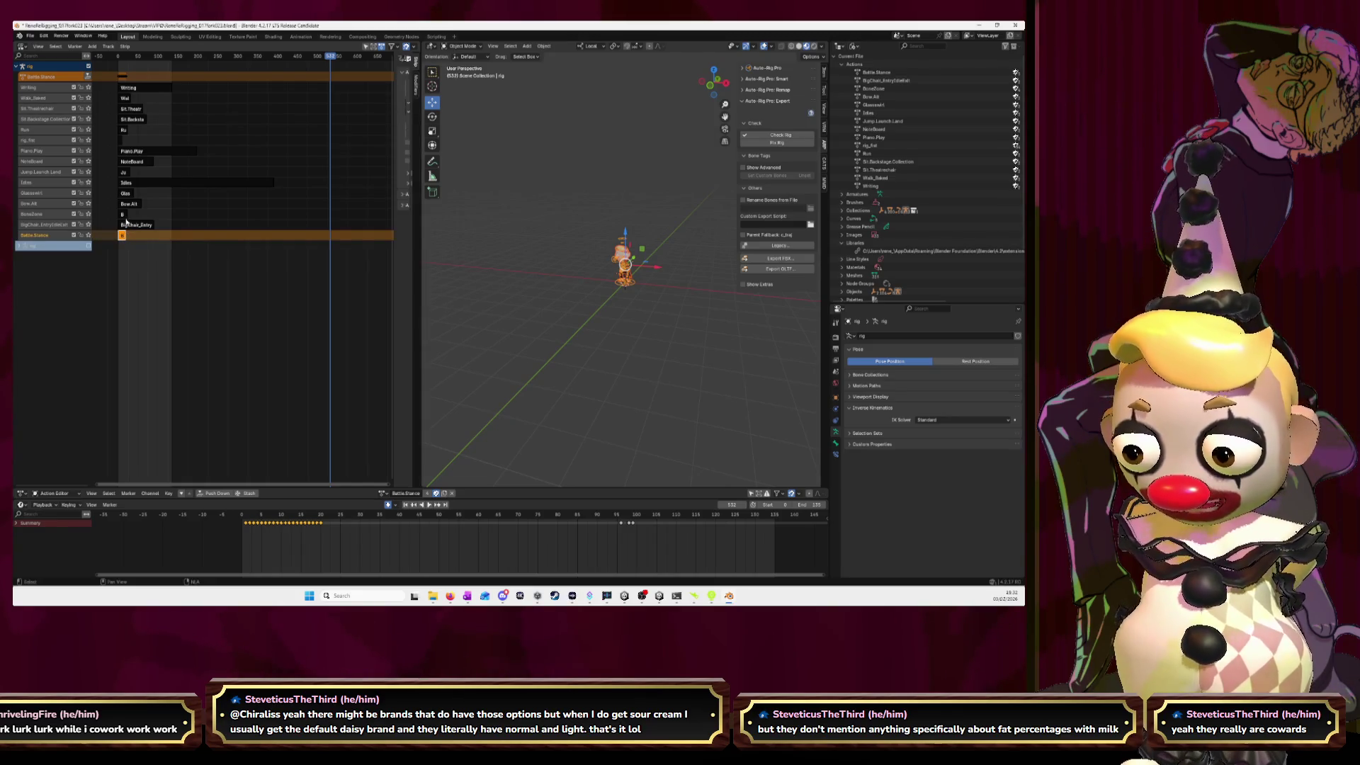
{"action": "left_click", "coordinate": [123, 214]}
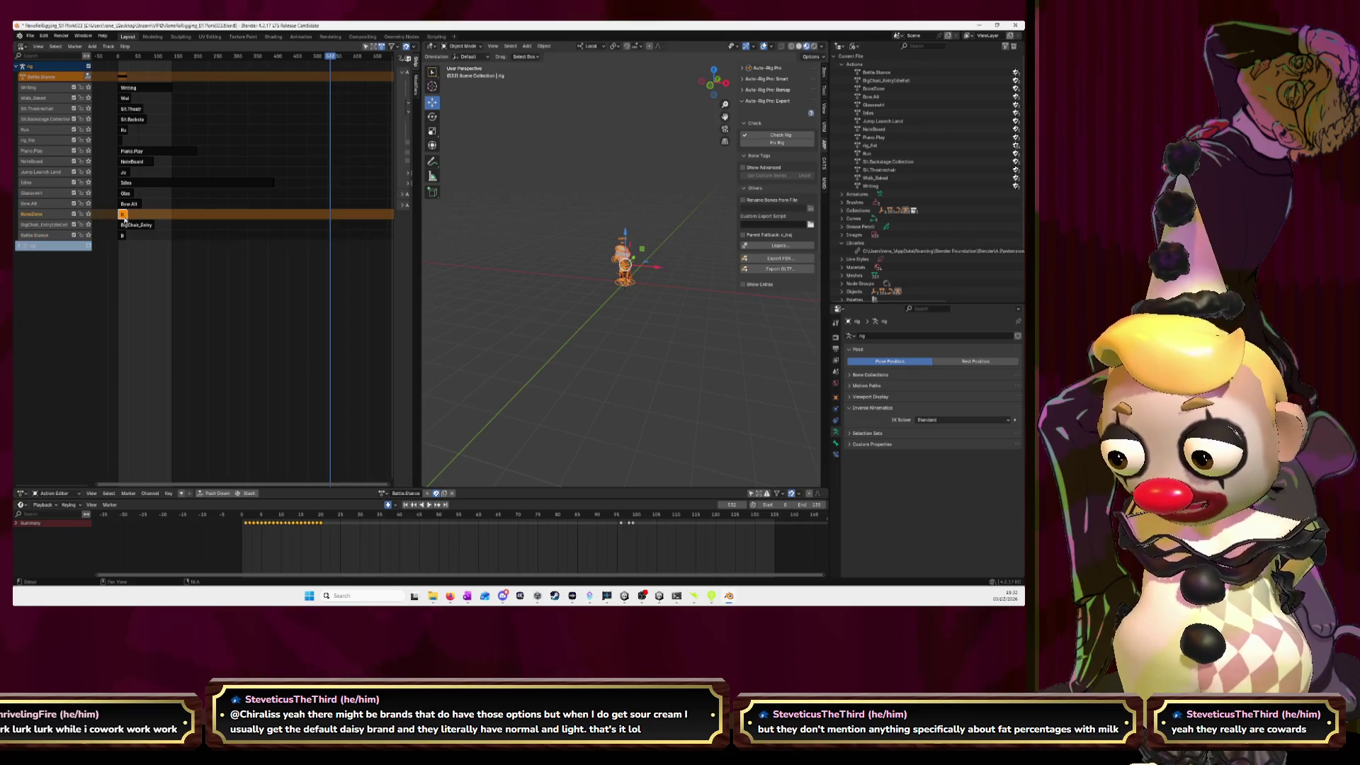
{"action": "left_click_drag", "start_coordinate": [336, 61], "coordinate": [128, 64]}
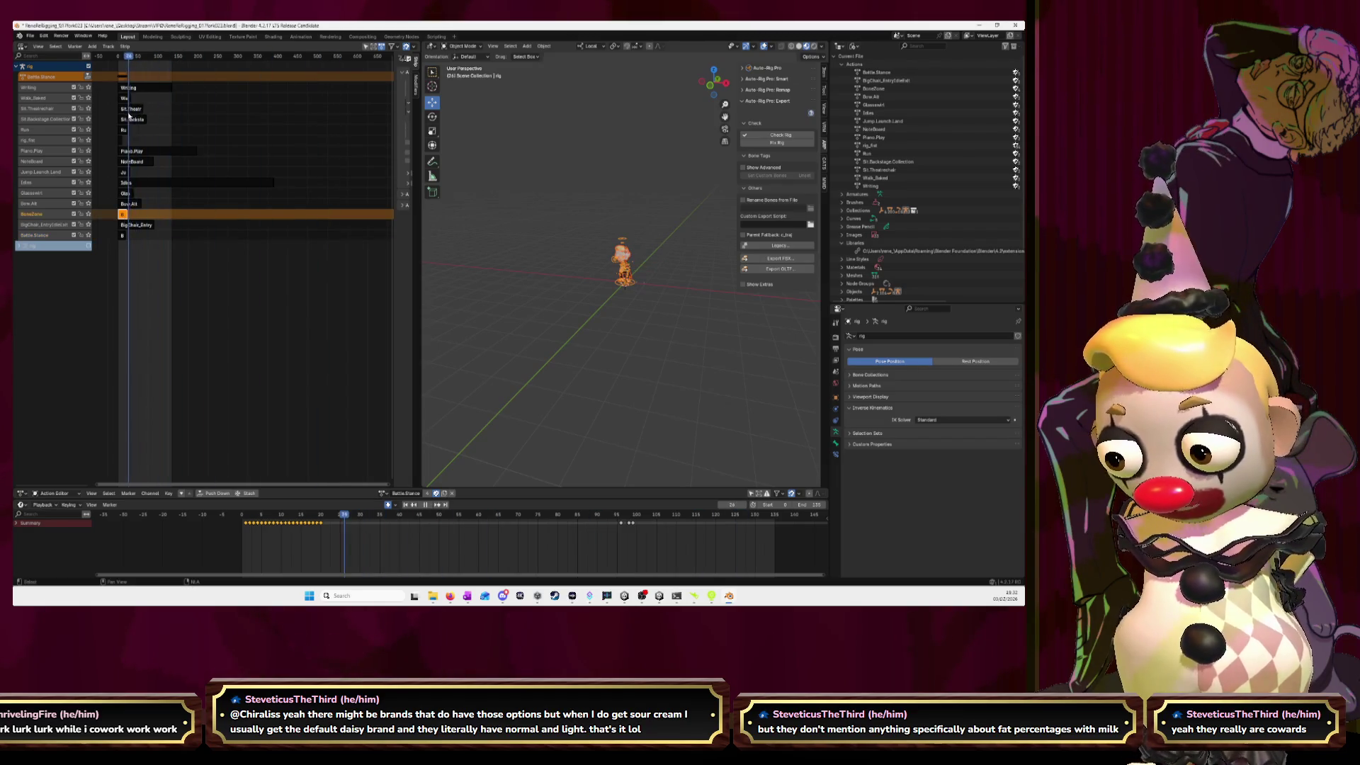
{"action": "scroll", "coordinate": [119, 240], "scroll_direction": "up", "scroll_amount": 3}
{"action": "scroll", "coordinate": [120, 240], "scroll_direction": "up", "scroll_amount": 3}
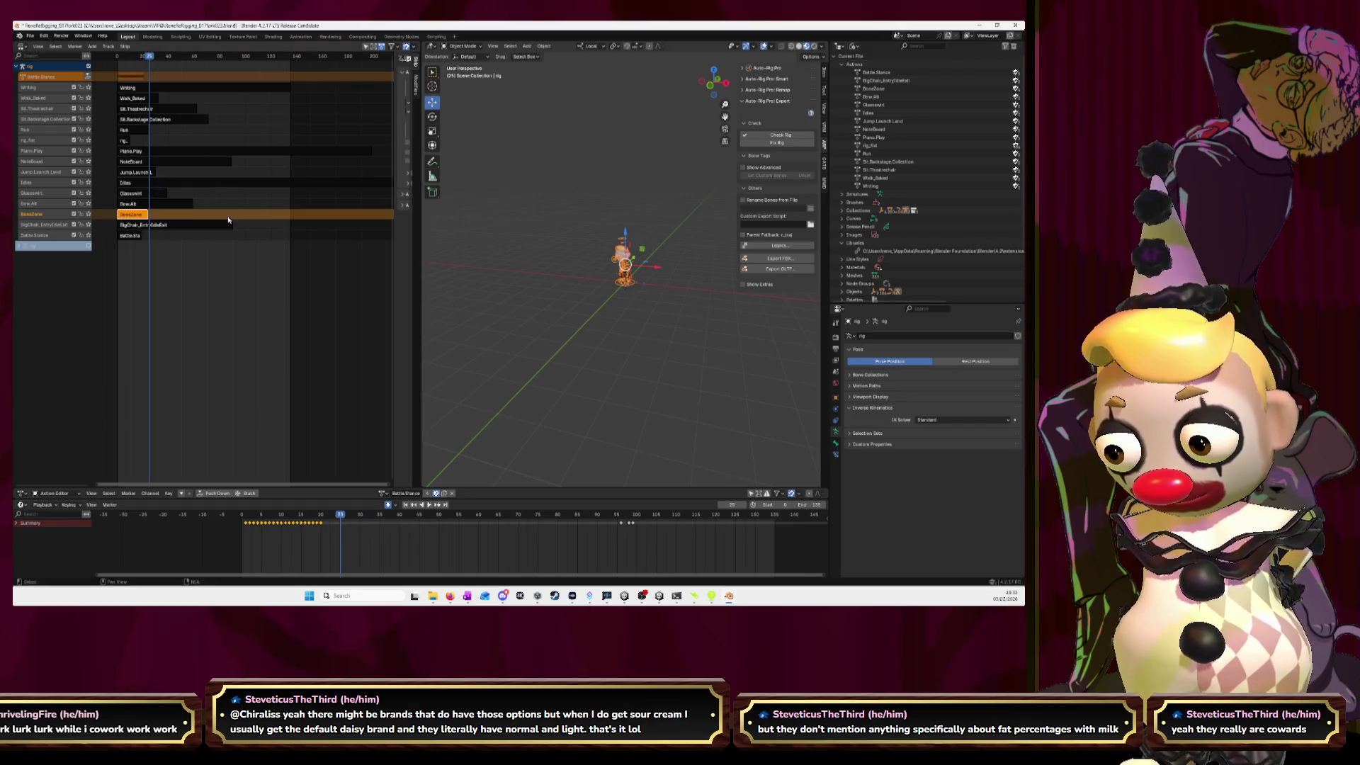
{"action": "scroll", "coordinate": [186, 248], "scroll_direction": "up", "scroll_amount": 2}
{"action": "scroll", "coordinate": [186, 249], "scroll_direction": "up", "scroll_amount": 2}
{"action": "middle_click_drag", "start_coordinate": [186, 248], "coordinate": [335, 71]}
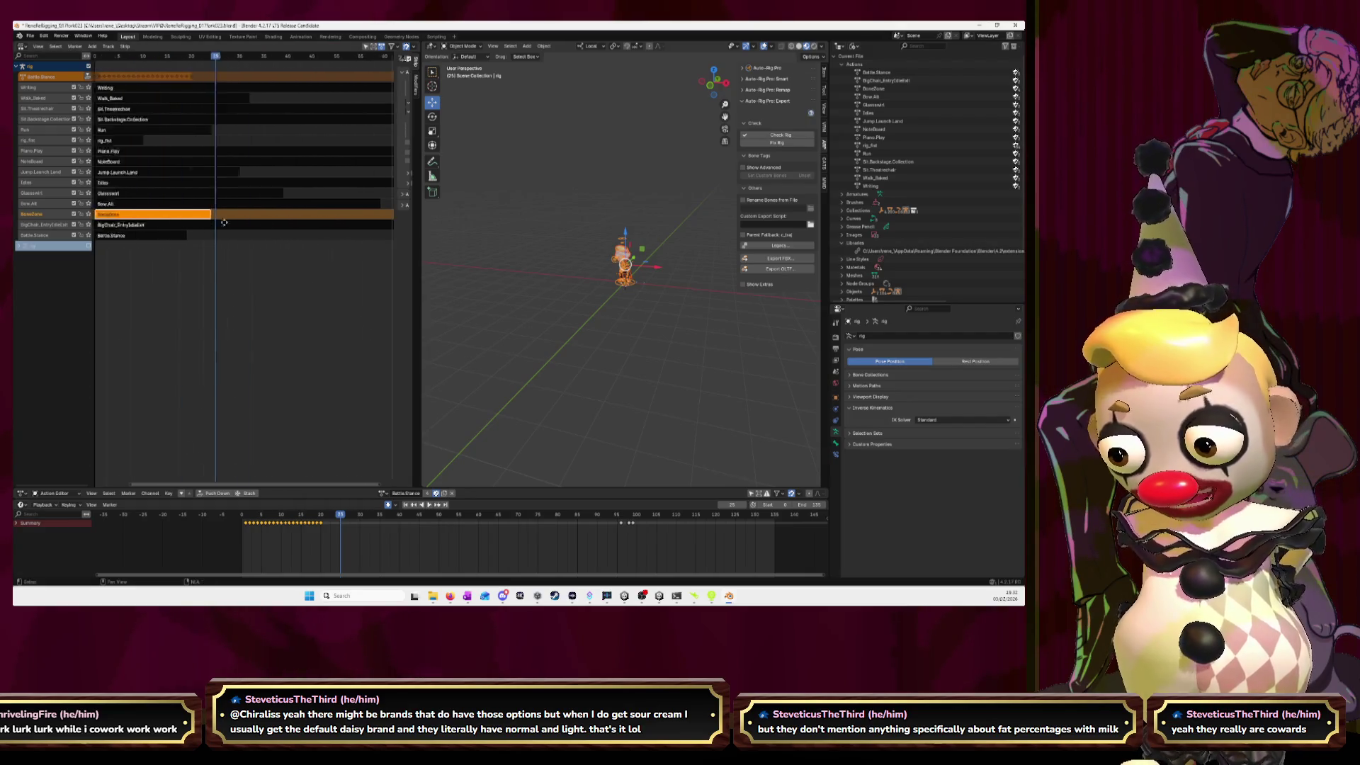
{"action": "left_click_drag", "start_coordinate": [323, 60], "coordinate": [290, 59]}
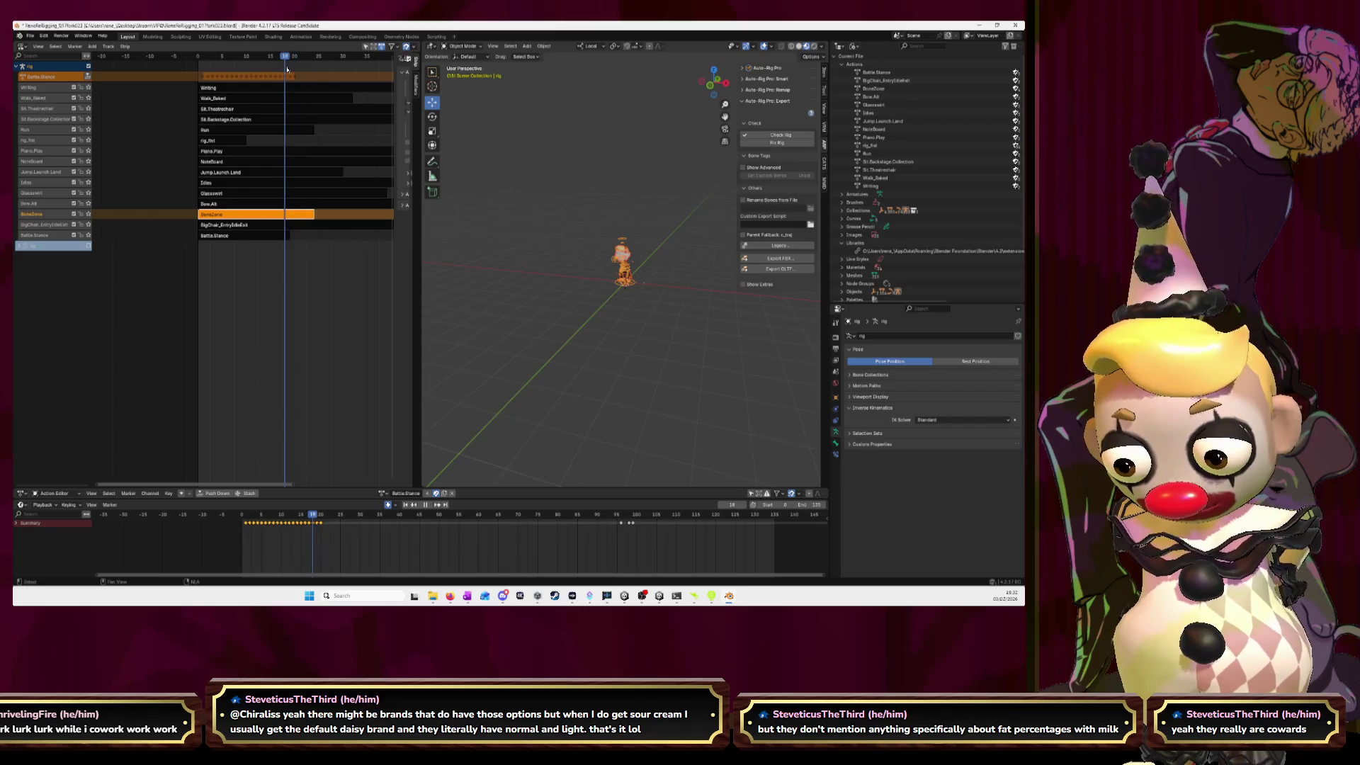
{"action": "left_click_drag", "start_coordinate": [225, 215], "coordinate": [322, 227]}
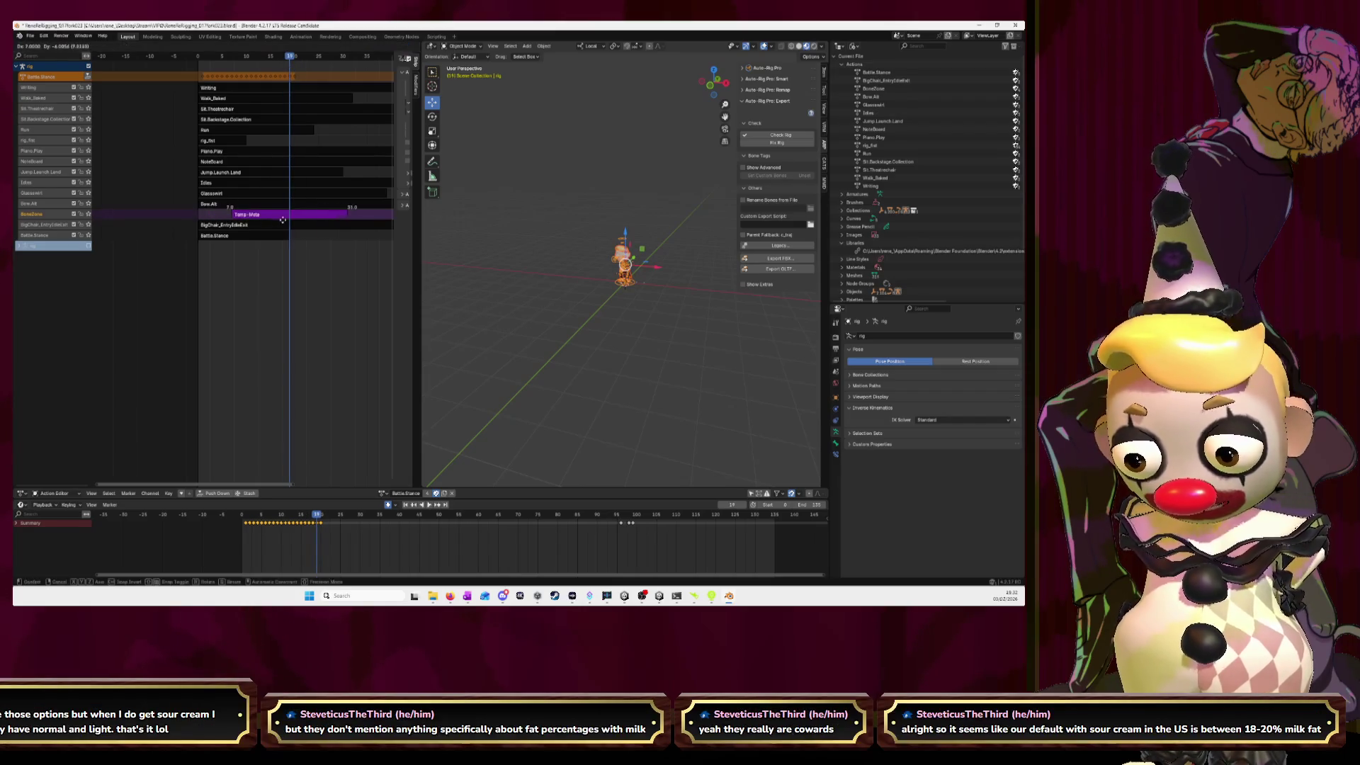
{"action": "left_click", "coordinate": [322, 226]}
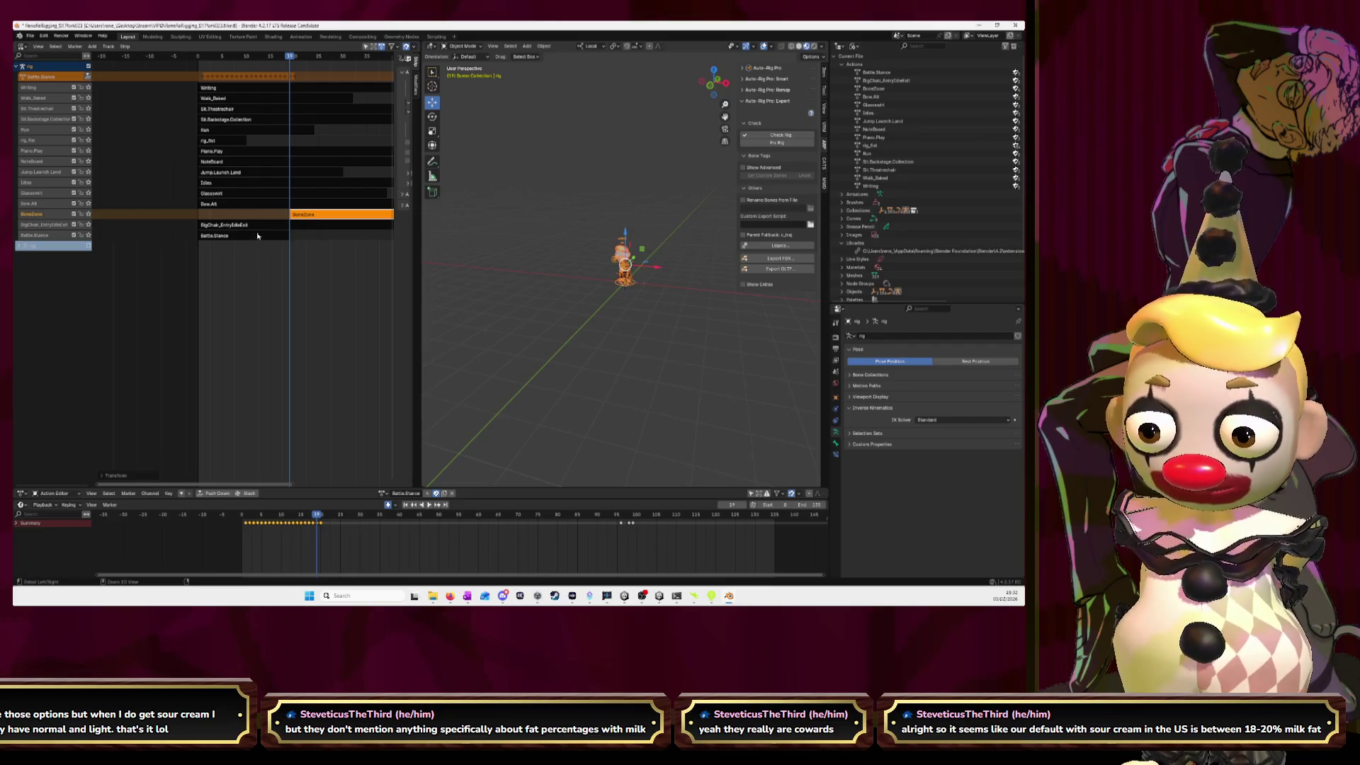
- Select only the BoneZone and Battle Stance strips and bring up the Track menu
{"action": "key", "text": "a"}
{"action": "key", "text": "alt+a"}
{"action": "left_click", "coordinate": [319, 214]}
{"action": "left_click", "coordinate": [241, 235], "text": "shift"}
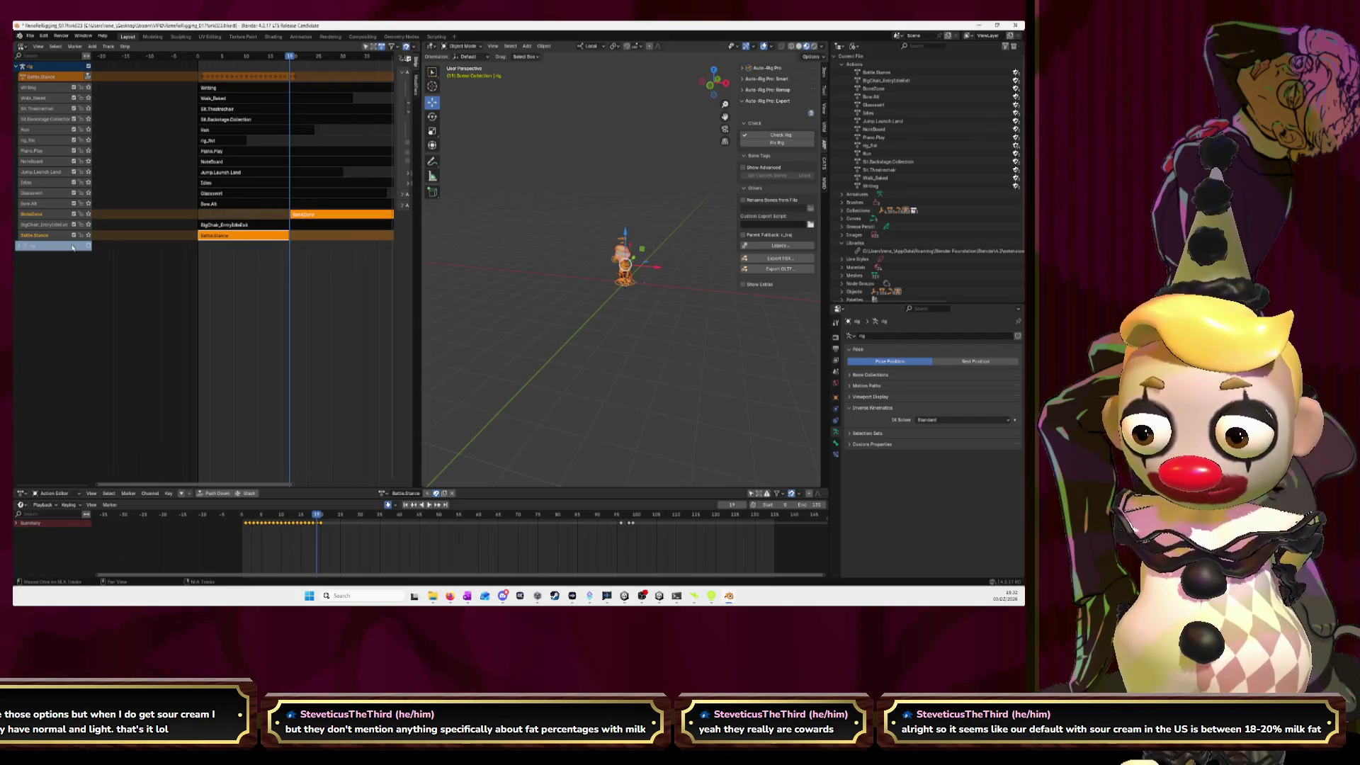
{"action": "left_click", "coordinate": [108, 46]}
{"action": "mouse_move", "coordinate": [97, 47]}
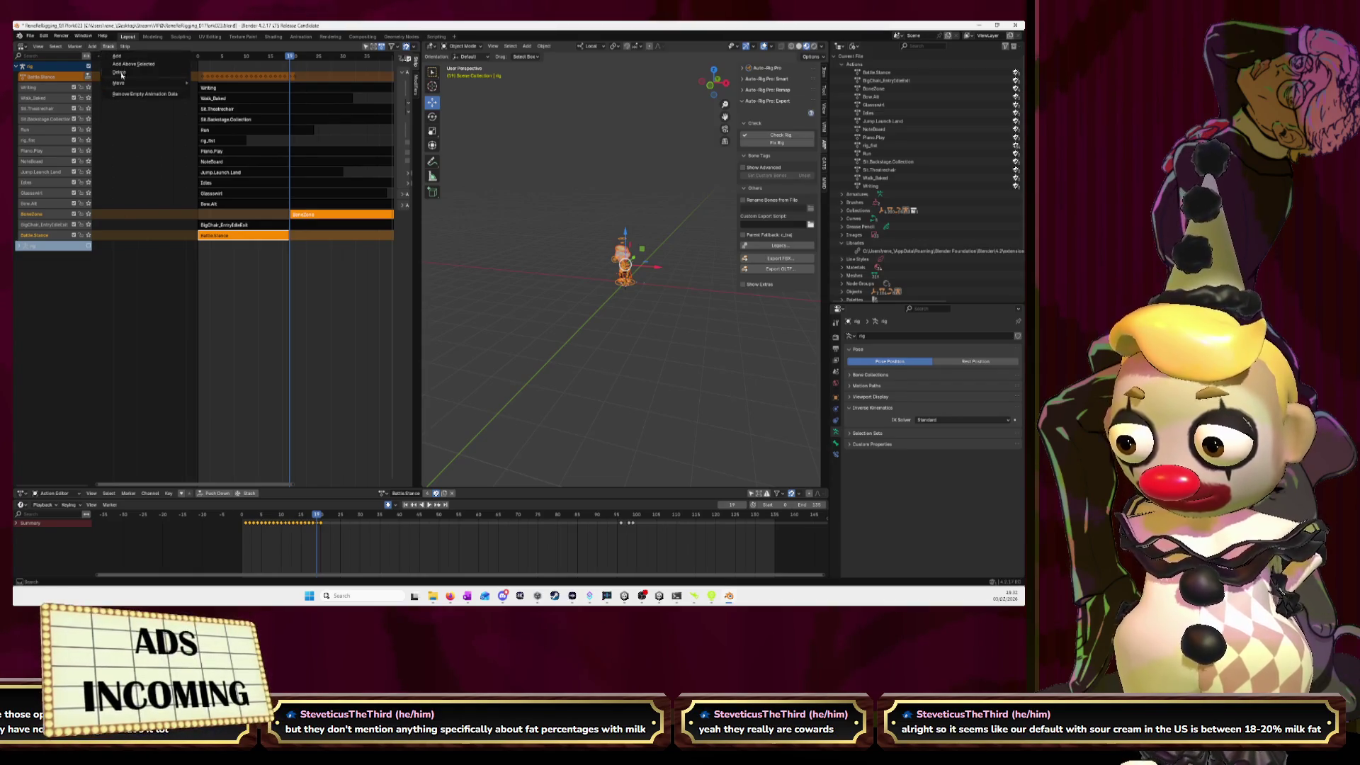
- Bake the NLA animation for all bones, overwriting the current action
{"action": "mouse_move", "coordinate": [129, 84]}
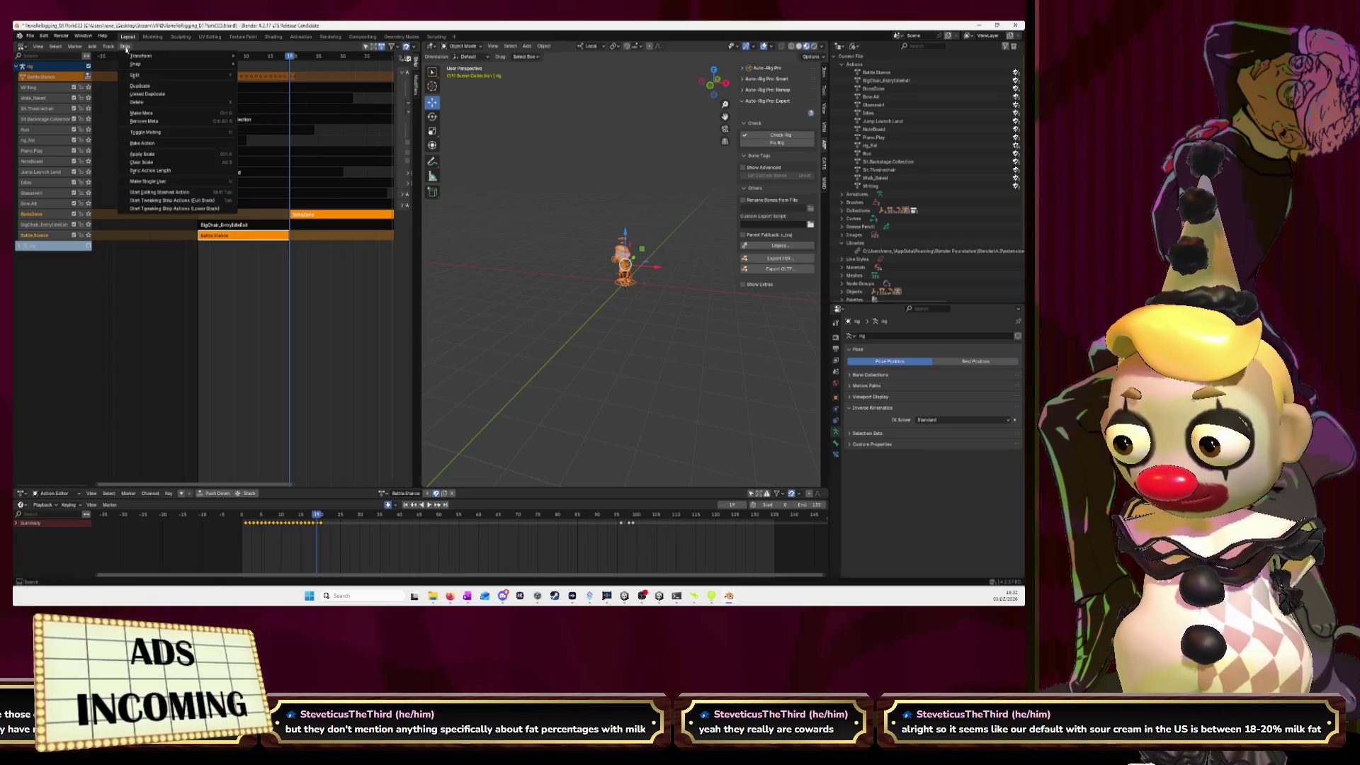
{"action": "left_click", "coordinate": [146, 143]}
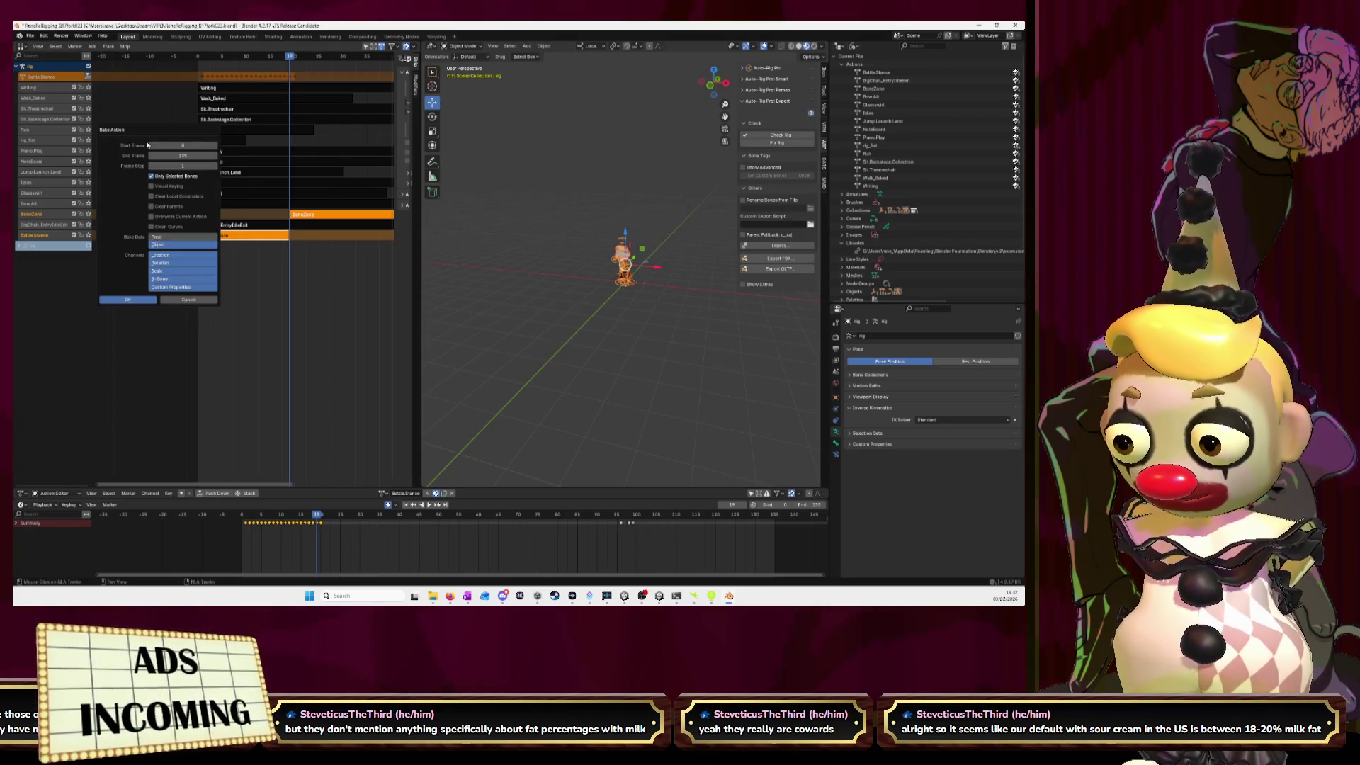
{"action": "left_click", "coordinate": [188, 176]}
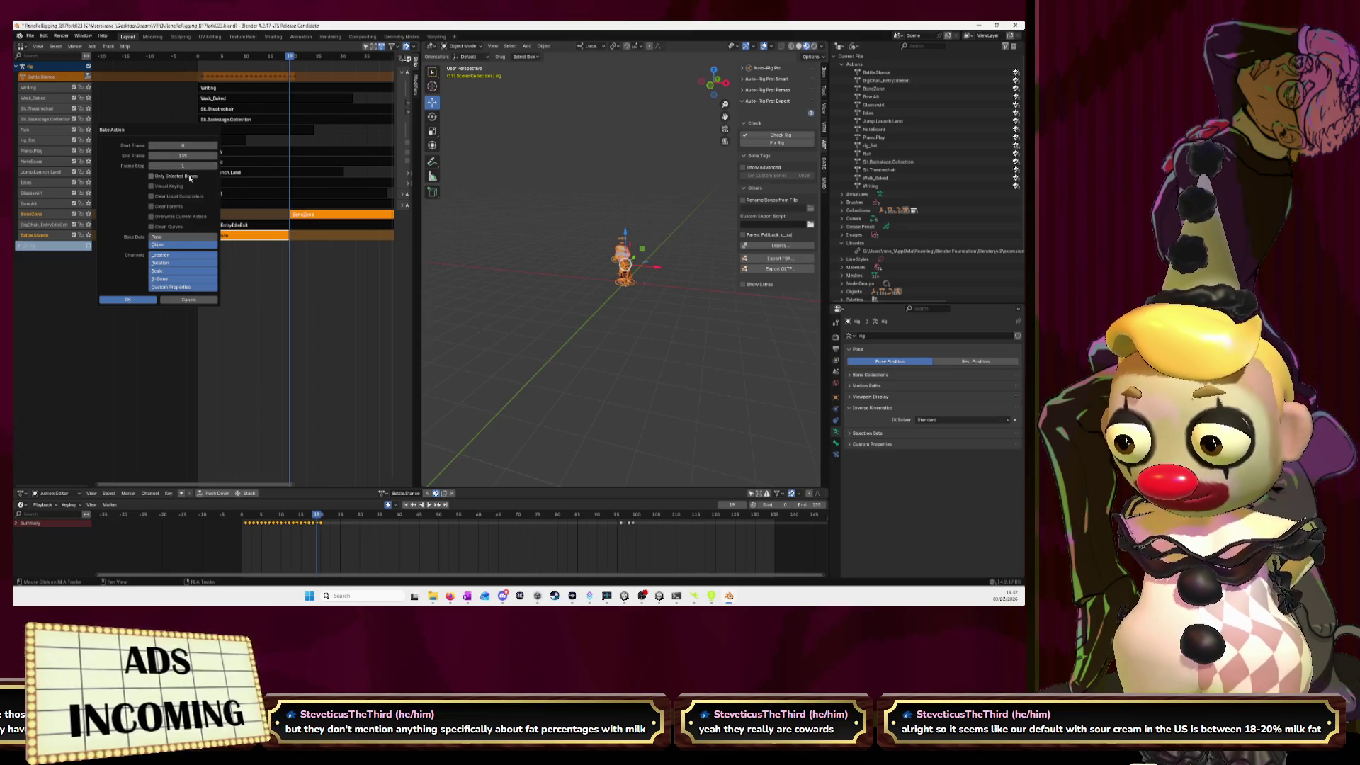
{"action": "left_click", "coordinate": [190, 217]}
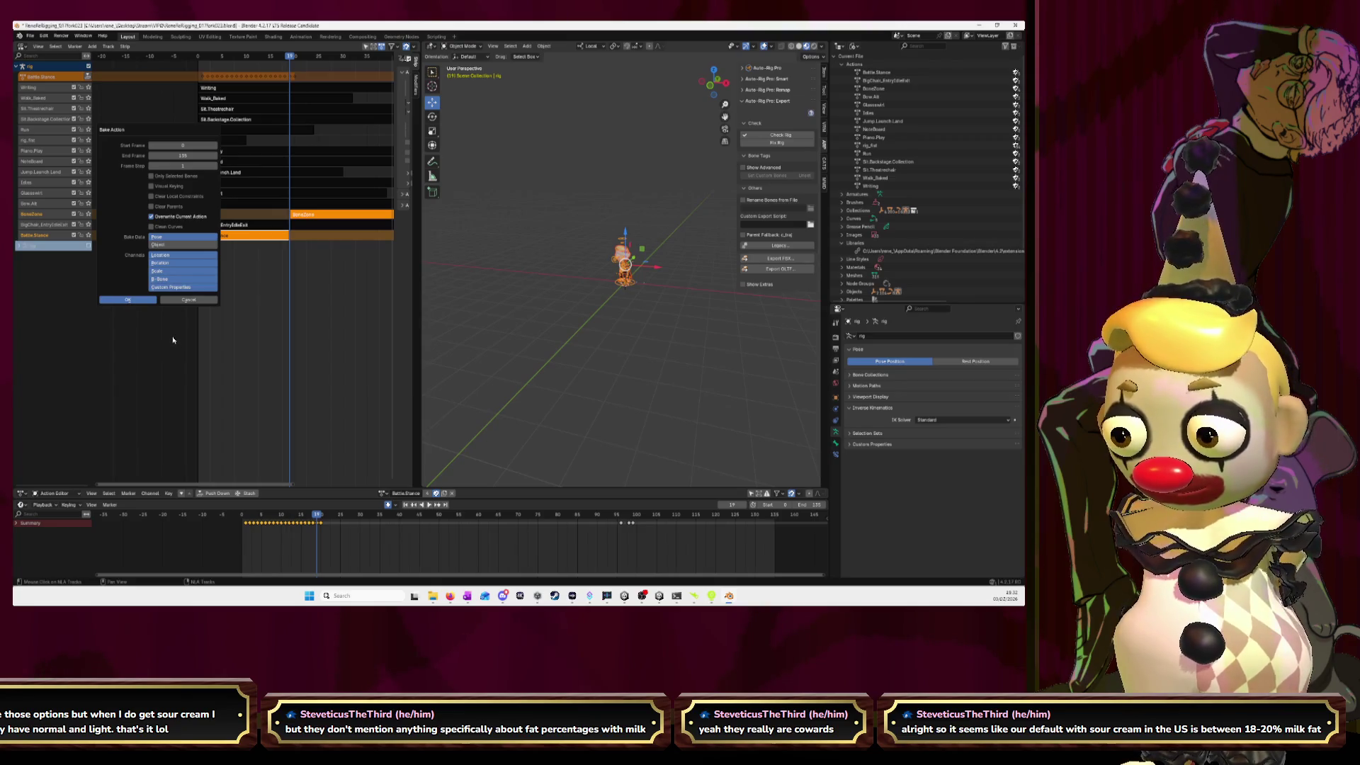
{"action": "key", "text": "Return"}
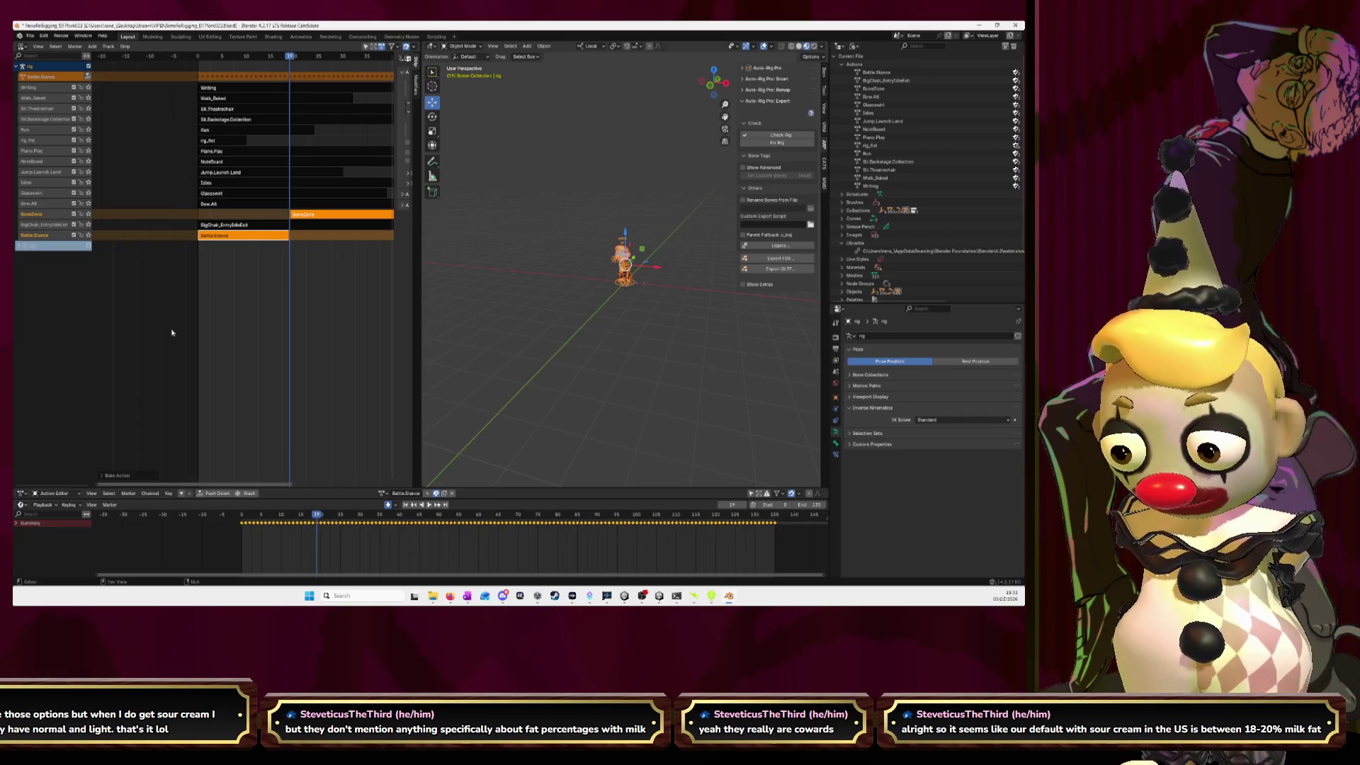
- Scrub through frames 35 to 19 to check the baked poses
{"action": "scroll", "coordinate": [223, 308], "scroll_direction": "down", "scroll_amount": 2}
{"action": "scroll", "coordinate": [226, 308], "scroll_direction": "down", "scroll_amount": 2}
{"action": "scroll", "coordinate": [228, 310], "scroll_direction": "down", "scroll_amount": 3}
{"action": "scroll", "coordinate": [229, 311], "scroll_direction": "down", "scroll_amount": 2}
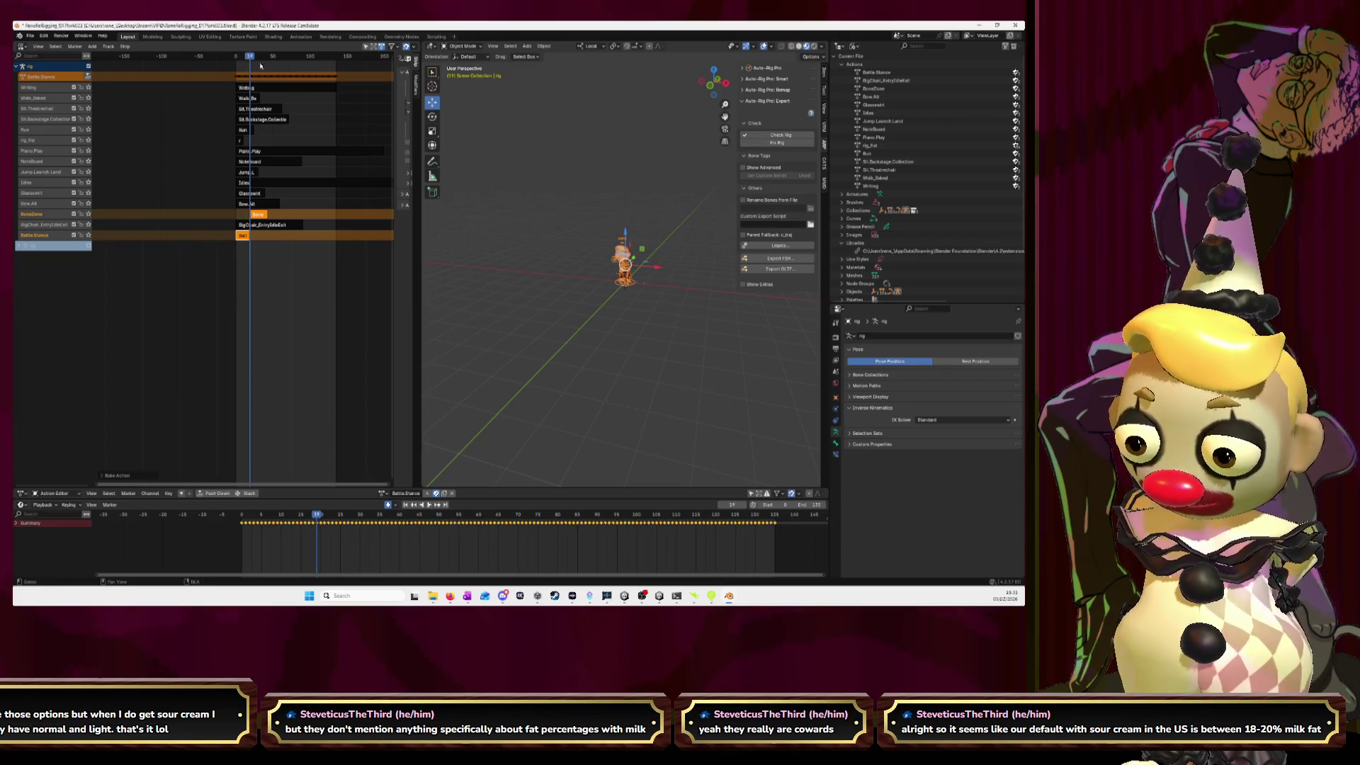
{"action": "scroll", "coordinate": [531, 235], "scroll_direction": "up", "scroll_amount": 5}
{"action": "scroll", "coordinate": [532, 235], "scroll_direction": "up", "scroll_amount": 5}
{"action": "scroll", "coordinate": [531, 235], "scroll_direction": "up", "scroll_amount": 2}
{"action": "scroll", "coordinate": [531, 236], "scroll_direction": "down", "scroll_amount": 5}
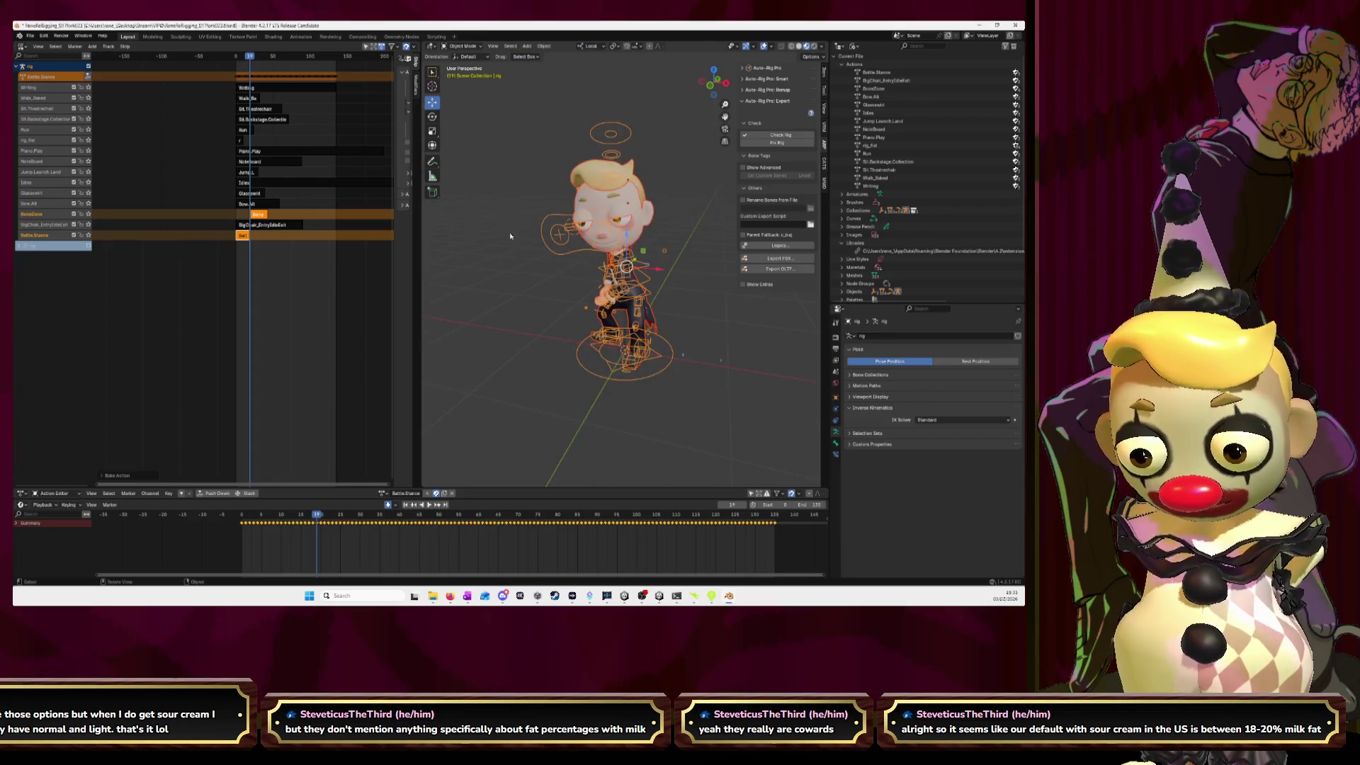
{"action": "left_click", "coordinate": [262, 58]}
{"action": "mouse_move", "coordinate": [272, 61]}
{"action": "left_mouse_down"}
{"action": "mouse_move", "coordinate": [316, 77]}
{"action": "mouse_move", "coordinate": [239, 80]}
{"action": "mouse_move", "coordinate": [263, 85]}
{"action": "left_mouse_up"}
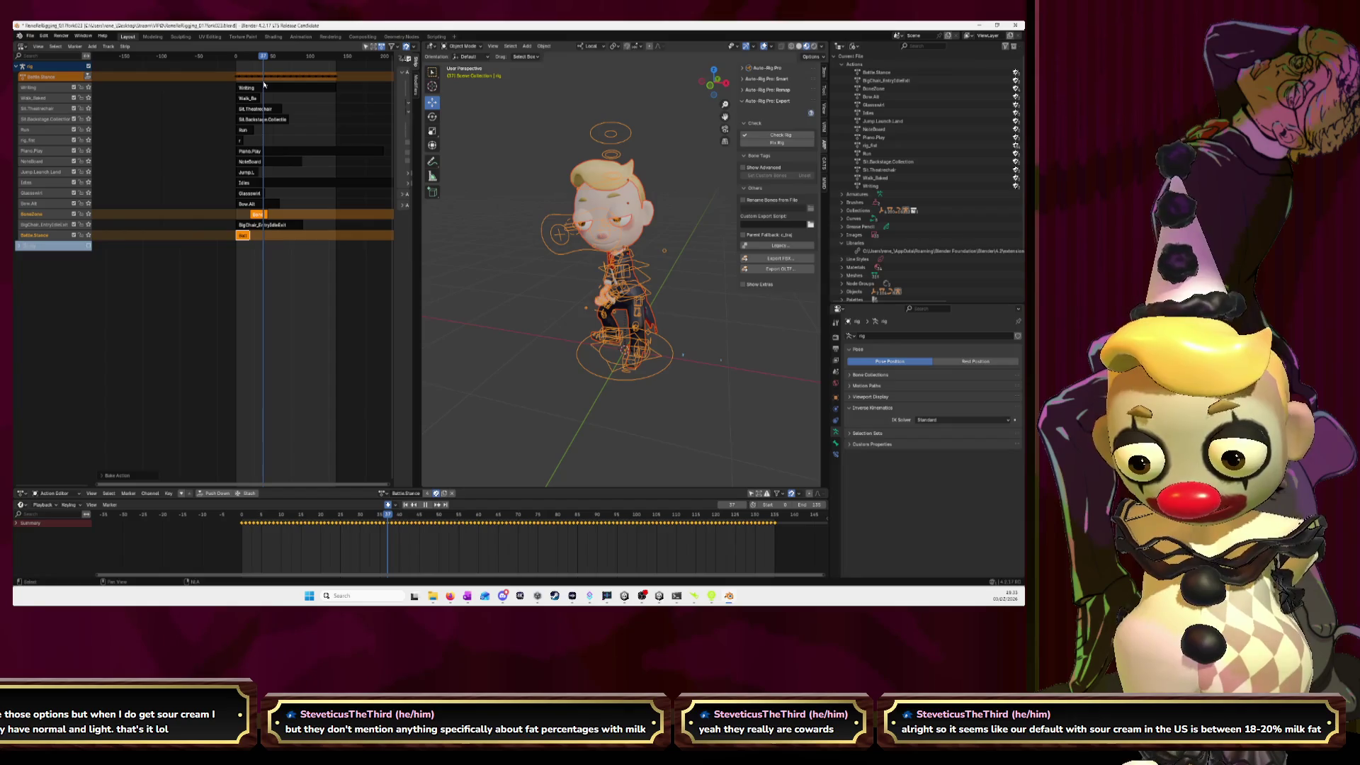
{"action": "left_click_drag", "start_coordinate": [264, 85], "coordinate": [238, 88]}
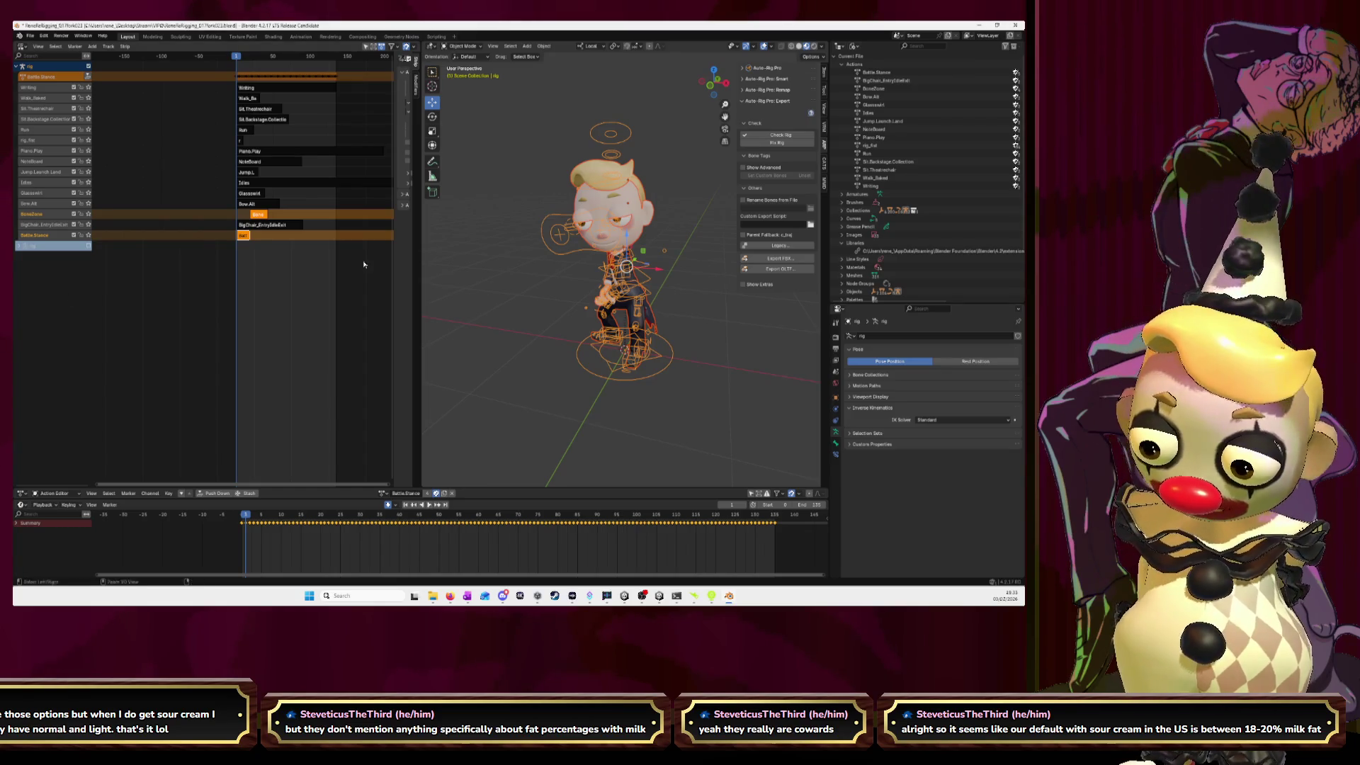
{"action": "key", "text": "Up"}
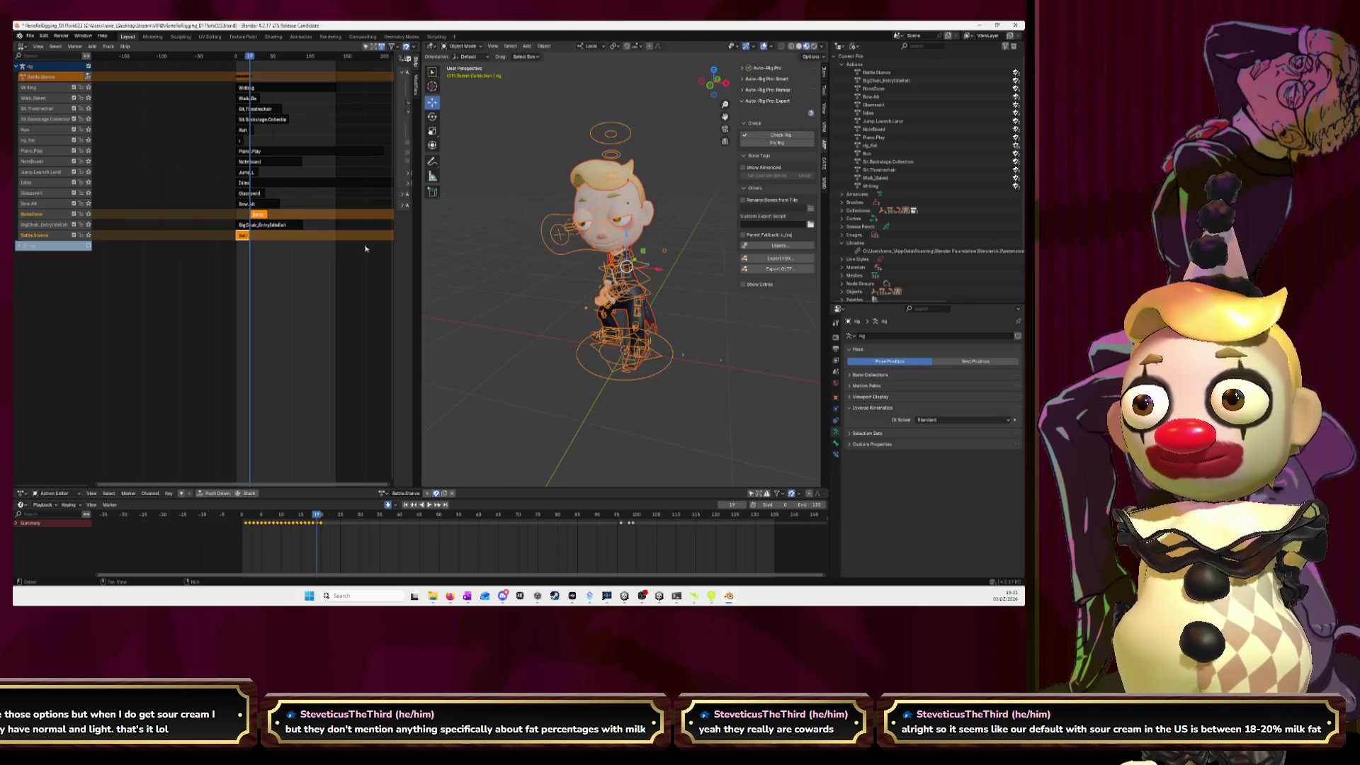
- Move a strip onto the BoneZone track
{"action": "left_click", "coordinate": [288, 262]}
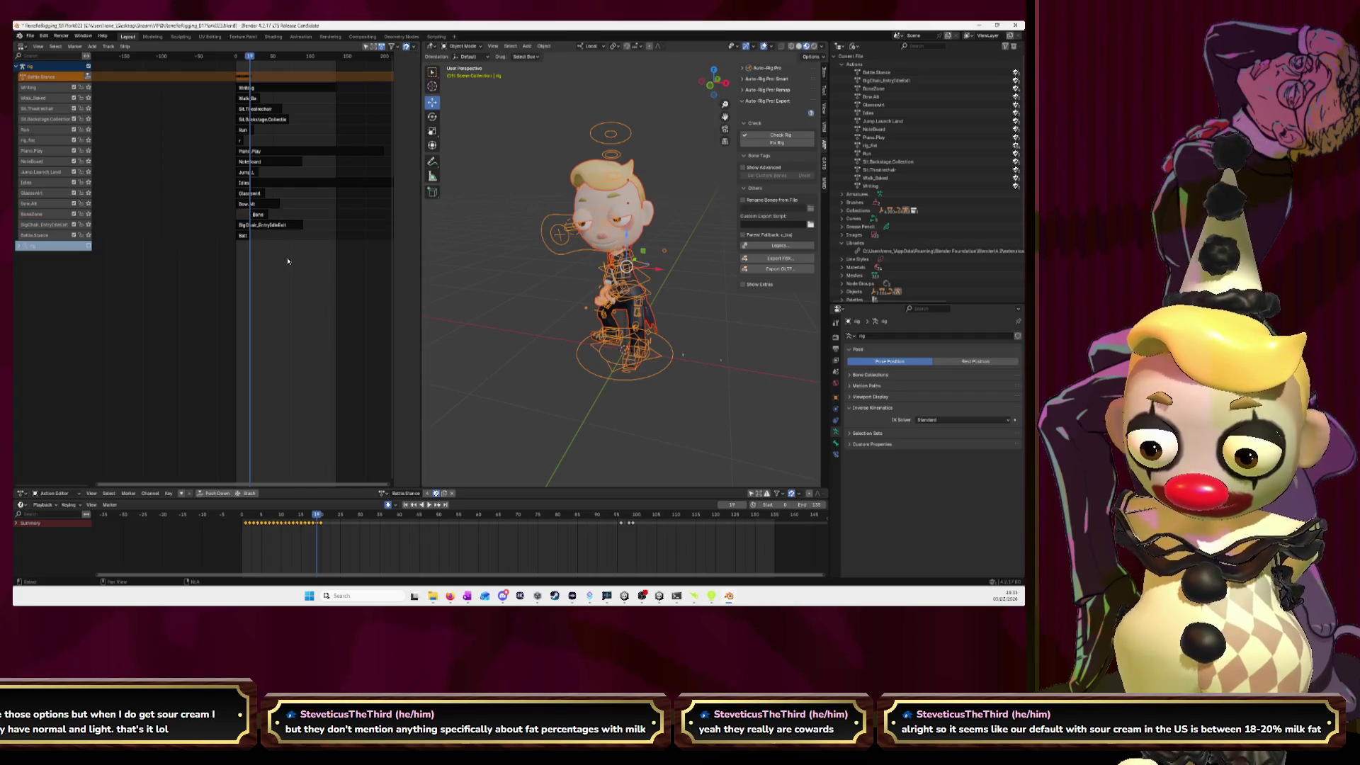
{"action": "left_click_drag", "start_coordinate": [263, 224], "coordinate": [243, 213]}
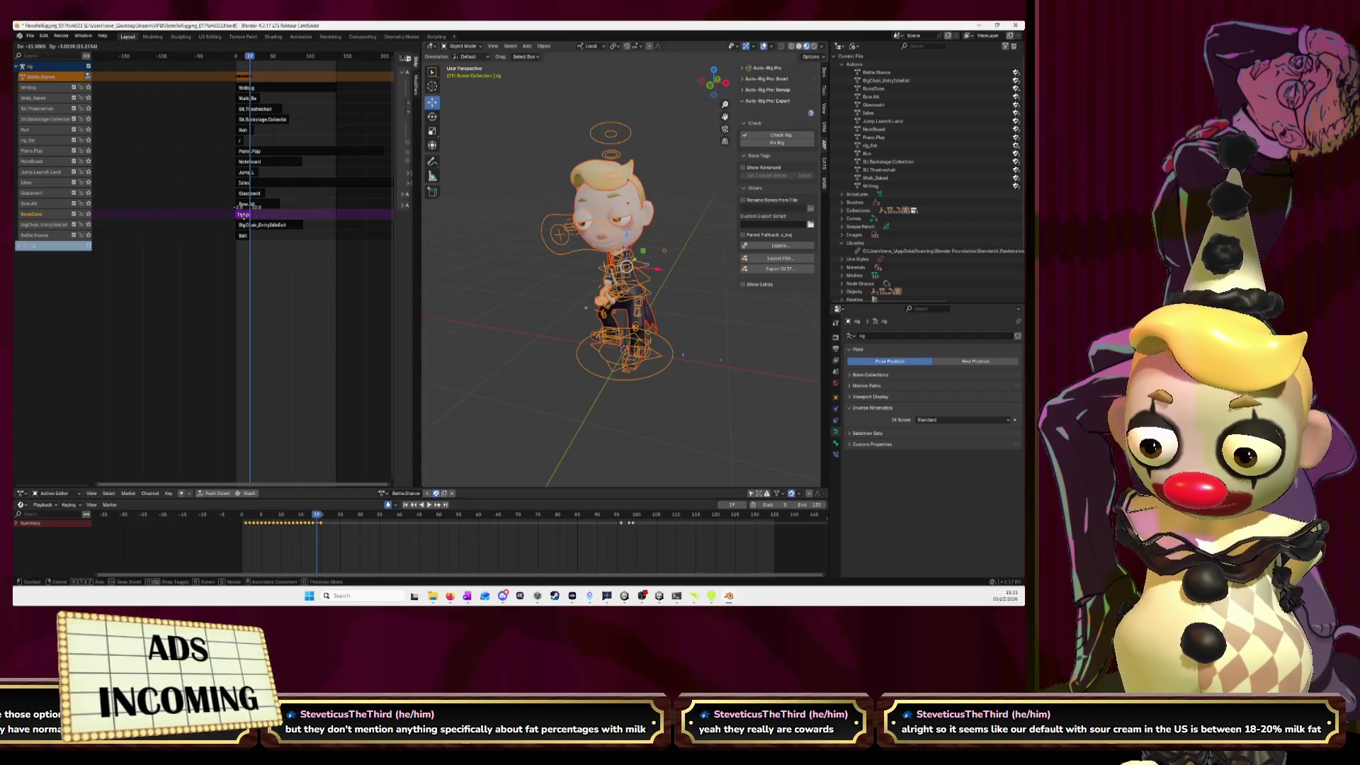
{"action": "left_click", "coordinate": [244, 213]}
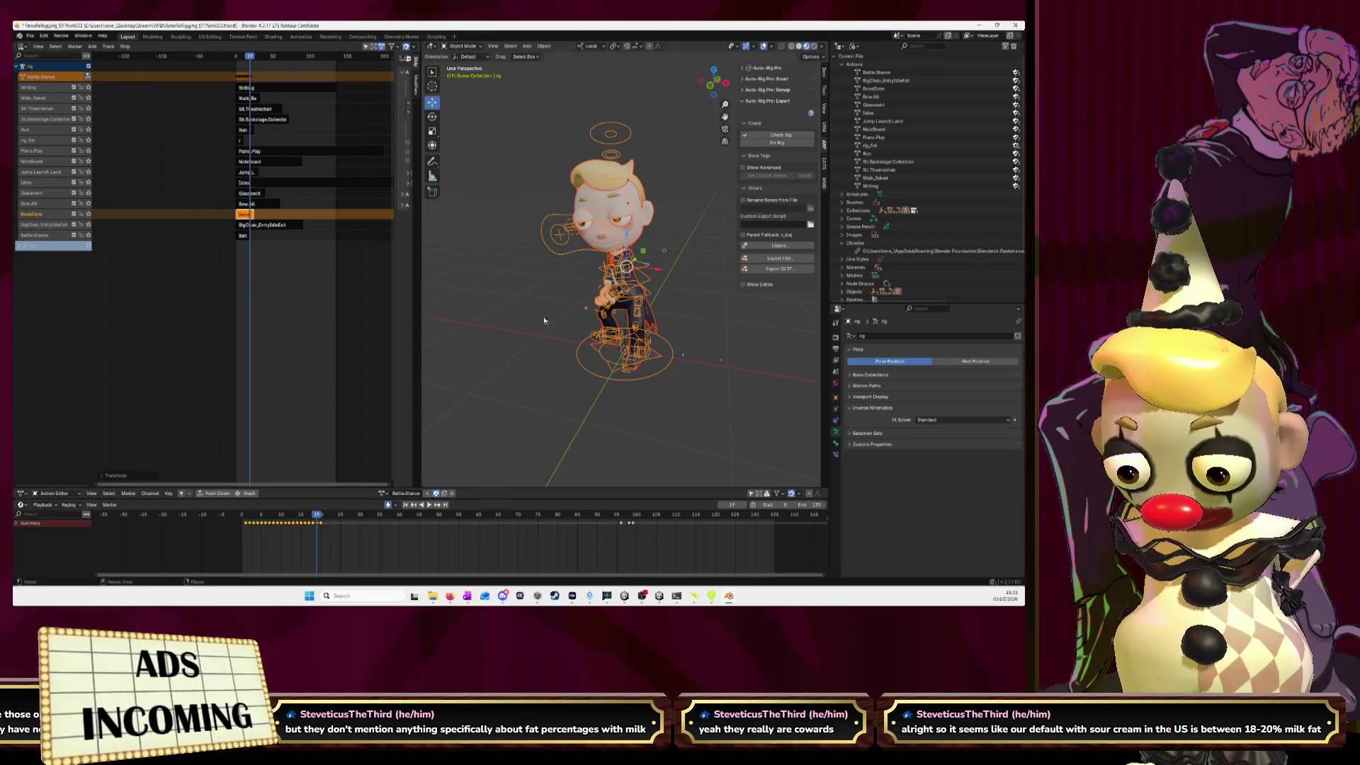
- Inspect the character at frame 3 from front and above, then bring Unity forward
{"action": "left_click", "coordinate": [709, 88]}
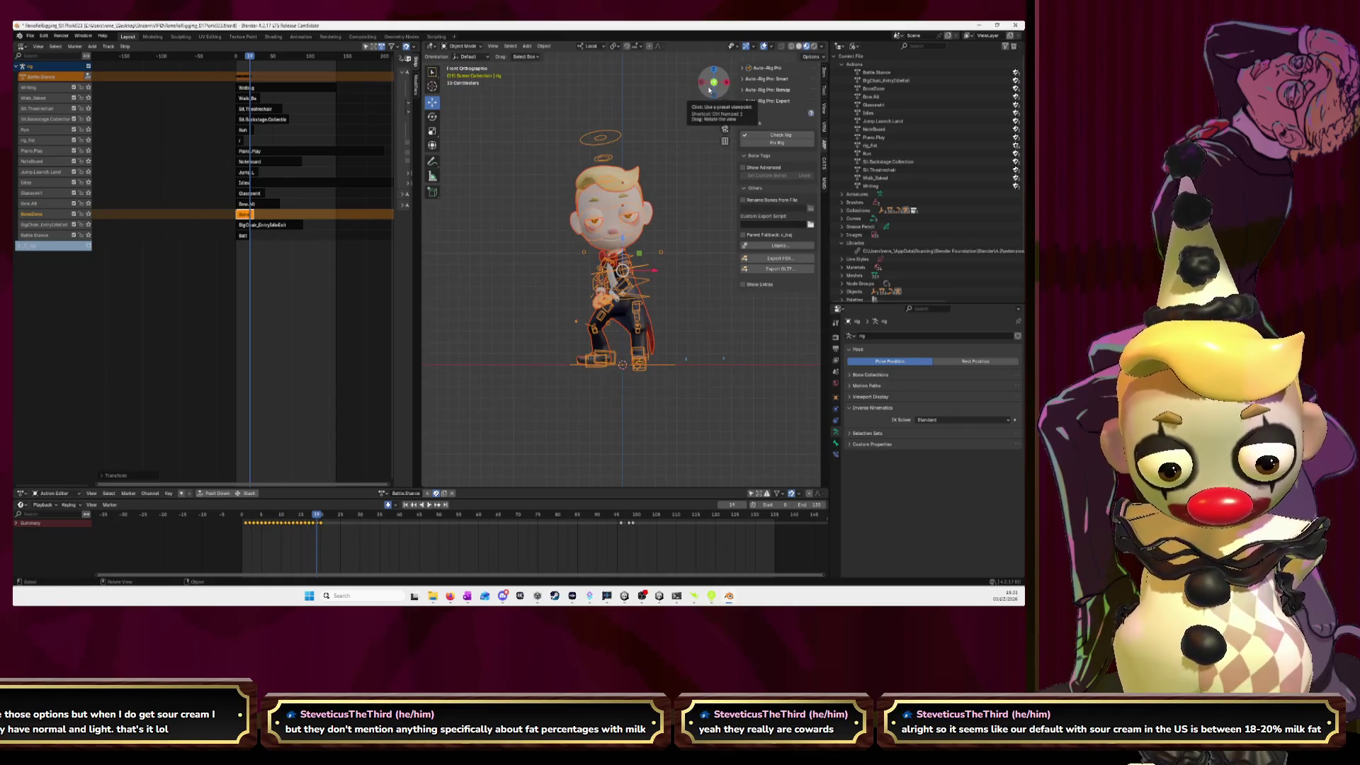
{"action": "scroll", "coordinate": [663, 285], "scroll_direction": "up", "scroll_amount": 5}
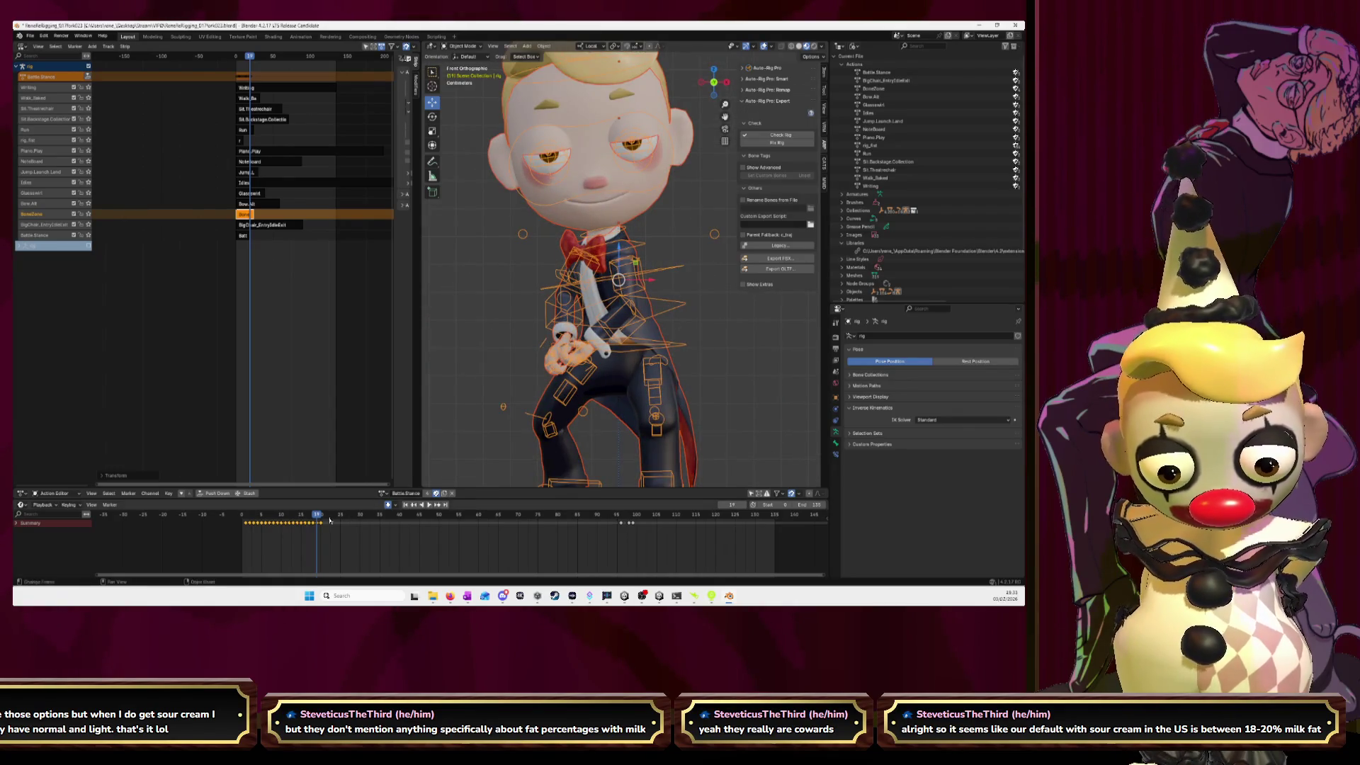
{"action": "left_click_drag", "start_coordinate": [312, 519], "coordinate": [252, 524]}
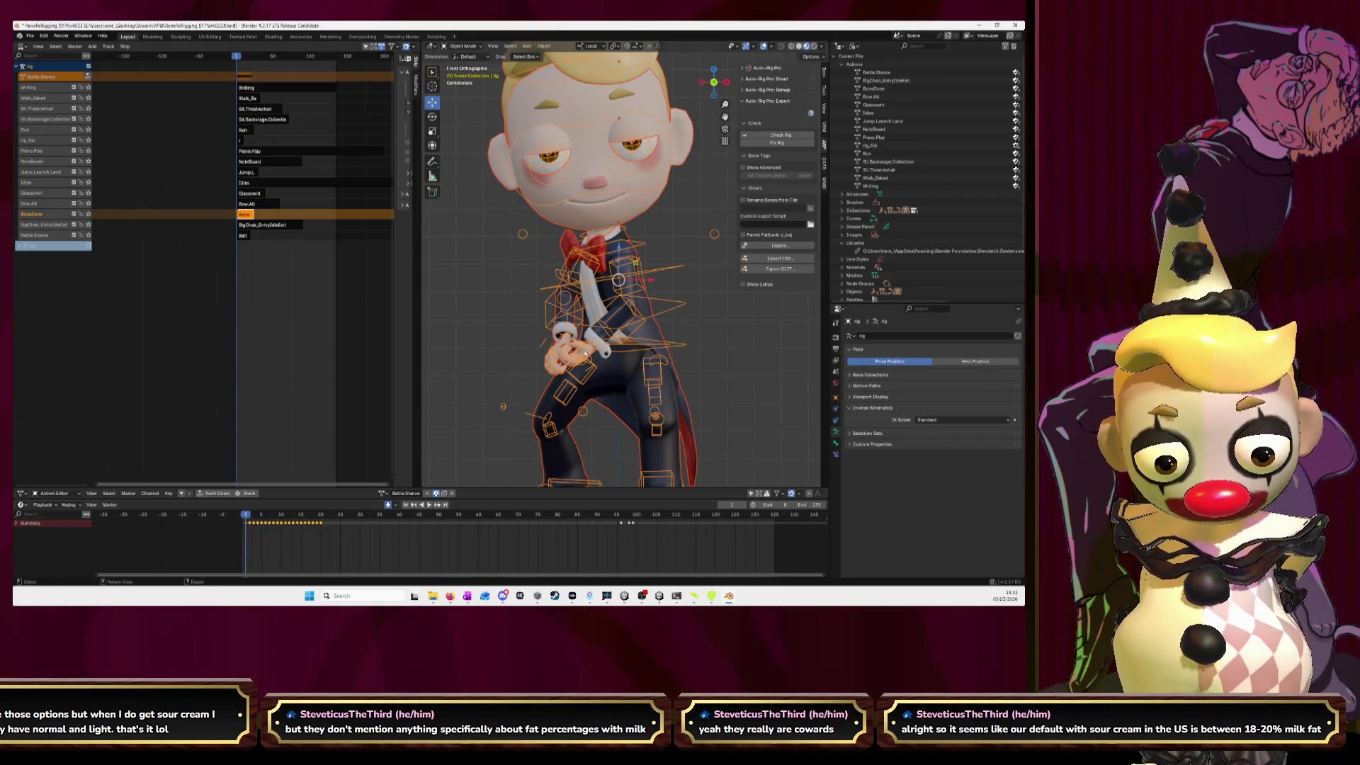
{"action": "mouse_move", "coordinate": [694, 317]}
{"action": "middle_mouse_down"}
{"action": "mouse_move", "coordinate": [565, 365]}
{"action": "mouse_move", "coordinate": [701, 332]}
{"action": "middle_mouse_up"}
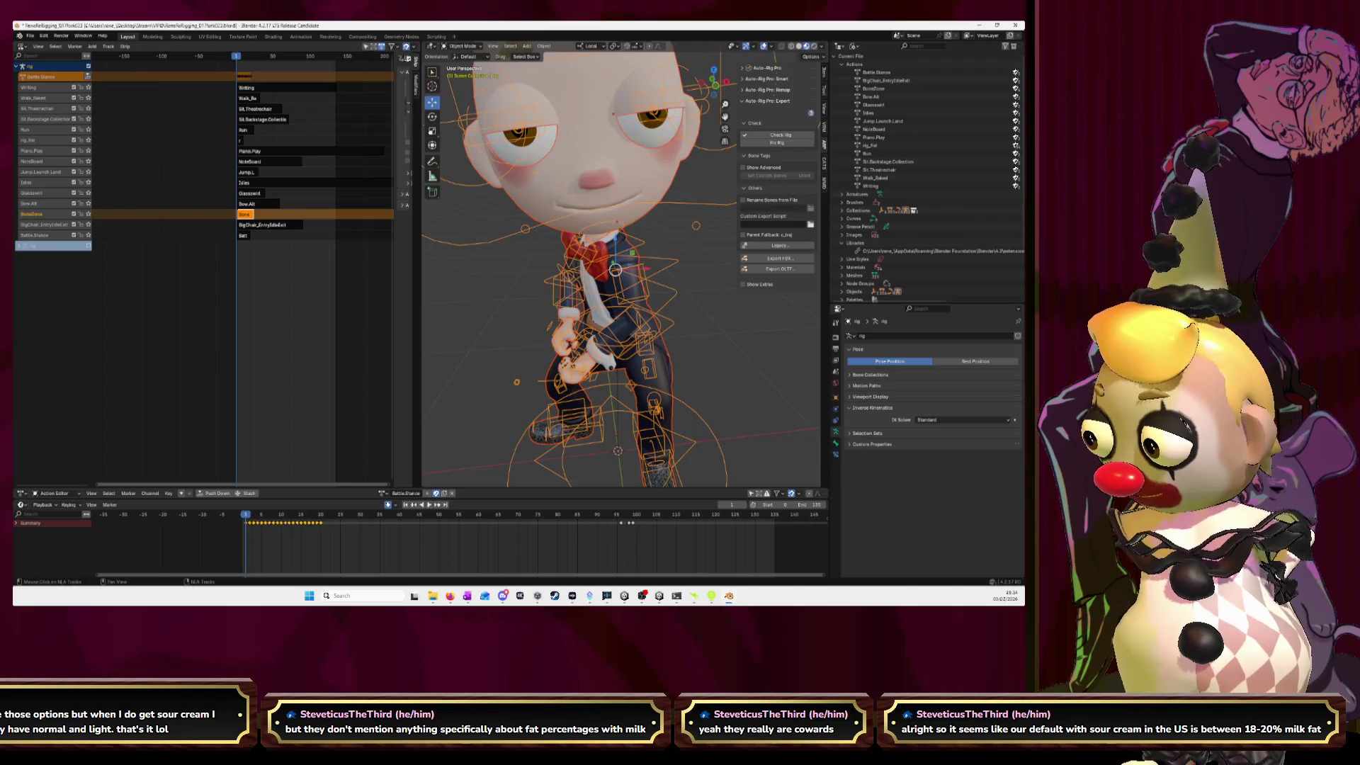
{"action": "key", "text": "alt+Tab"}
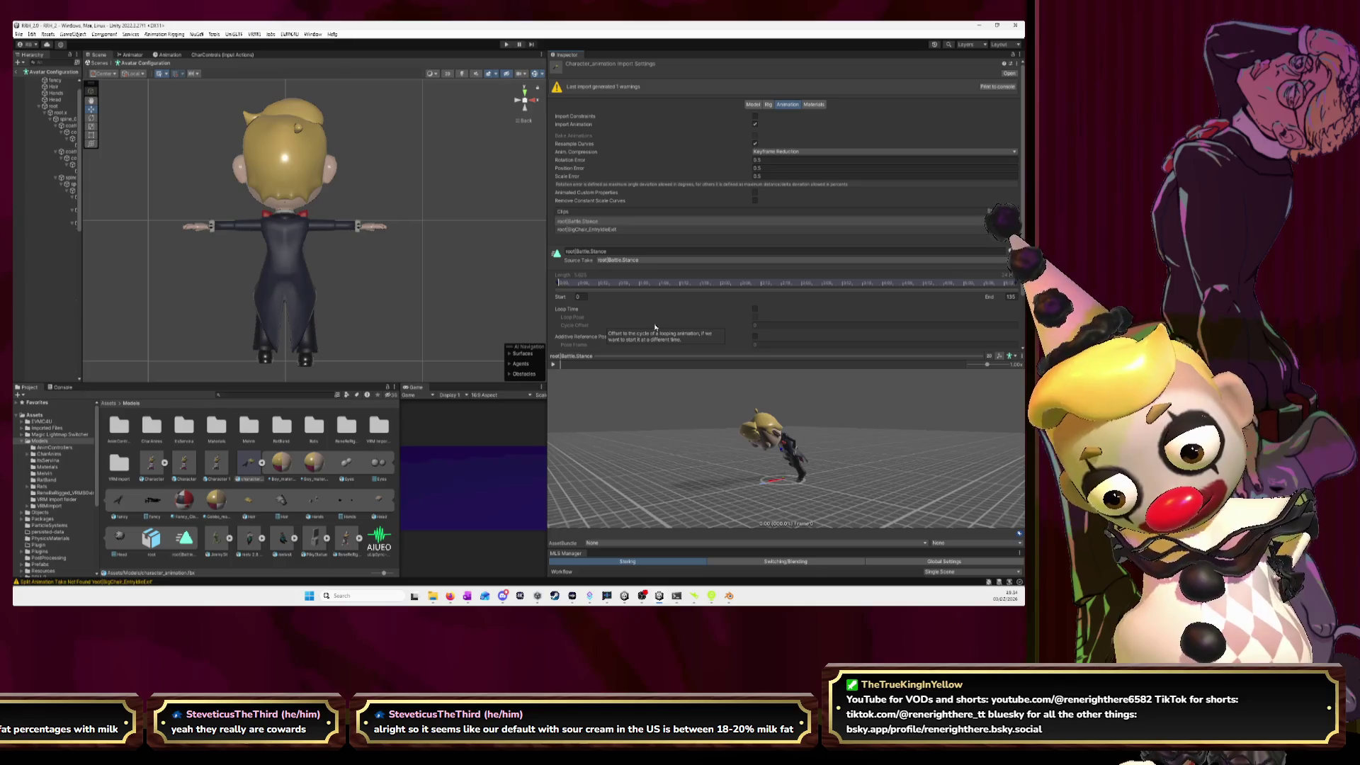
- Set the clip's Source Take to root|BoneZone and play its preview
{"action": "left_click", "coordinate": [632, 262]}
{"action": "left_click", "coordinate": [624, 278]}
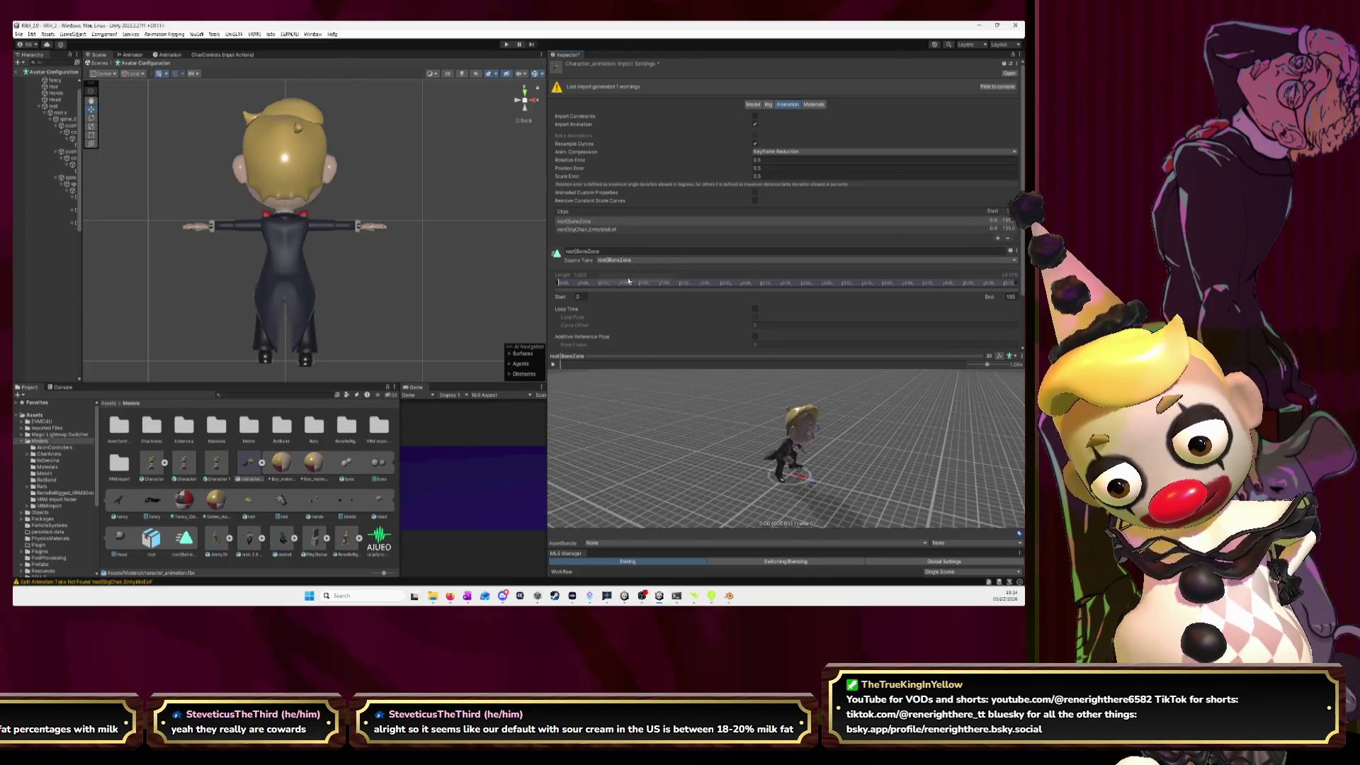
{"action": "left_click_drag", "start_coordinate": [784, 435], "coordinate": [726, 416]}
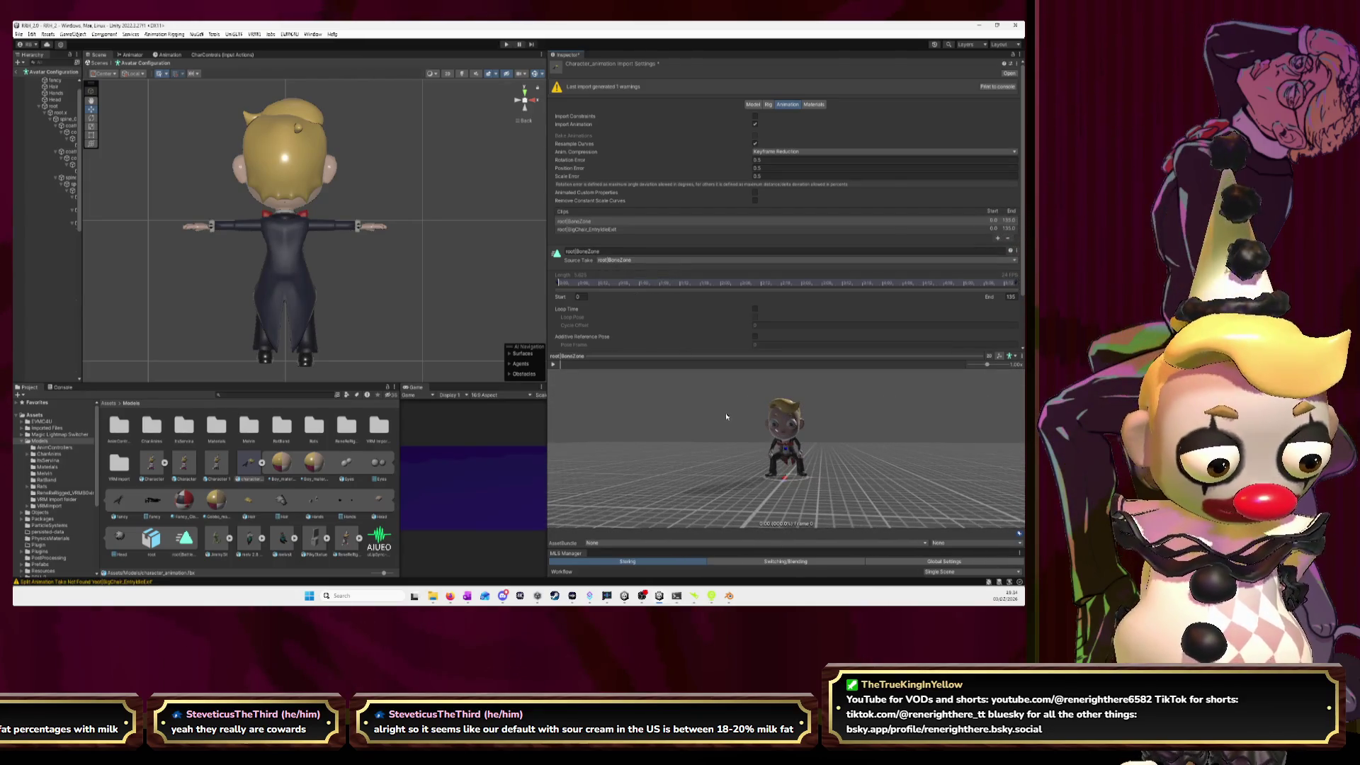
{"action": "left_click", "coordinate": [552, 364]}
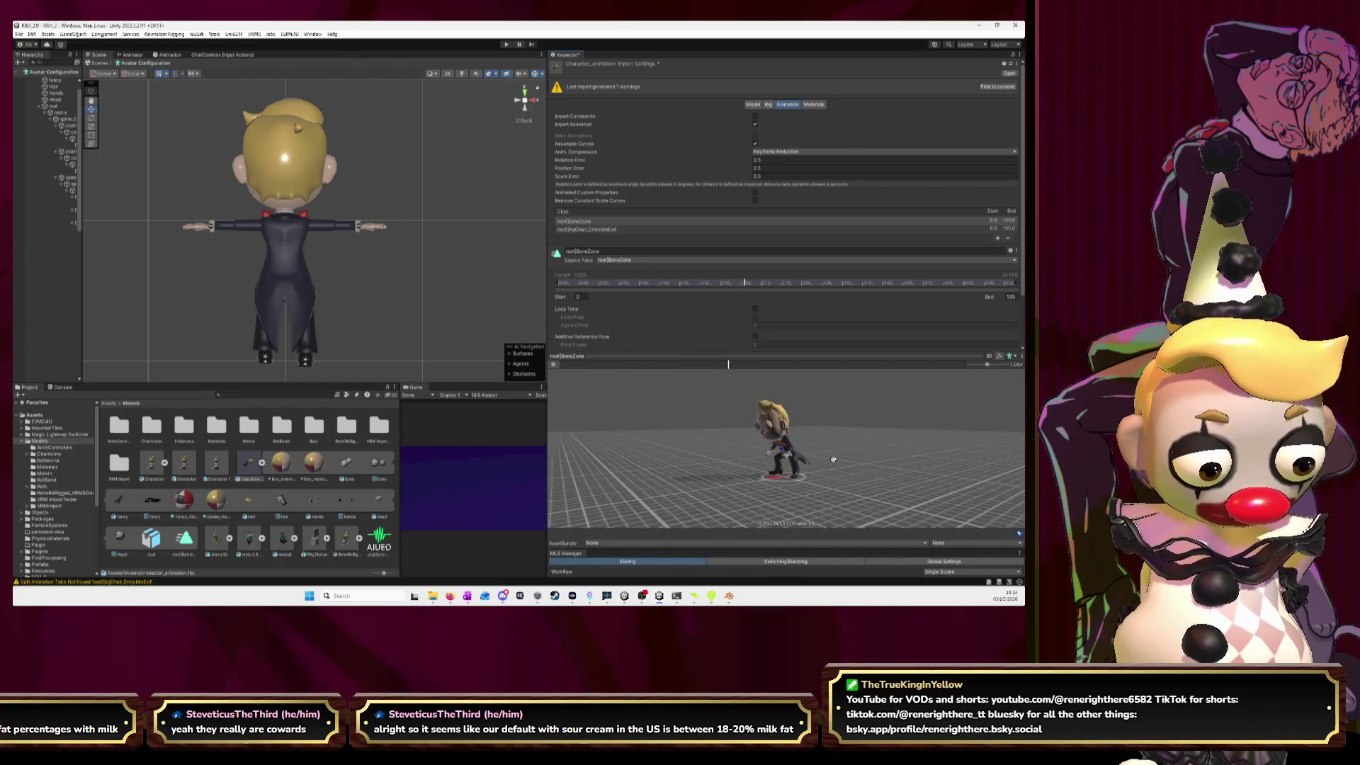
{"action": "left_click_drag", "start_coordinate": [810, 458], "coordinate": [857, 468]}
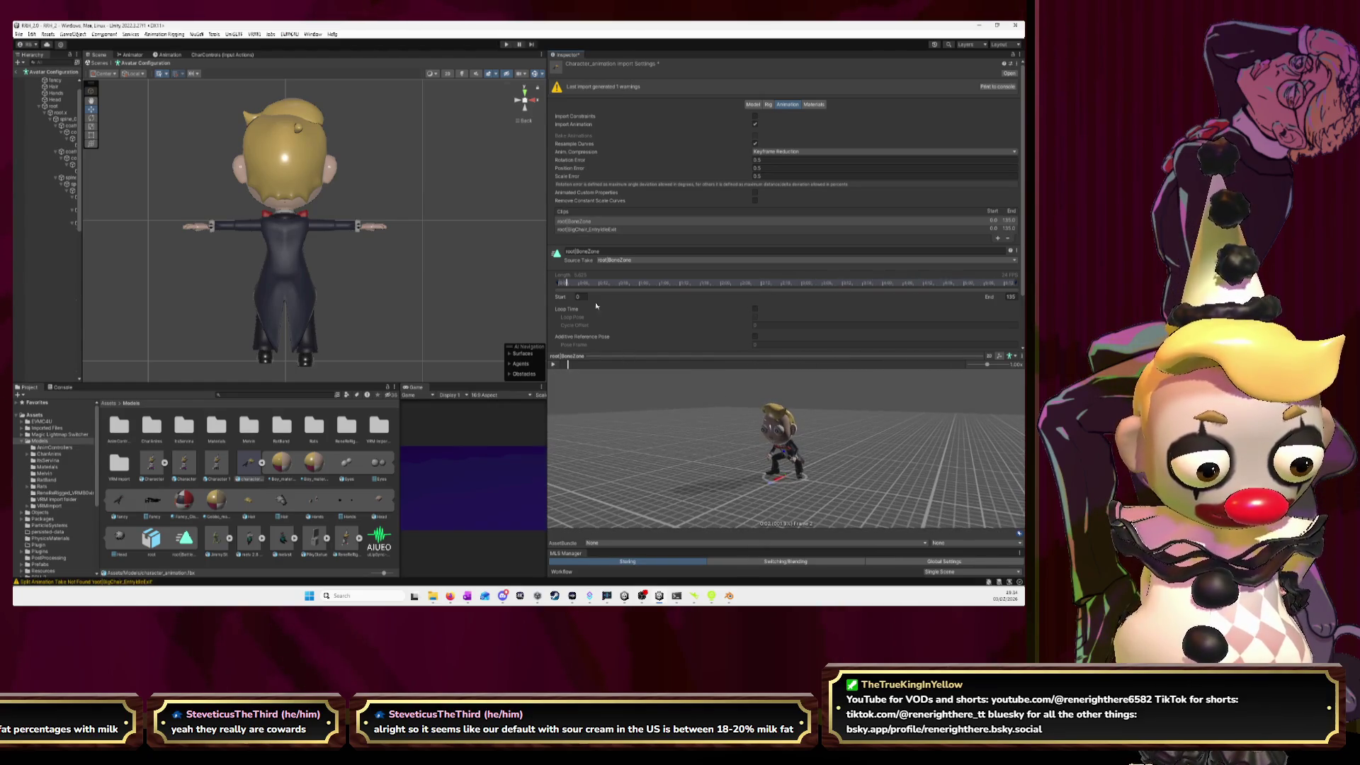
- Preview the root|BigChair_EntryIdleExit clip, then return to Blender
{"action": "left_click", "coordinate": [604, 231]}
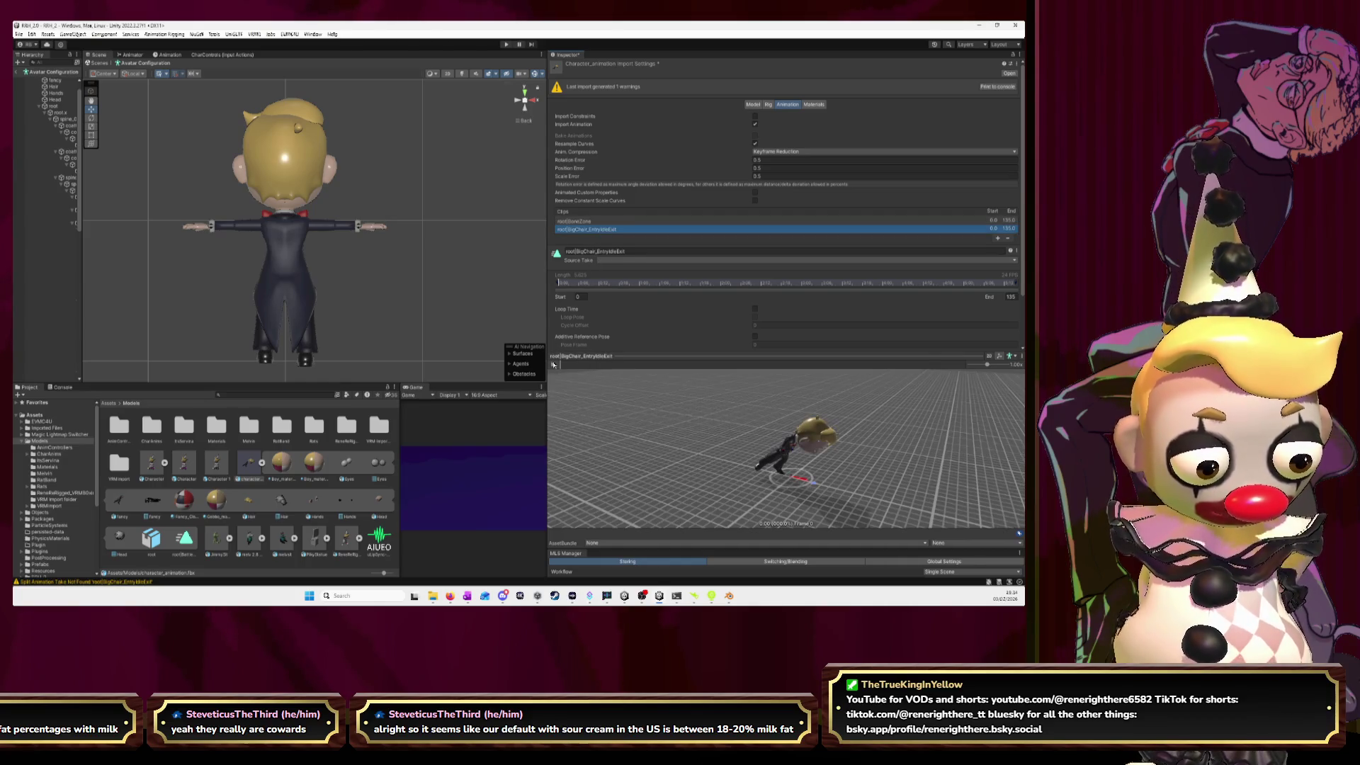
{"action": "mouse_move", "coordinate": [795, 443]}
{"action": "left_mouse_down"}
{"action": "mouse_move", "coordinate": [643, 446]}
{"action": "mouse_move", "coordinate": [856, 448]}
{"action": "left_mouse_up"}
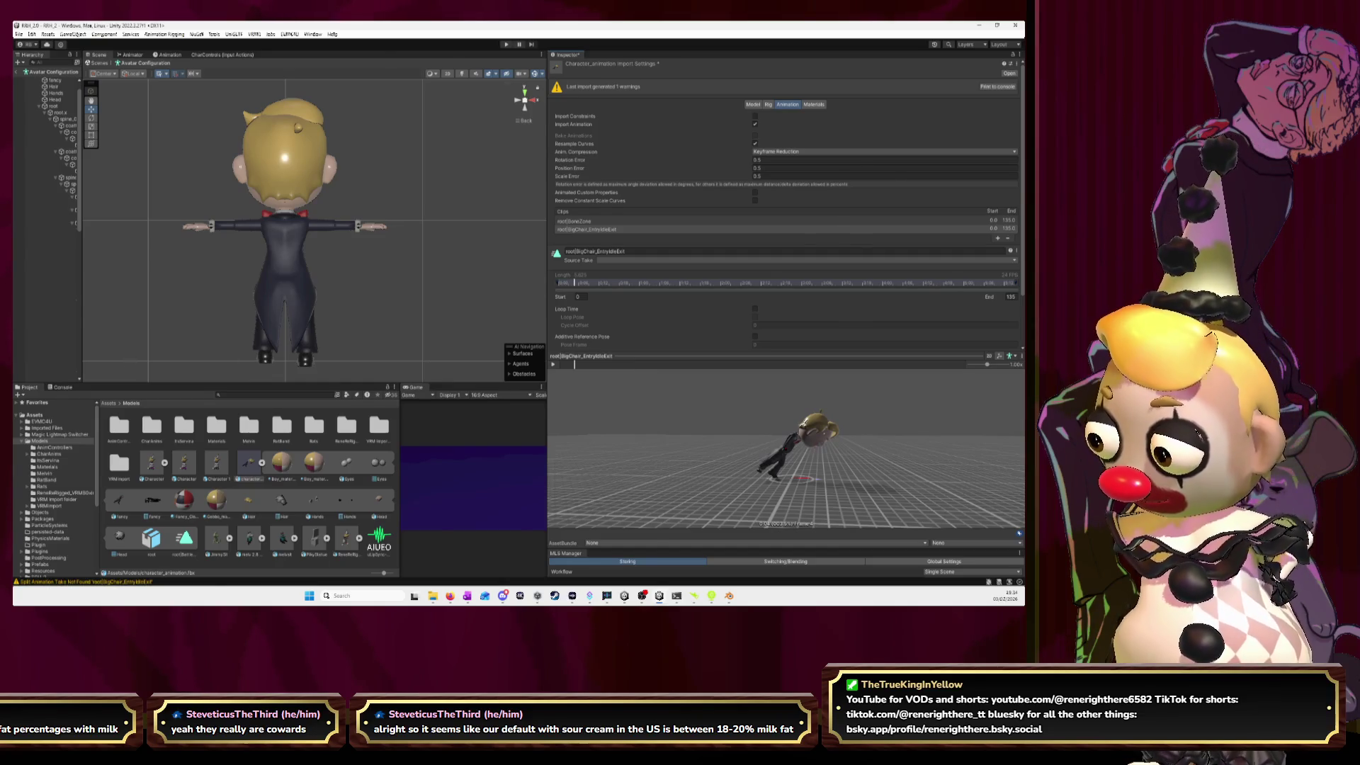
{"action": "key", "text": "alt+Tab"}
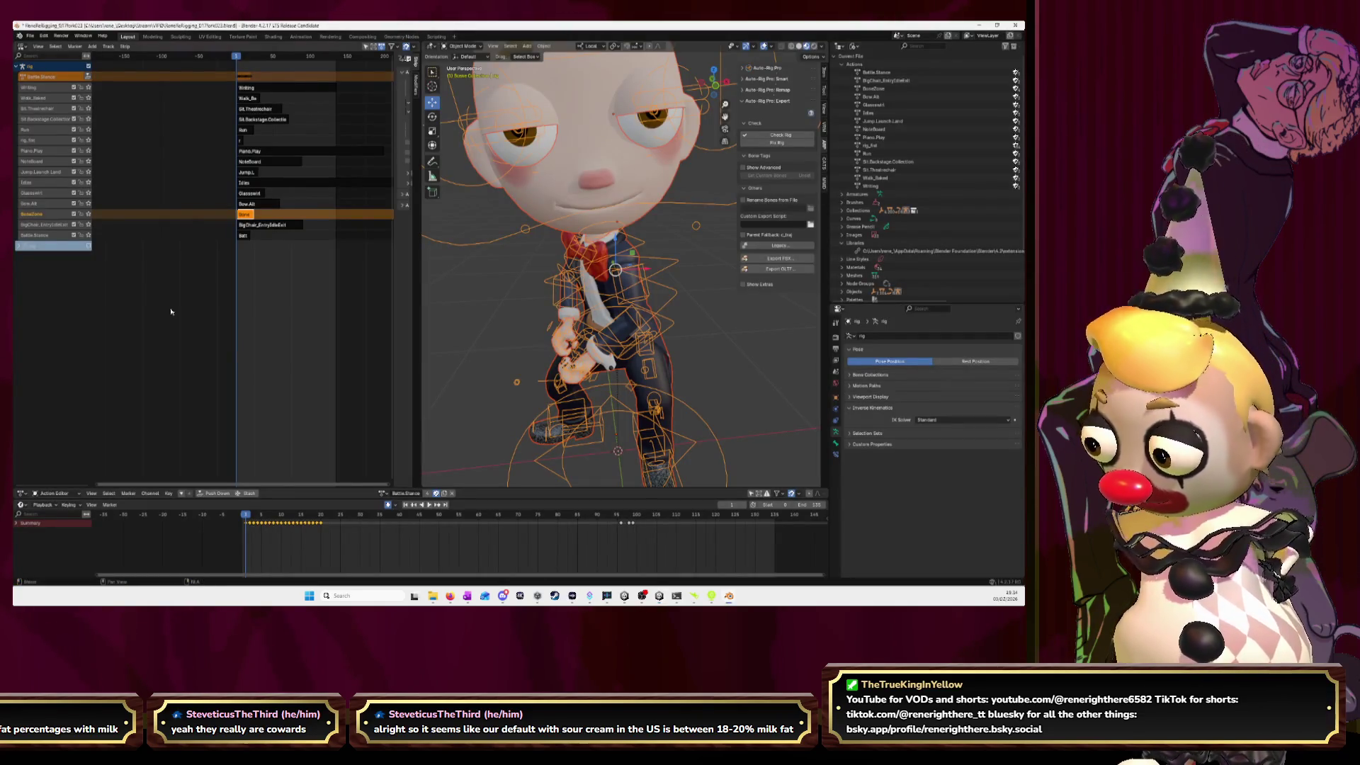
- In the Auto-Rig Pro FBX export dialog, batch-add the checked actions to the actions manager
{"action": "scroll", "coordinate": [553, 295], "scroll_direction": "down", "scroll_amount": 5}
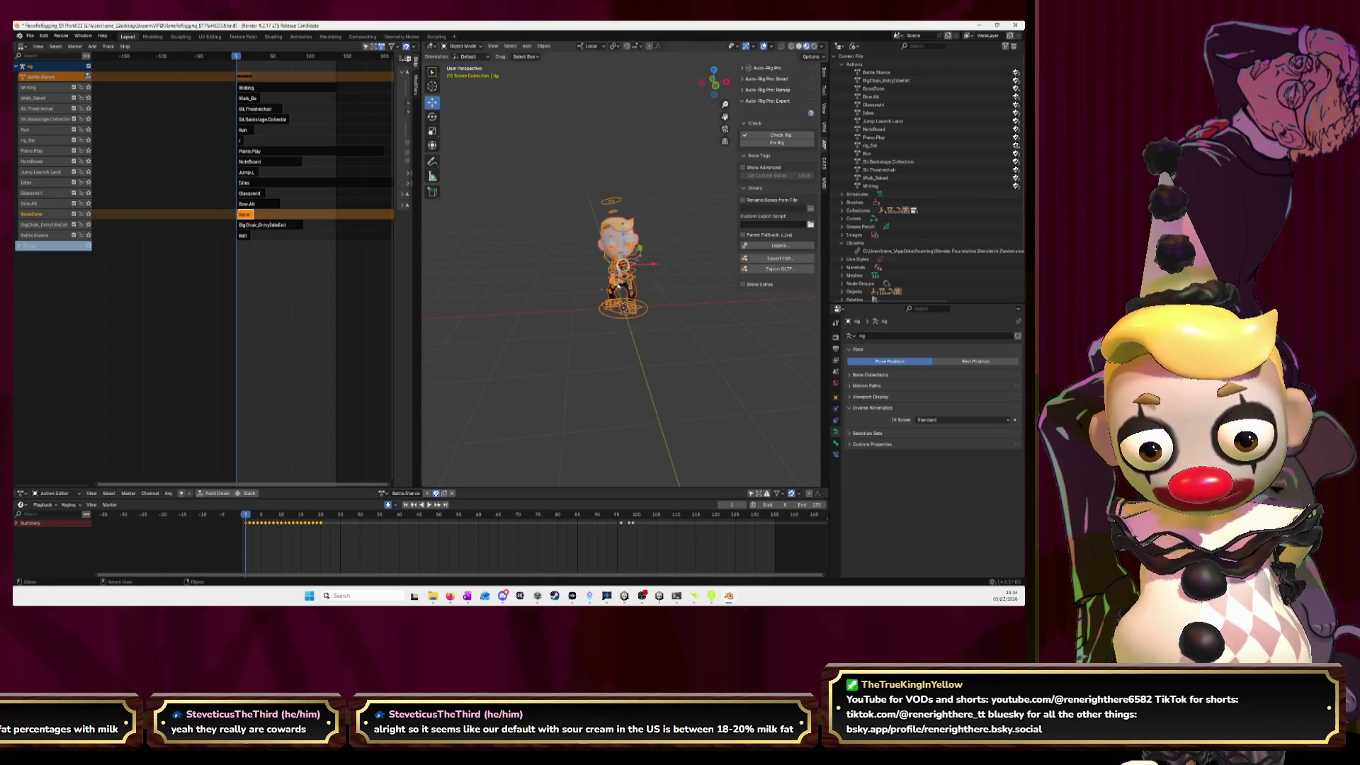
{"action": "left_click", "coordinate": [279, 306]}
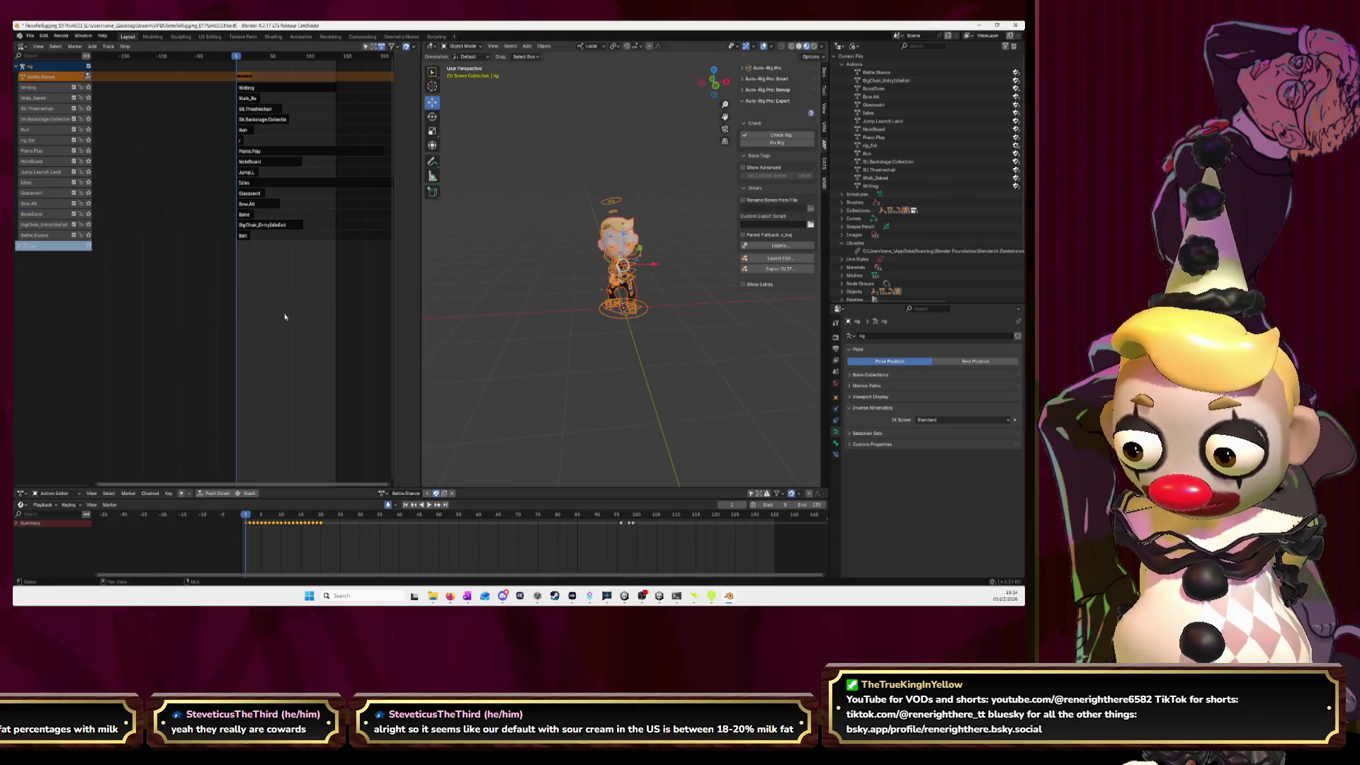
{"action": "left_click", "coordinate": [778, 258]}
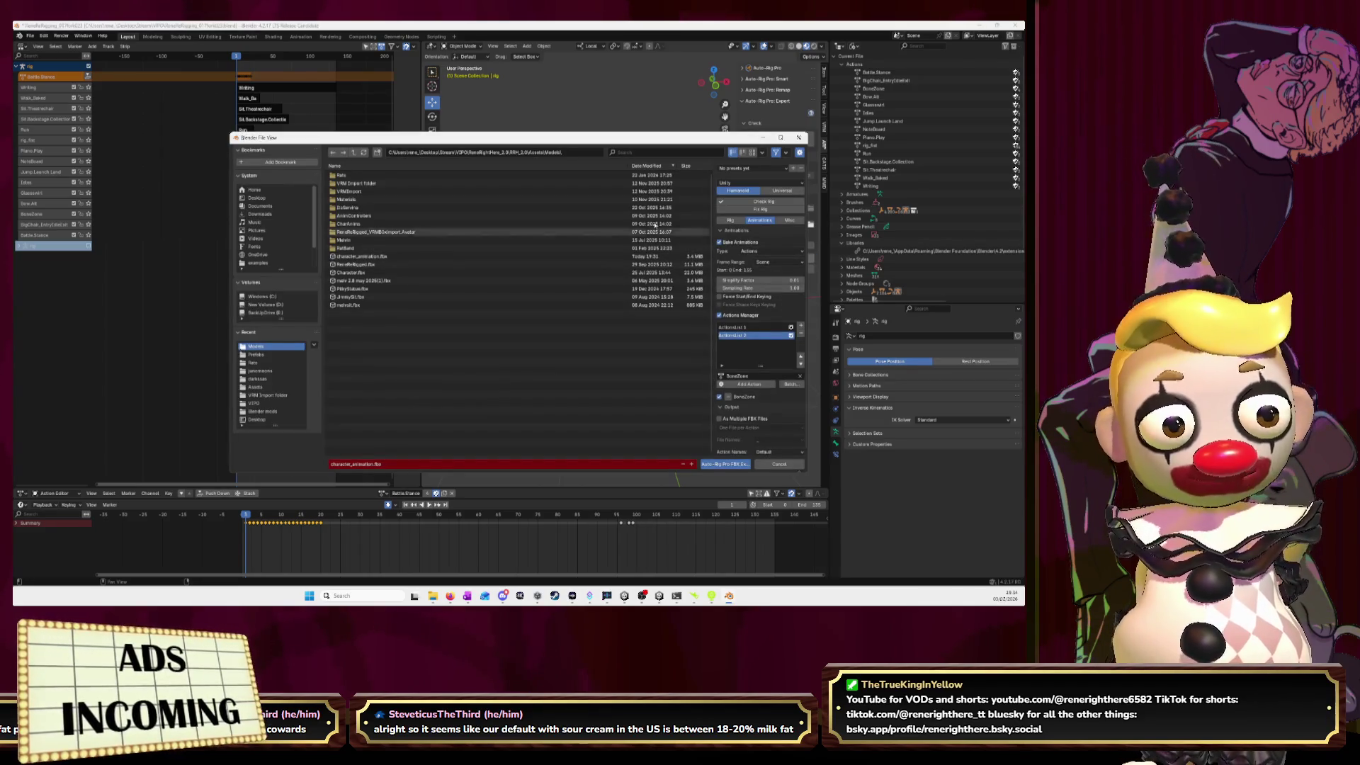
{"action": "left_click", "coordinate": [799, 334]}
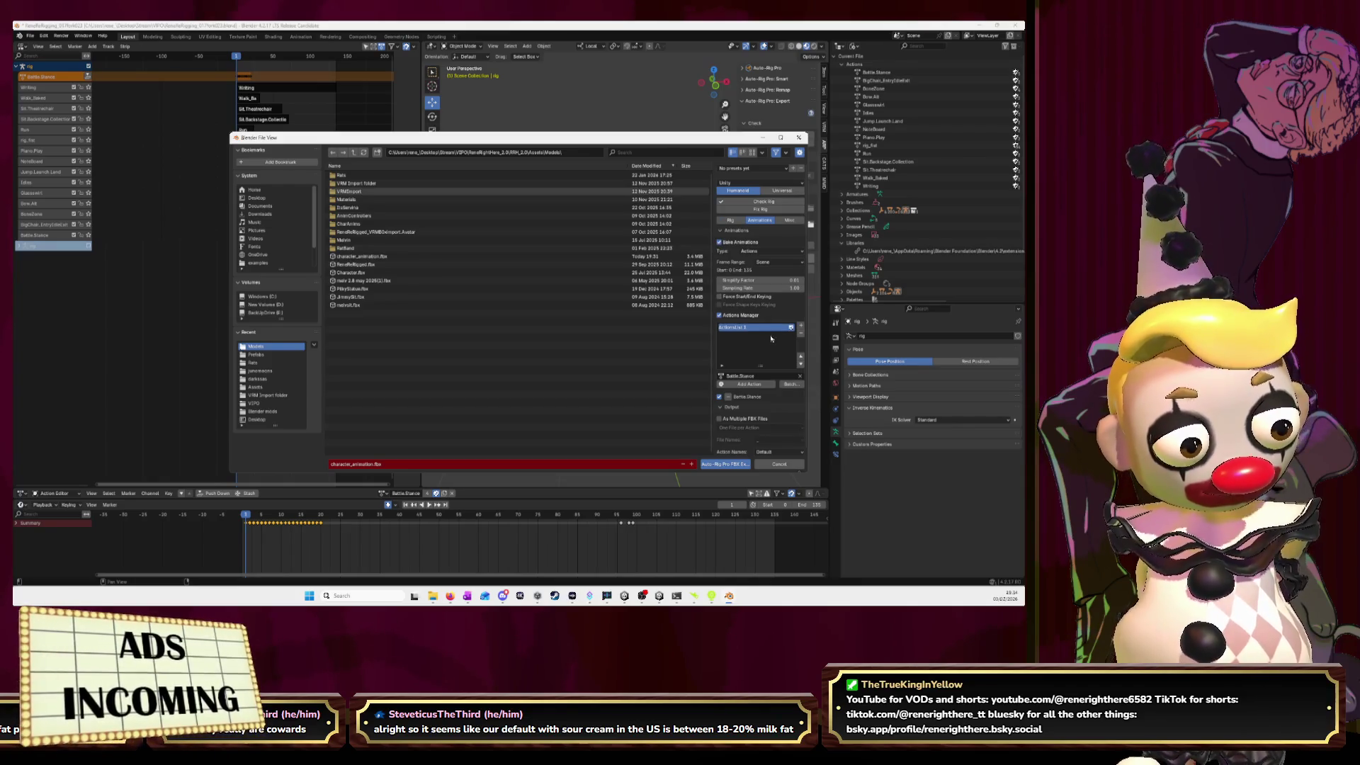
{"action": "left_click", "coordinate": [799, 376]}
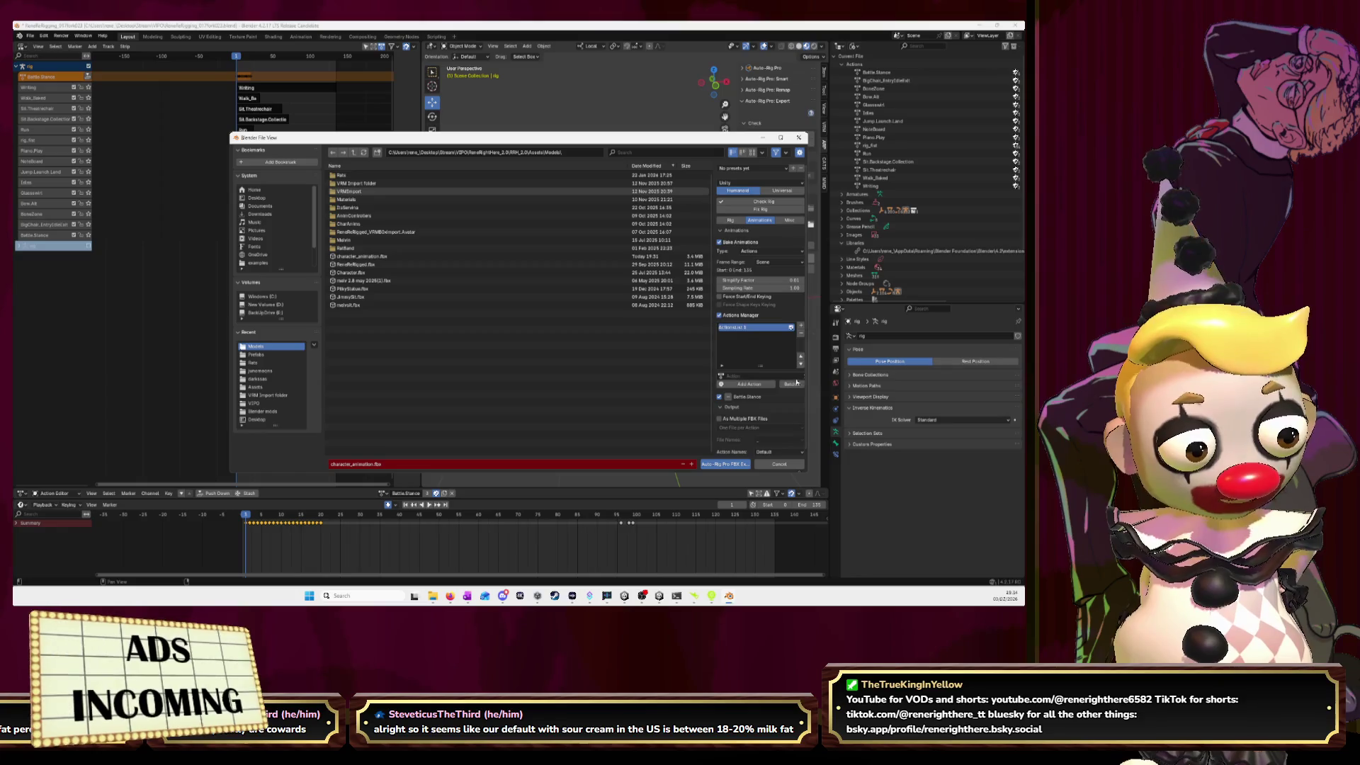
{"action": "left_click", "coordinate": [751, 378]}
{"action": "key", "text": "Escape"}
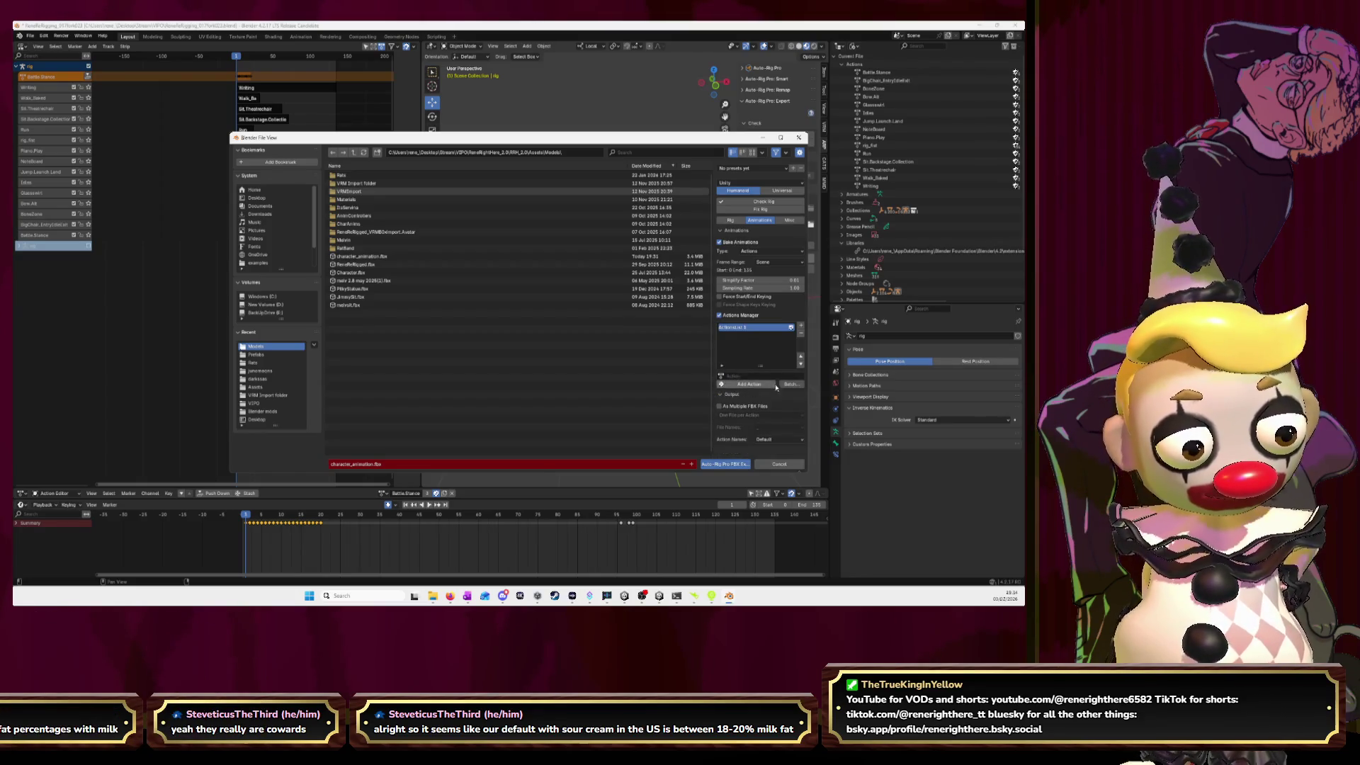
{"action": "left_click", "coordinate": [792, 384]}
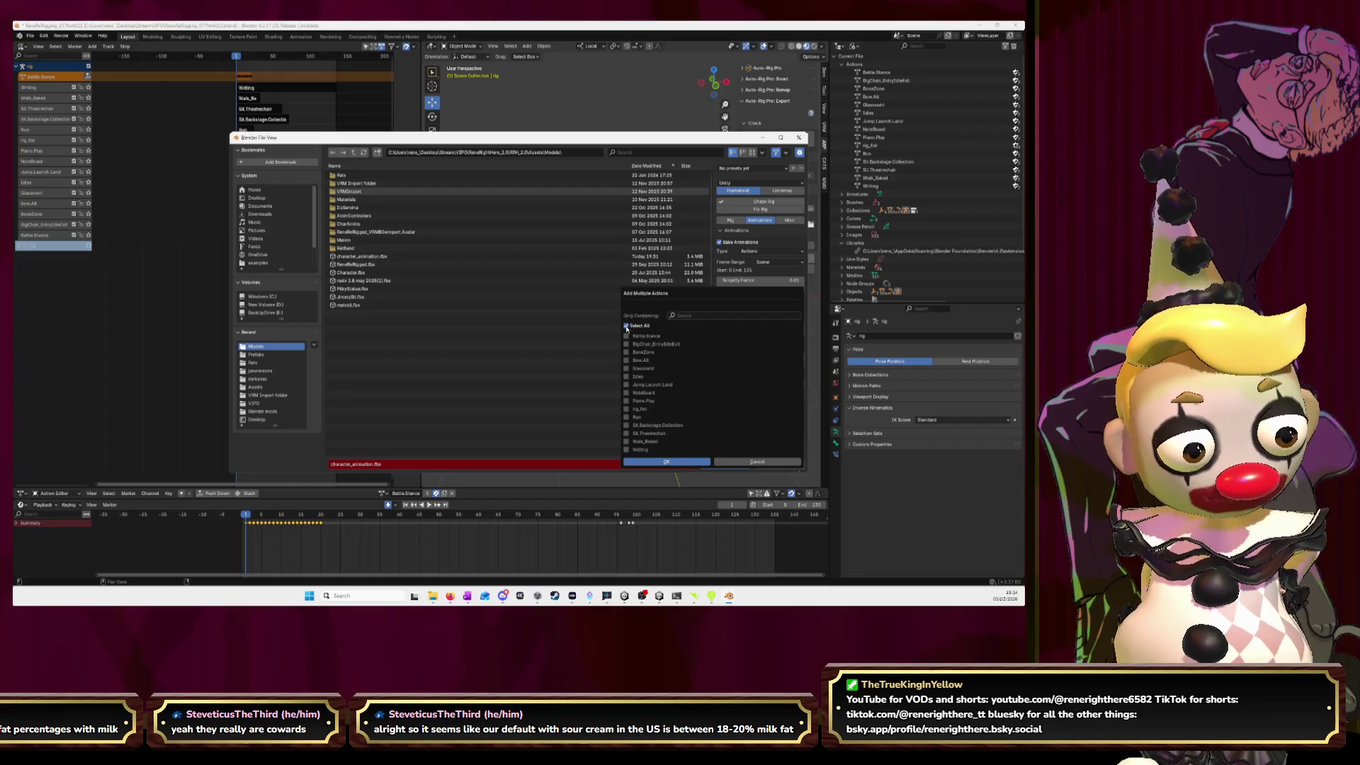
{"action": "left_click", "coordinate": [676, 463]}
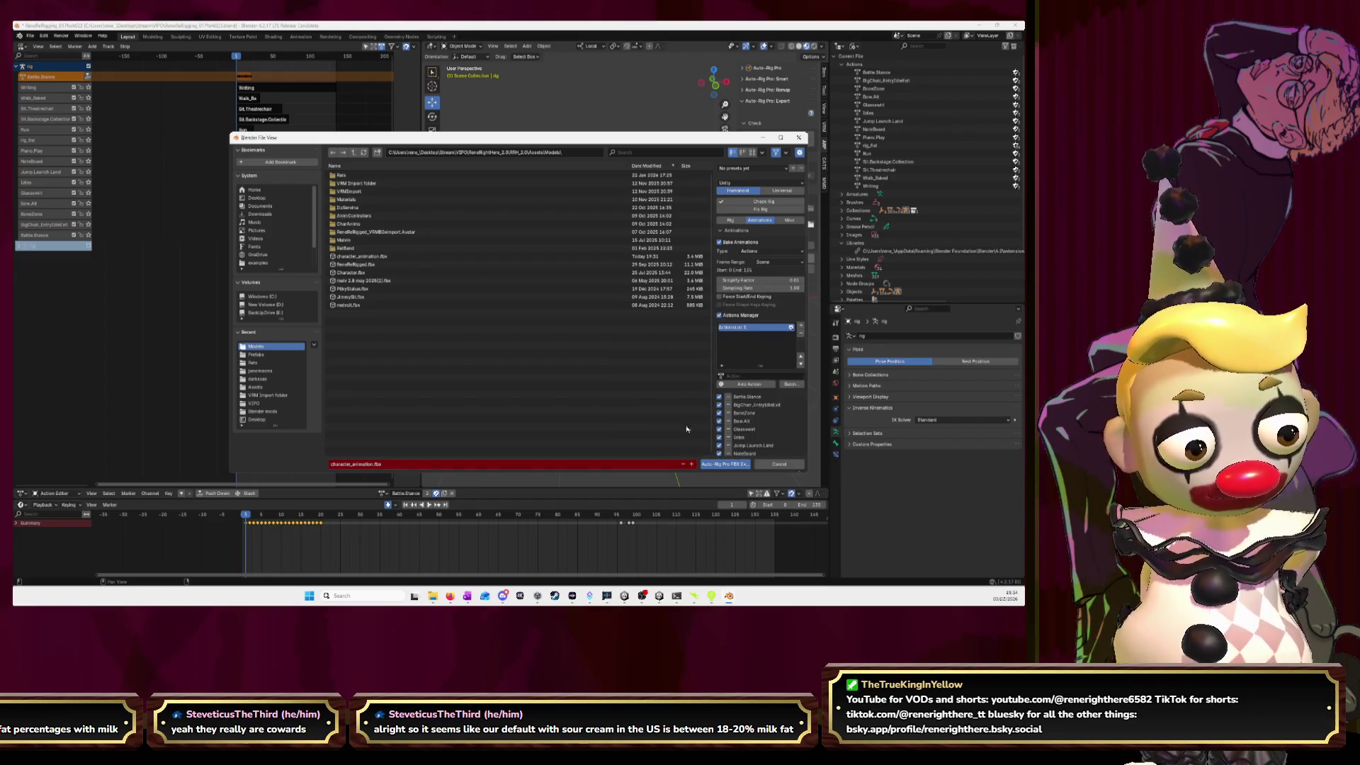
- Export to character_animation.fbx with Bake Animations off and frame range Scene
{"action": "left_click", "coordinate": [720, 243]}
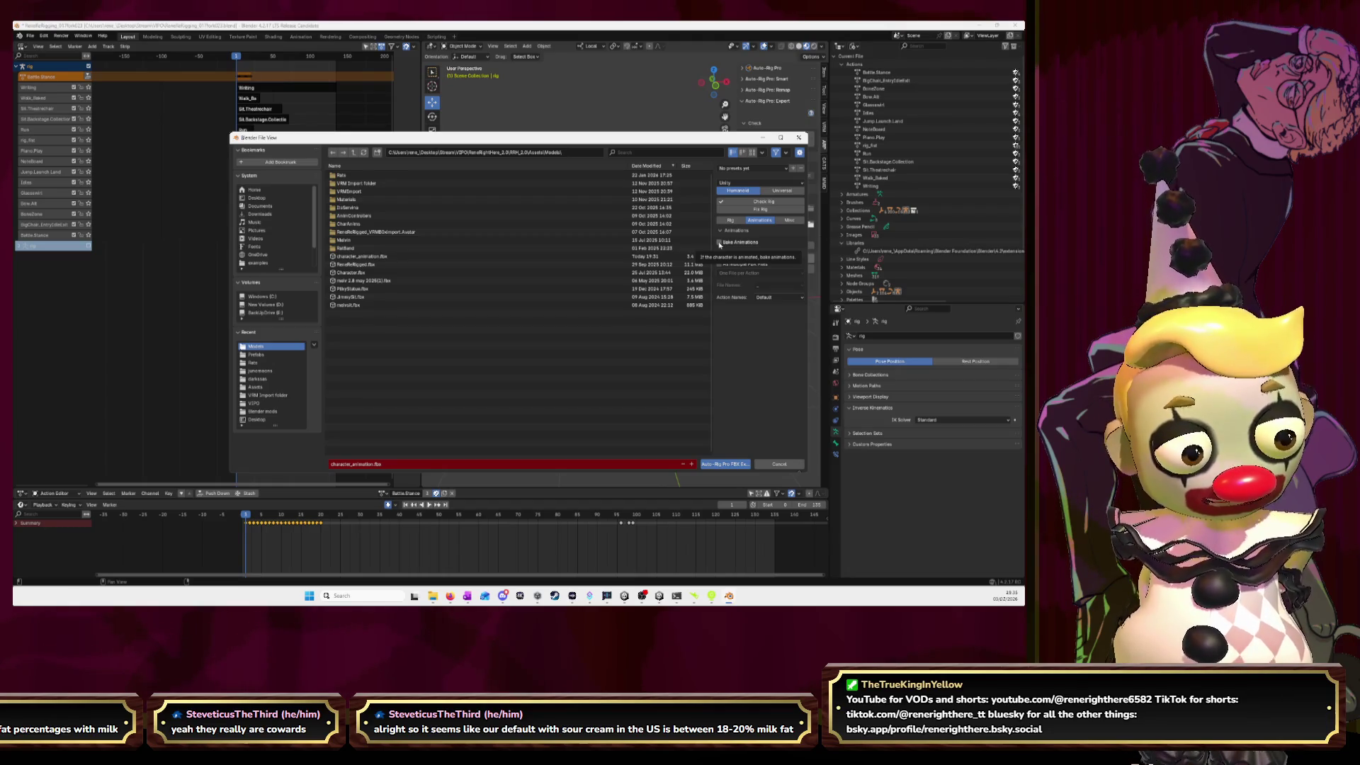
{"action": "left_click", "coordinate": [719, 243]}
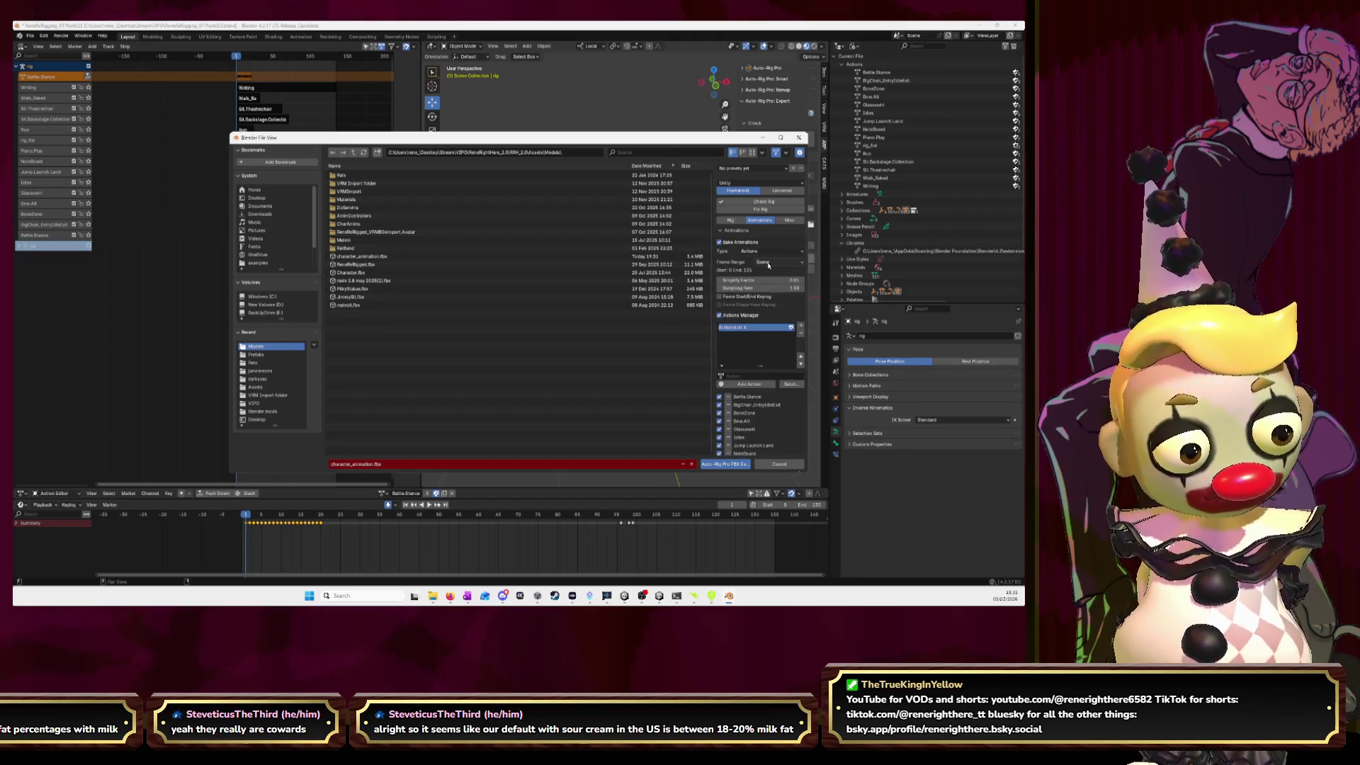
{"action": "left_click", "coordinate": [768, 263]}
{"action": "left_click", "coordinate": [768, 265]}
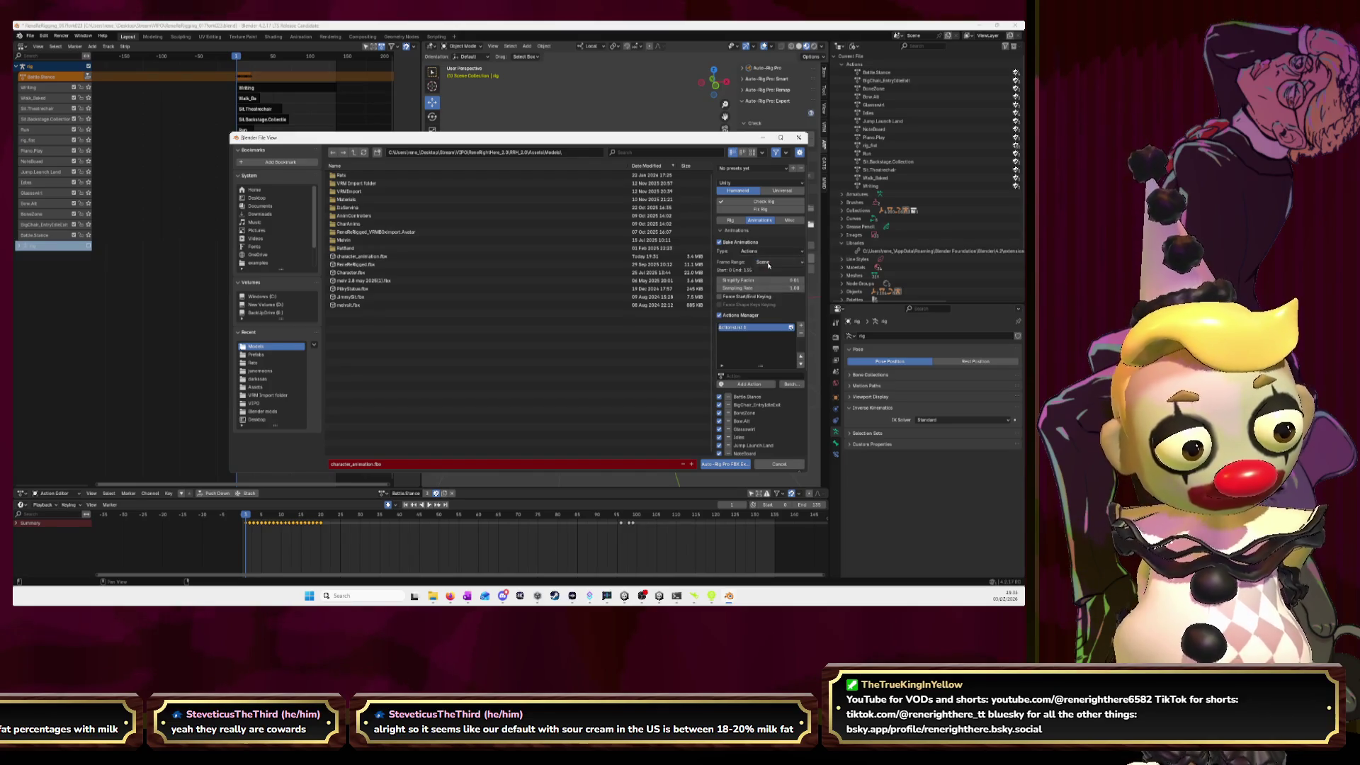
{"action": "scroll", "coordinate": [761, 283], "scroll_direction": "down", "scroll_amount": 3}
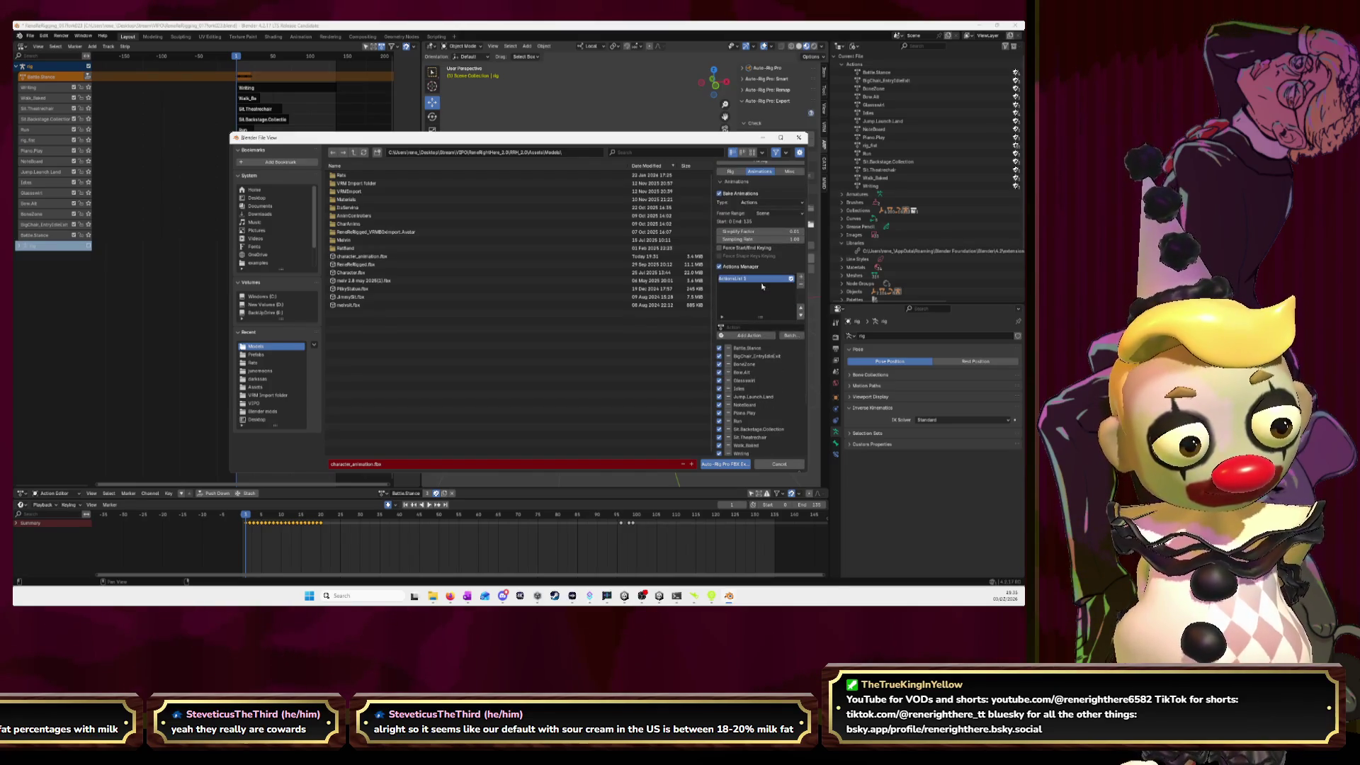
{"action": "scroll", "coordinate": [762, 286], "scroll_direction": "down", "scroll_amount": 4}
{"action": "scroll", "coordinate": [762, 286], "scroll_direction": "up", "scroll_amount": 7}
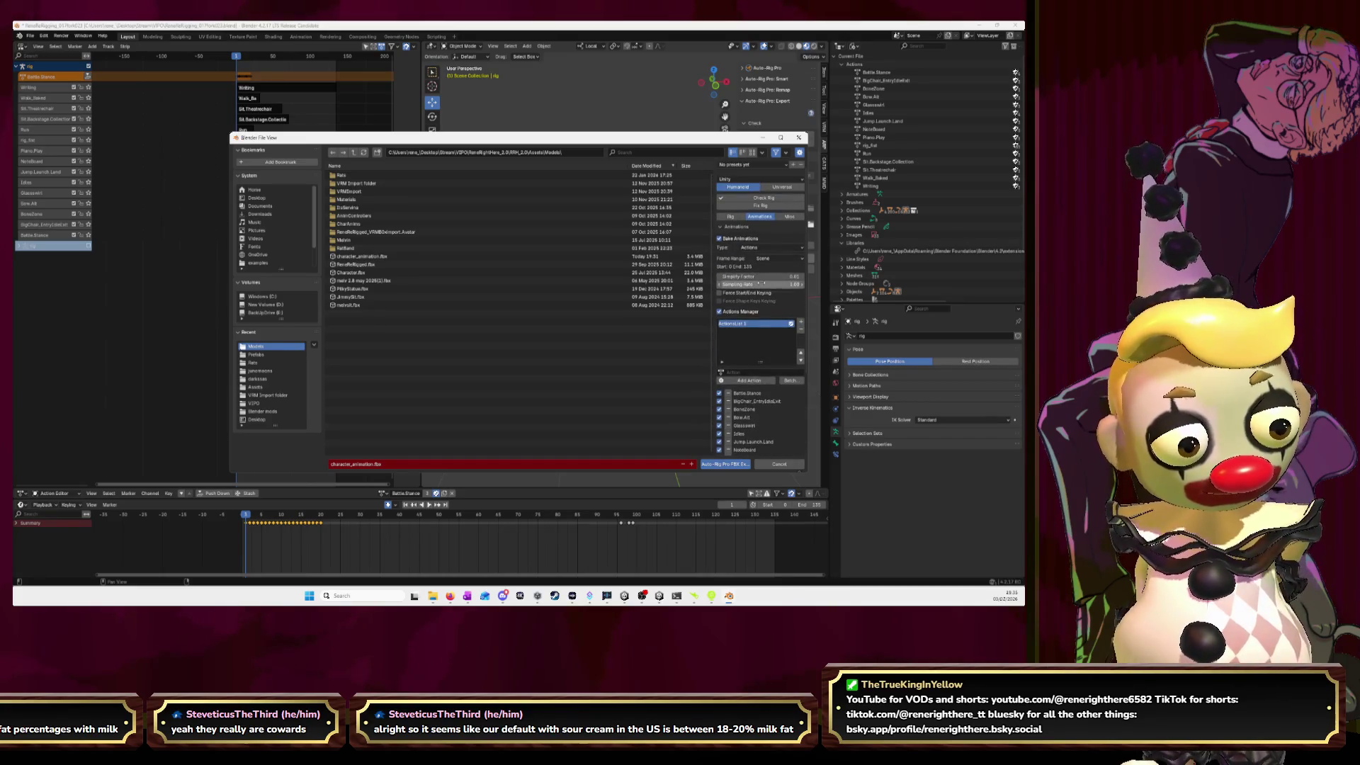
{"action": "left_click", "coordinate": [720, 239]}
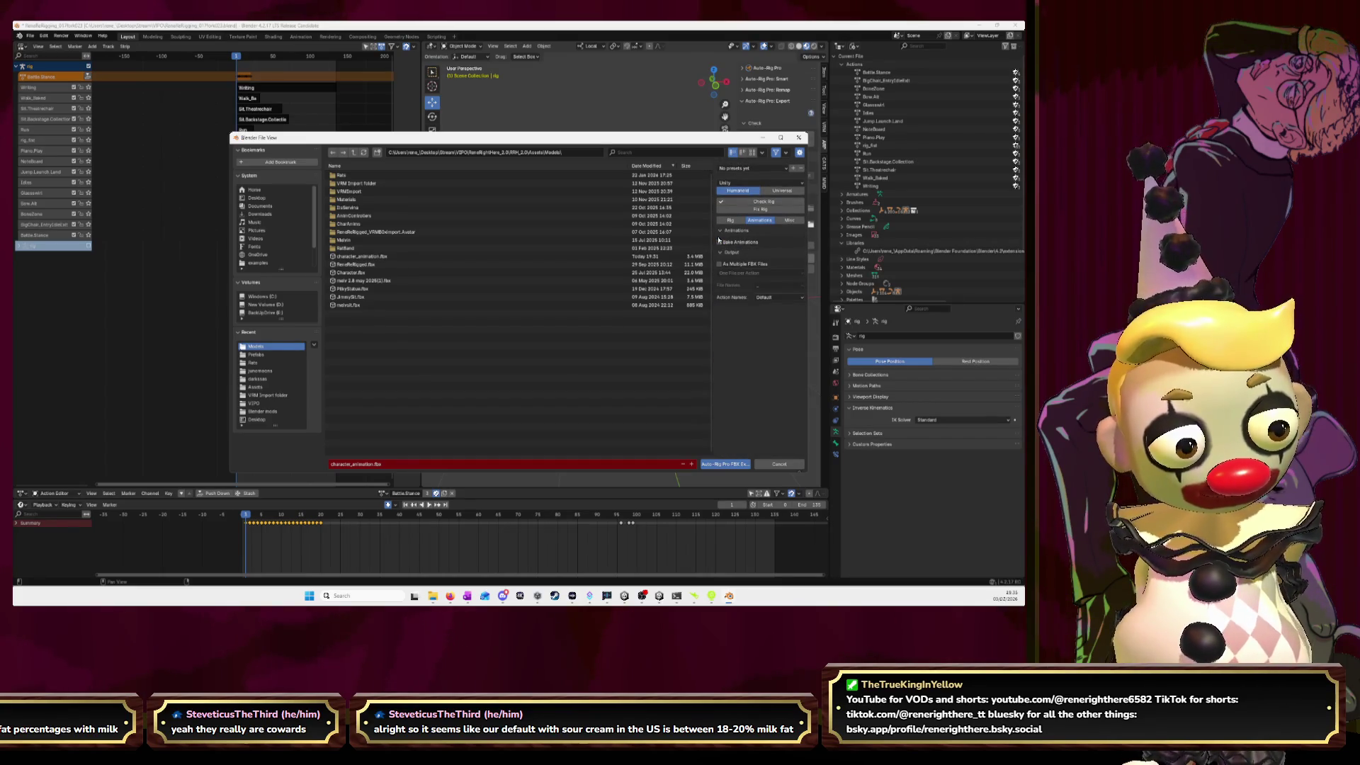
{"action": "left_click", "coordinate": [361, 256]}
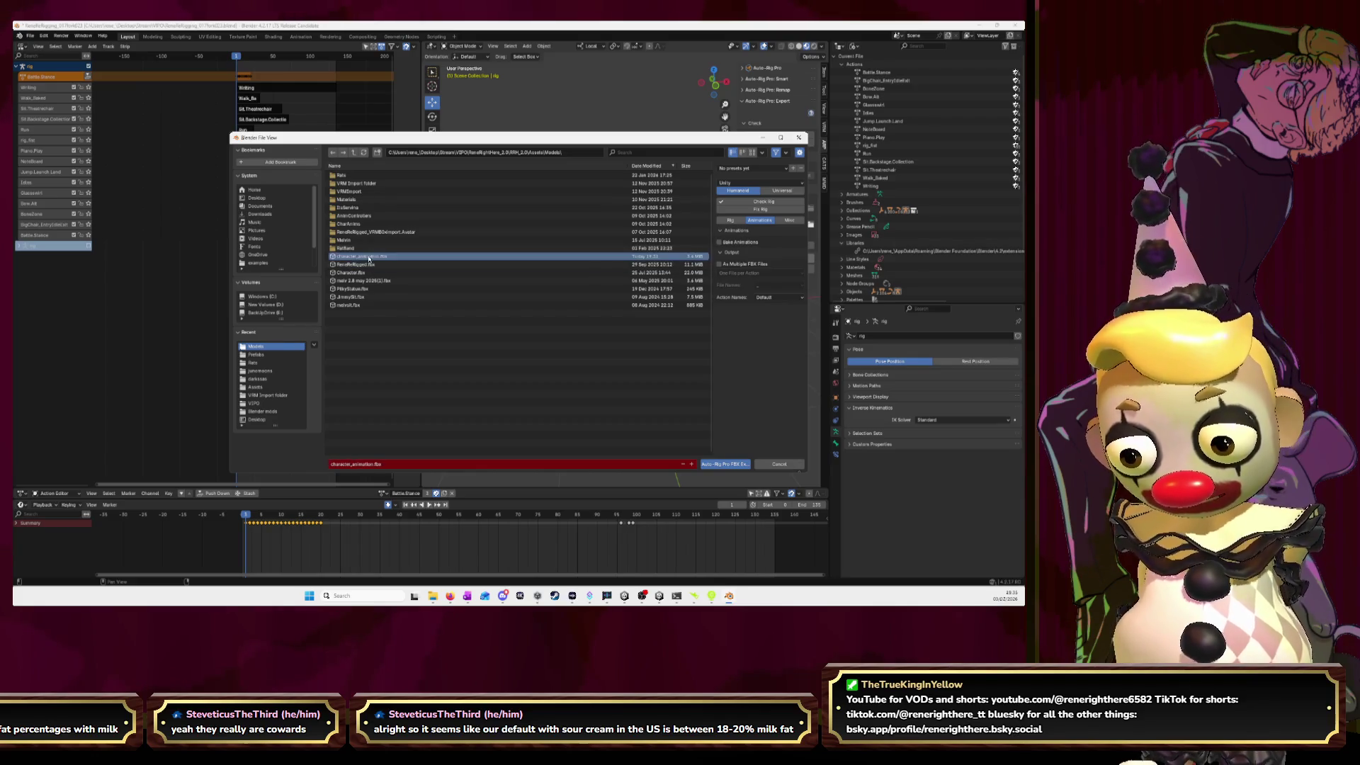
{"action": "left_click", "coordinate": [717, 463]}
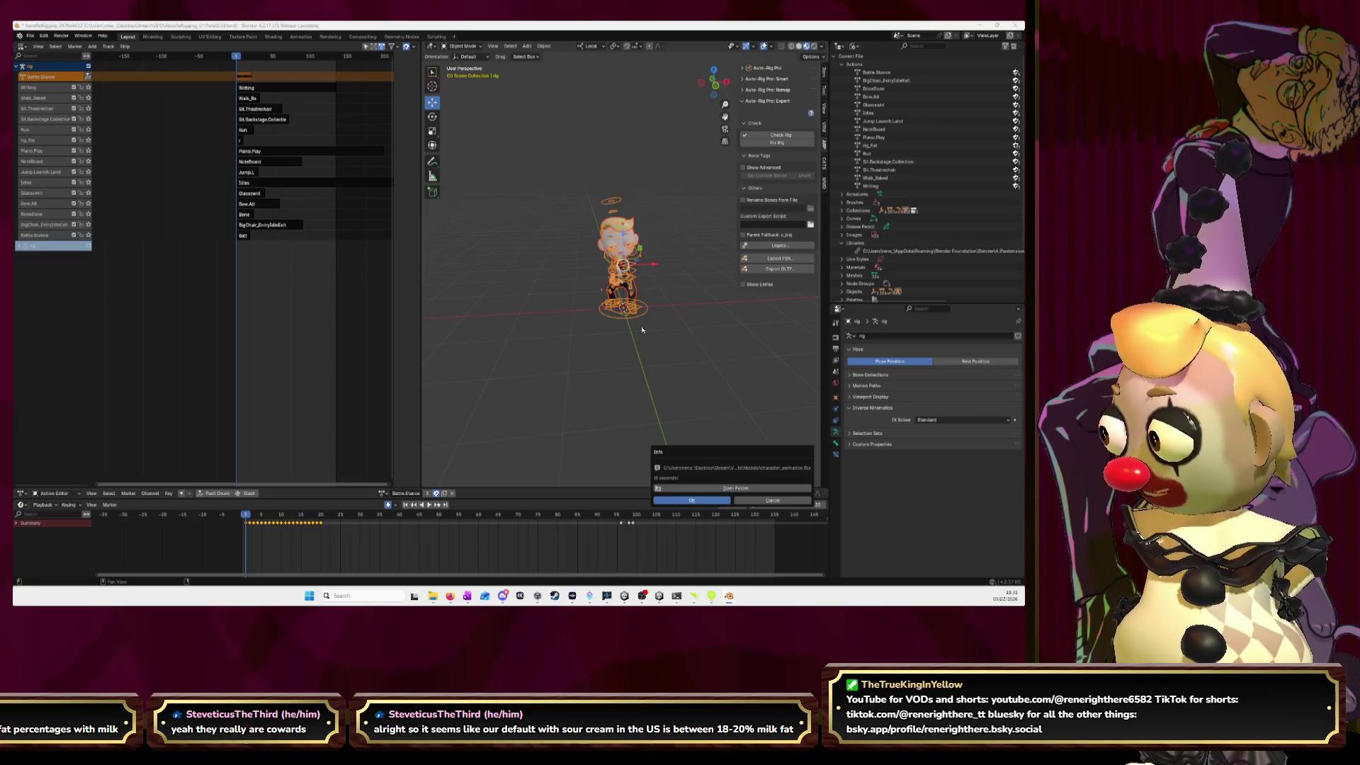
- Check the imported FBX in Unity, then return to Blender and reopen the FBX export dialog
{"action": "key", "text": "alt+Tab"}
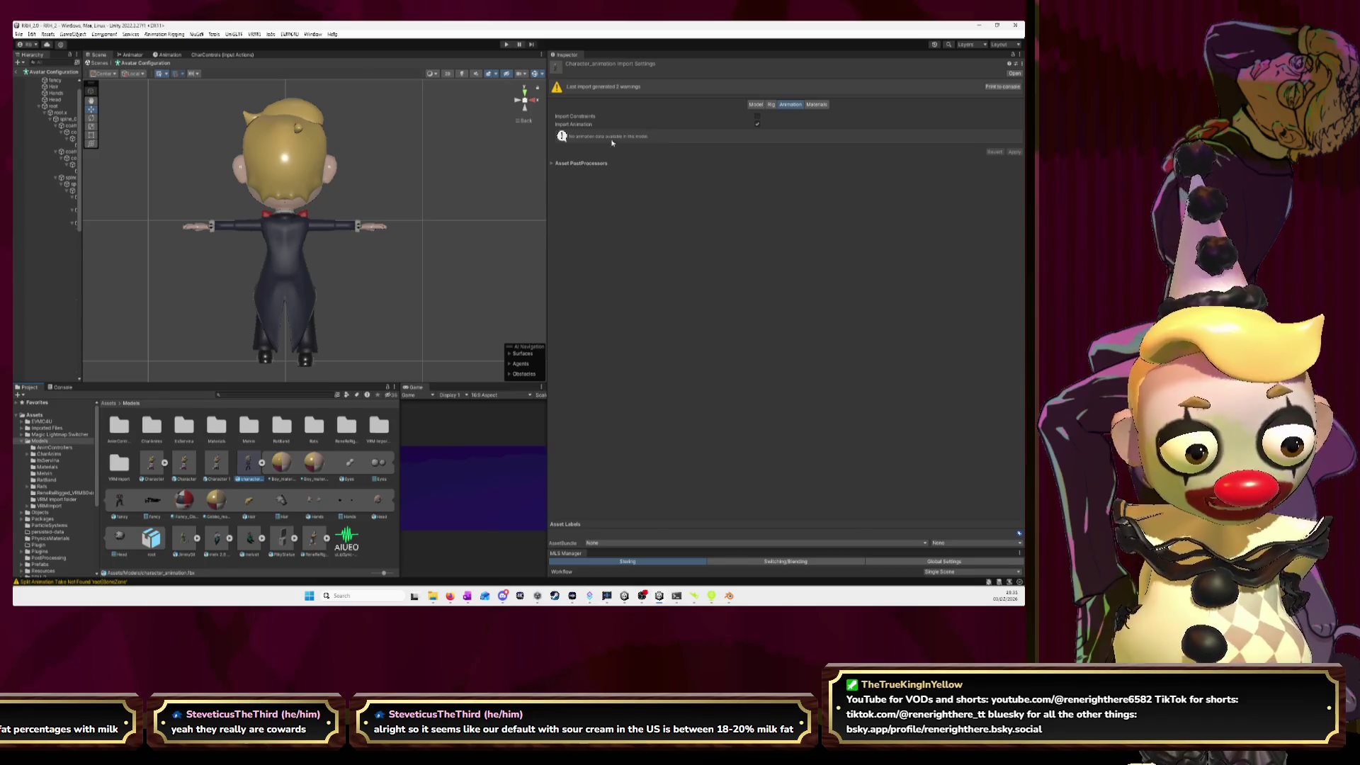
{"action": "key", "text": "alt+Tab"}
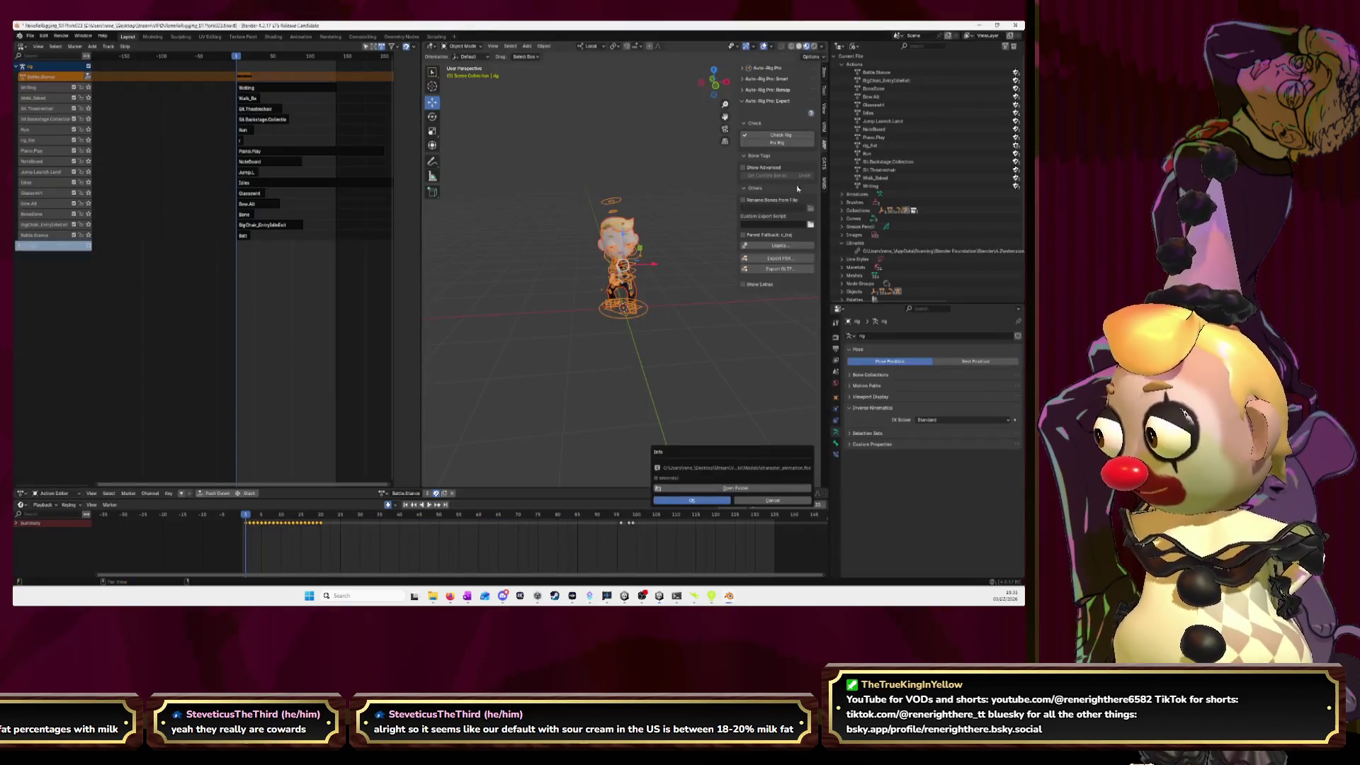
{"action": "left_click", "coordinate": [778, 258]}
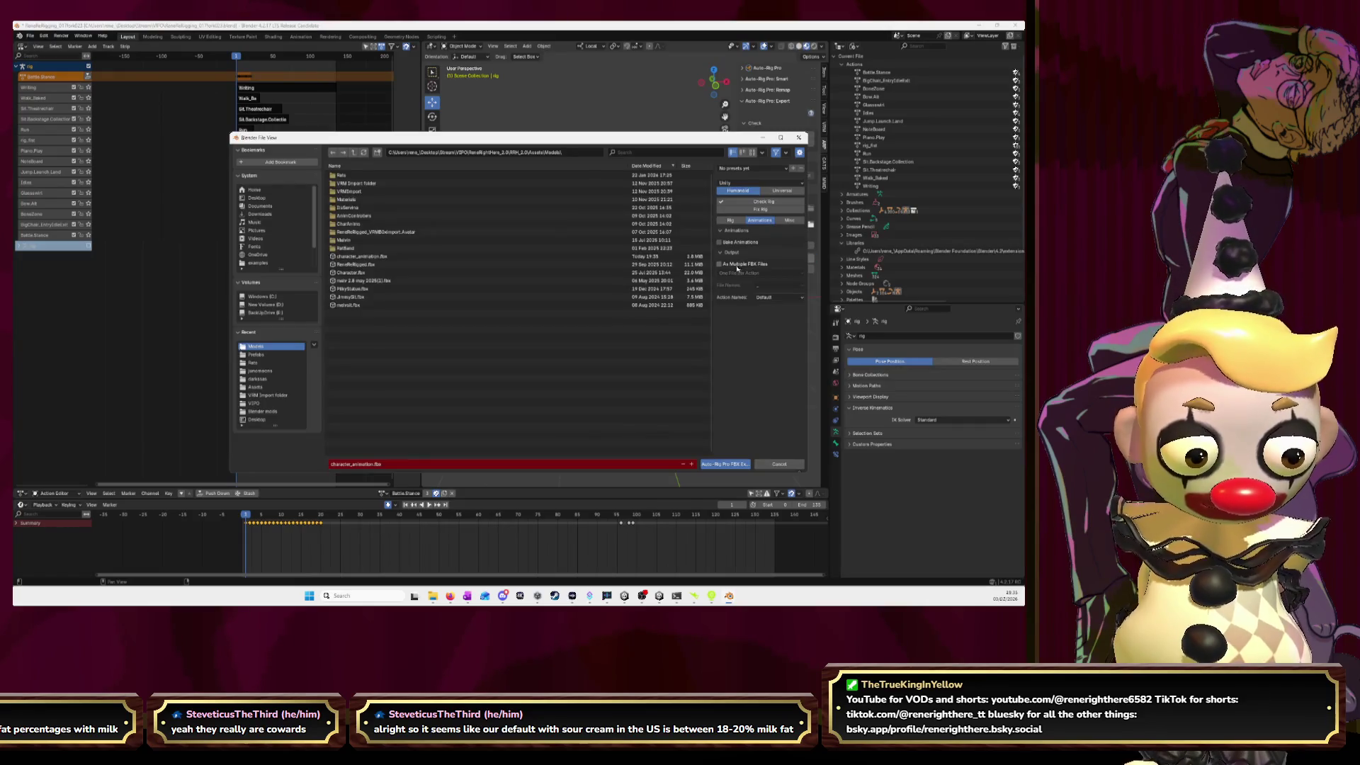
- Turn Bake Animations on, add an actions list, then close the export dialog without exporting
{"action": "left_click", "coordinate": [720, 242]}
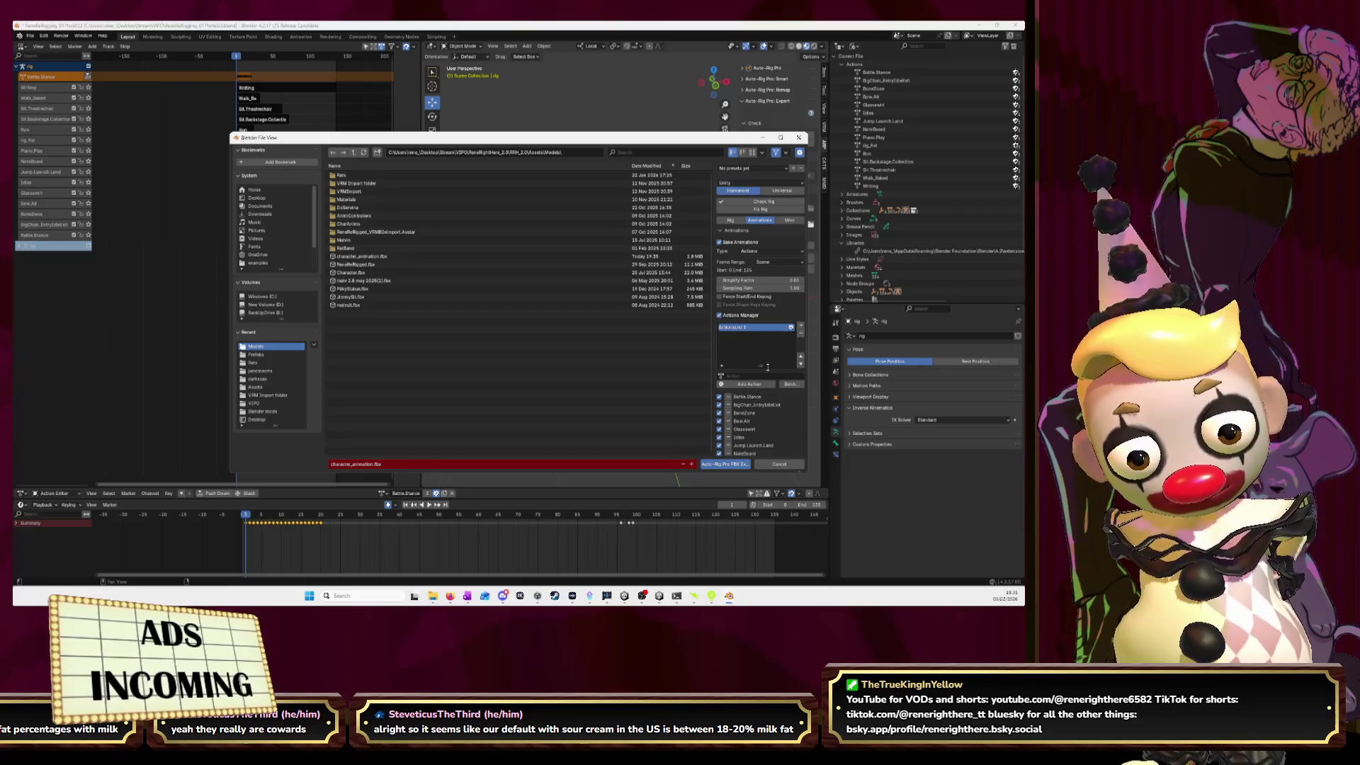
{"action": "scroll", "coordinate": [765, 364], "scroll_direction": "down", "scroll_amount": 4}
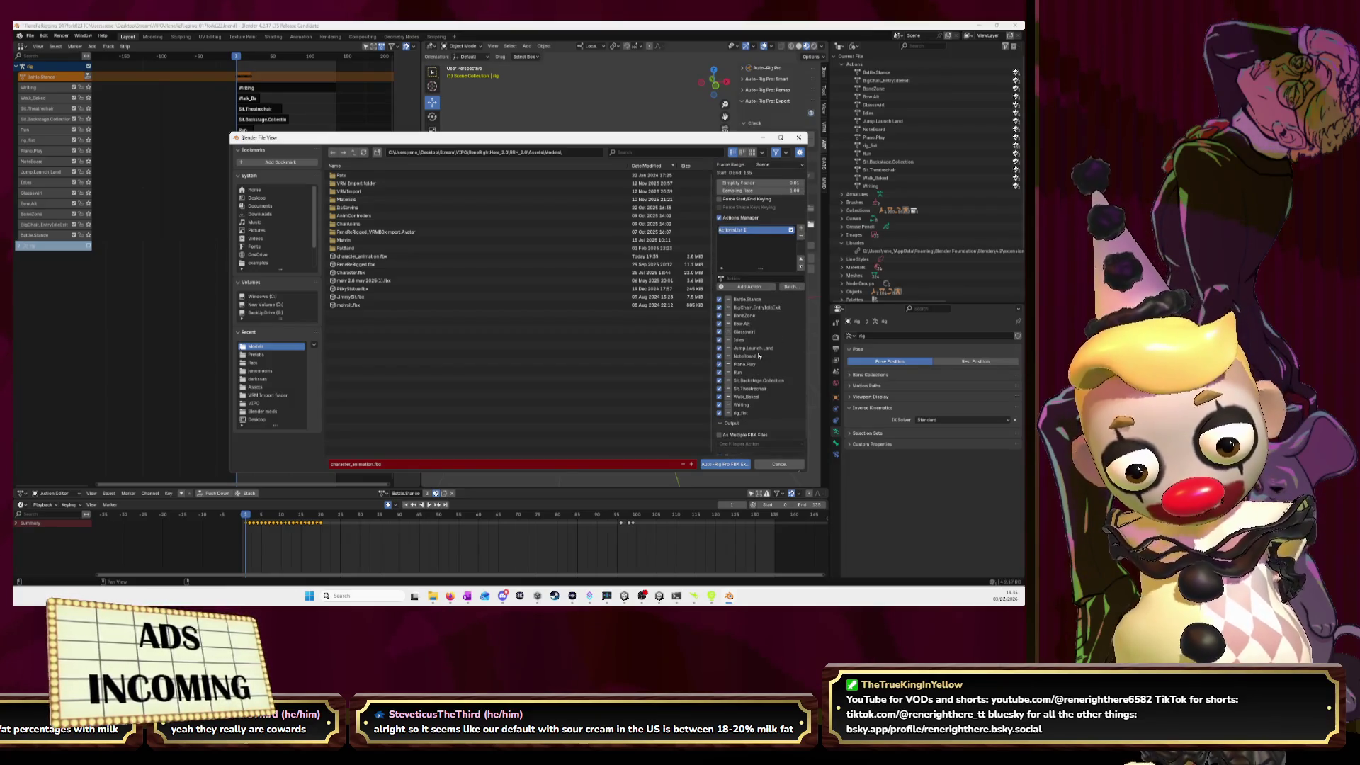
{"action": "scroll", "coordinate": [739, 417], "scroll_direction": "up", "scroll_amount": 2}
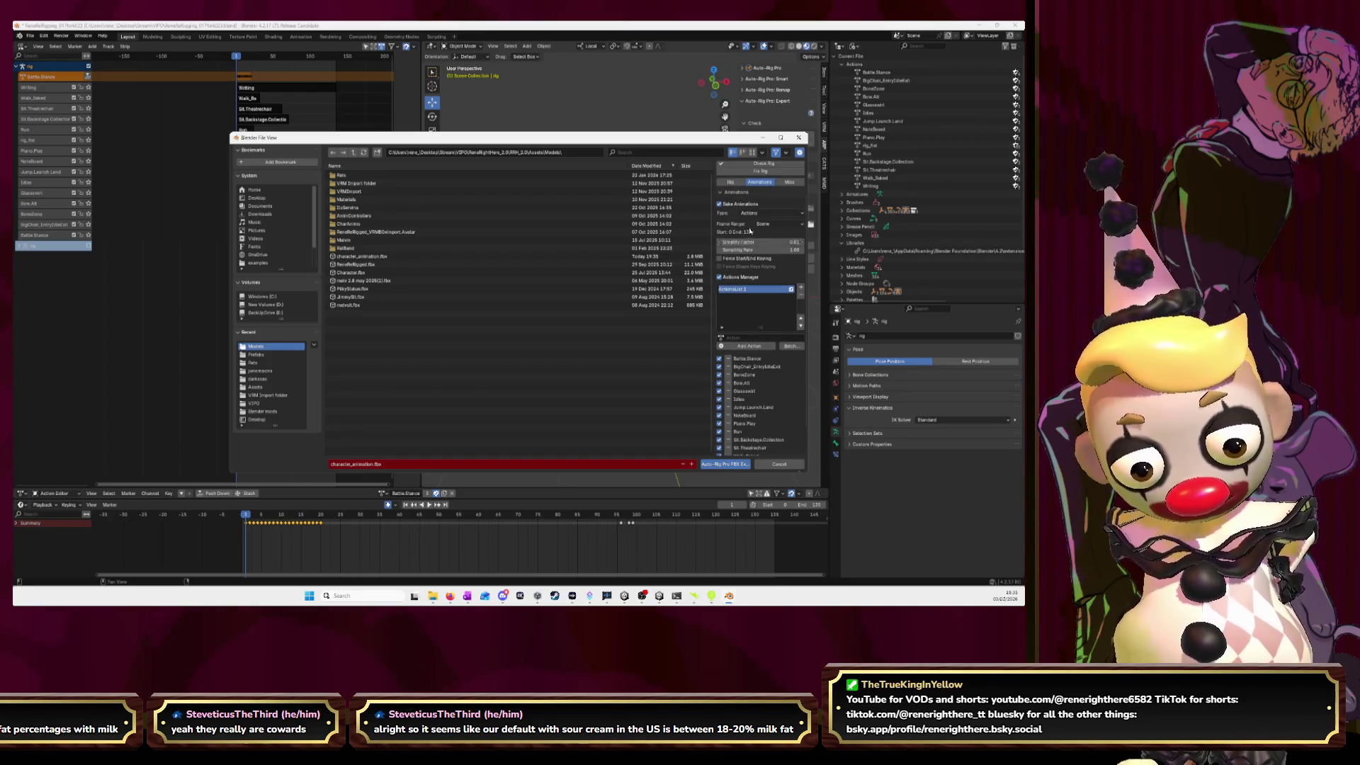
{"action": "left_click", "coordinate": [744, 314]}
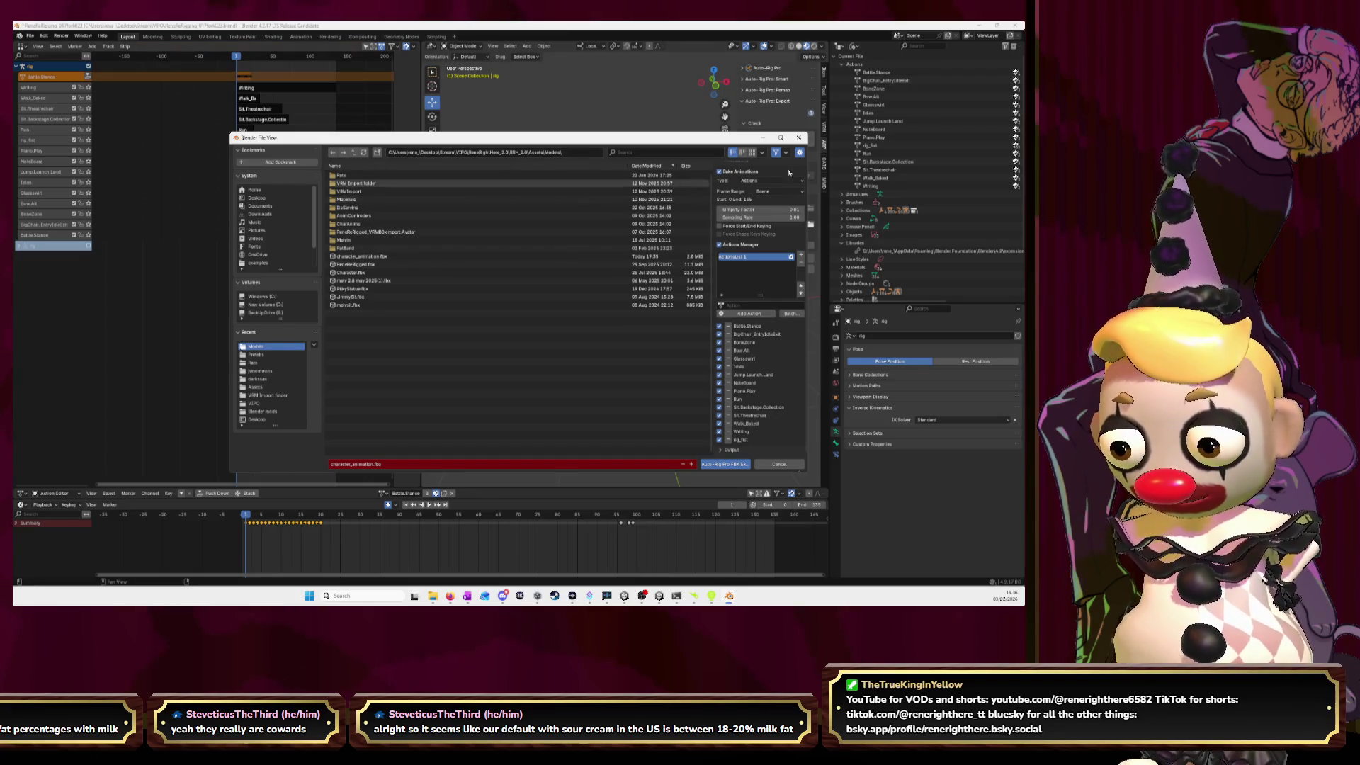
{"action": "key", "text": "Escape"}
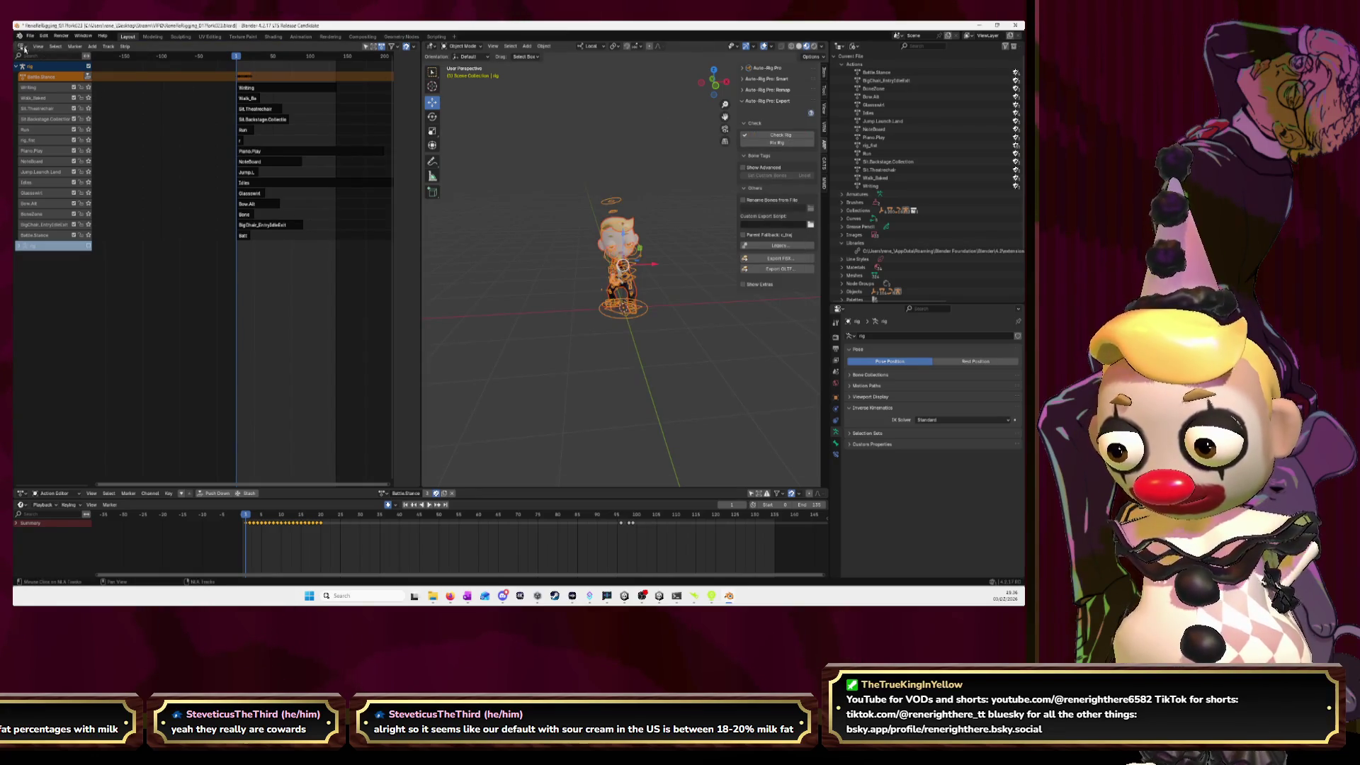
{"action": "left_click", "coordinate": [22, 46]}
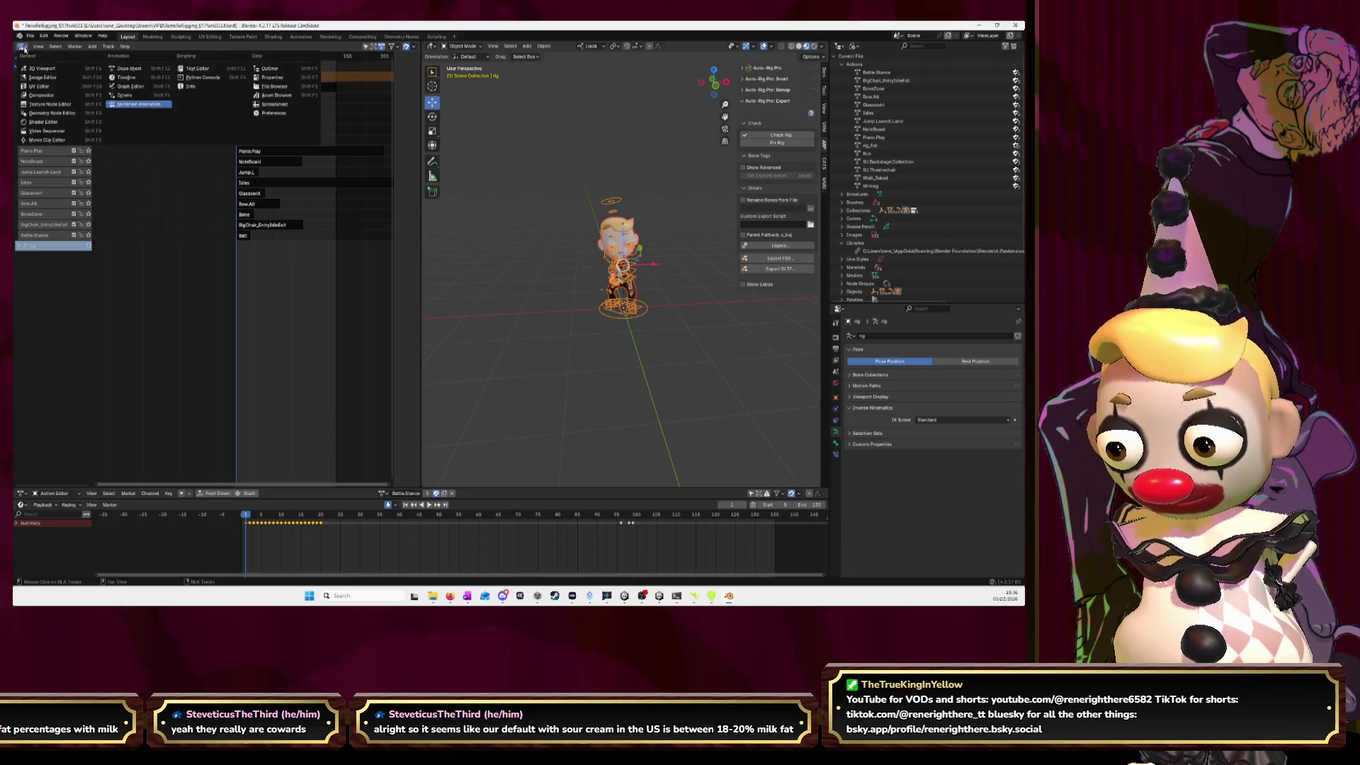
- Show the rig's strips in the Nonlinear Animation editor with the current frame at 0
{"action": "left_click", "coordinate": [136, 106]}
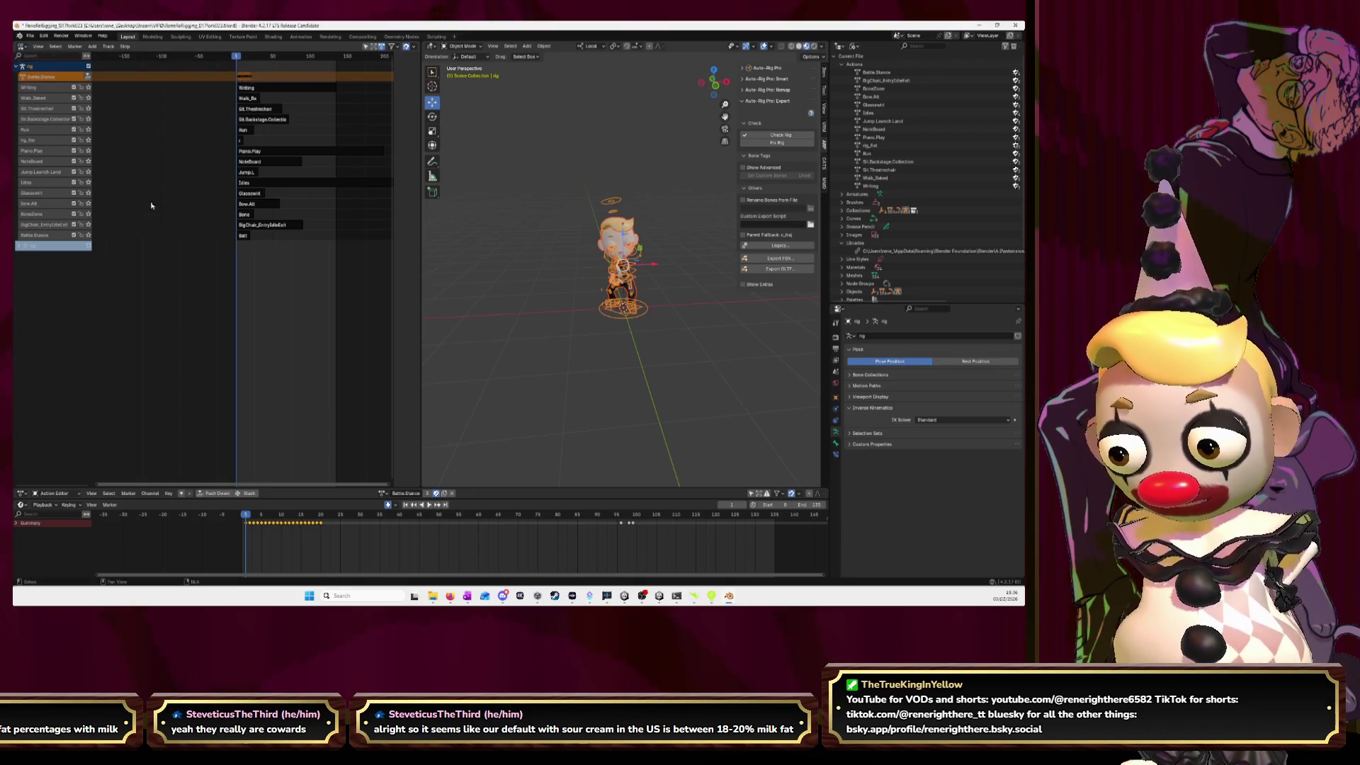
{"action": "scroll", "coordinate": [195, 147], "scroll_direction": "up", "scroll_amount": 3}
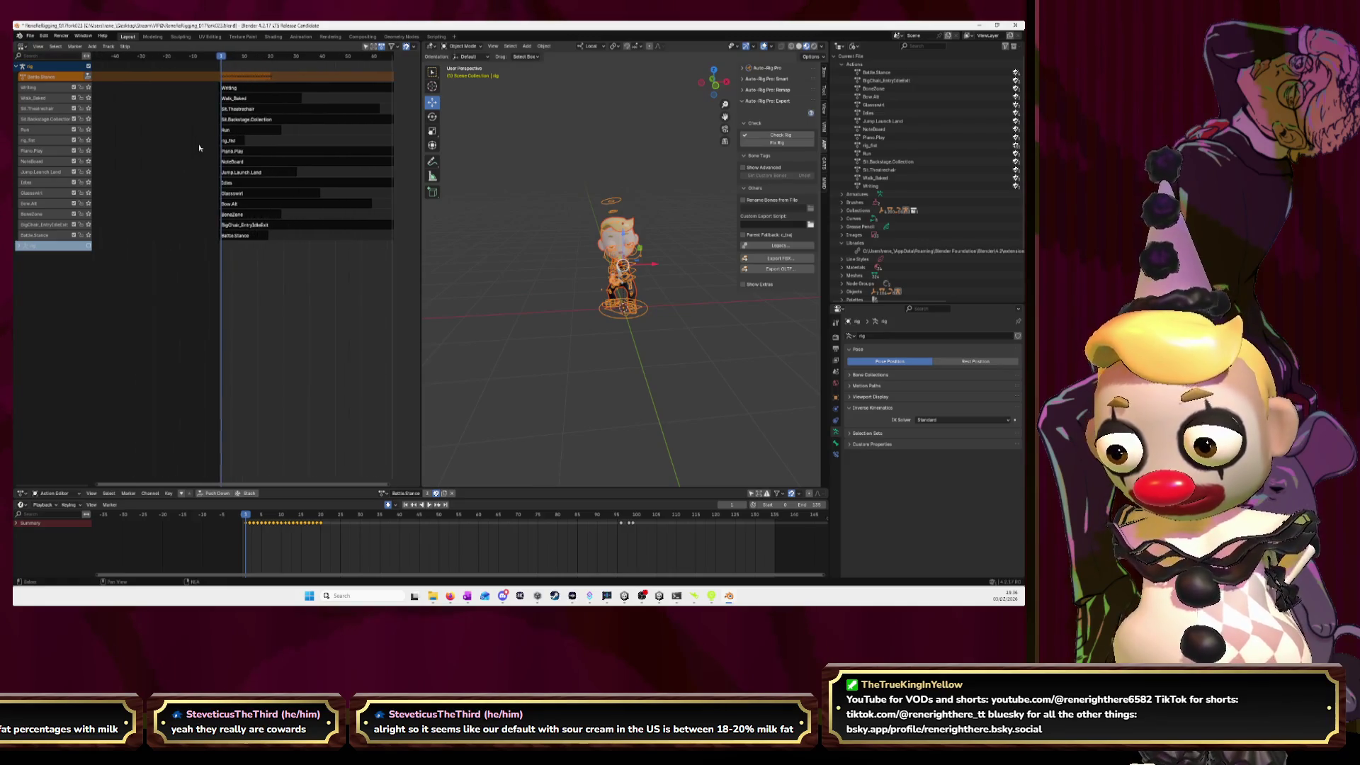
{"action": "scroll", "coordinate": [199, 149], "scroll_direction": "up", "scroll_amount": 3}
{"action": "scroll", "coordinate": [160, 134], "scroll_direction": "down", "scroll_amount": 2, "text": "ctrl"}
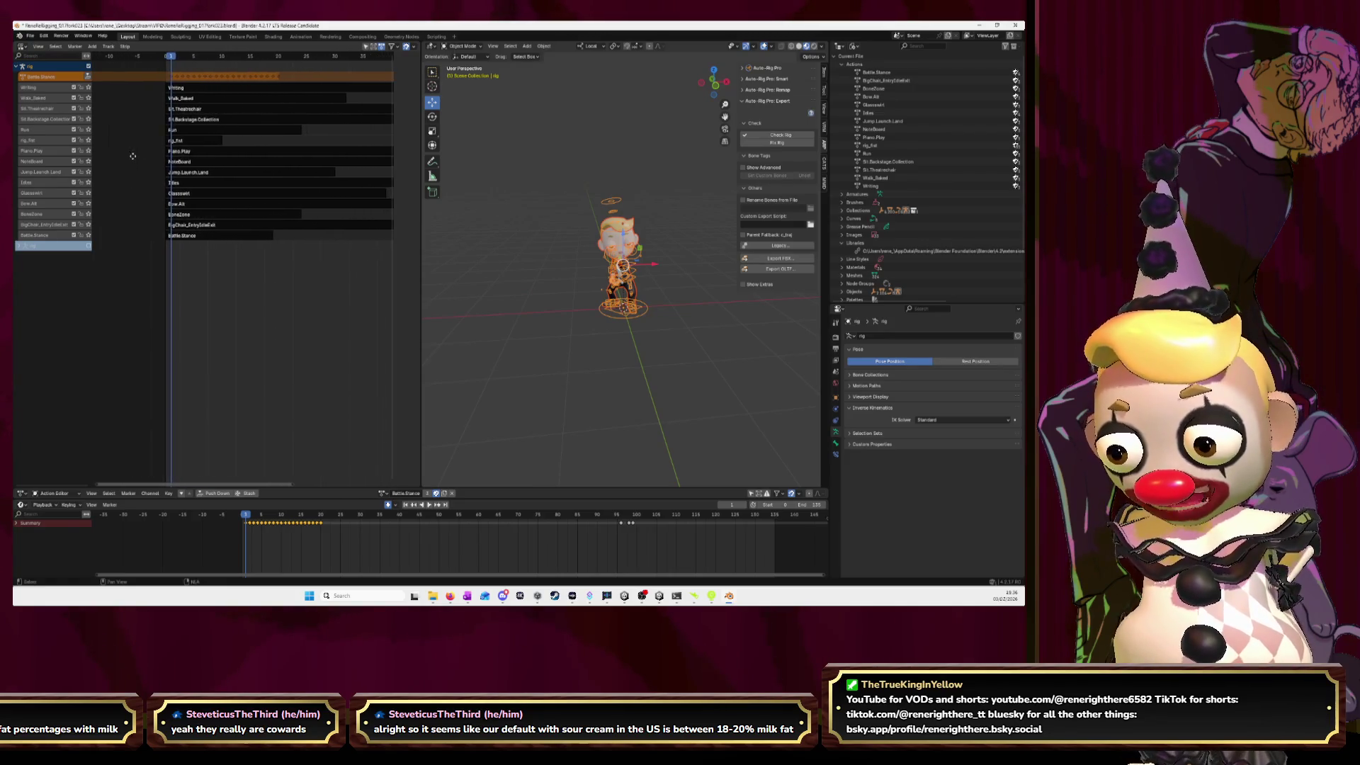
{"action": "scroll", "coordinate": [152, 106], "scroll_direction": "down", "scroll_amount": 2, "text": "ctrl"}
{"action": "scroll", "coordinate": [147, 72], "scroll_direction": "down", "scroll_amount": 1, "text": "ctrl"}
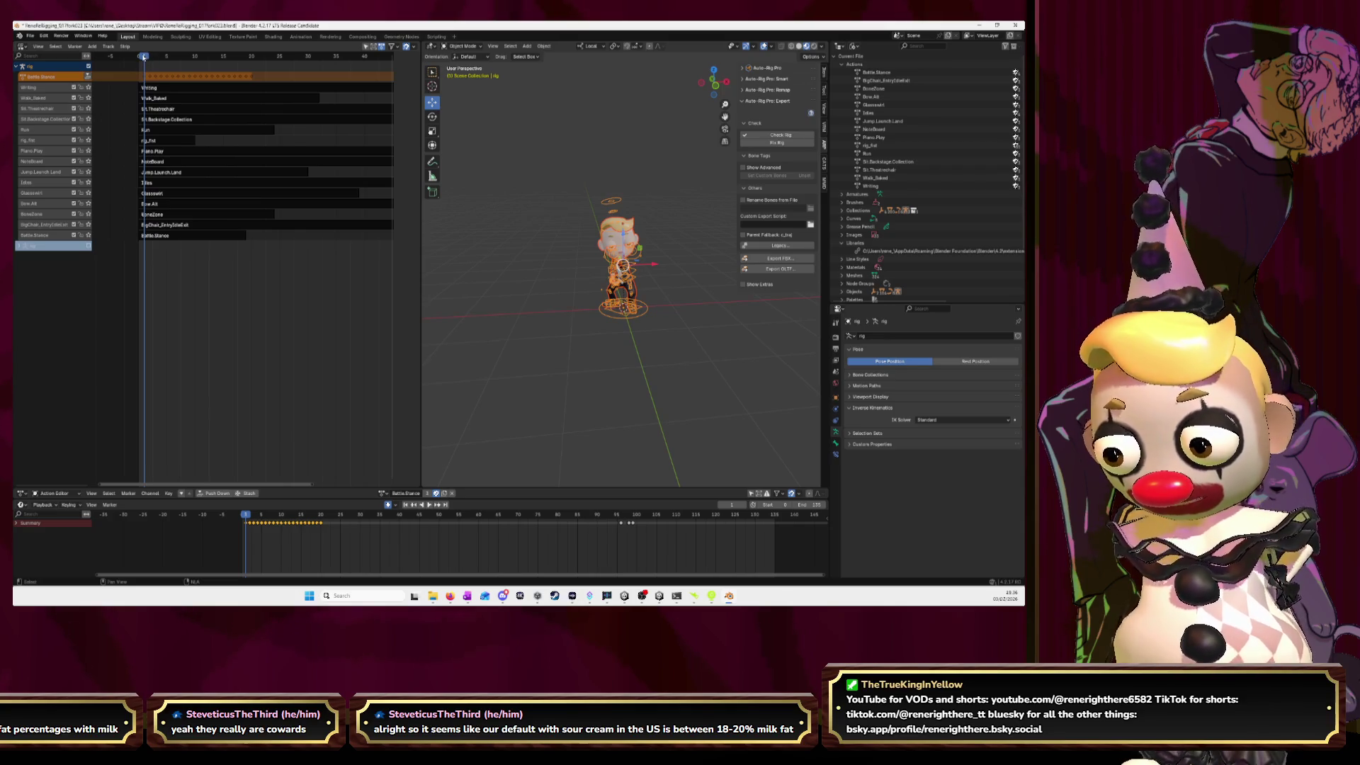
{"action": "left_click_drag", "start_coordinate": [144, 57], "coordinate": [143, 58]}
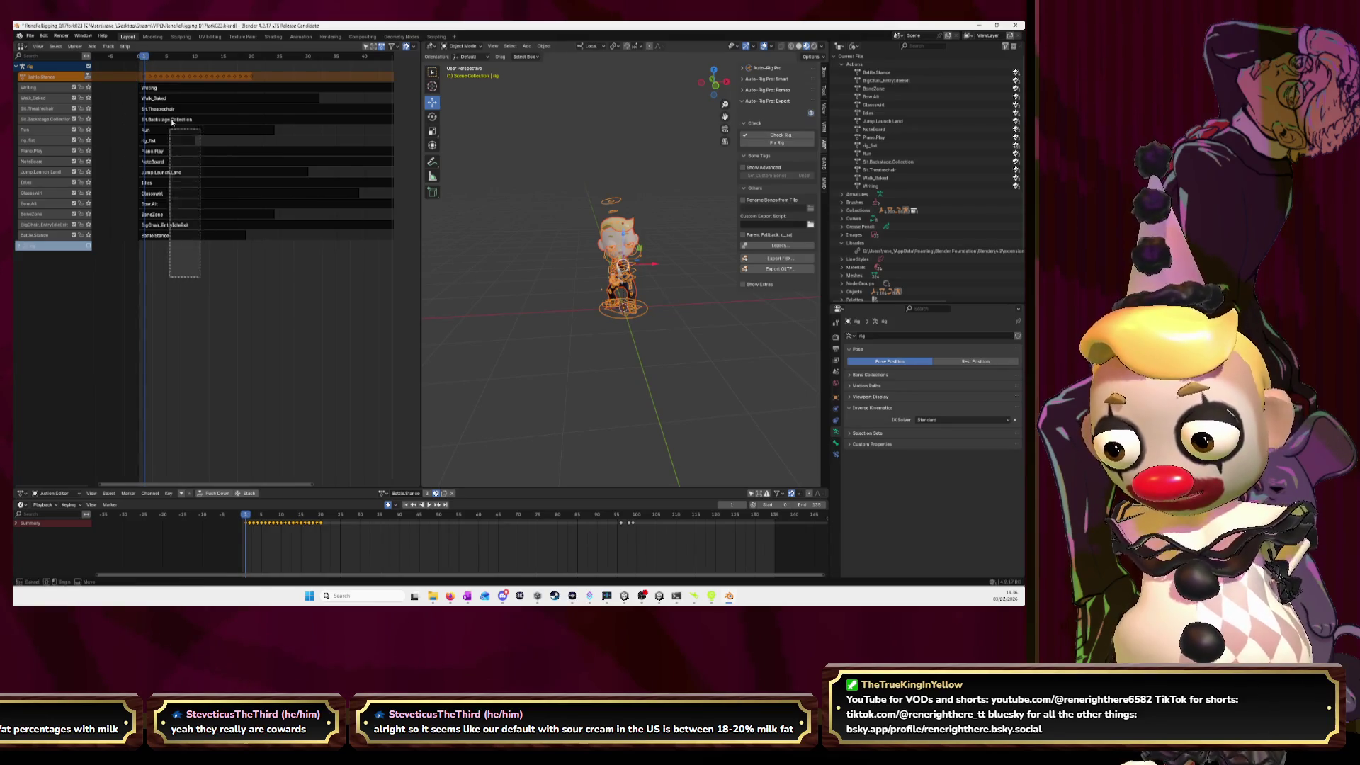
{"action": "key", "text": "a"}
{"action": "key", "text": "n"}
{"action": "key", "text": "g"}
{"action": "key", "text": "Escape"}
{"action": "key", "text": "alt+a"}
{"action": "key", "text": "n"}
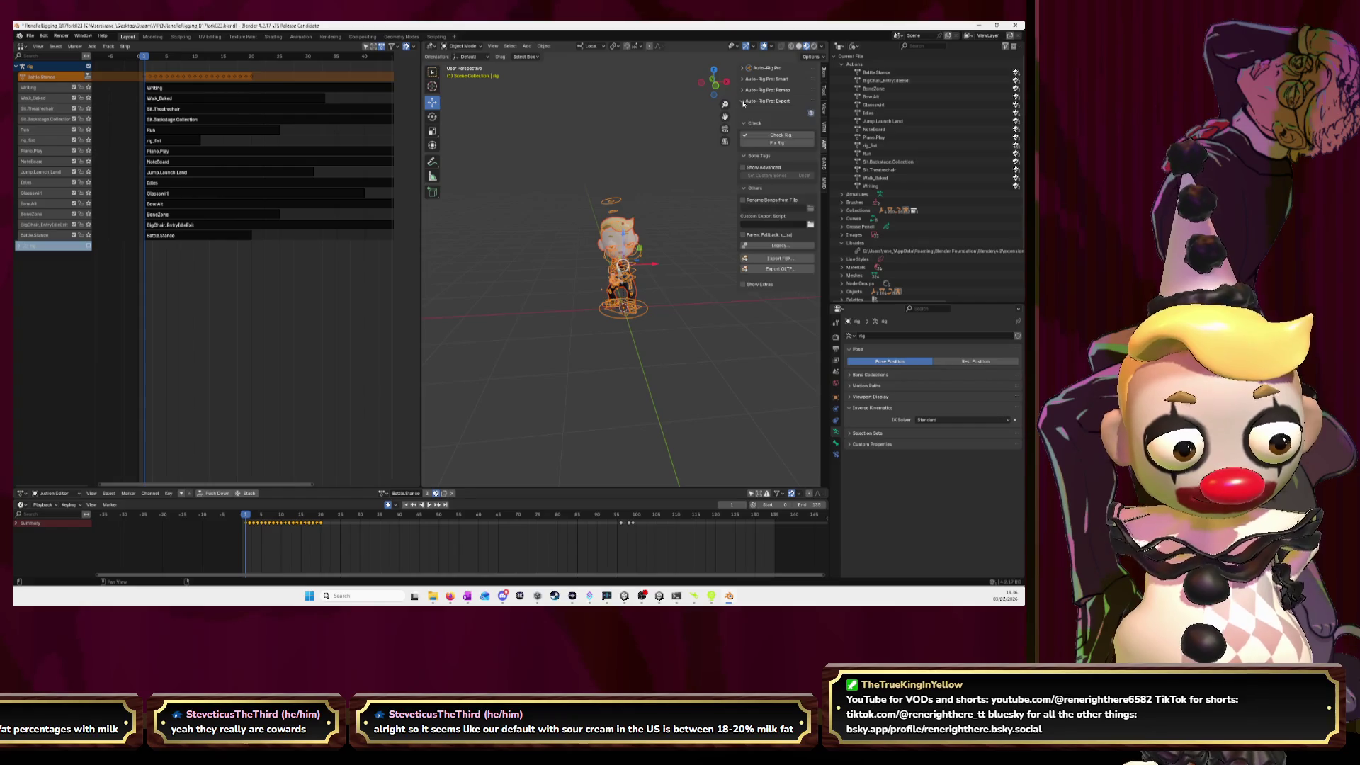
- Collapse the rig check, bone tag and other rig options, review FBX settings, then cancel
{"action": "left_click", "coordinate": [744, 125]}
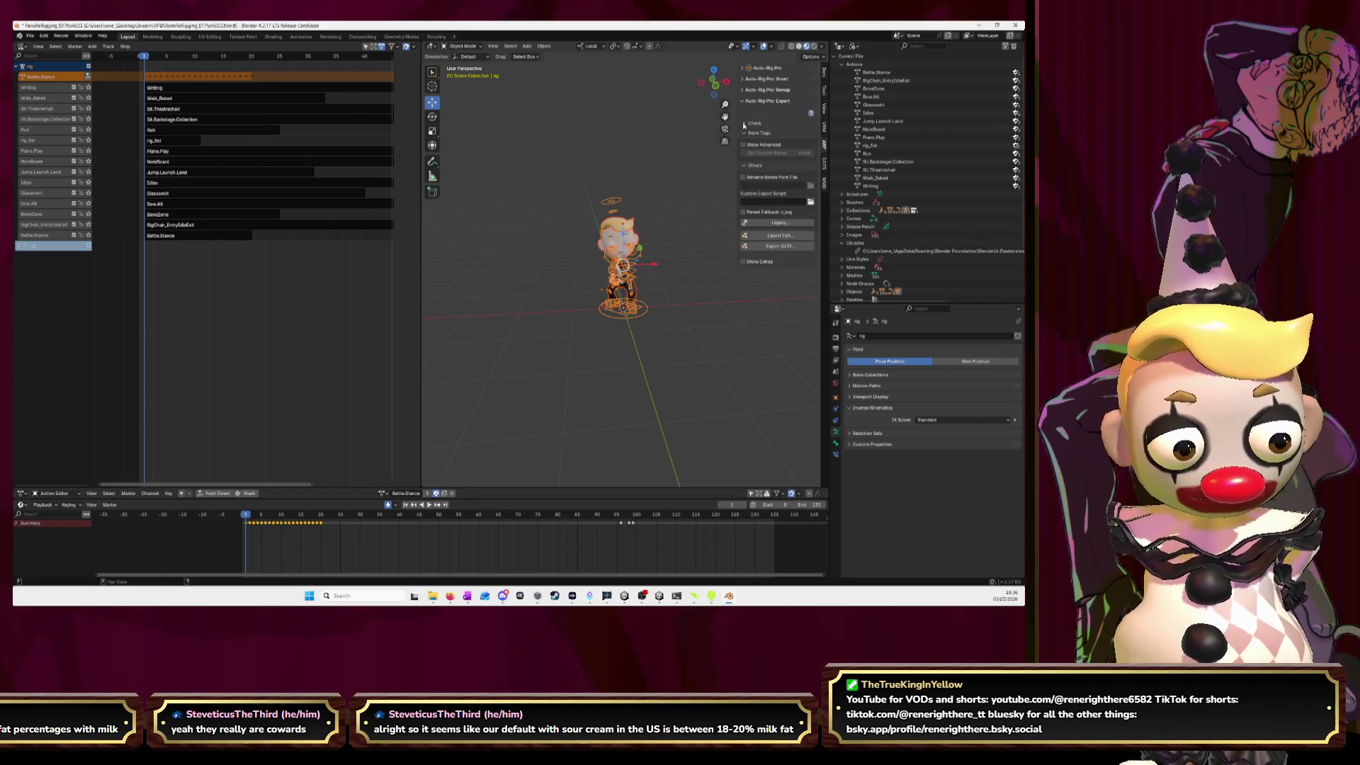
{"action": "left_click", "coordinate": [743, 133]}
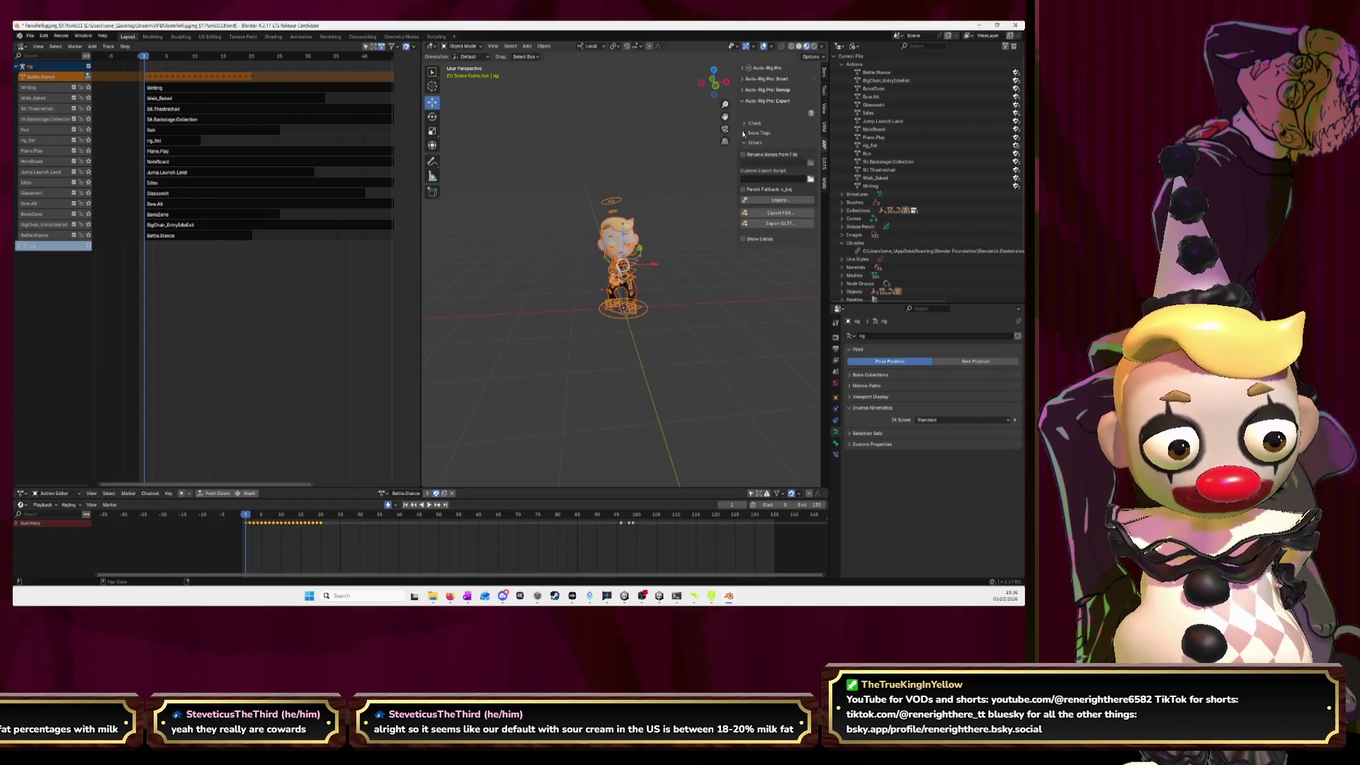
{"action": "left_click", "coordinate": [744, 143]}
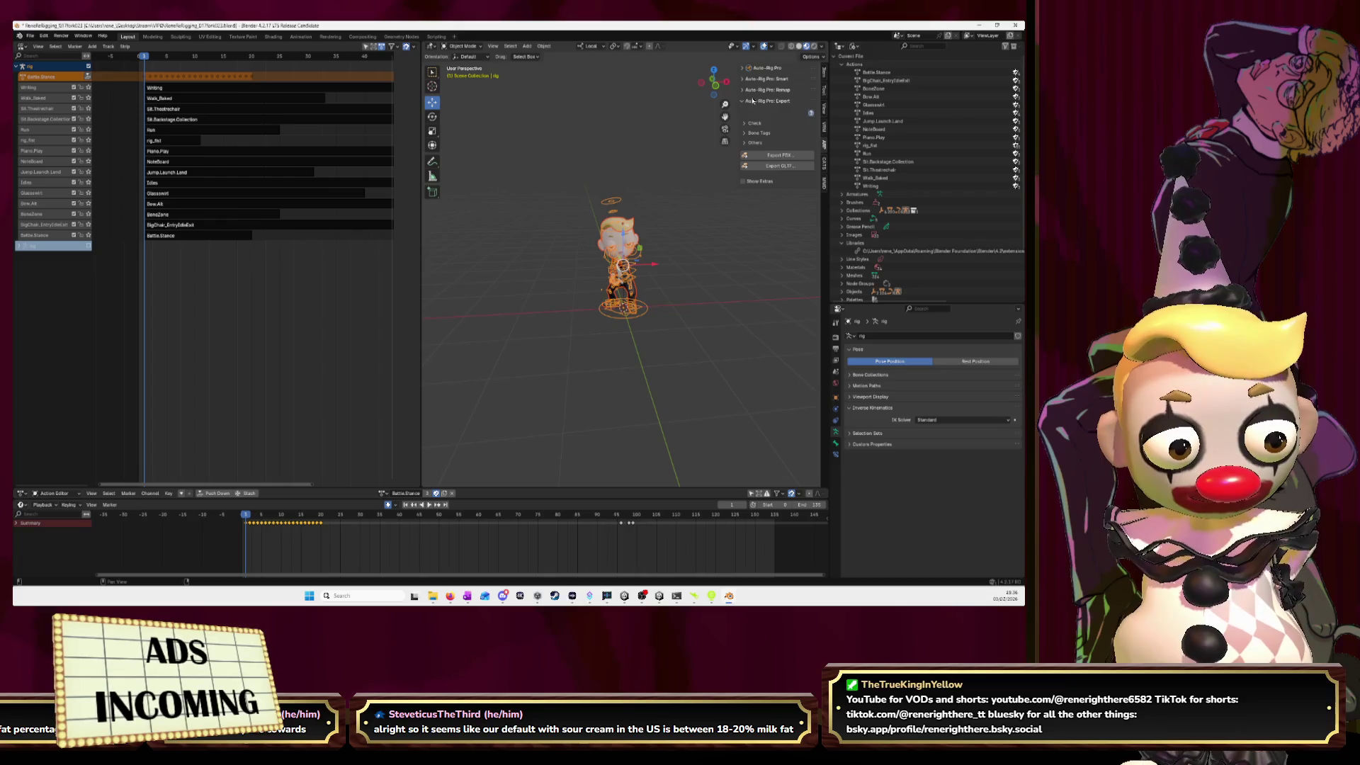
{"action": "left_click", "coordinate": [756, 182]}
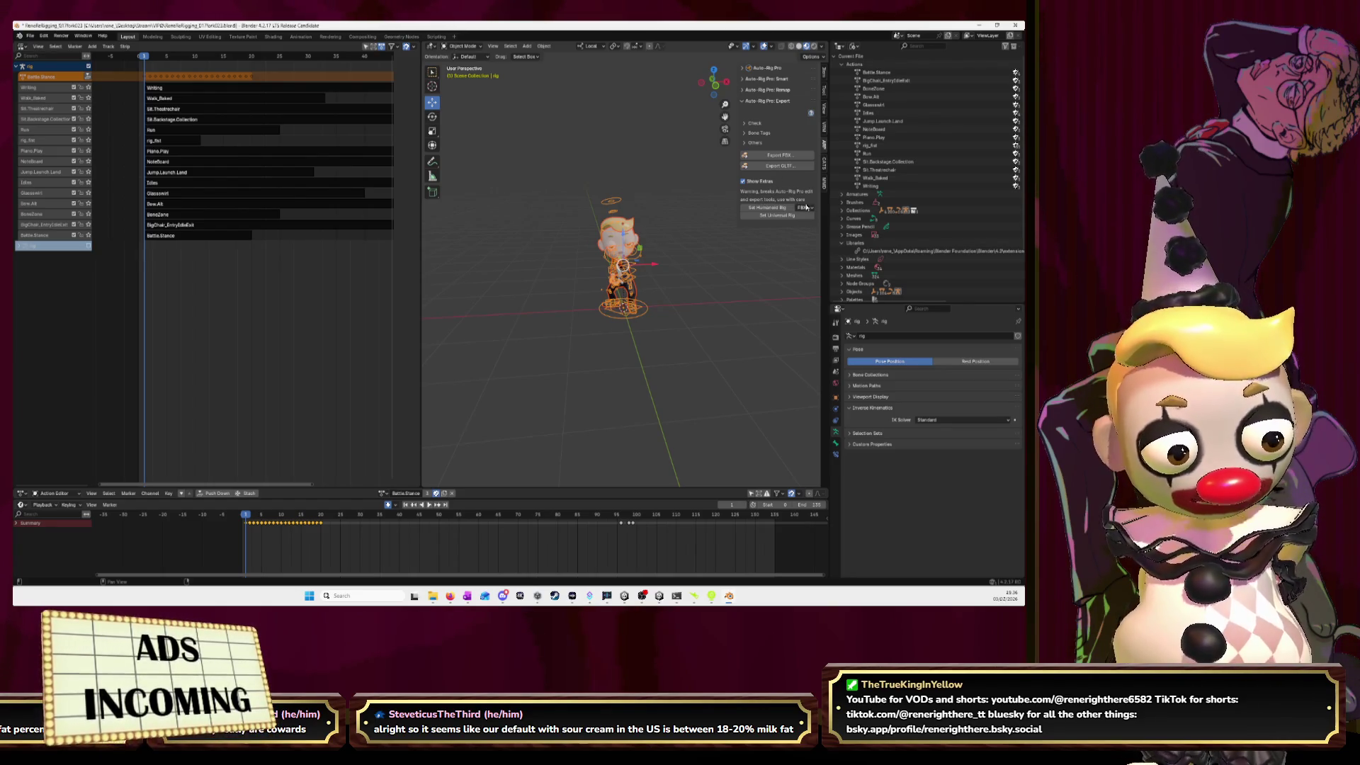
{"action": "left_click", "coordinate": [761, 182]}
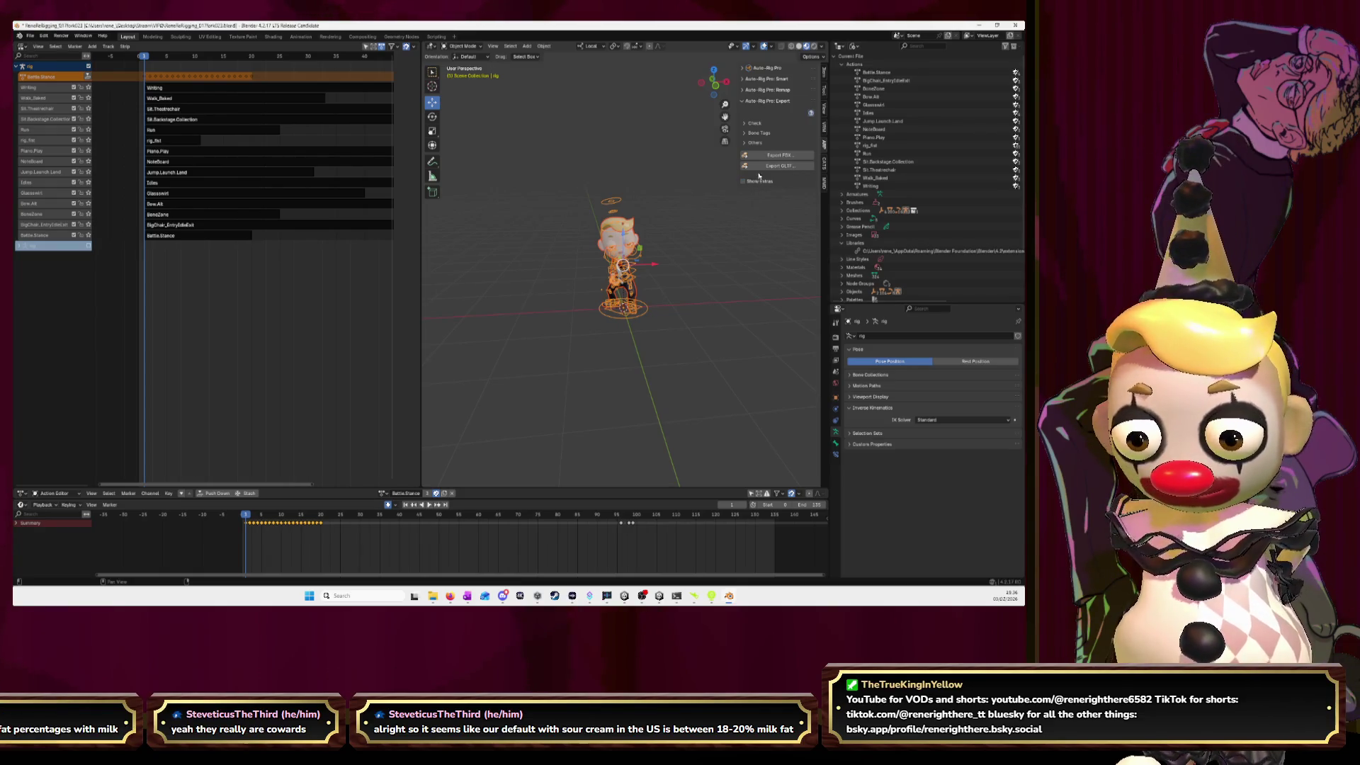
{"action": "left_click", "coordinate": [769, 157]}
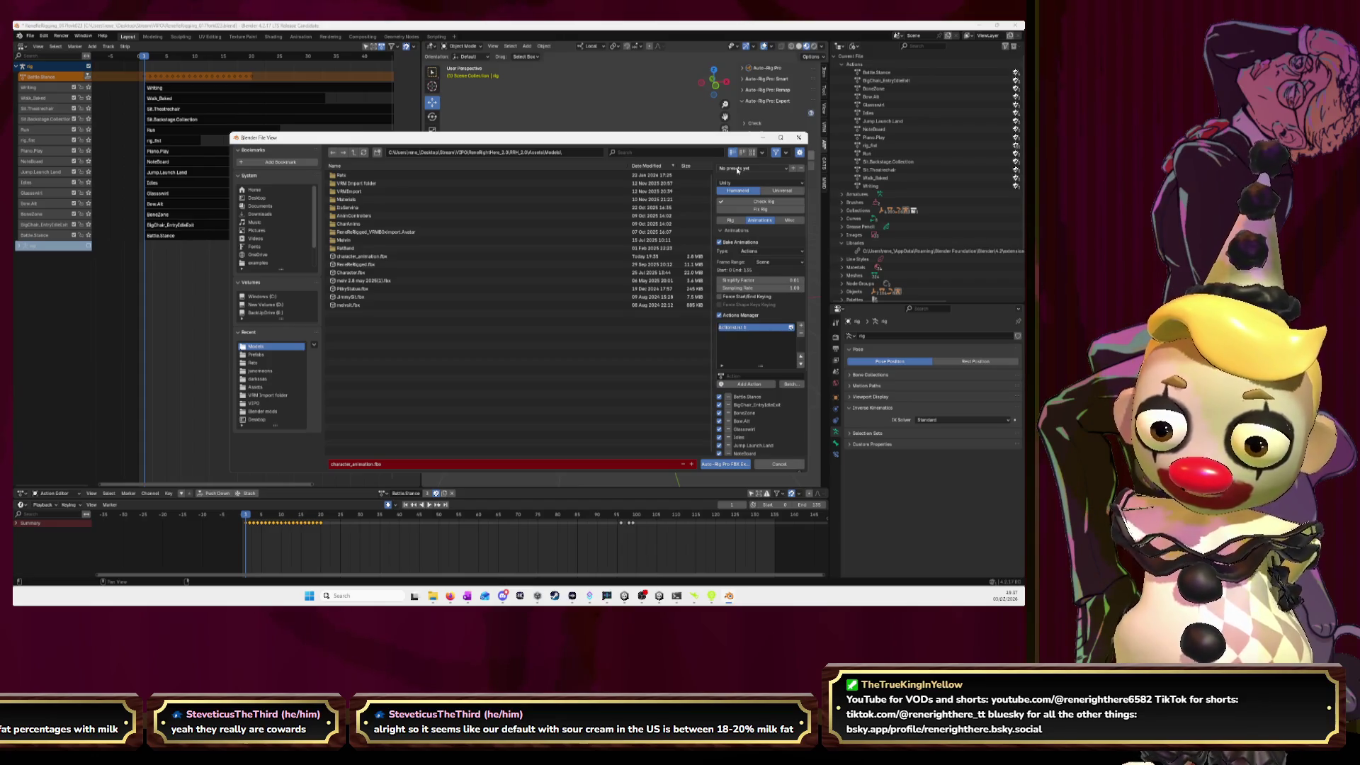
{"action": "left_click", "coordinate": [779, 464]}
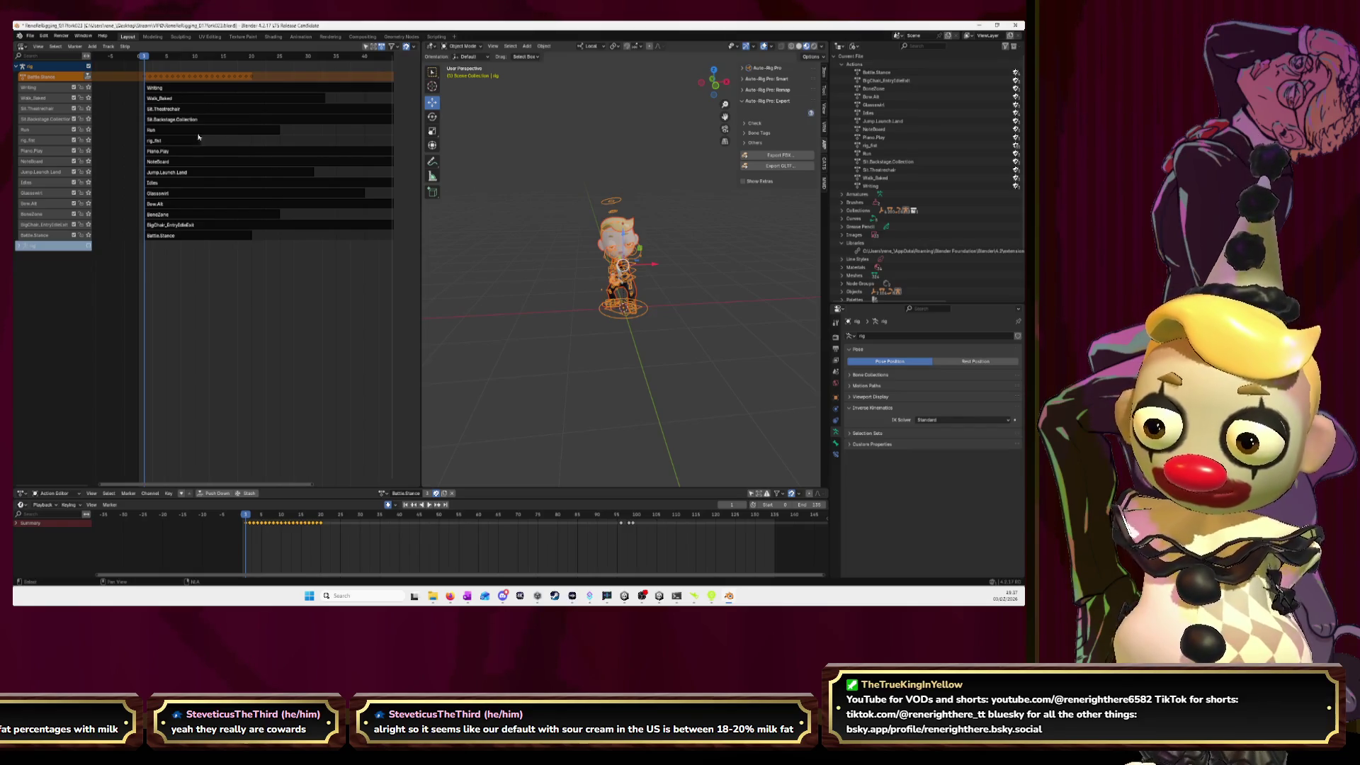
{"action": "scroll", "coordinate": [204, 142], "scroll_direction": "down", "scroll_amount": 2}
{"action": "scroll", "coordinate": [205, 142], "scroll_direction": "down", "scroll_amount": 2}
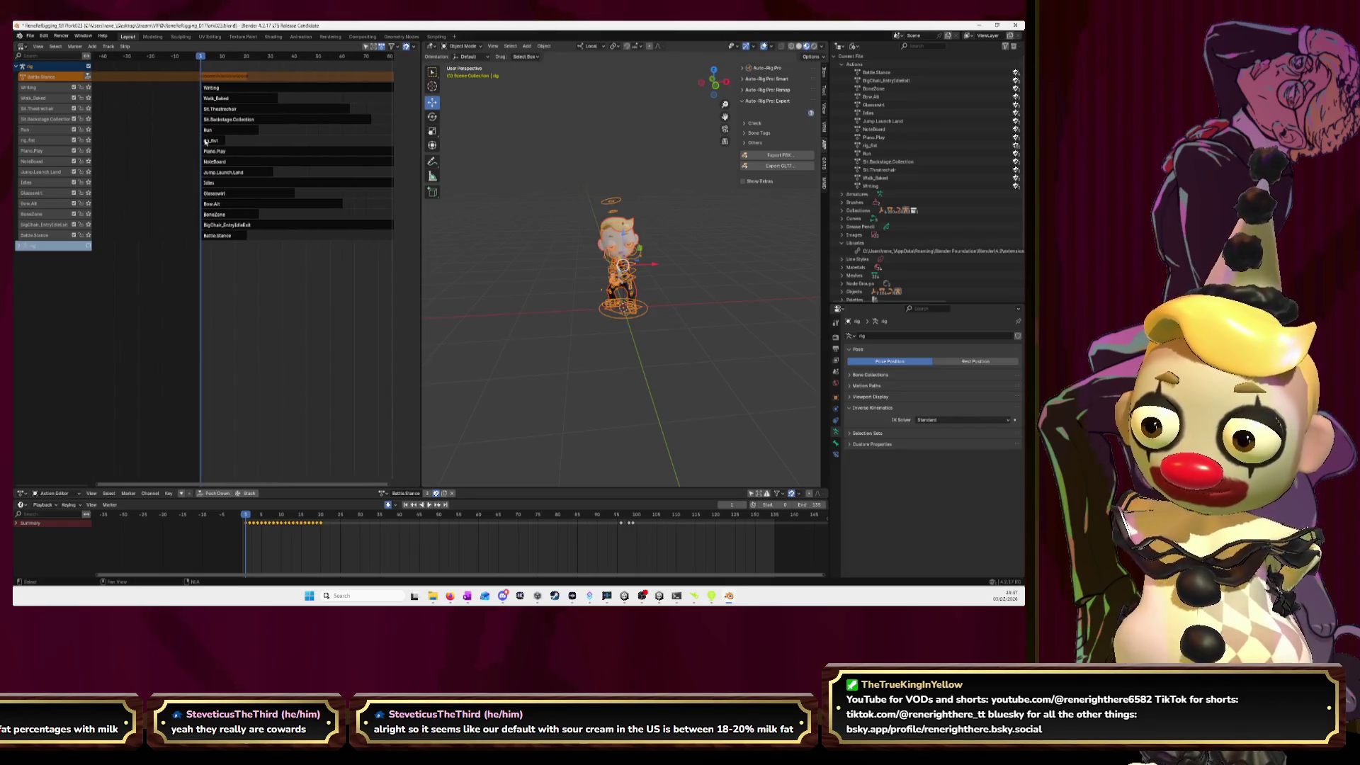
{"action": "middle_click_drag", "start_coordinate": [282, 111], "coordinate": [263, 111]}
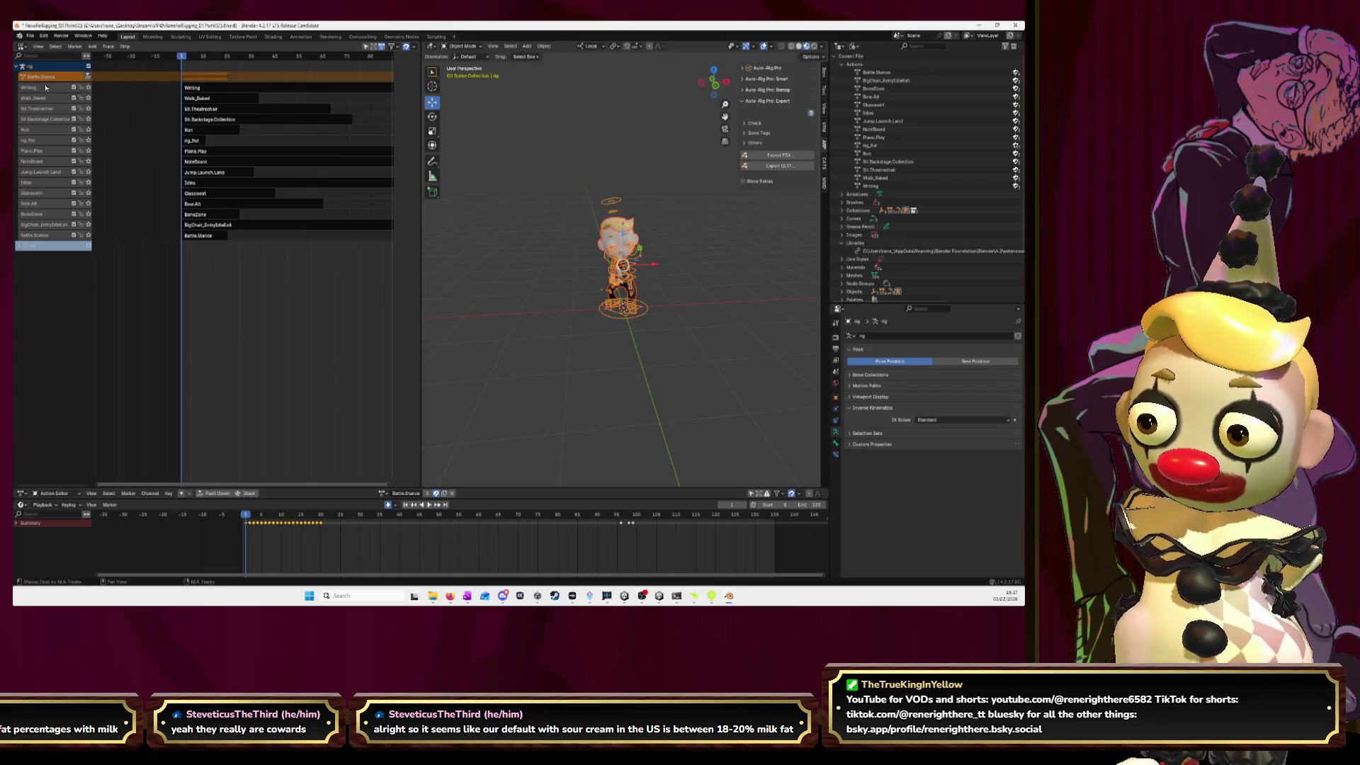
{"action": "left_click", "coordinate": [383, 493]}
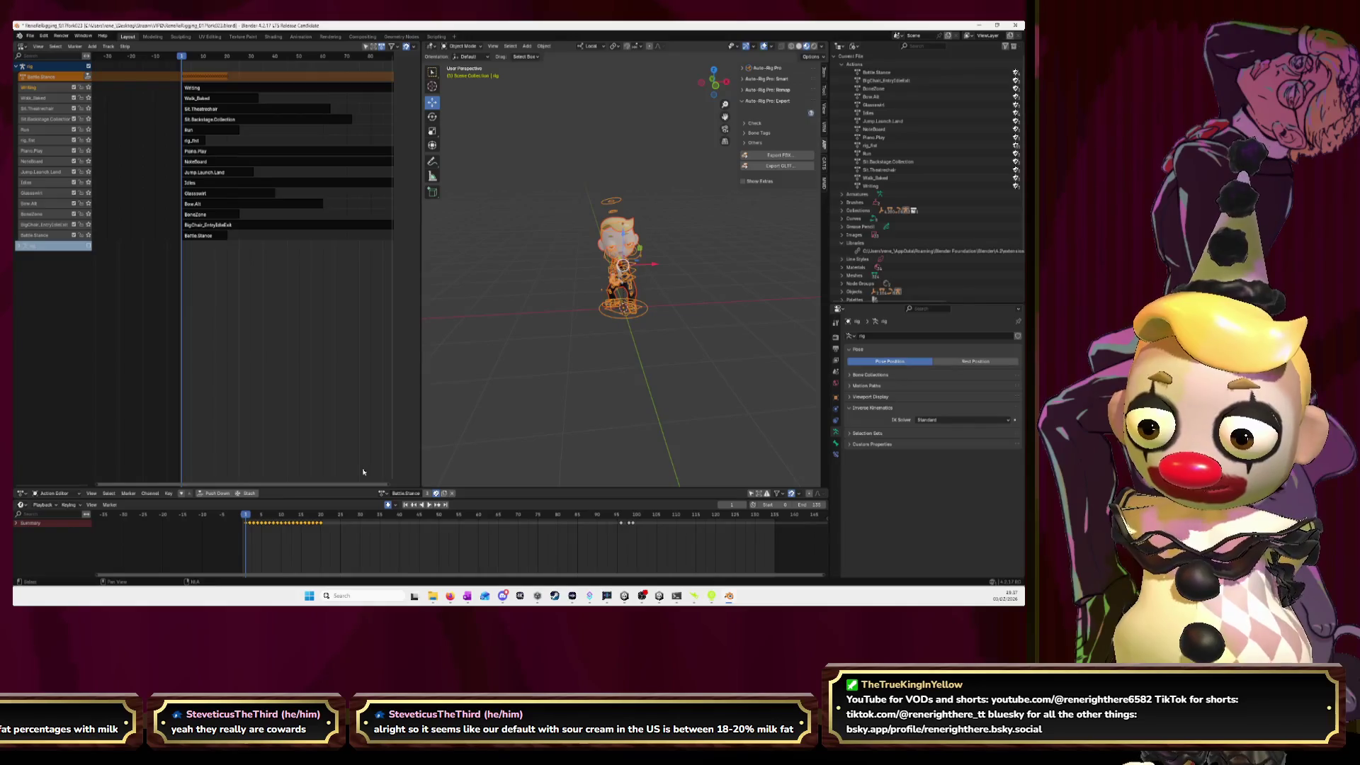
{"action": "scroll", "coordinate": [578, 465], "scroll_direction": "down", "scroll_amount": 3}
{"action": "scroll", "coordinate": [603, 546], "scroll_direction": "down", "scroll_amount": 5}
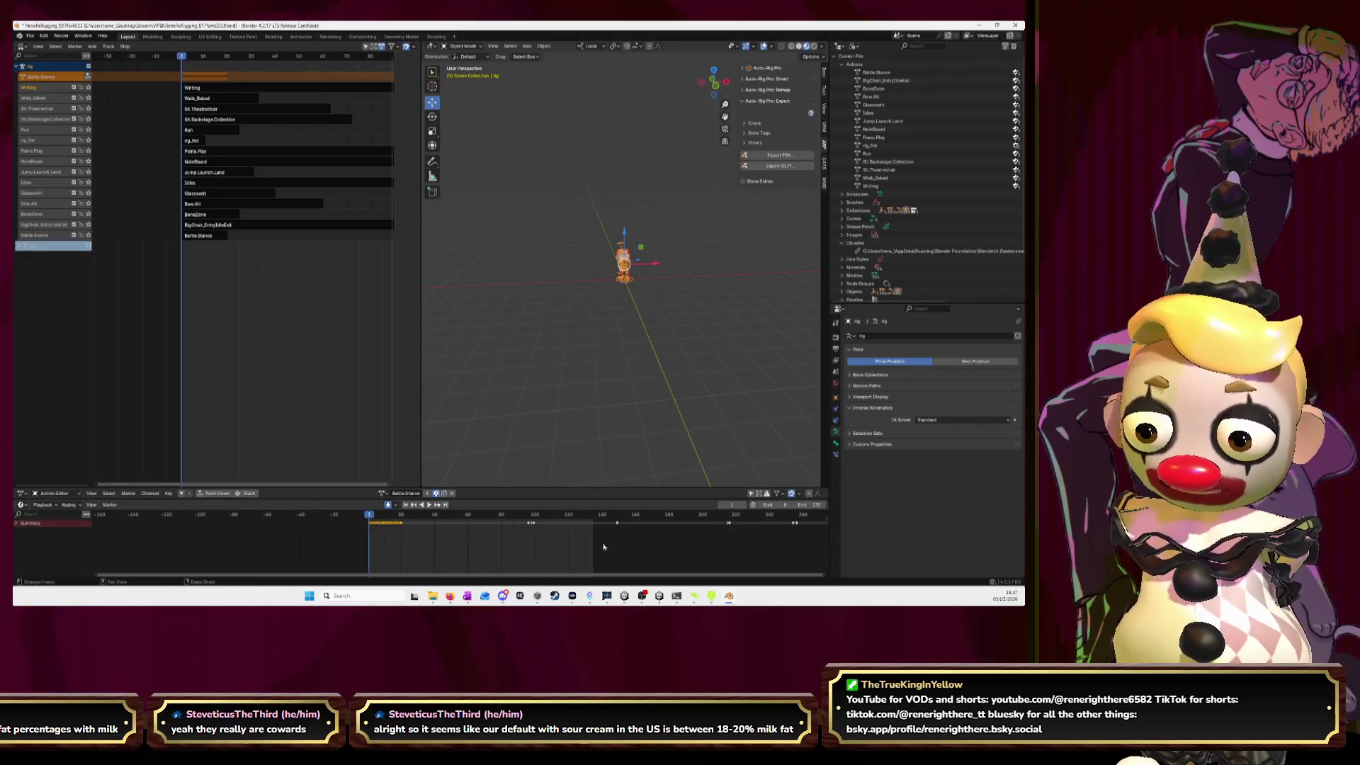
- Create a new action named AnimationCombined, then select the stashed Battle.Stance.001 strip
{"action": "left_click", "coordinate": [445, 494]}
{"action": "double_click", "coordinate": [411, 494]}
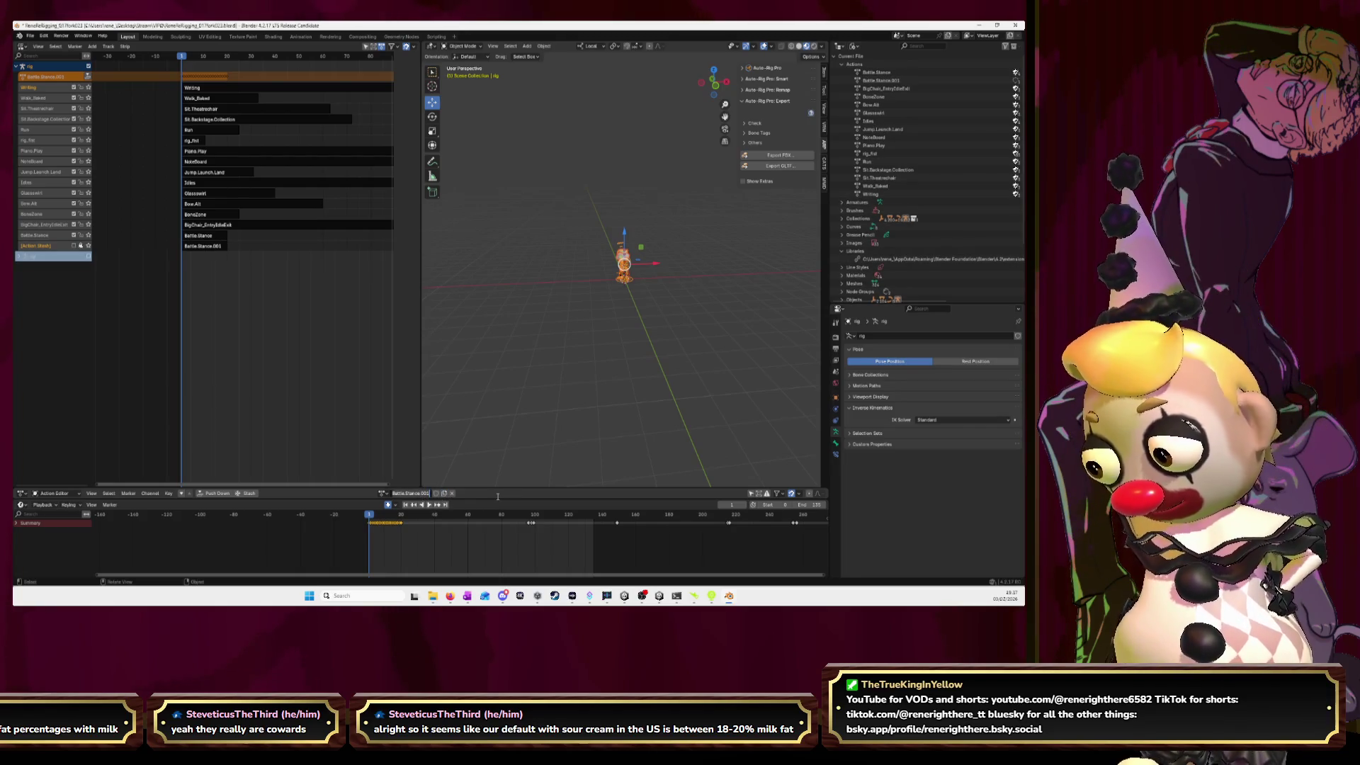
{"action": "type", "text": "Ali"}
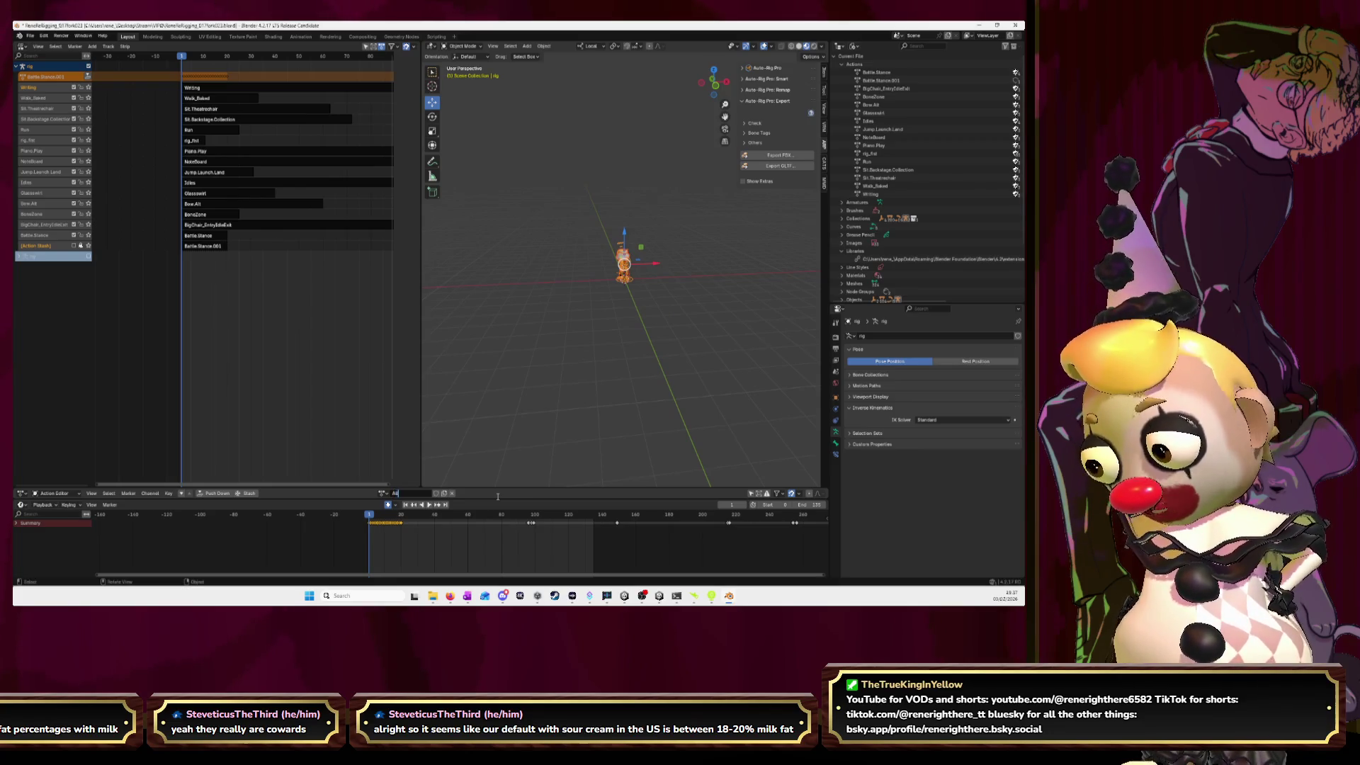
{"action": "key", "text": "BackSpace"}
{"action": "key", "text": "BackSpace"}
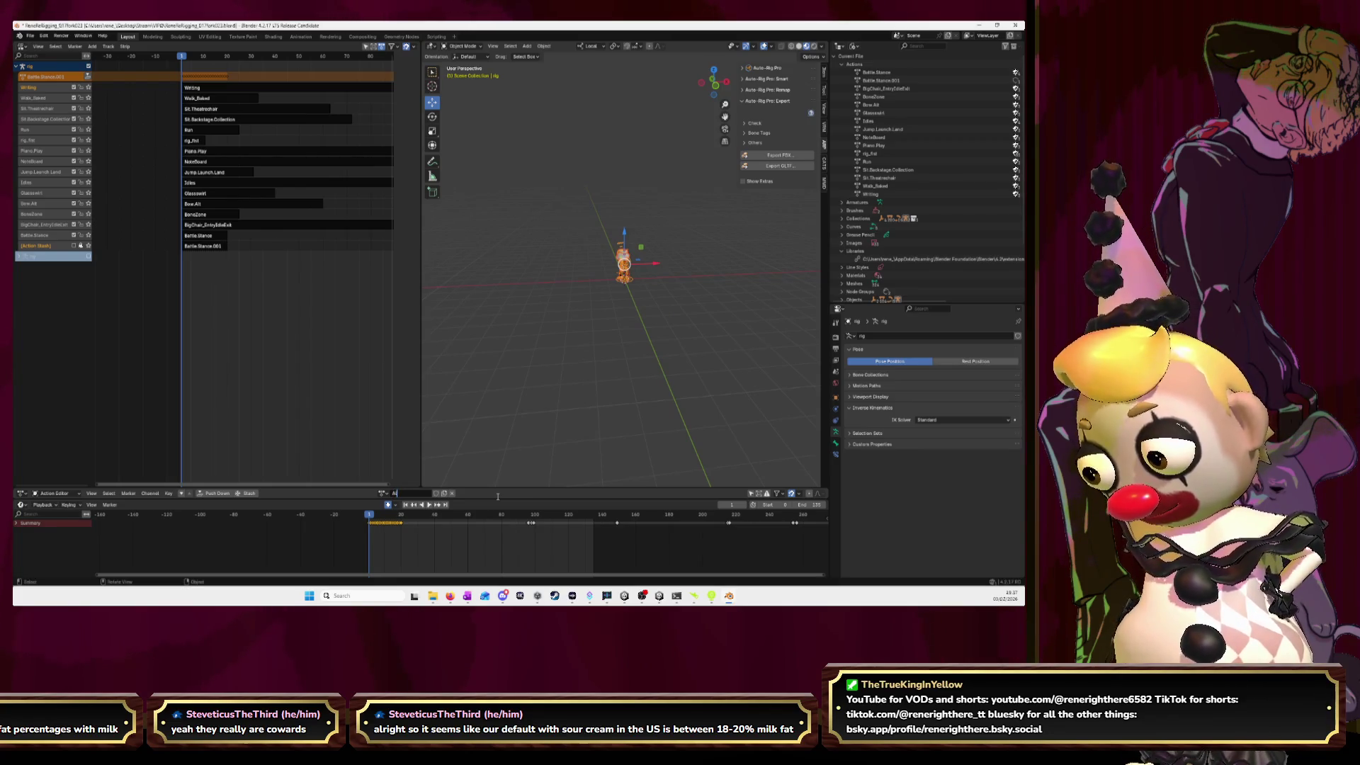
{"action": "type", "text": "nimati"}
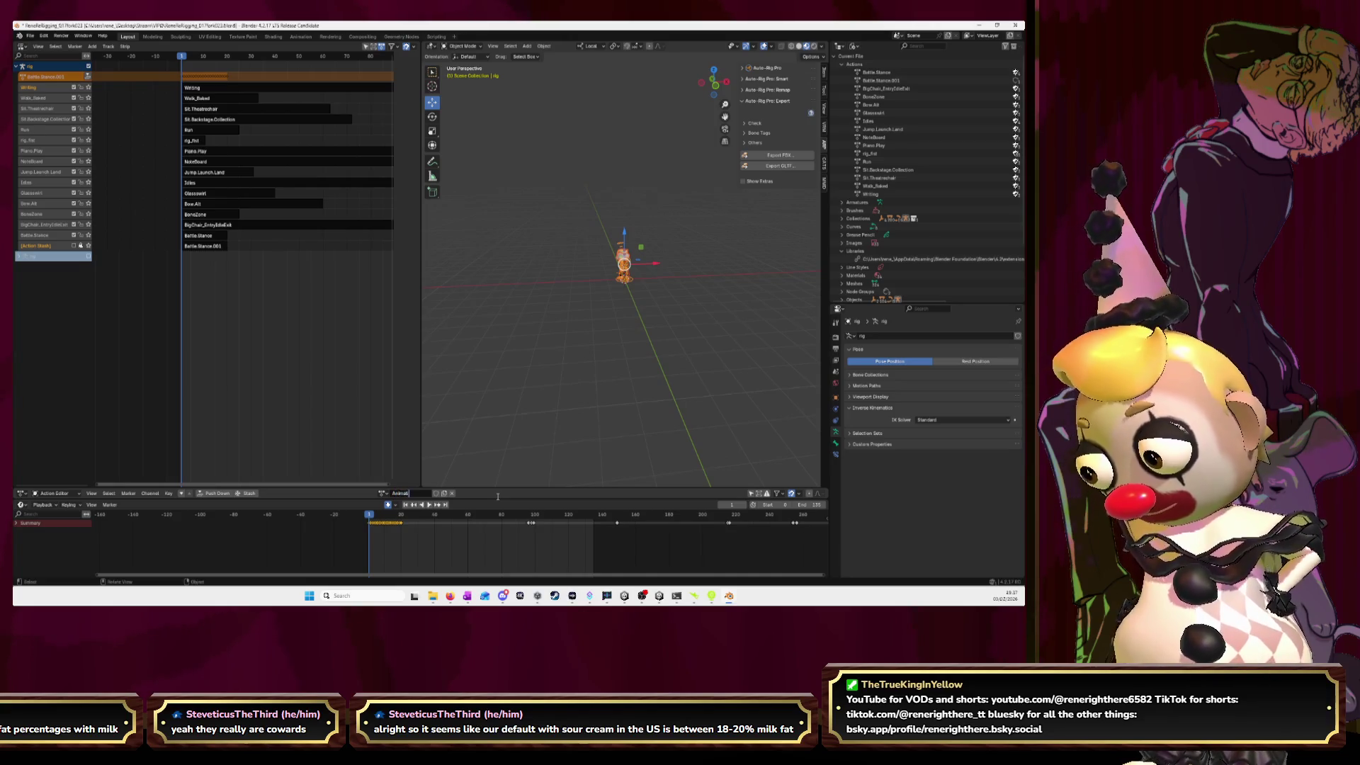
{"action": "type", "text": "onCombined"}
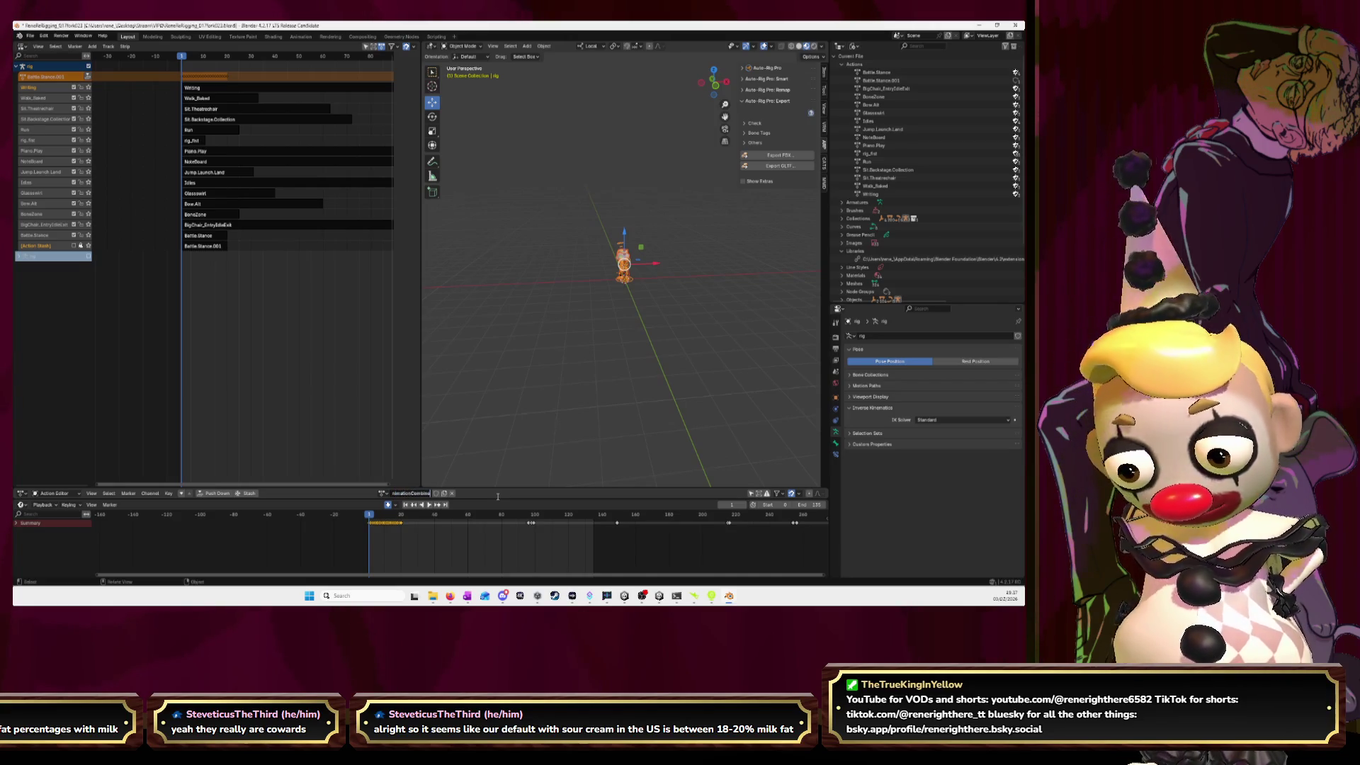
{"action": "key", "text": "Return"}
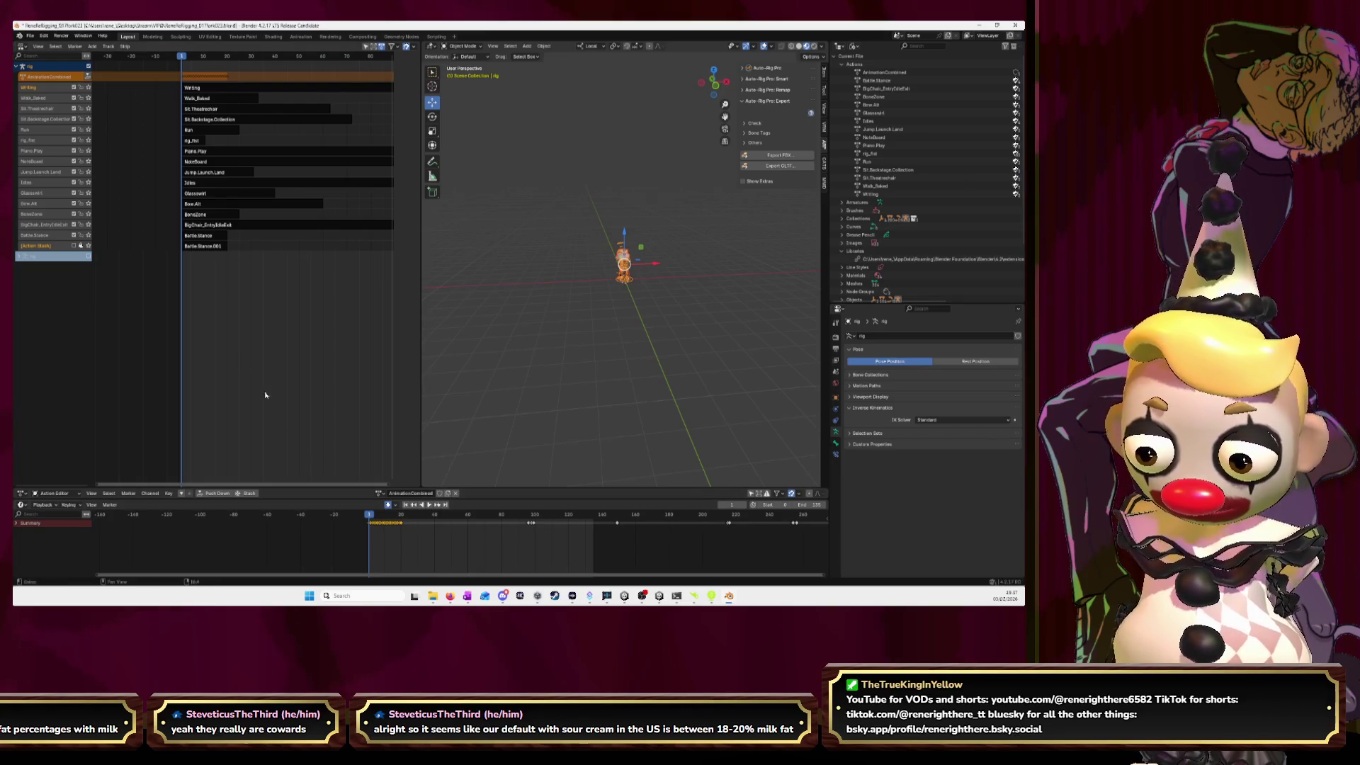
{"action": "left_click", "coordinate": [208, 246]}
{"action": "key", "text": "n"}
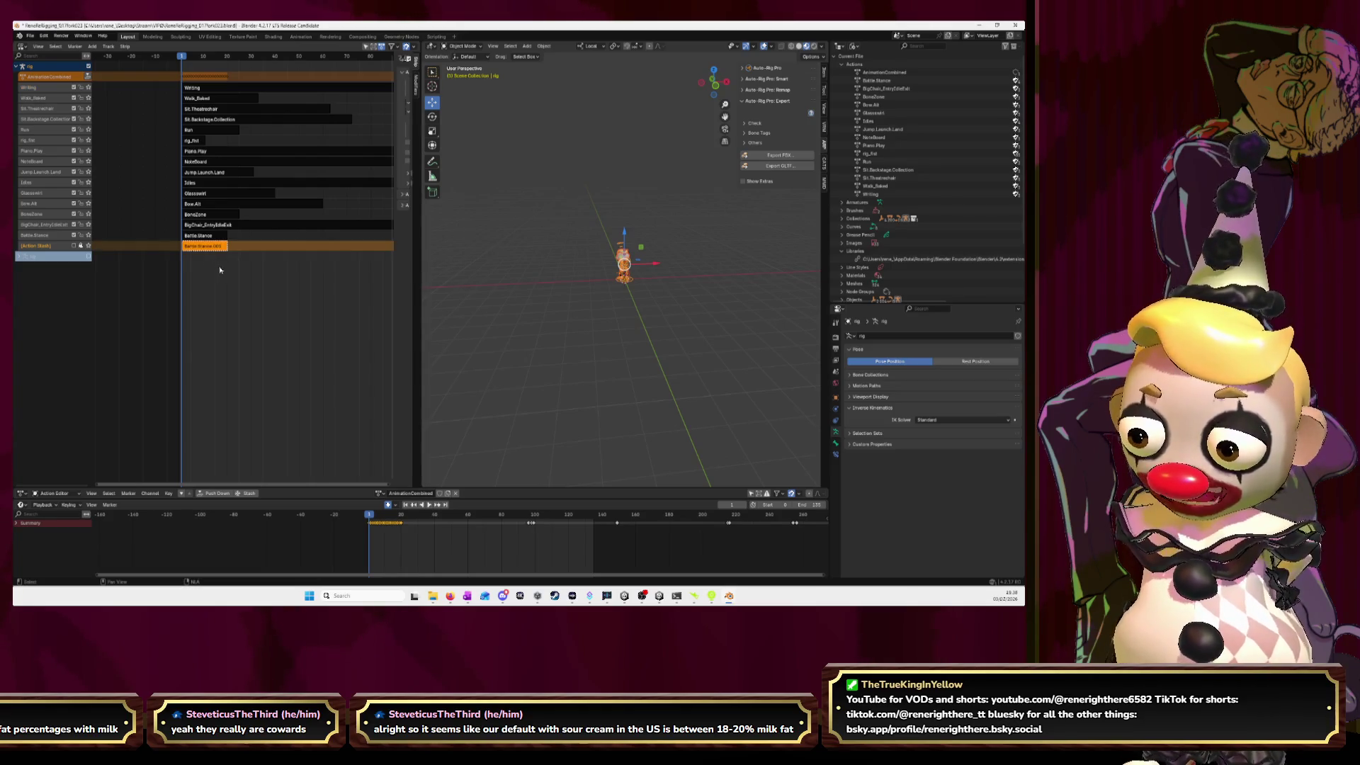
- Play and stop the animation, then reposition the Battle.Stance strip
{"action": "key", "text": "space"}
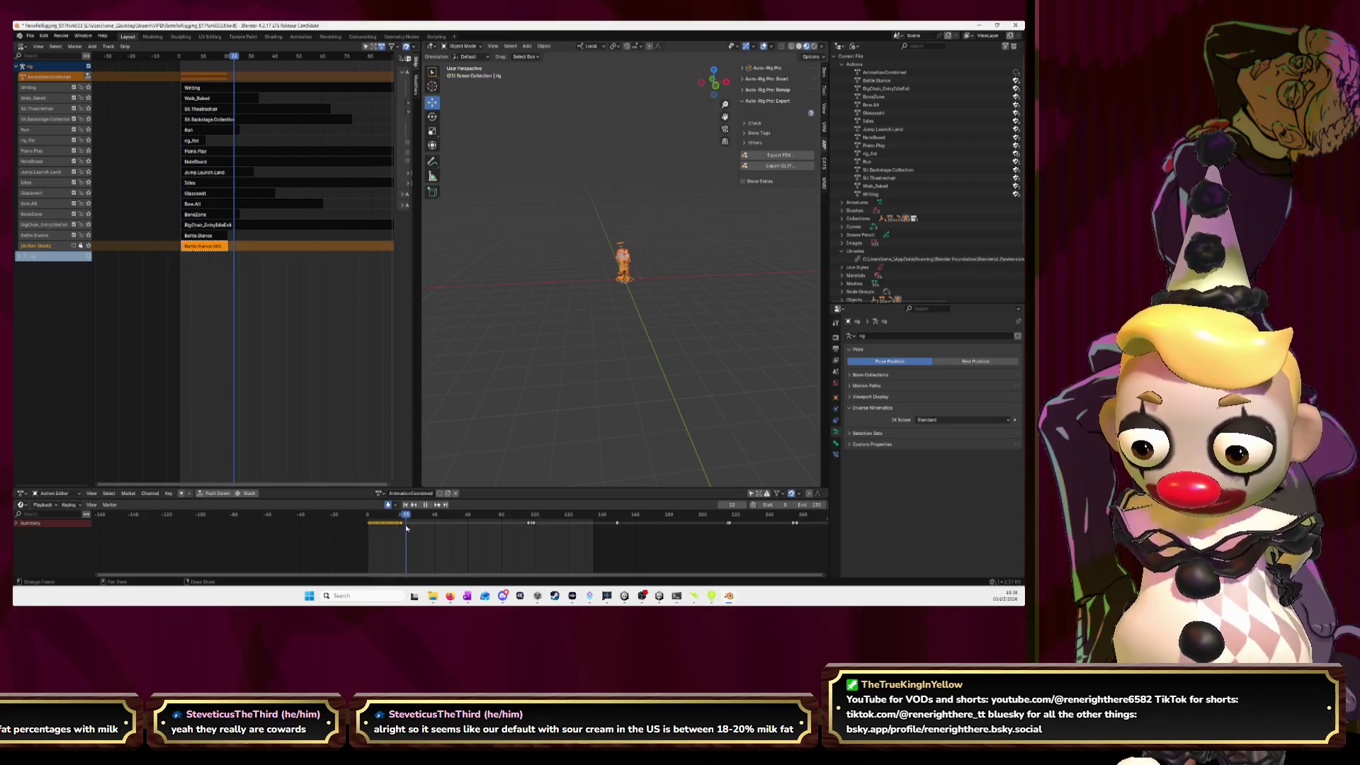
{"action": "key", "text": "space"}
{"action": "key", "text": "Home"}
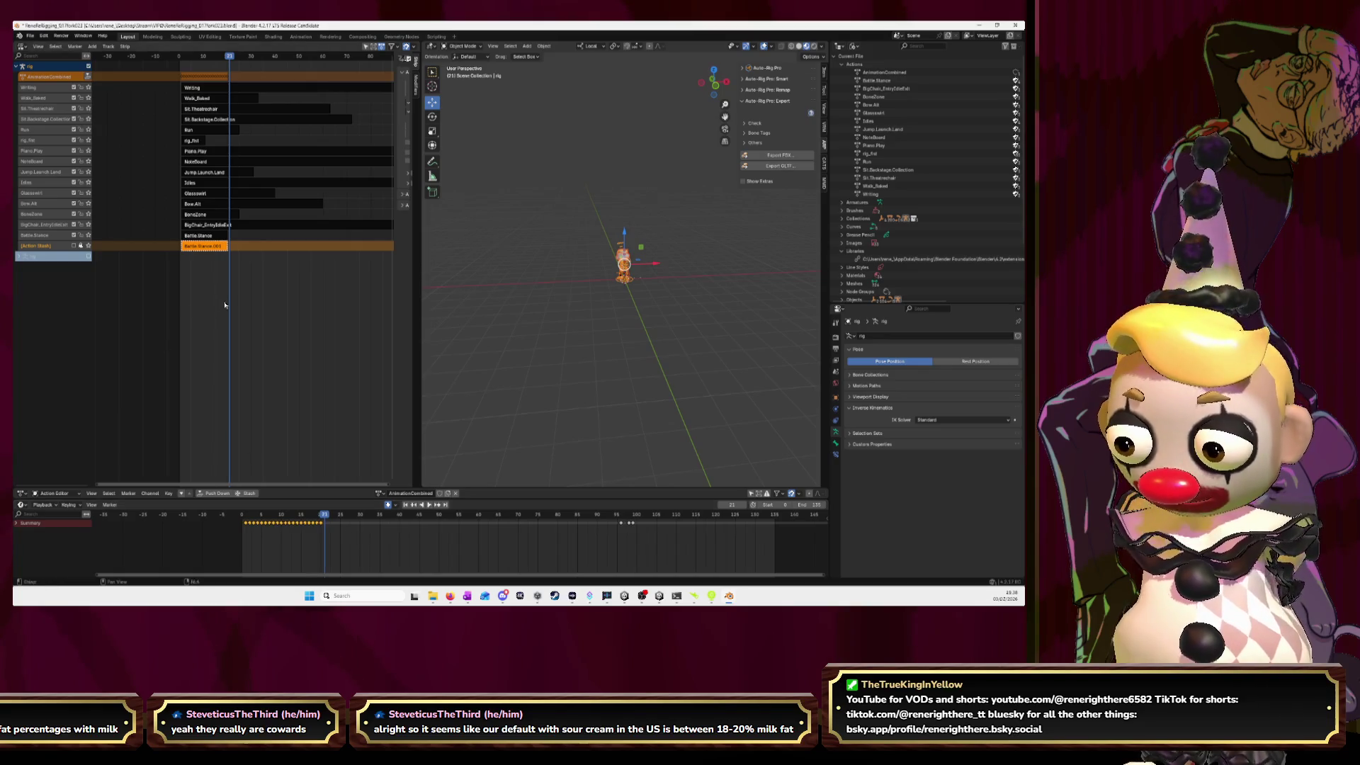
{"action": "right_click", "coordinate": [191, 240]}
{"action": "left_click", "coordinate": [203, 236]}
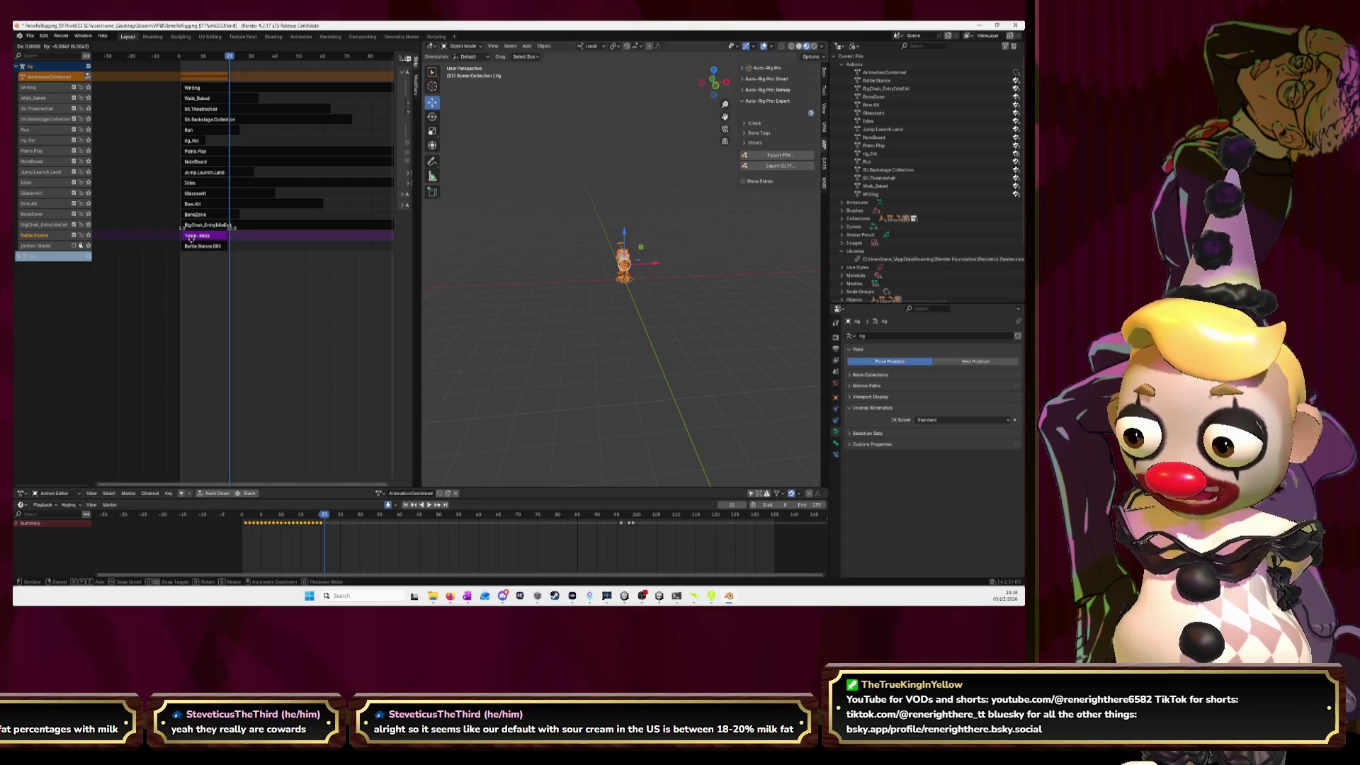
{"action": "left_click", "coordinate": [192, 241]}
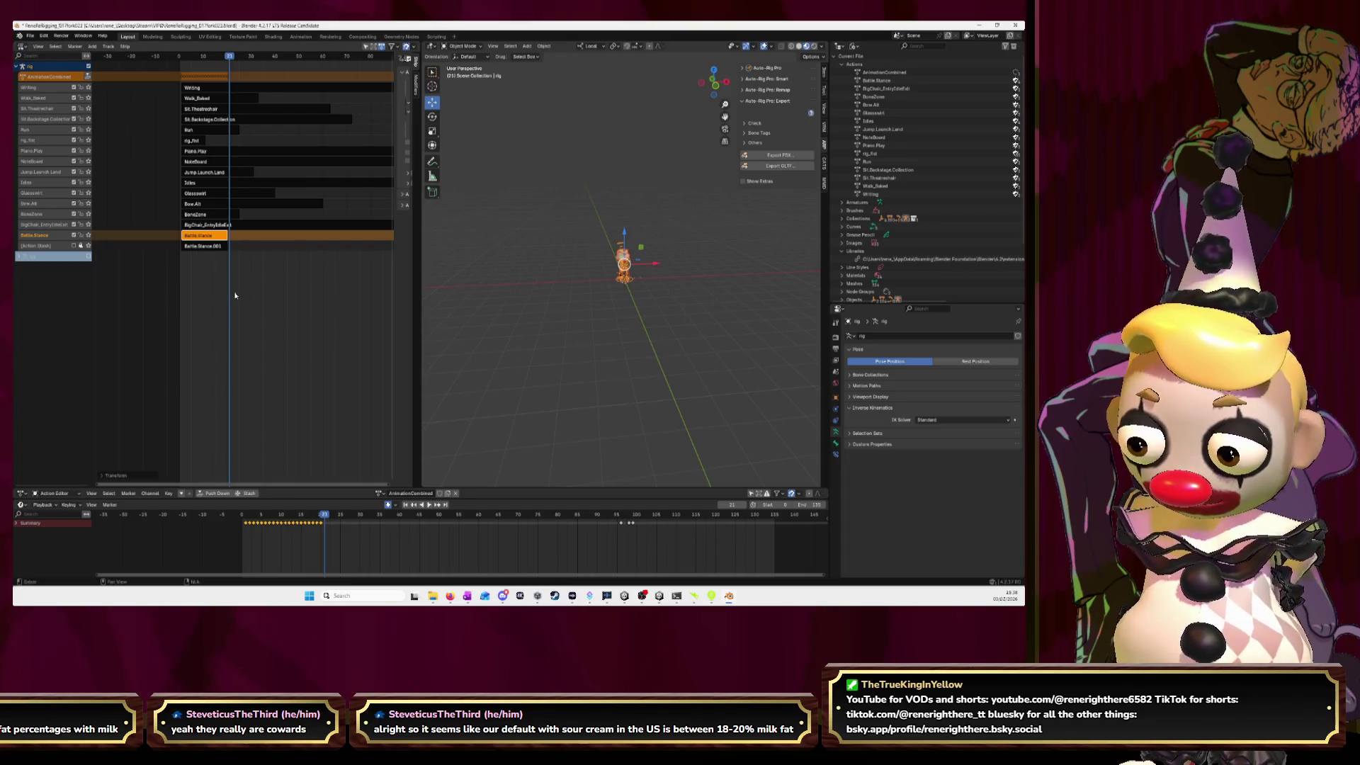
- Move the BigChair strip to start near frame 20, then switch to the YouTube tutorial
{"action": "left_click", "coordinate": [205, 225]}
{"action": "key", "text": "g"}
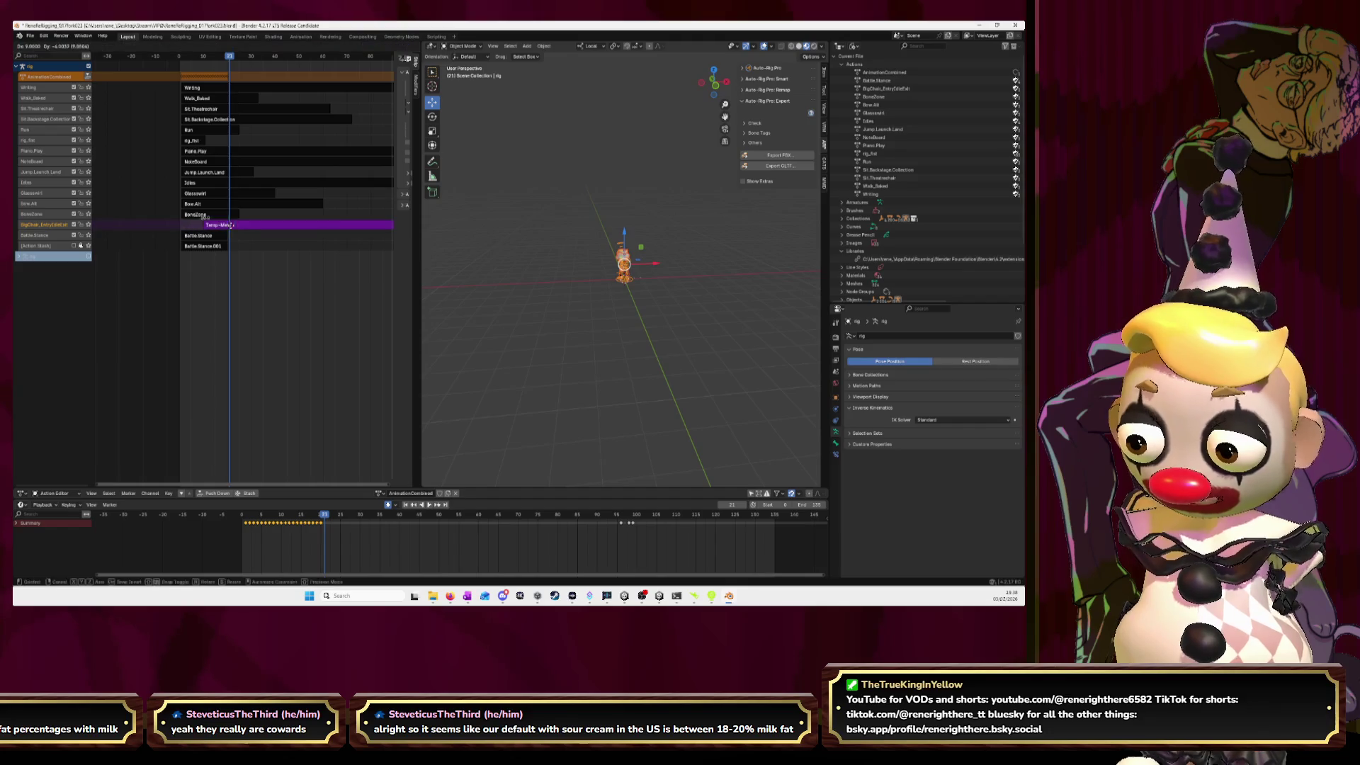
{"action": "scroll", "coordinate": [234, 227], "scroll_direction": "up", "scroll_amount": 8}
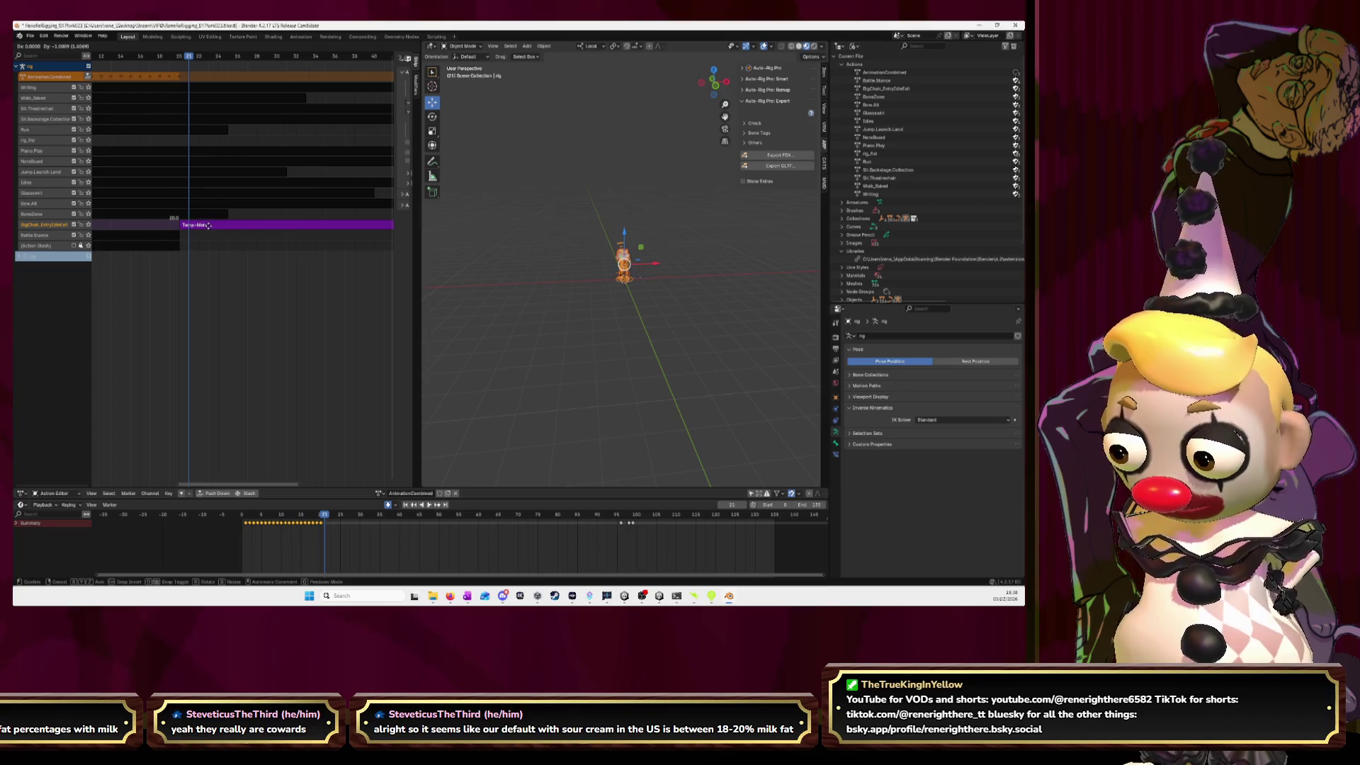
{"action": "left_click", "coordinate": [211, 225]}
{"action": "left_click", "coordinate": [180, 59]}
{"action": "left_click", "coordinate": [175, 227]}
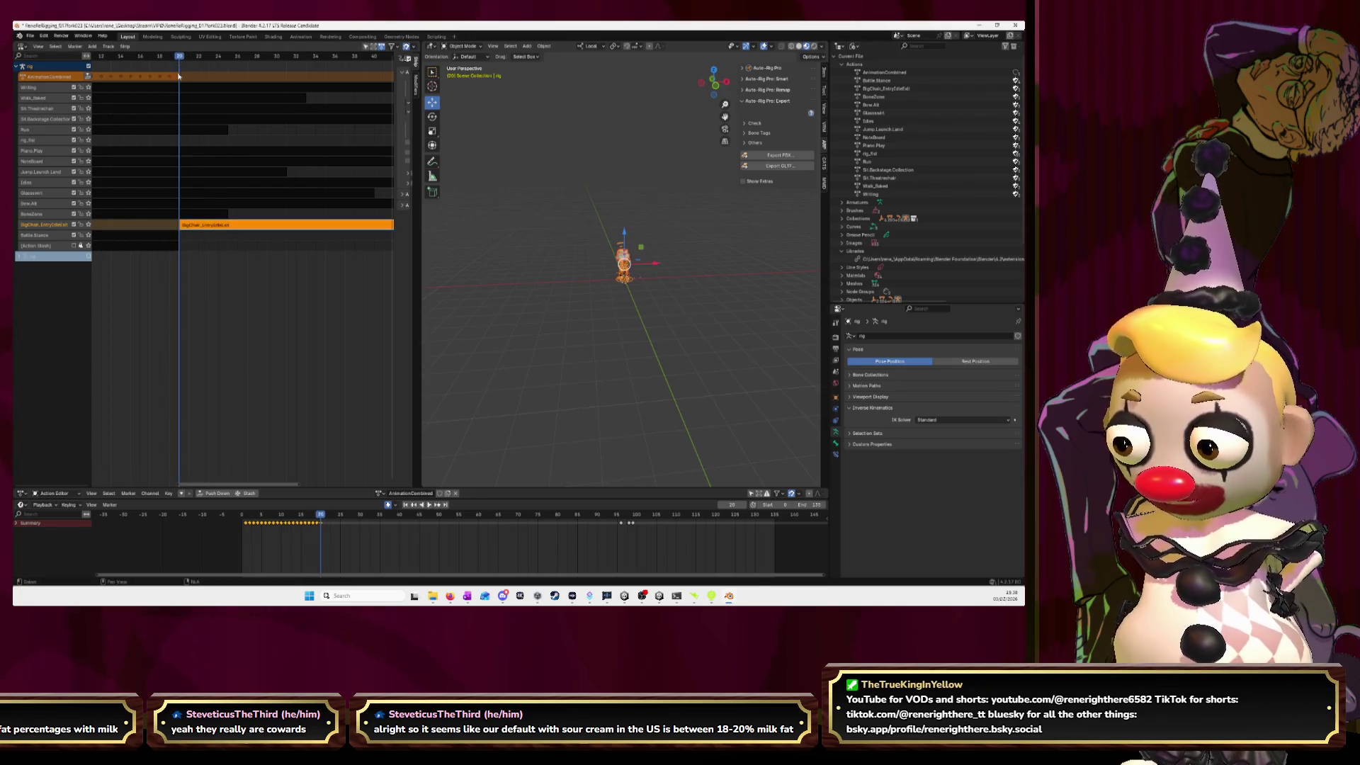
{"action": "left_click", "coordinate": [172, 237]}
{"action": "left_click", "coordinate": [199, 229], "text": "shift"}
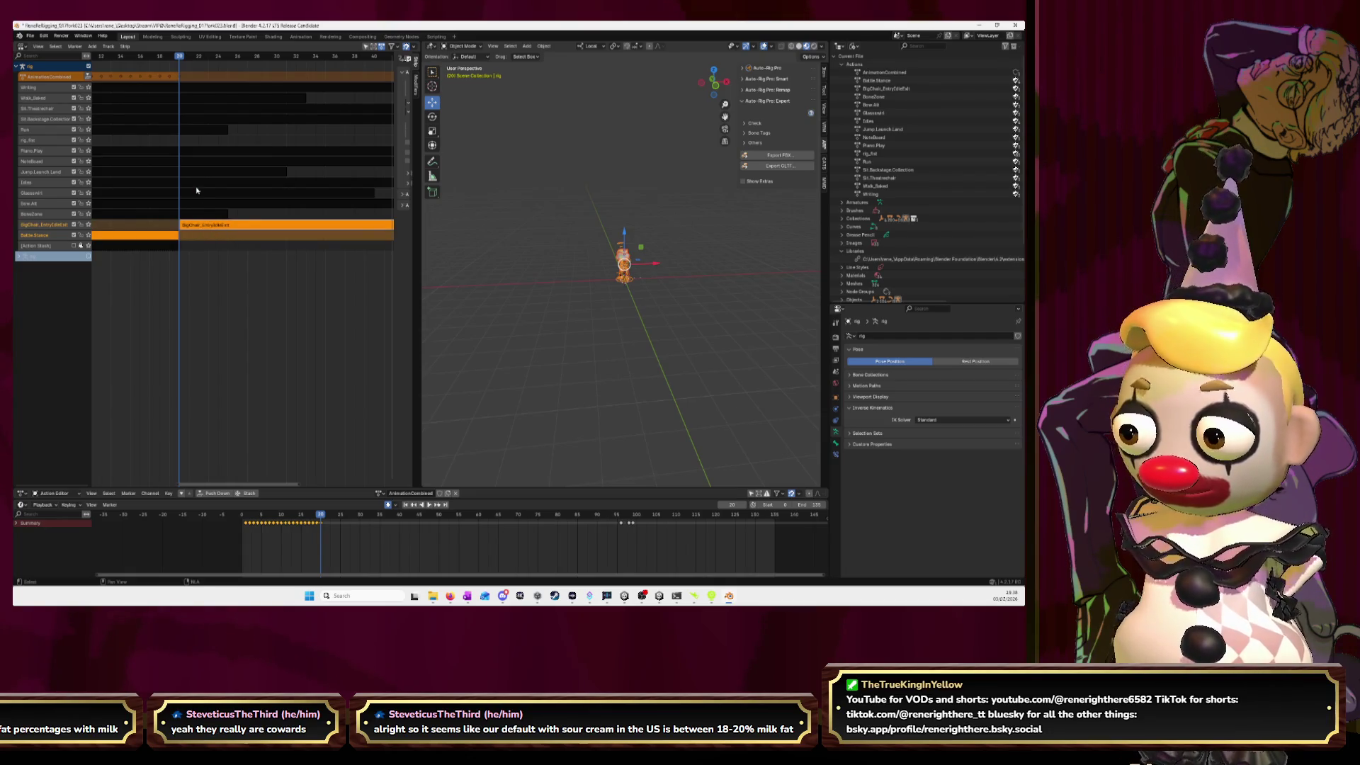
{"action": "left_click", "coordinate": [223, 228]}
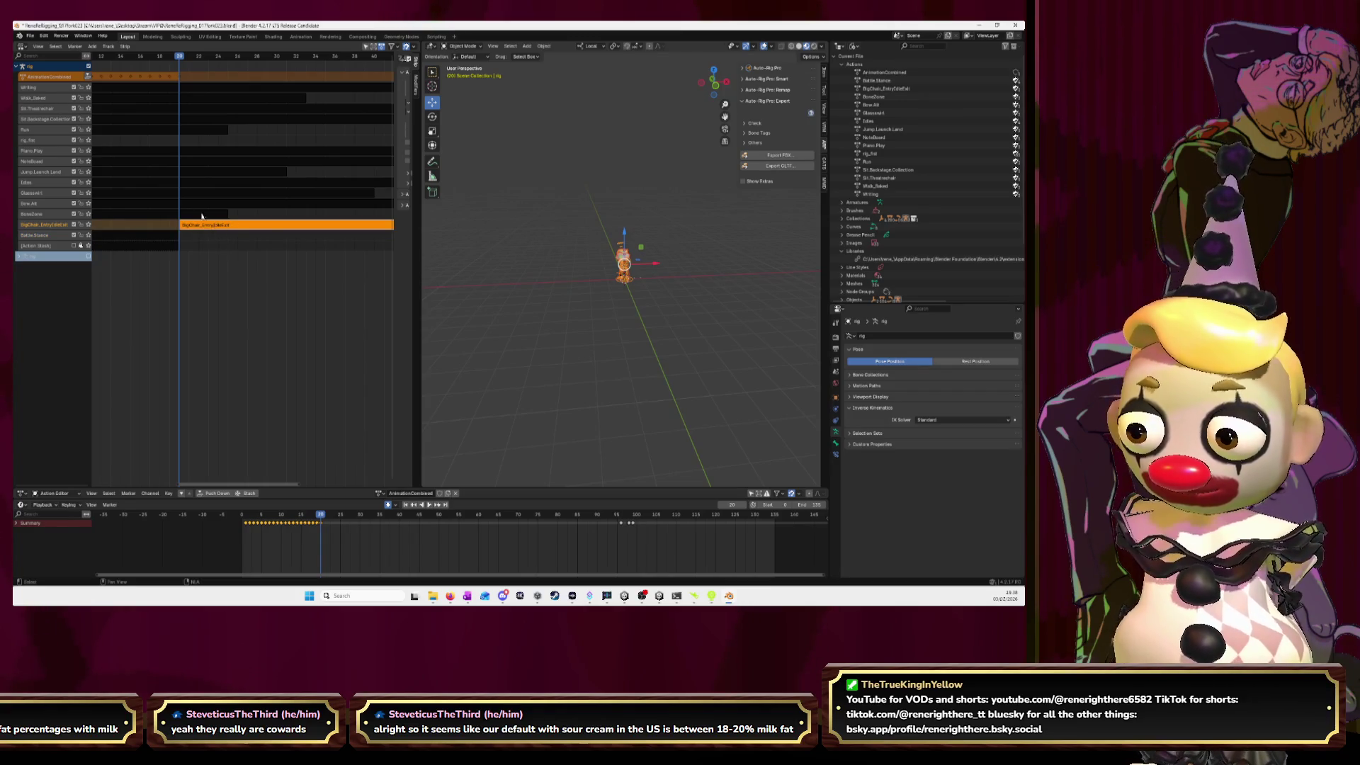
{"action": "scroll", "coordinate": [212, 213], "scroll_direction": "up", "scroll_amount": 4, "text": "ctrl"}
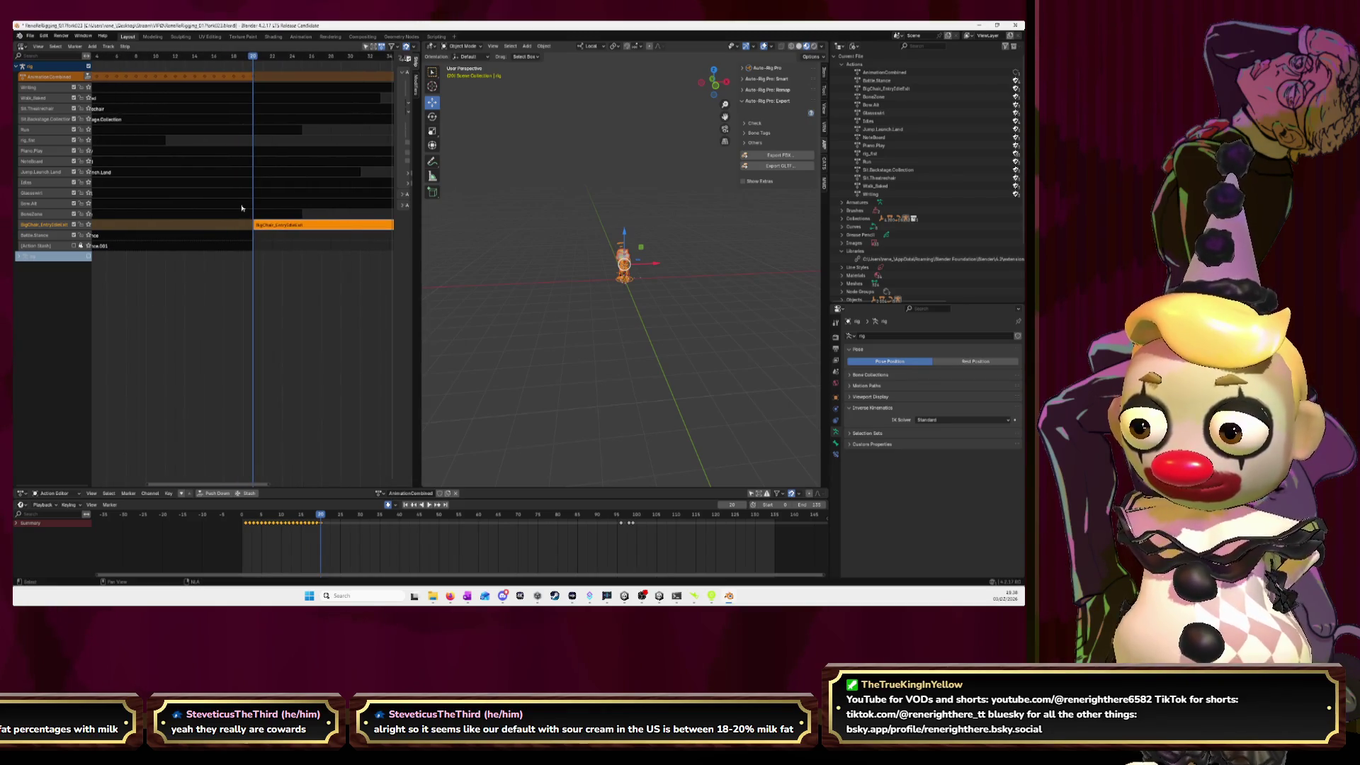
{"action": "scroll", "coordinate": [209, 198], "scroll_direction": "down", "scroll_amount": 3}
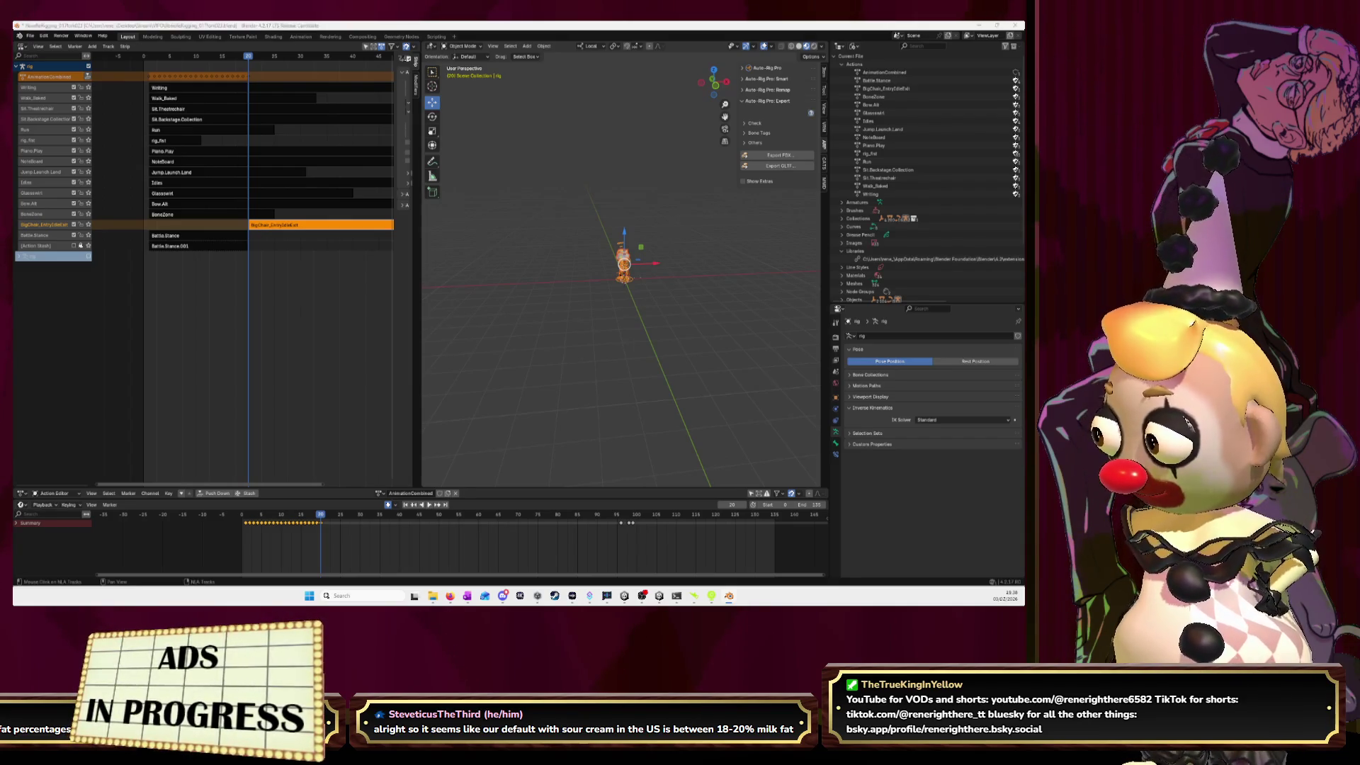
{"action": "key", "text": "alt+Tab"}
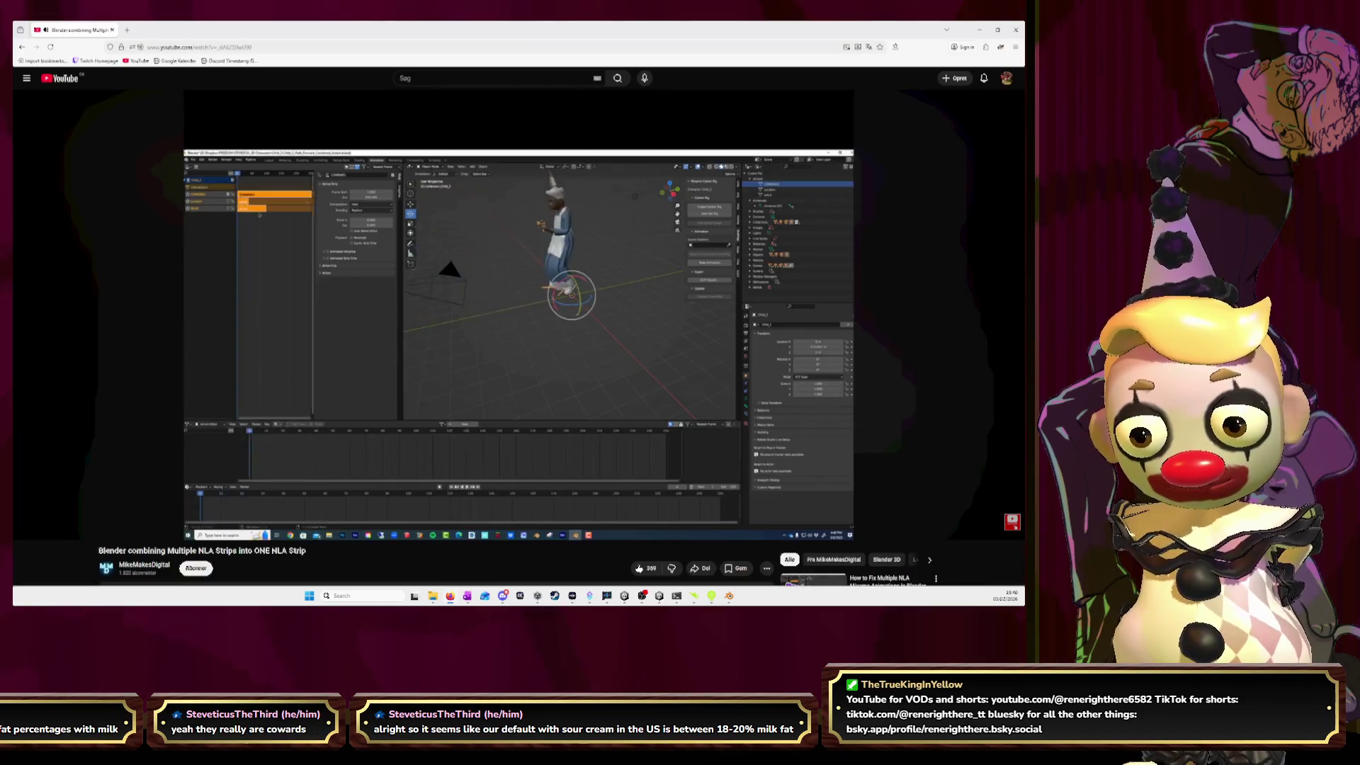
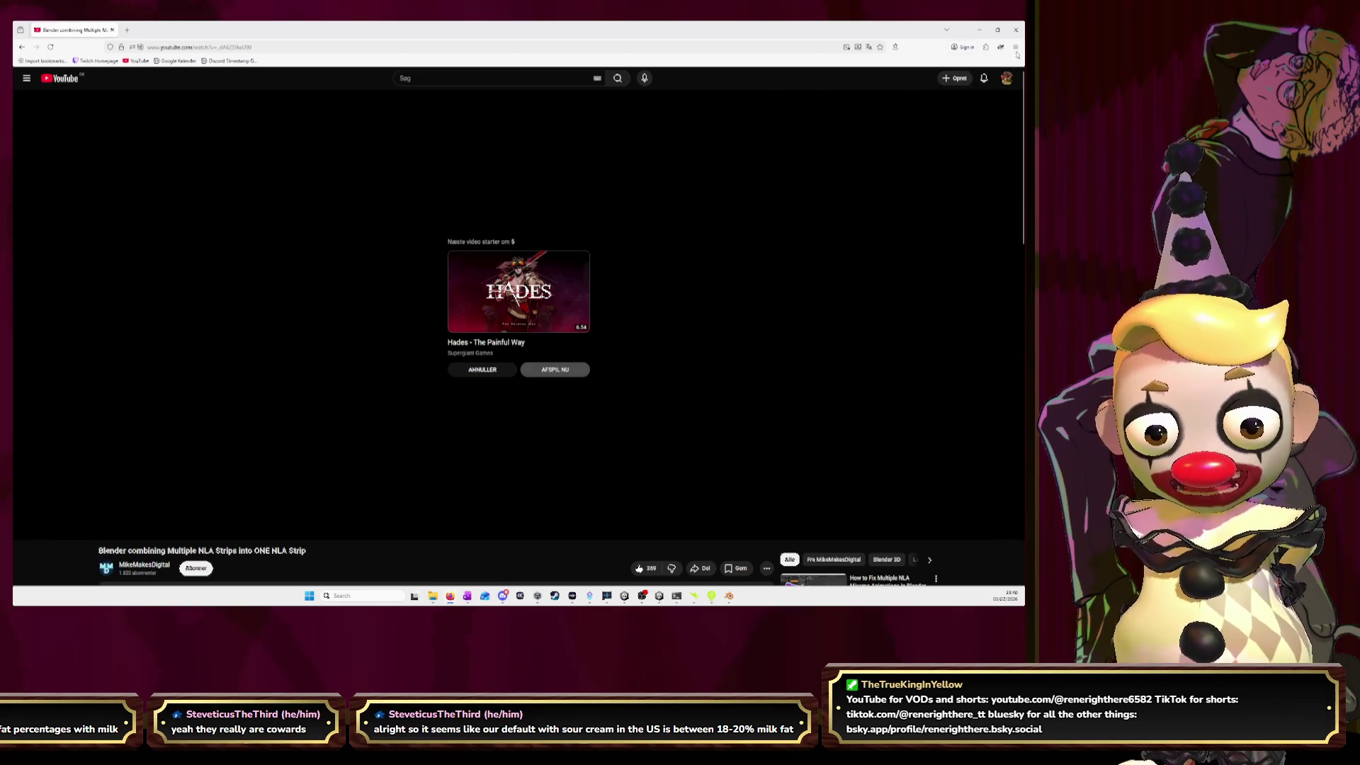
- Close the YouTube tutorial browser window to get back to Blender's NLA editor
{"action": "left_click", "coordinate": [1015, 29]}
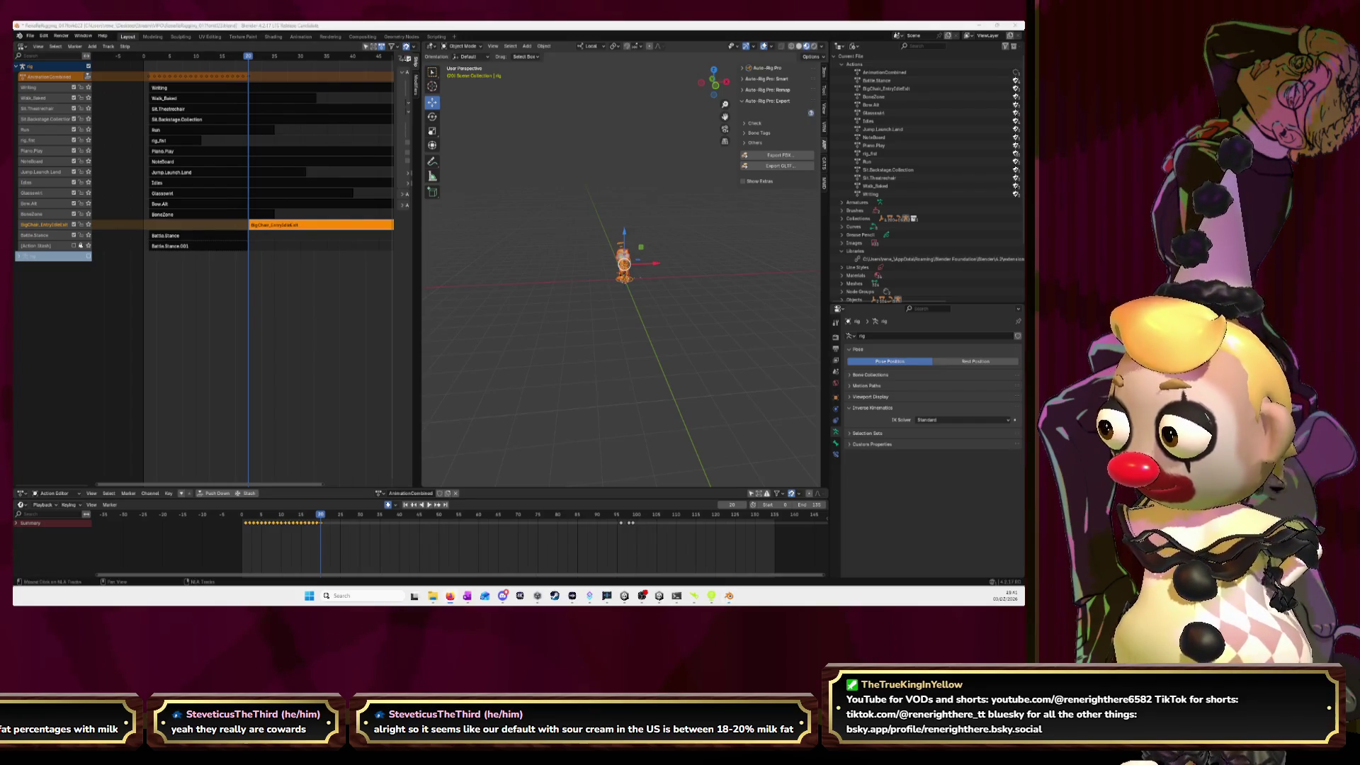
- Delete the leftover Battle Stance.001 strip via Remove Empty Animation Data, then box-select strips across tracks
{"action": "left_click", "coordinate": [220, 246]}
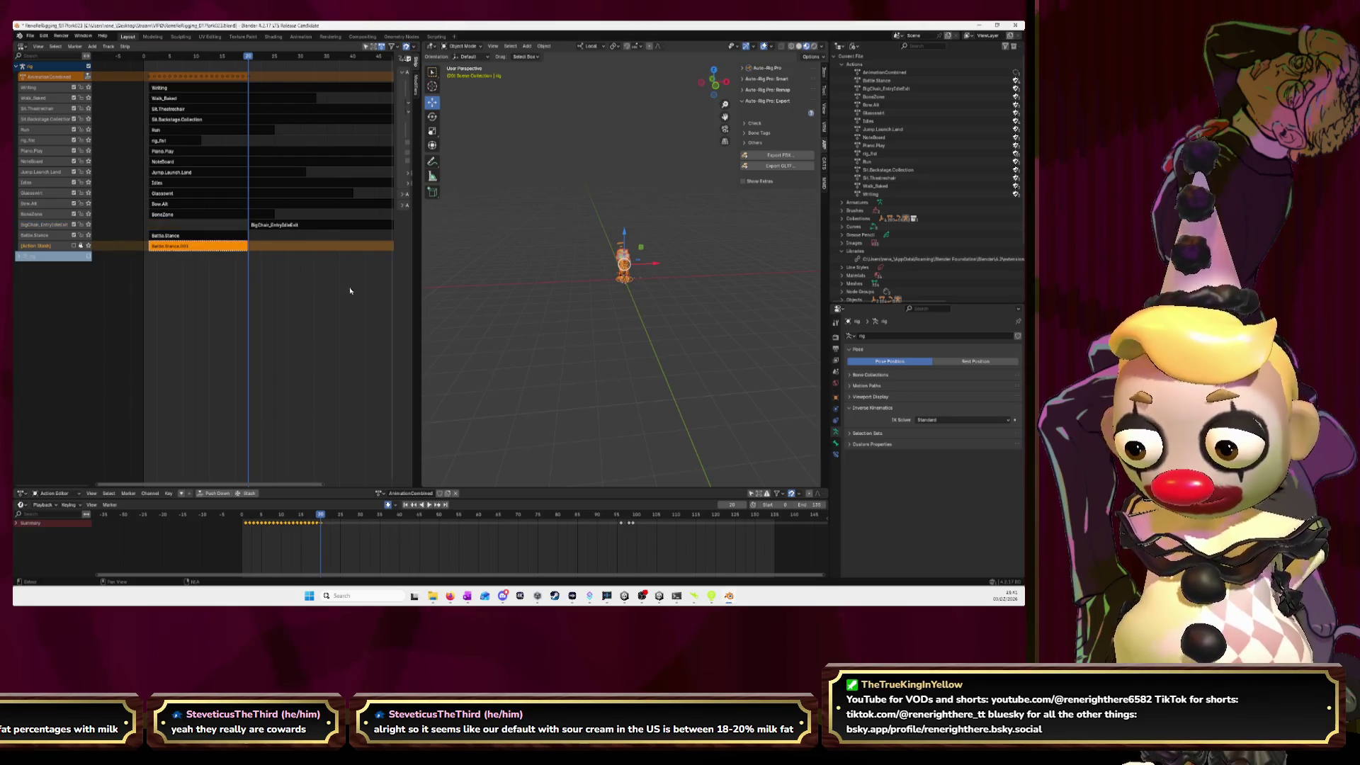
{"action": "right_click", "coordinate": [61, 246]}
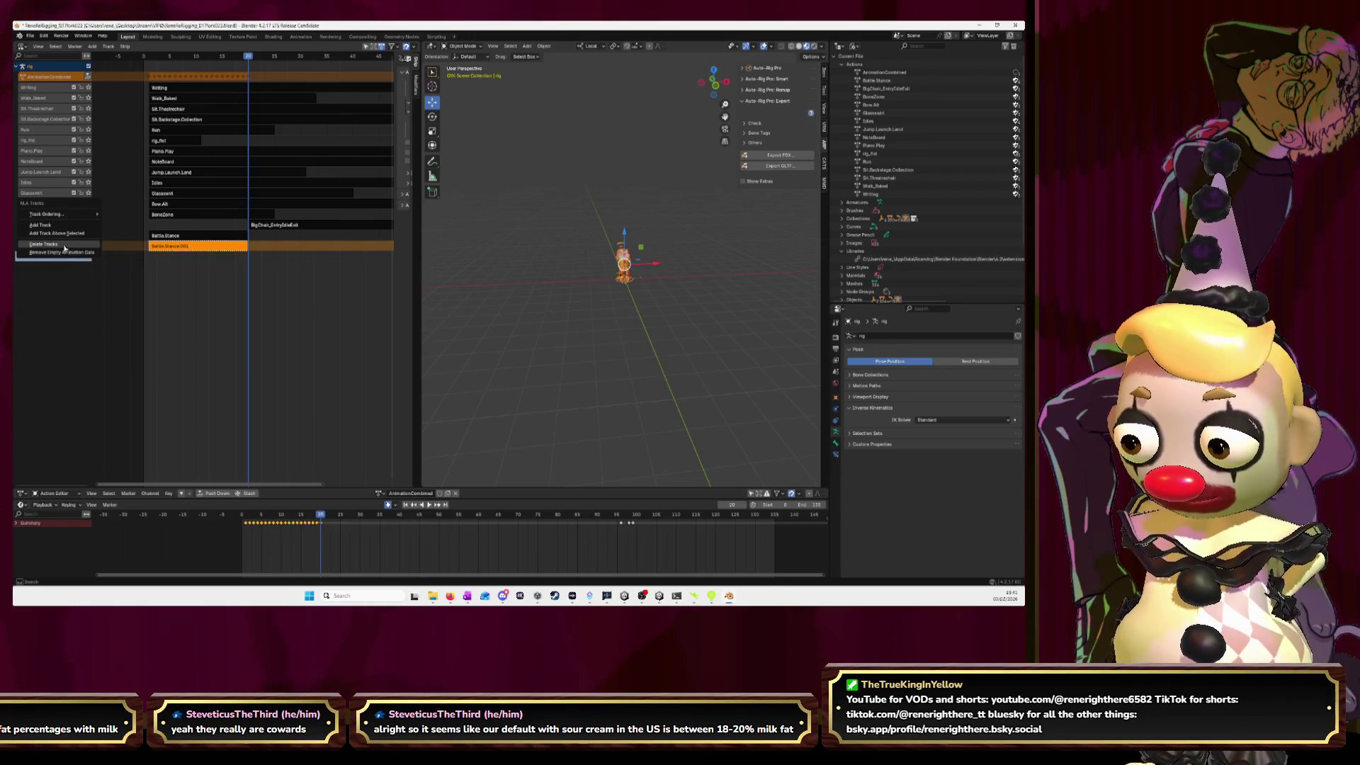
{"action": "left_click", "coordinate": [65, 251]}
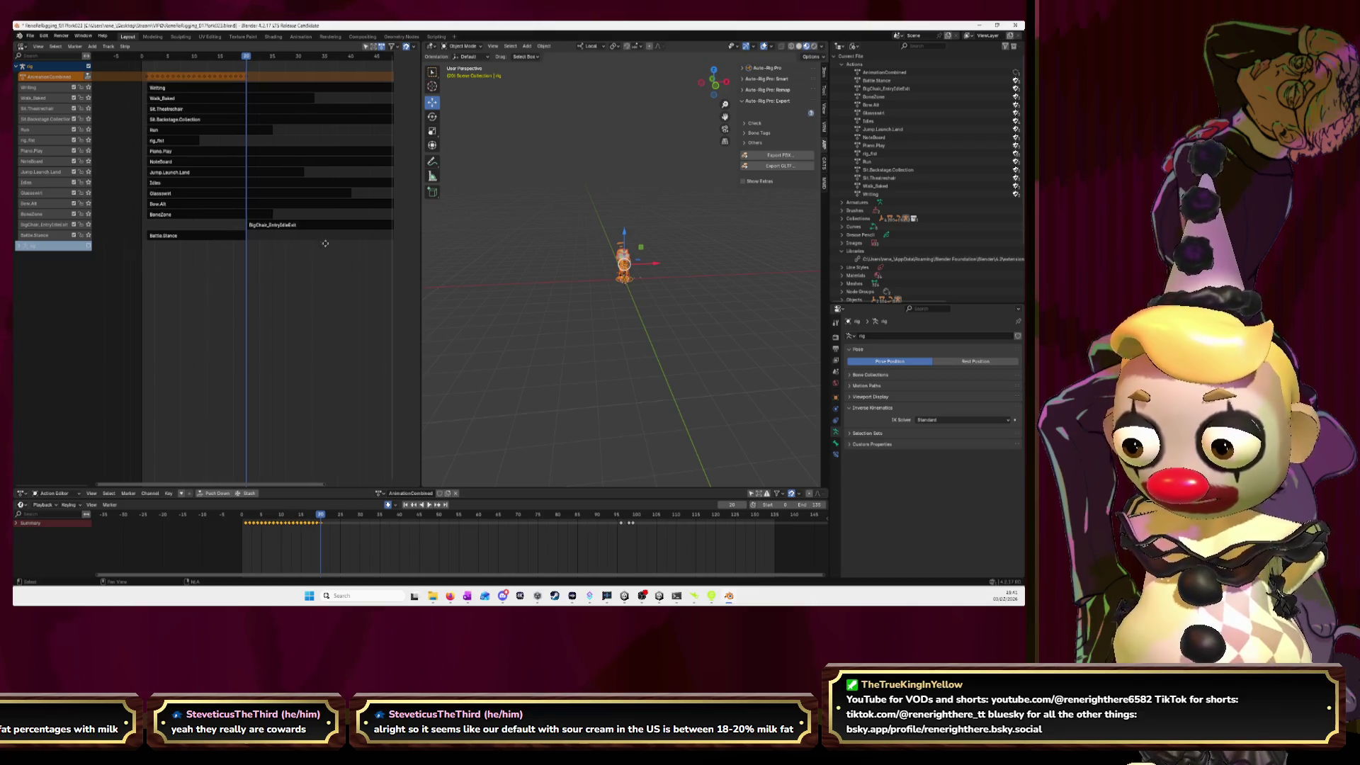
{"action": "scroll", "coordinate": [212, 212], "scroll_direction": "right", "scroll_amount": 2, "text": "ctrl"}
{"action": "left_click_drag", "start_coordinate": [155, 224], "coordinate": [142, 88]}
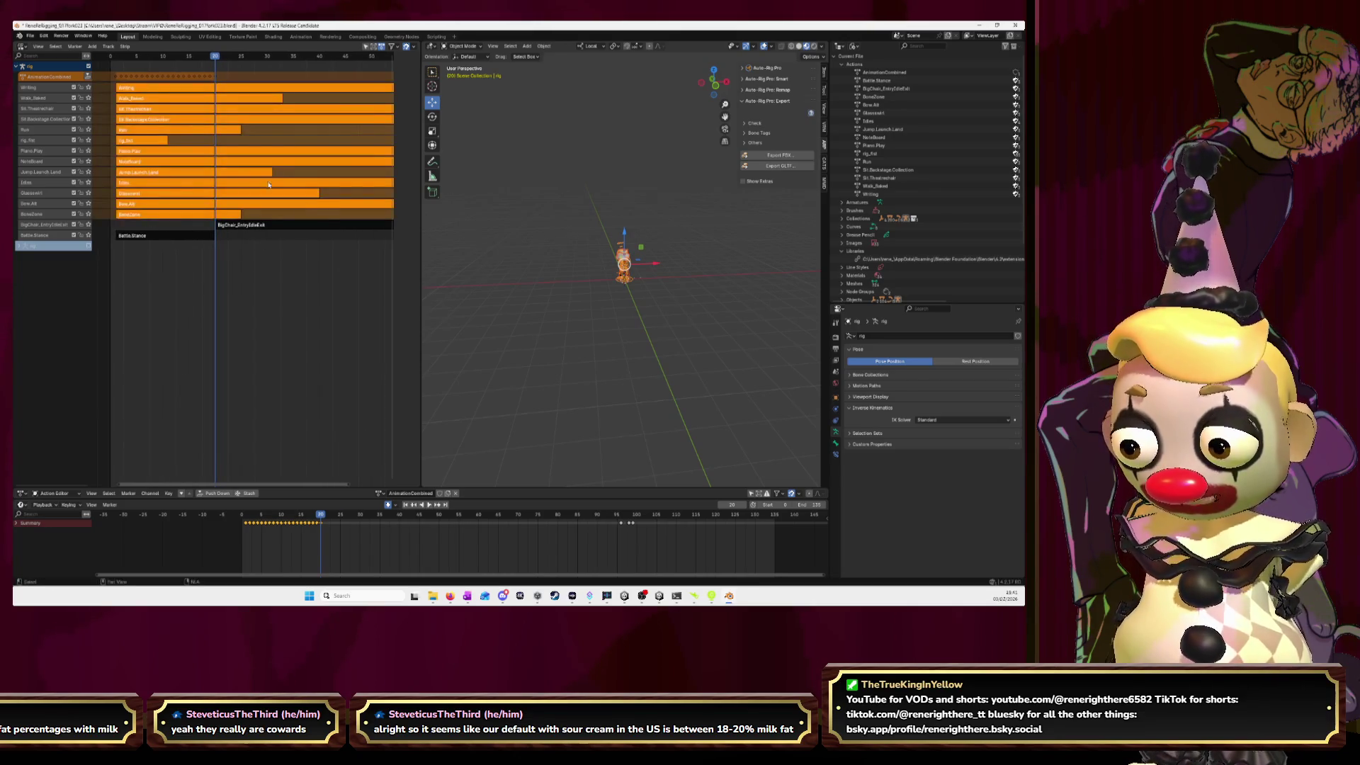
- Shift the selected strips later along the timeline in four successive moves
{"action": "scroll", "coordinate": [212, 177], "scroll_direction": "right", "scroll_amount": 5, "text": "ctrl"}
{"action": "key", "text": "g"}
{"action": "left_click", "coordinate": [288, 219]}
{"action": "scroll", "coordinate": [287, 219], "scroll_direction": "right", "scroll_amount": 3, "text": "ctrl"}
{"action": "key", "text": "g"}
{"action": "left_click", "coordinate": [356, 225]}
{"action": "scroll", "coordinate": [356, 225], "scroll_direction": "right", "scroll_amount": 3, "text": "ctrl"}
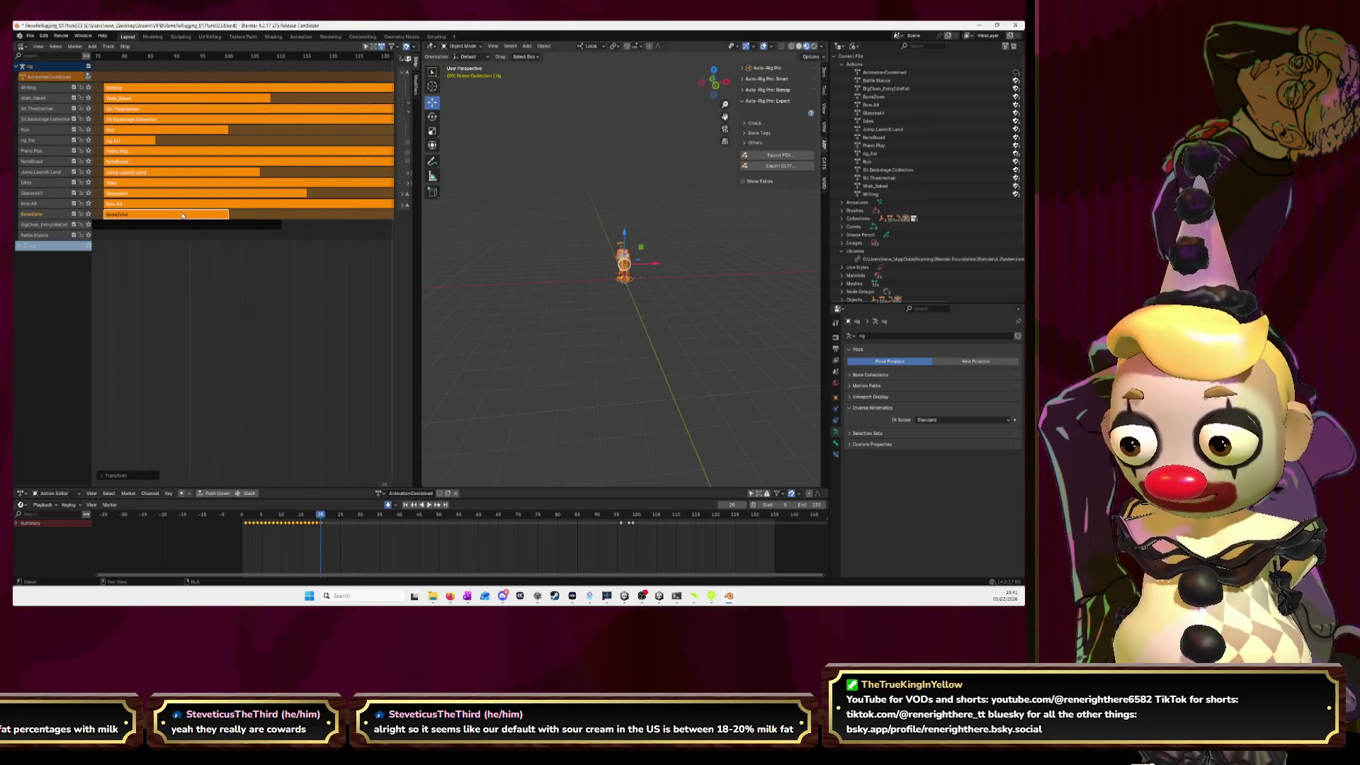
{"action": "key", "text": "g"}
{"action": "left_click", "coordinate": [316, 219]}
{"action": "scroll", "coordinate": [266, 231], "scroll_direction": "right", "scroll_amount": 2, "text": "ctrl"}
{"action": "key", "text": "g"}
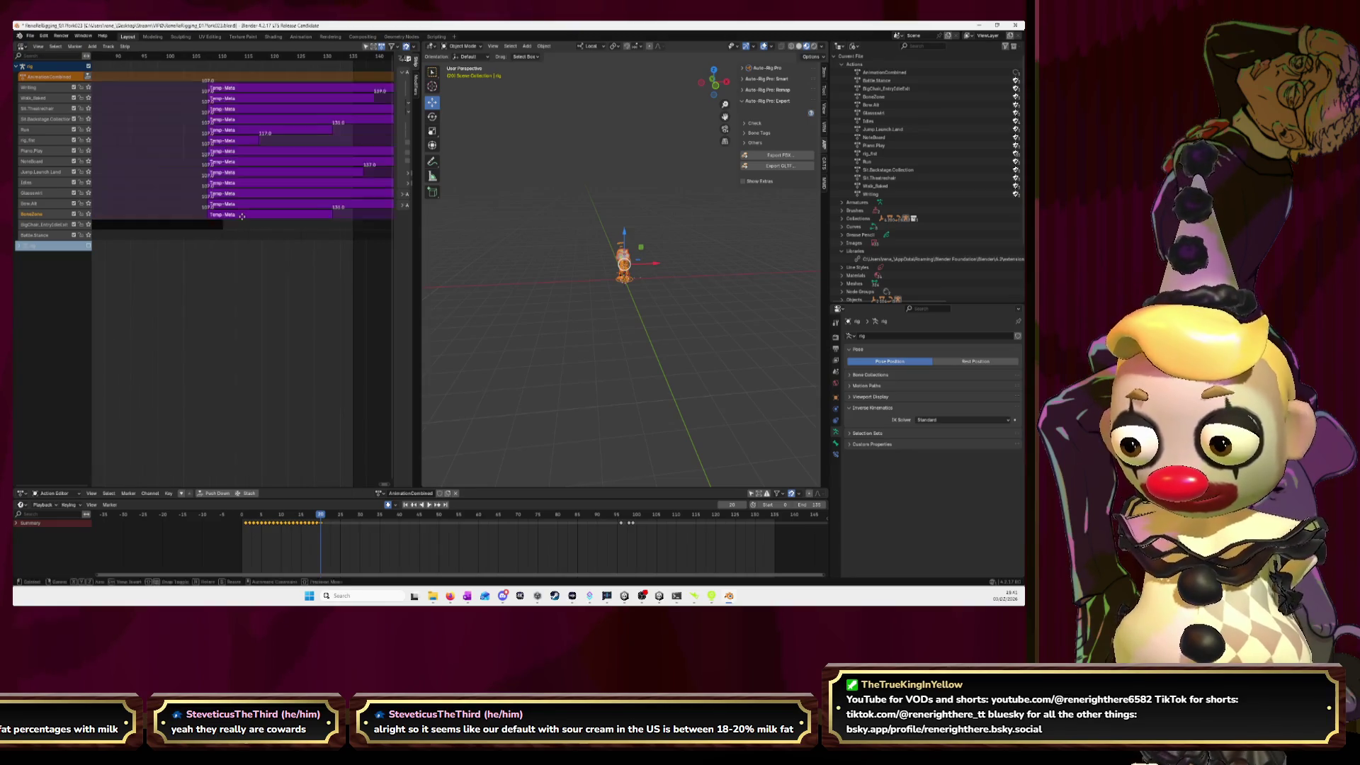
{"action": "left_click", "coordinate": [252, 220]}
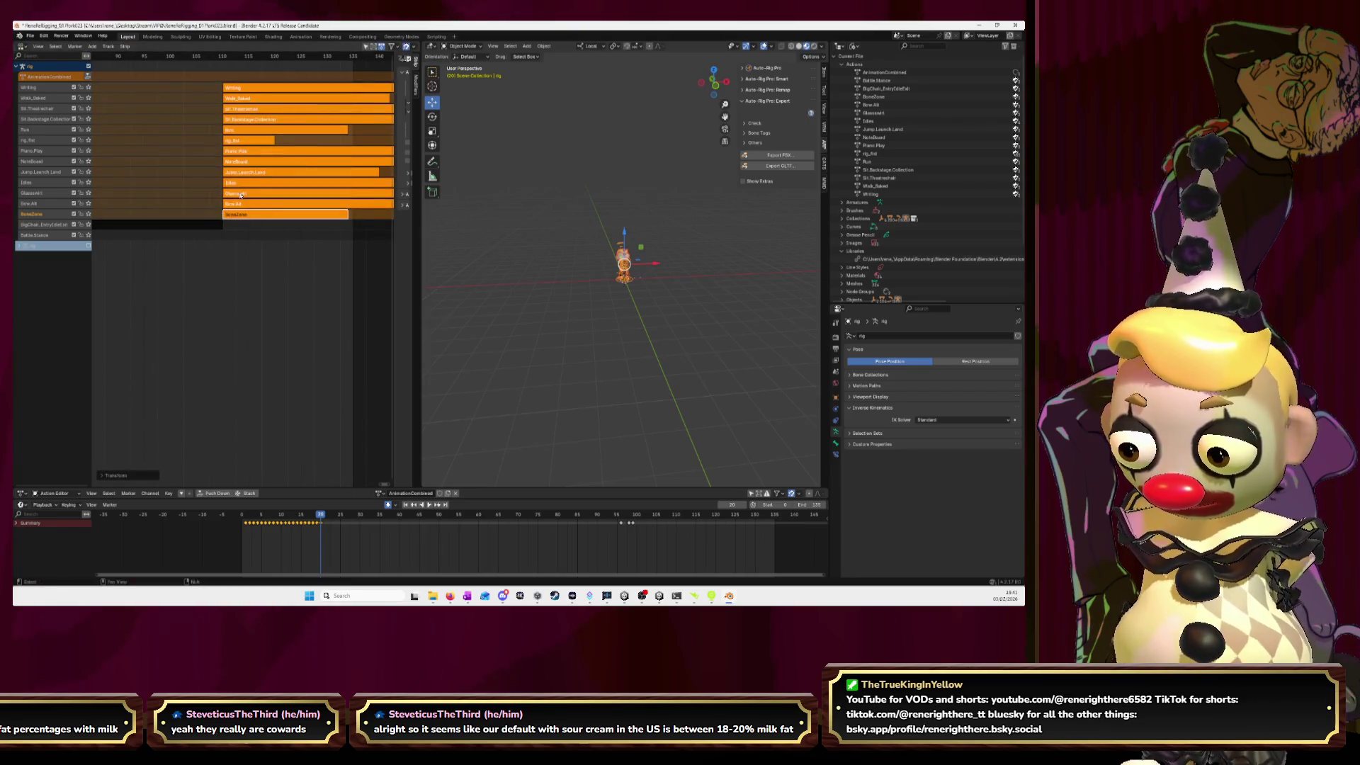
- Select the Writing through Glasswirl strips and move them about 25, then 14 frames later
{"action": "right_click", "coordinate": [207, 89]}
{"action": "scroll", "coordinate": [190, 206], "scroll_direction": "right", "scroll_amount": 3, "text": "ctrl"}
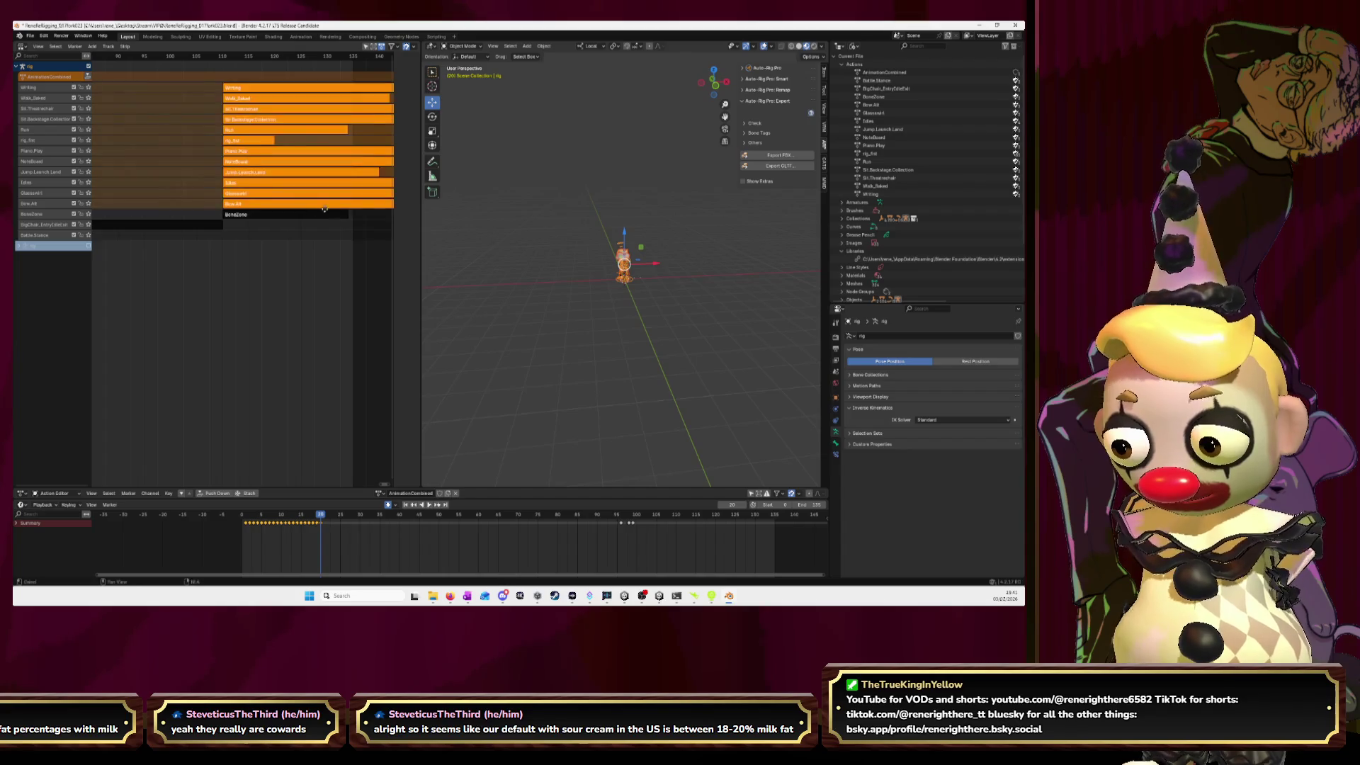
{"action": "key", "text": "n"}
{"action": "key", "text": "g"}
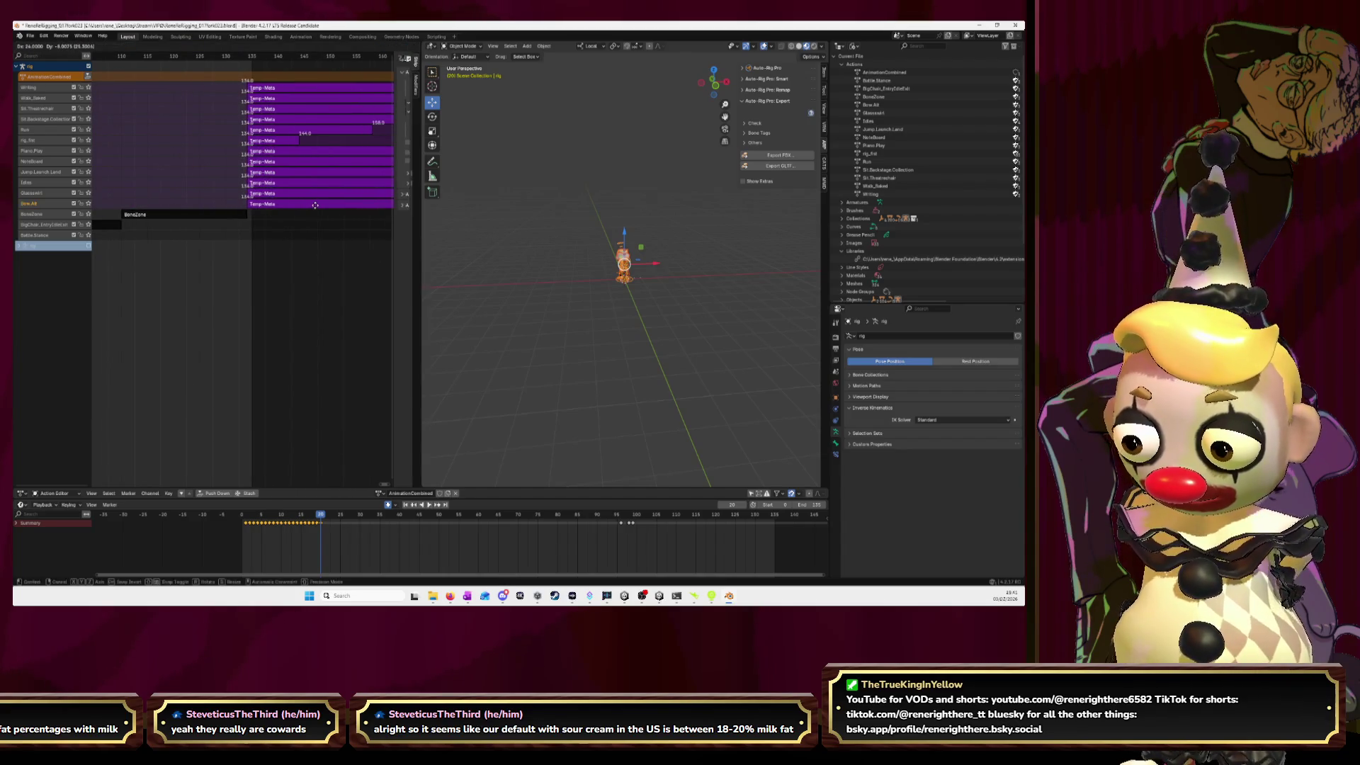
{"action": "key", "text": "Escape"}
{"action": "left_click_drag", "start_coordinate": [178, 83], "coordinate": [259, 195]}
{"action": "middle_click_drag", "start_coordinate": [259, 194], "coordinate": [162, 176]}
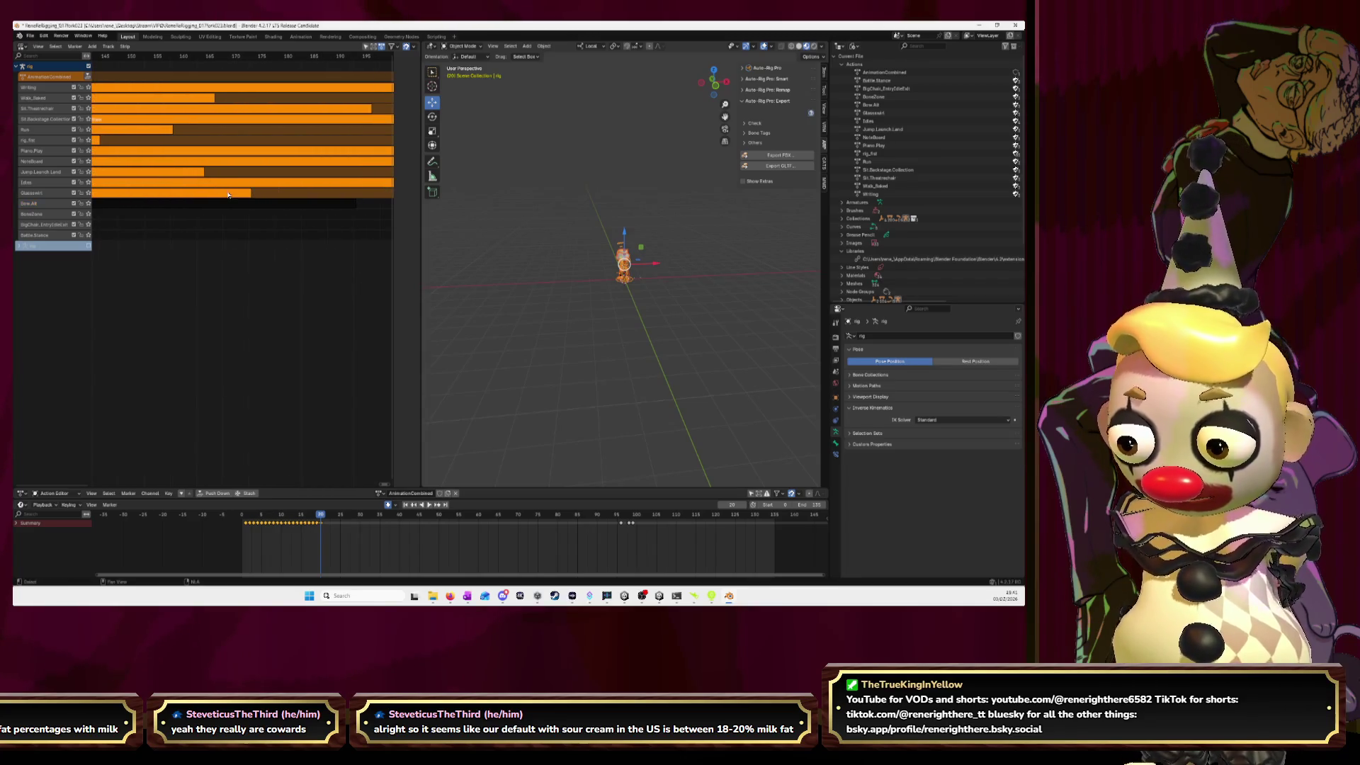
{"action": "key", "text": "n"}
{"action": "key", "text": "g"}
{"action": "left_click", "coordinate": [182, 186]}
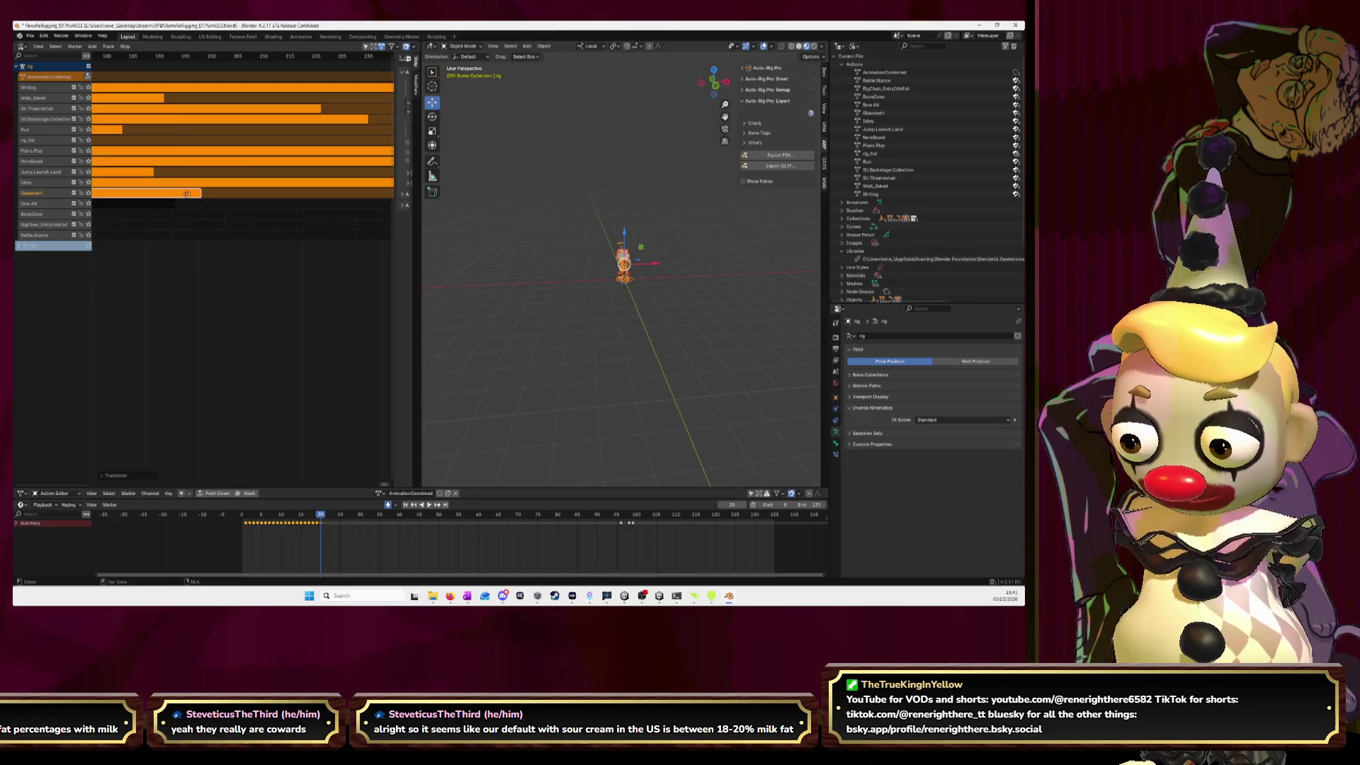
{"action": "key", "text": "g"}
{"action": "left_click", "coordinate": [341, 202]}
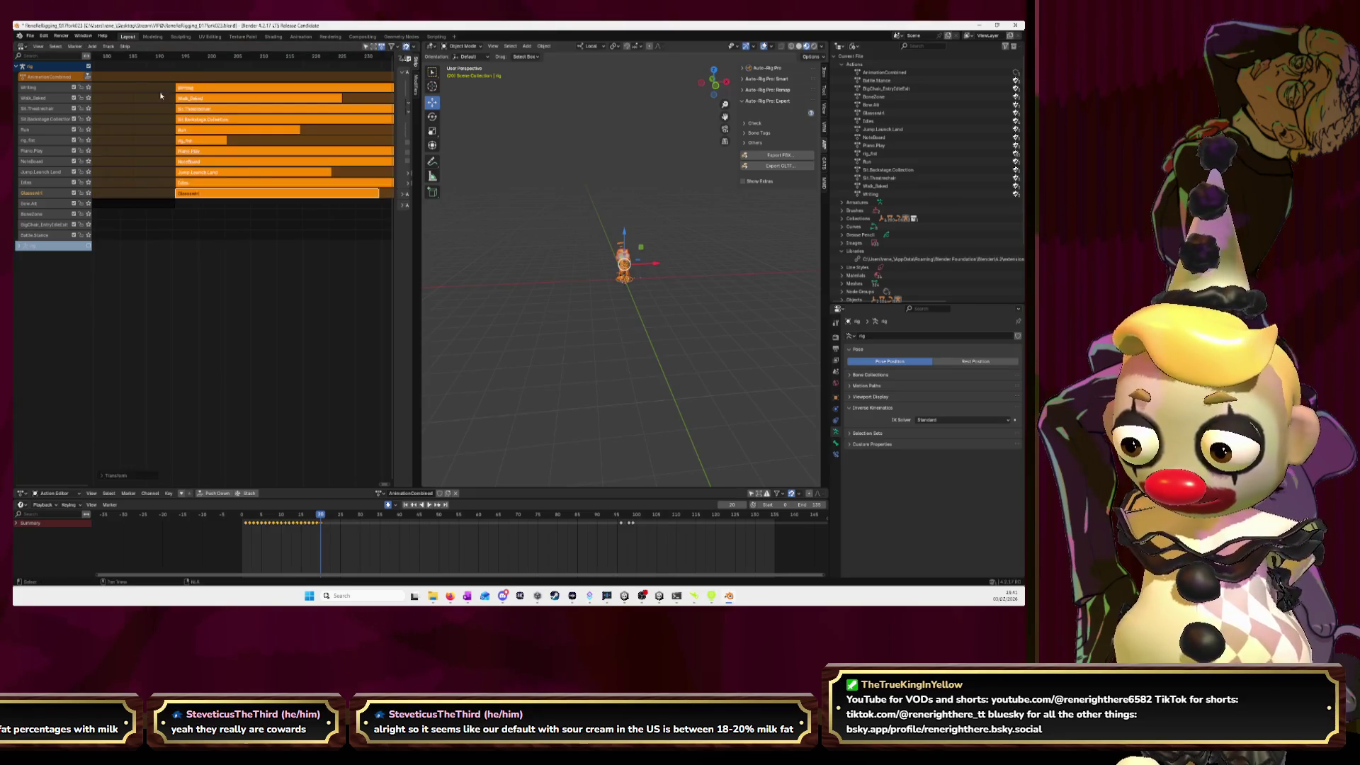
- Shift the next strip group about 16 frames later, then select a smaller group and move it
{"action": "left_click_drag", "start_coordinate": [153, 87], "coordinate": [211, 121]}
{"action": "left_click_drag", "start_coordinate": [247, 185], "coordinate": [247, 186]}
{"action": "scroll", "coordinate": [216, 180], "scroll_direction": "down", "scroll_amount": 5, "text": "ctrl"}
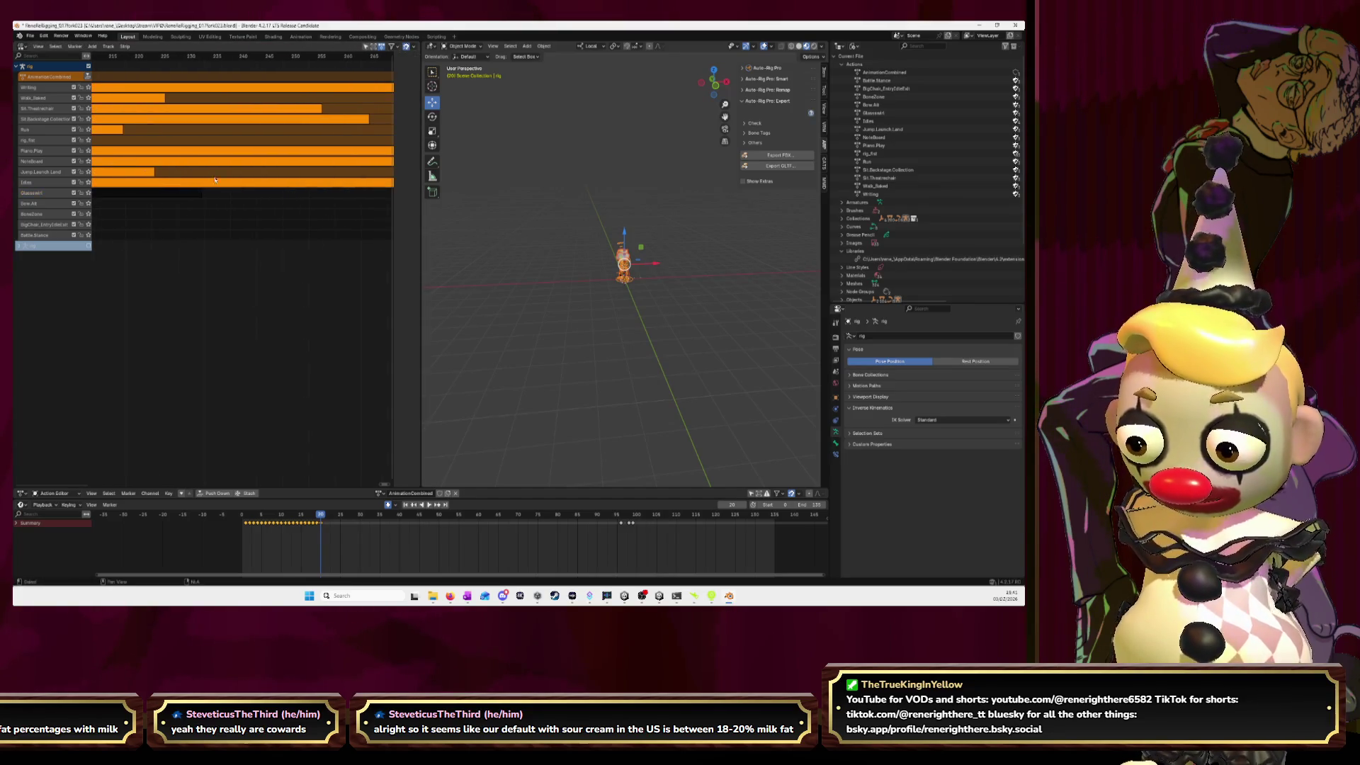
{"action": "key", "text": "n"}
{"action": "key", "text": "g"}
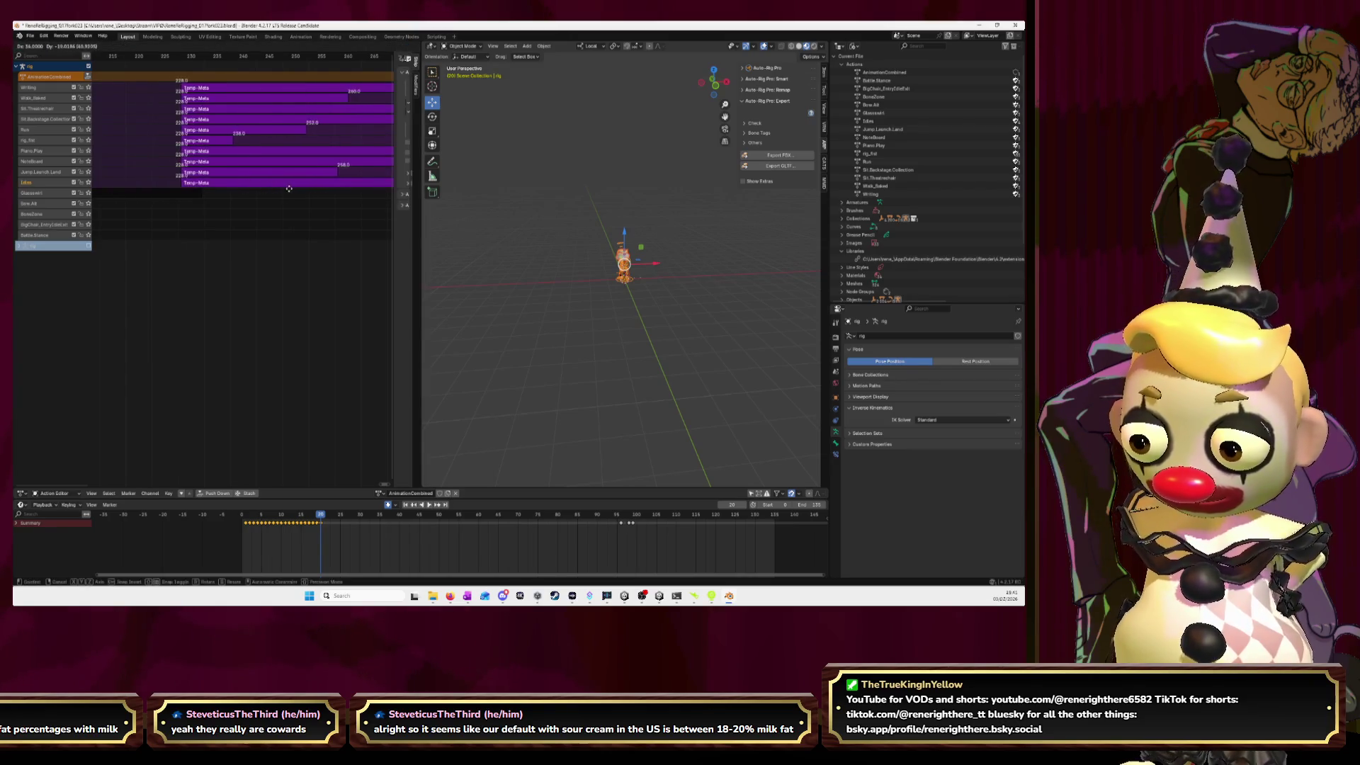
{"action": "left_click", "coordinate": [301, 188]}
{"action": "key", "text": "n"}
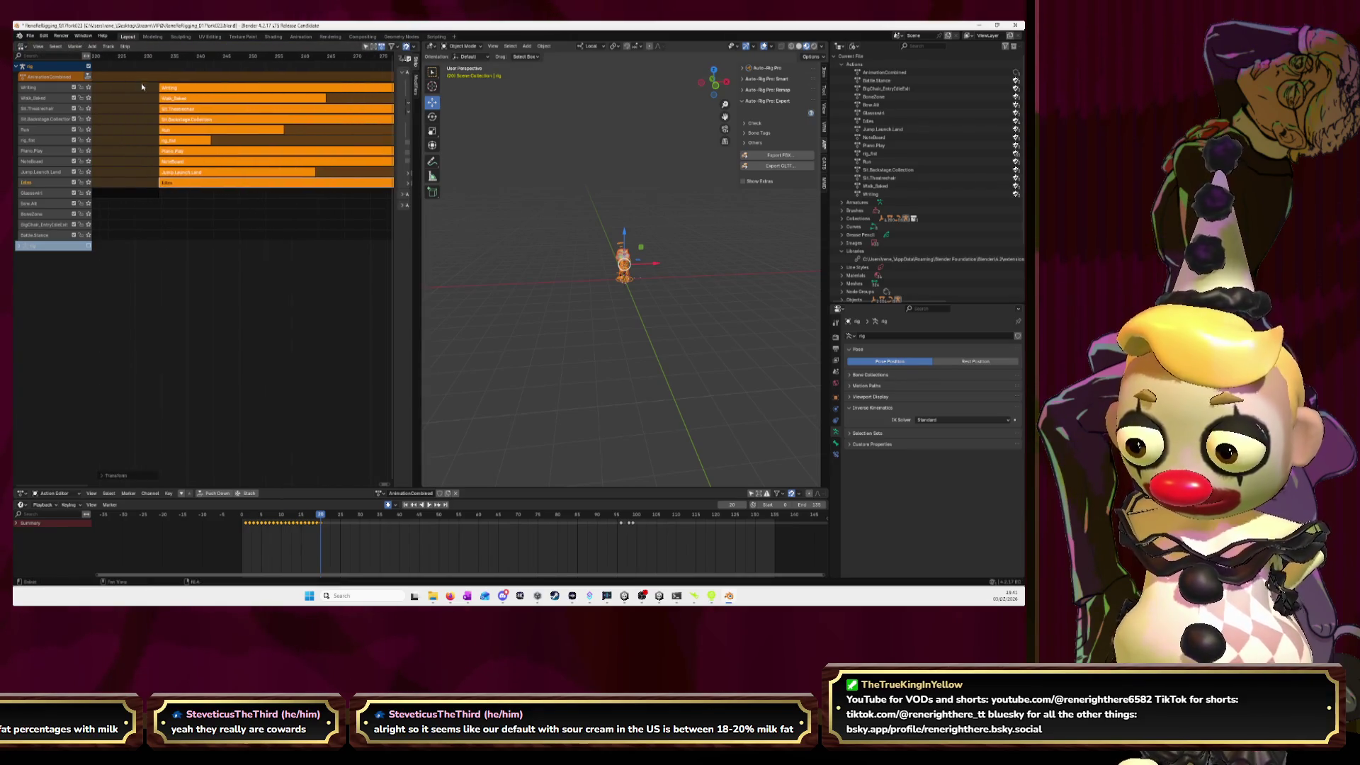
{"action": "left_click_drag", "start_coordinate": [148, 86], "coordinate": [204, 120]}
{"action": "left_click_drag", "start_coordinate": [219, 175], "coordinate": [219, 176]}
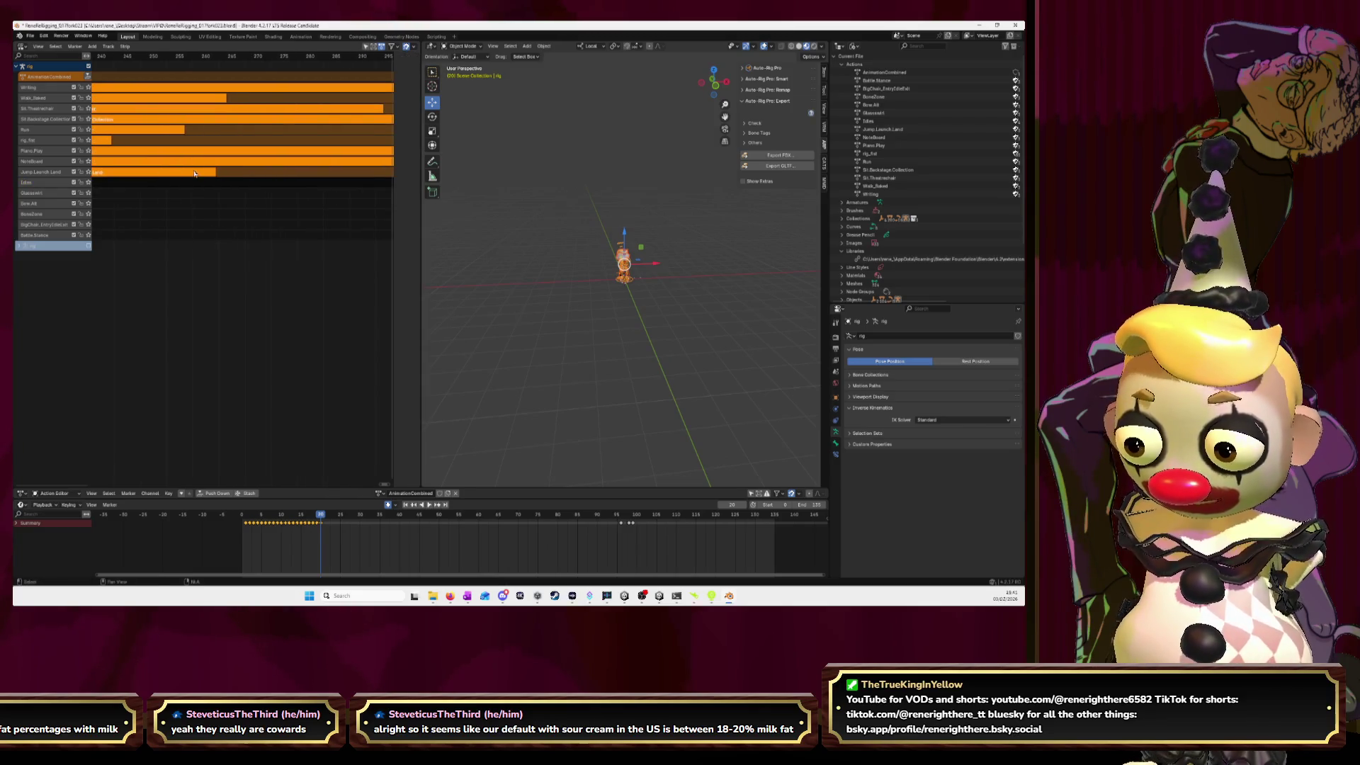
{"action": "key", "text": "n"}
{"action": "key", "text": "g"}
{"action": "left_click", "coordinate": [316, 182]}
- Keep moving the selected strips later so they start around frame 295
{"action": "scroll", "coordinate": [316, 182], "scroll_direction": "right", "scroll_amount": 5, "text": "ctrl"}
{"action": "key", "text": "g"}
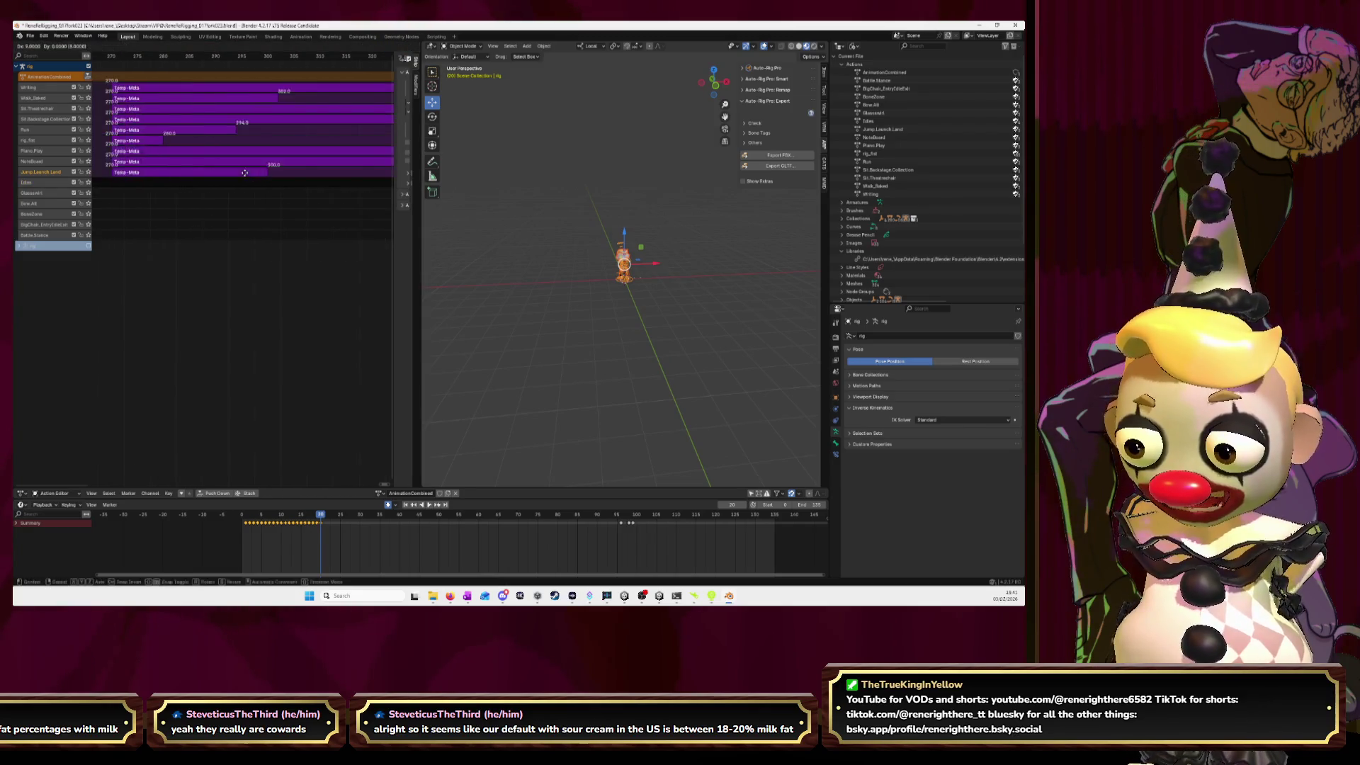
{"action": "left_click", "coordinate": [194, 169]}
{"action": "scroll", "coordinate": [194, 169], "scroll_direction": "right", "scroll_amount": 5, "text": "ctrl"}
{"action": "key", "text": "g"}
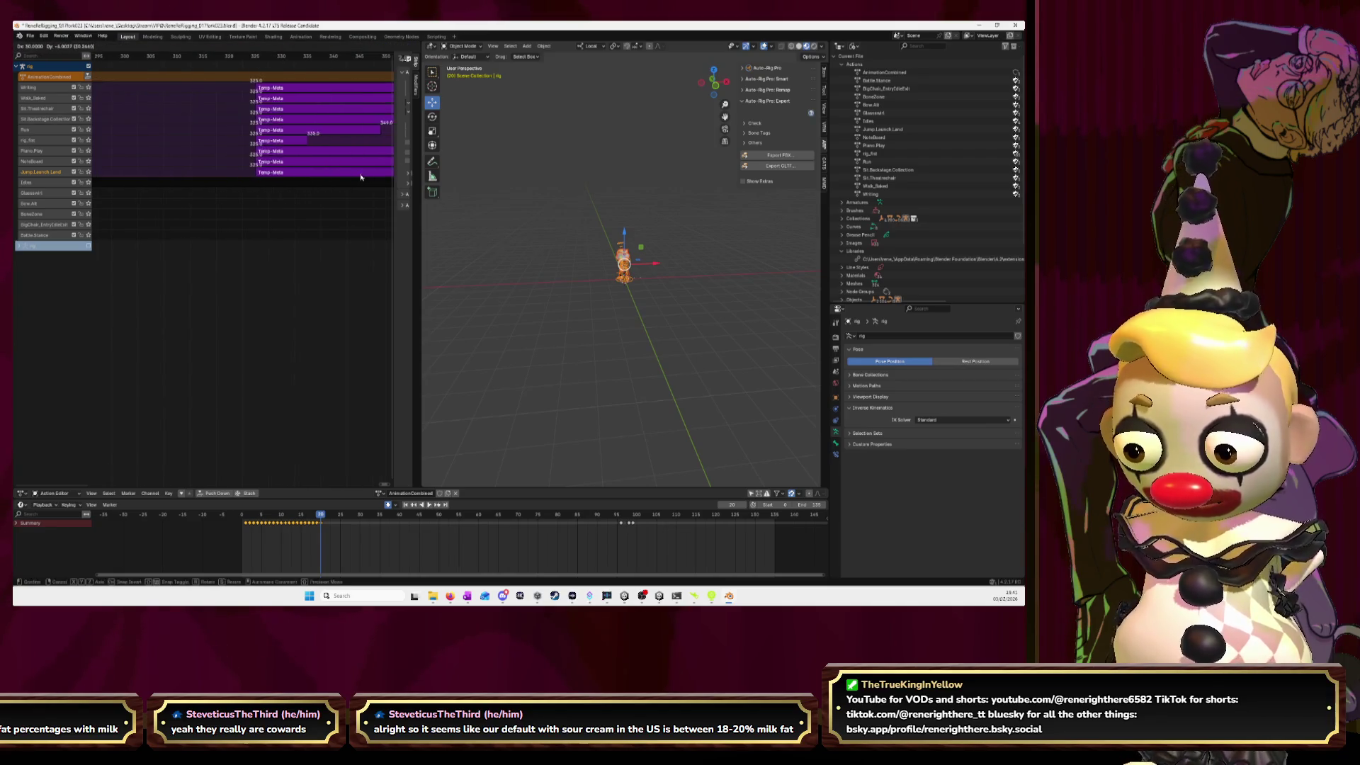
{"action": "left_click", "coordinate": [375, 174]}
{"action": "scroll", "coordinate": [182, 175], "scroll_direction": "right", "scroll_amount": 5, "text": "ctrl"}
{"action": "key", "text": "g"}
{"action": "left_click", "coordinate": [205, 174]}
- Move the strips about 17 frames further, then keep shifting them later
{"action": "scroll", "coordinate": [227, 174], "scroll_direction": "right", "scroll_amount": 3, "text": "ctrl"}
{"action": "key", "text": "g"}
{"action": "left_click", "coordinate": [317, 173]}
{"action": "scroll", "coordinate": [317, 173], "scroll_direction": "right", "scroll_amount": 5, "text": "ctrl"}
{"action": "key", "text": "g"}
{"action": "left_click", "coordinate": [283, 180]}
{"action": "scroll", "coordinate": [283, 181], "scroll_direction": "right", "scroll_amount": 3, "text": "ctrl"}
{"action": "key", "text": "g"}
{"action": "left_click", "coordinate": [181, 176]}
- Continue nudging the strips later along the timeline with several more moves
{"action": "scroll", "coordinate": [182, 175], "scroll_direction": "right", "scroll_amount": 3, "text": "ctrl"}
{"action": "left_click", "coordinate": [303, 179]}
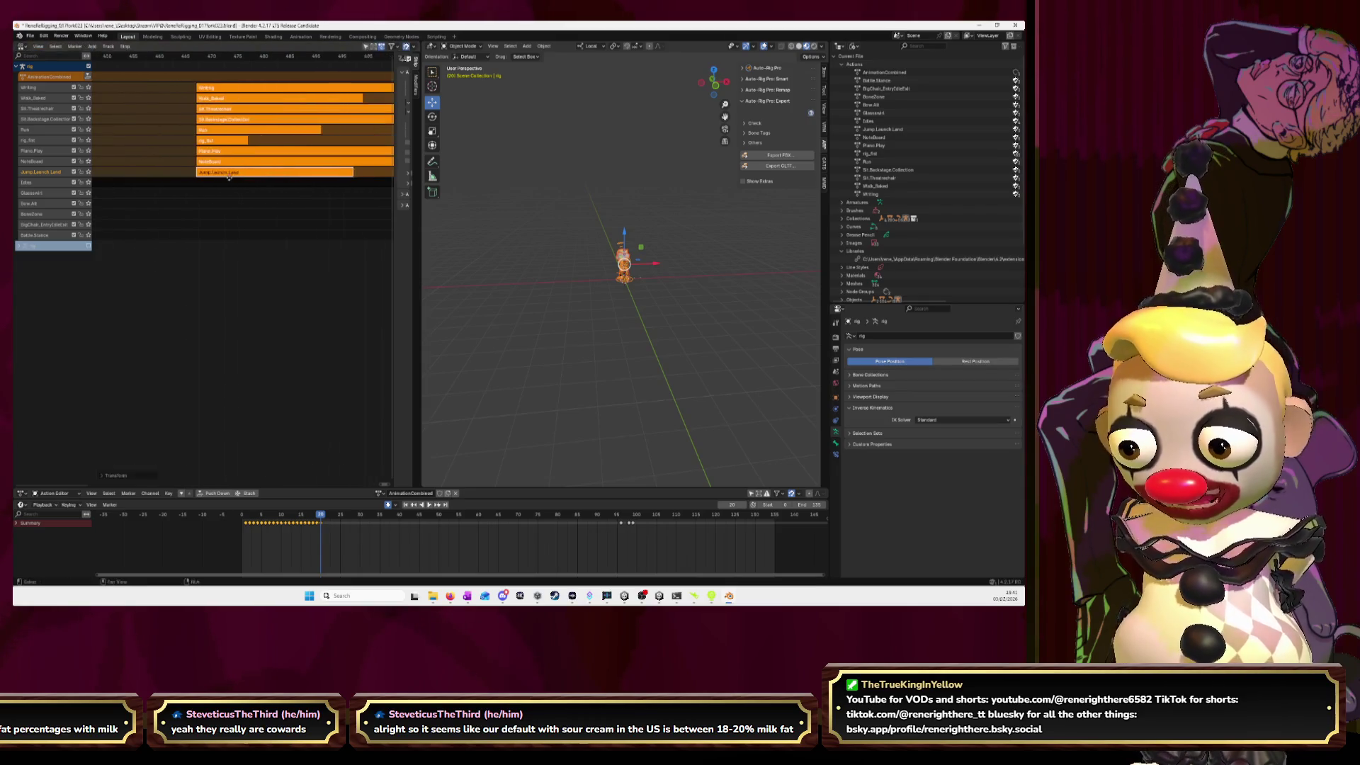
{"action": "key", "text": "g"}
{"action": "left_click", "coordinate": [203, 176]}
{"action": "key", "text": "g"}
{"action": "left_click", "coordinate": [240, 174]}
{"action": "key", "text": "g"}
{"action": "left_click", "coordinate": [271, 172]}
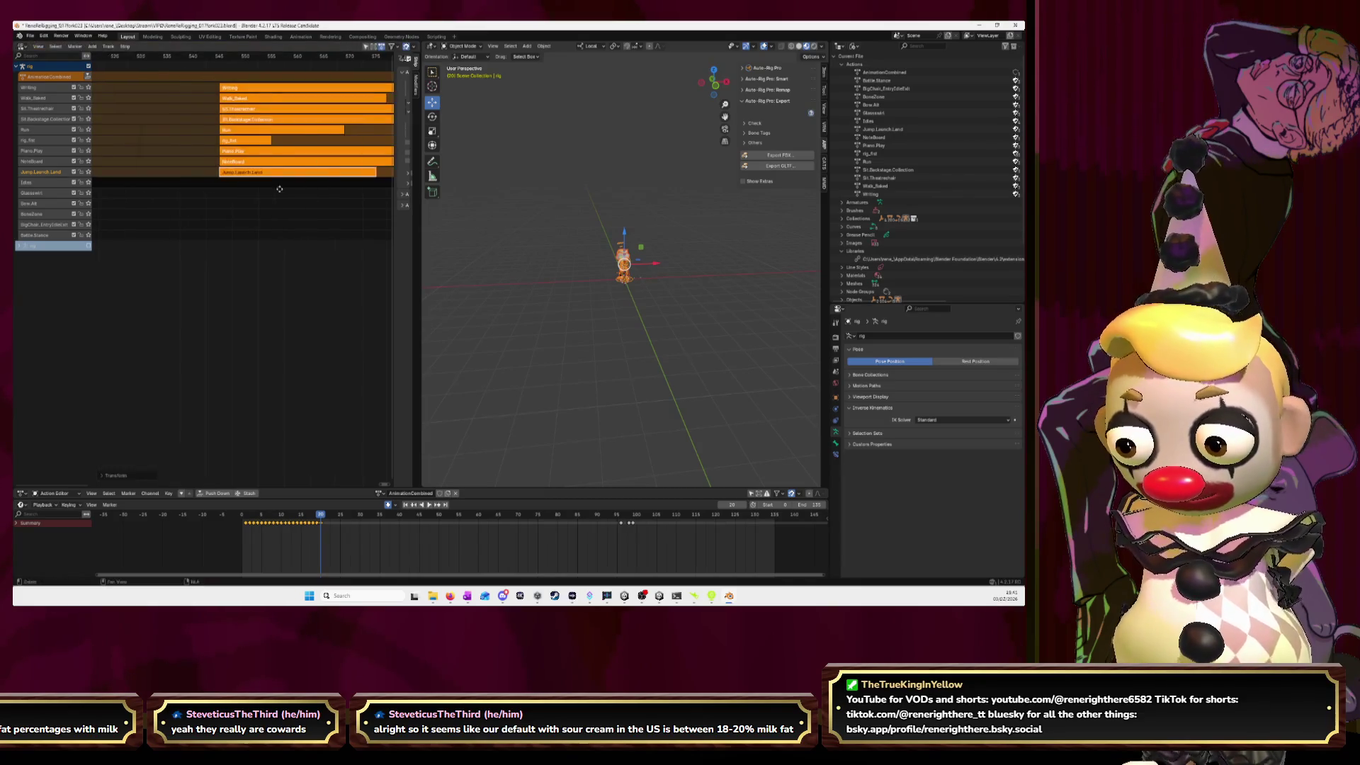
{"action": "key", "text": "g"}
{"action": "left_click", "coordinate": [247, 180]}
- Shift the strips about 21 frames more into their final position and deselect everything
{"action": "scroll", "coordinate": [230, 188], "scroll_direction": "right", "scroll_amount": 3, "text": "ctrl"}
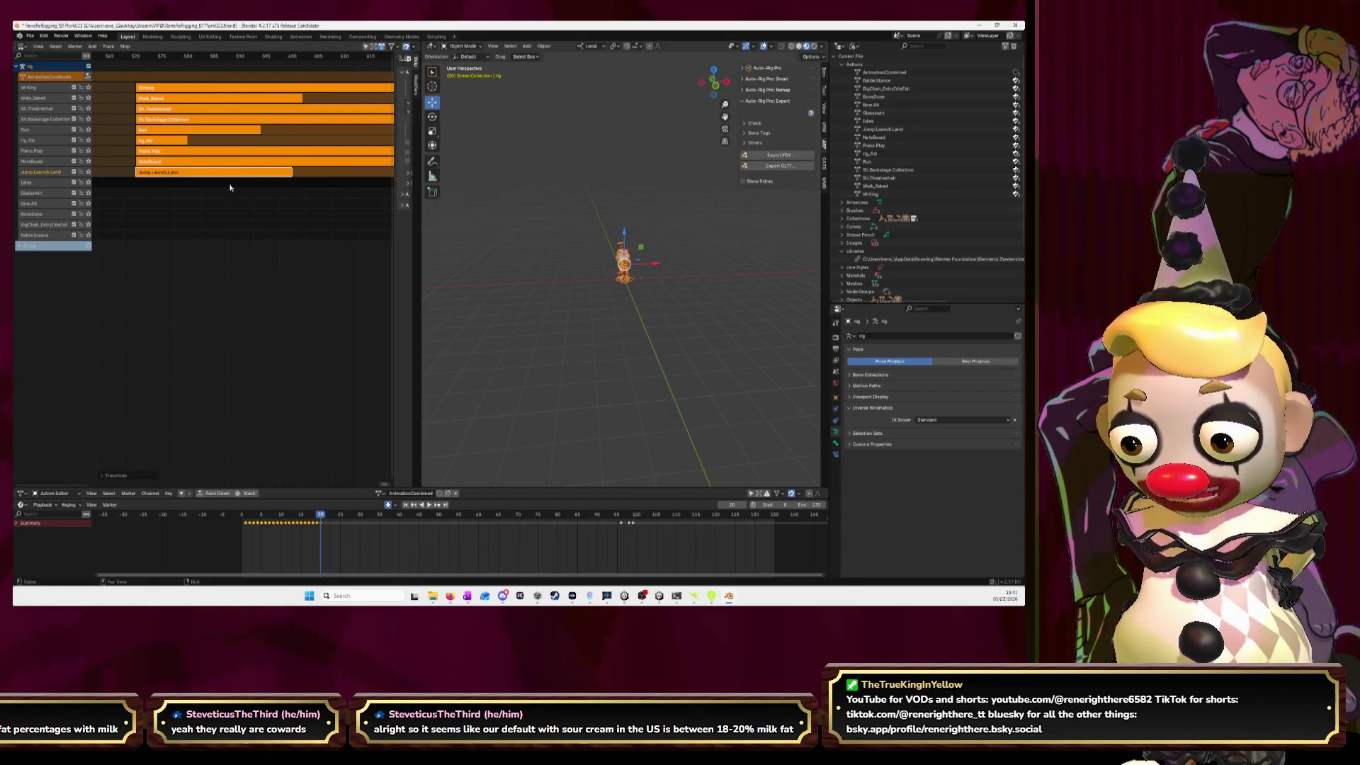
{"action": "key", "text": "g"}
{"action": "left_click", "coordinate": [276, 177]}
{"action": "key", "text": "g"}
{"action": "left_click", "coordinate": [314, 181]}
{"action": "key", "text": "g"}
{"action": "left_click", "coordinate": [331, 184]}
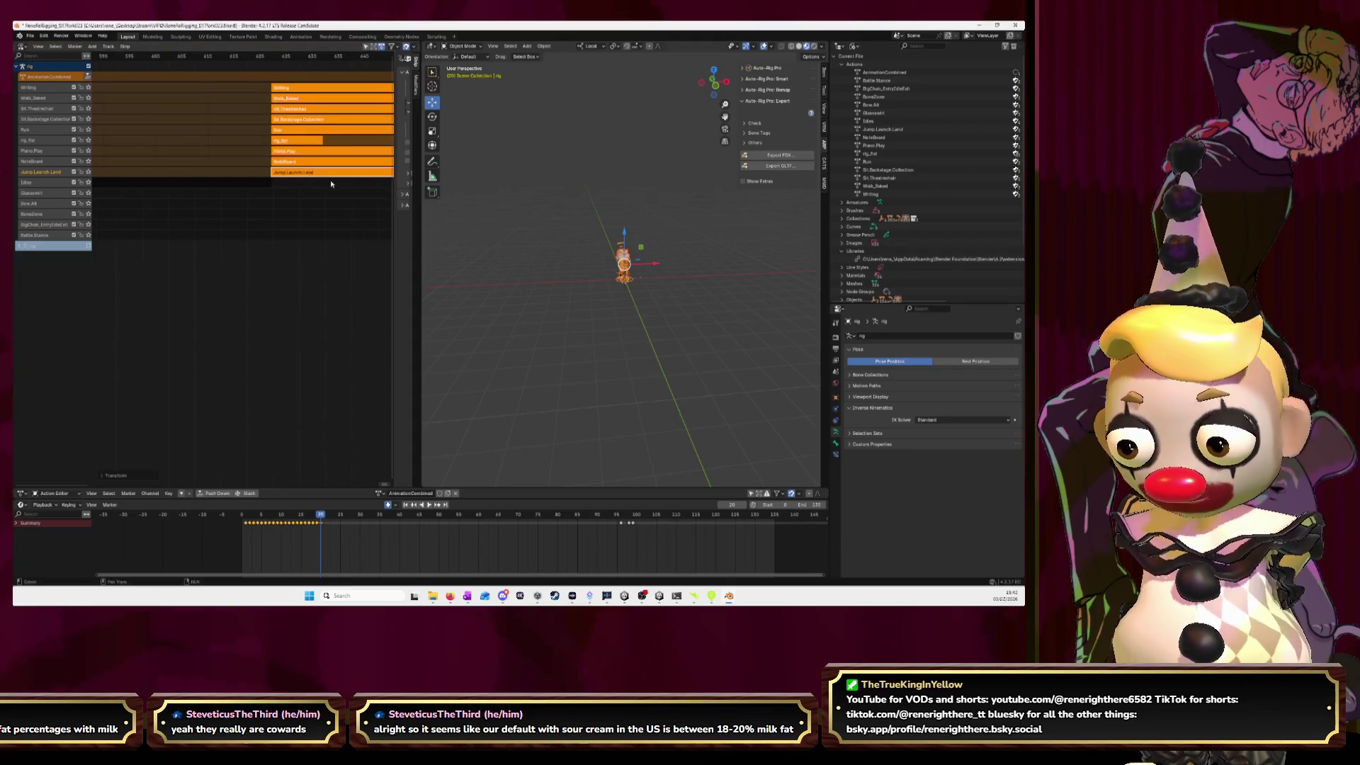
{"action": "scroll", "coordinate": [219, 194], "scroll_direction": "right", "scroll_amount": 4, "text": "ctrl"}
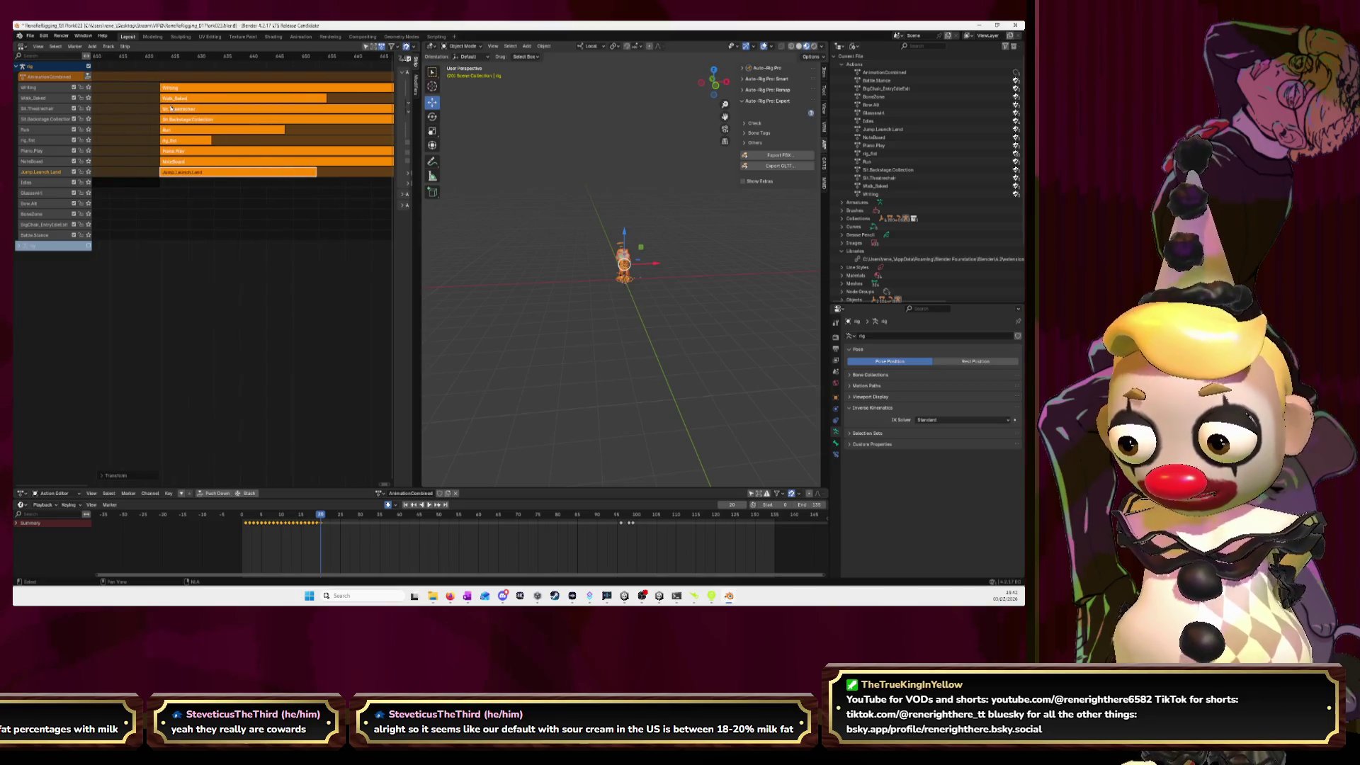
{"action": "key", "text": "alt+a"}
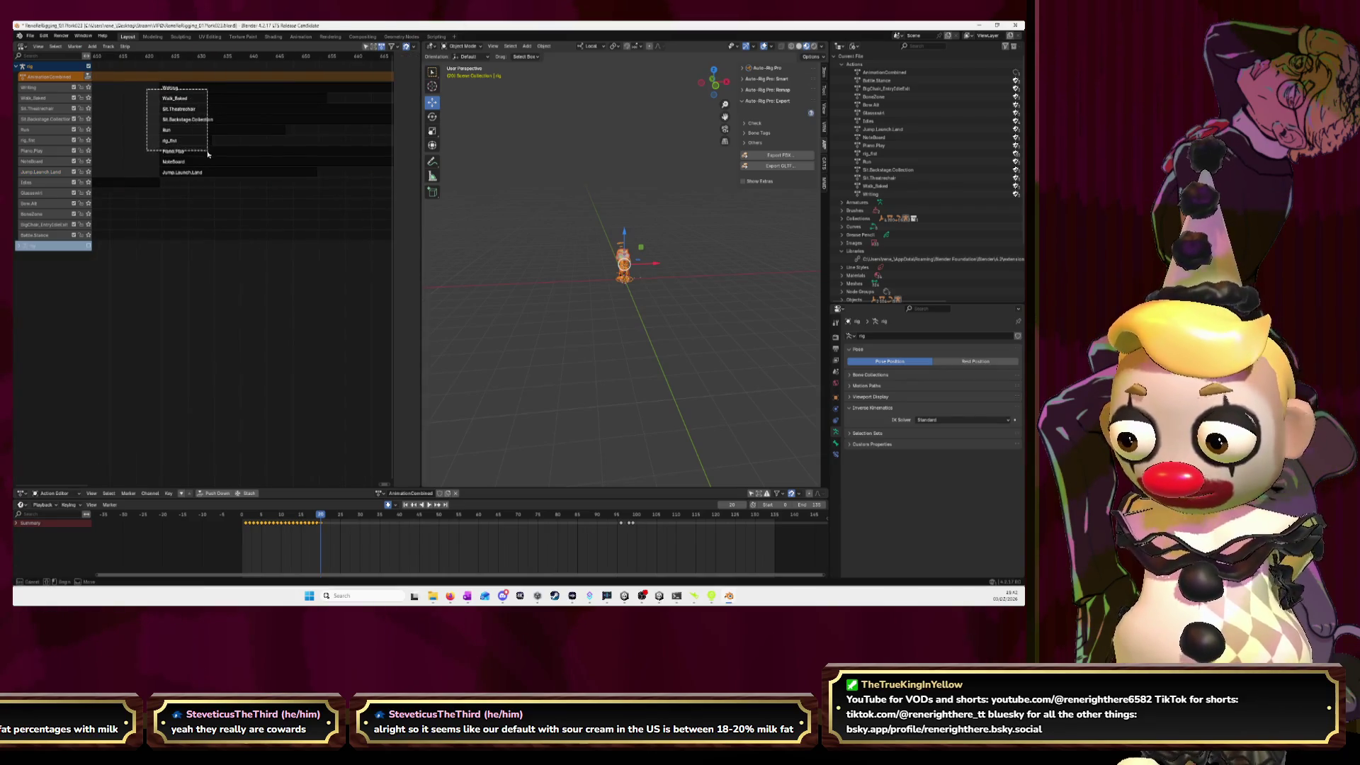
- Move the Writing through NoteBoard strips later, then slide the next group about 53 and 16 frames
{"action": "left_click_drag", "start_coordinate": [207, 154], "coordinate": [211, 164]}
{"action": "key", "text": "g"}
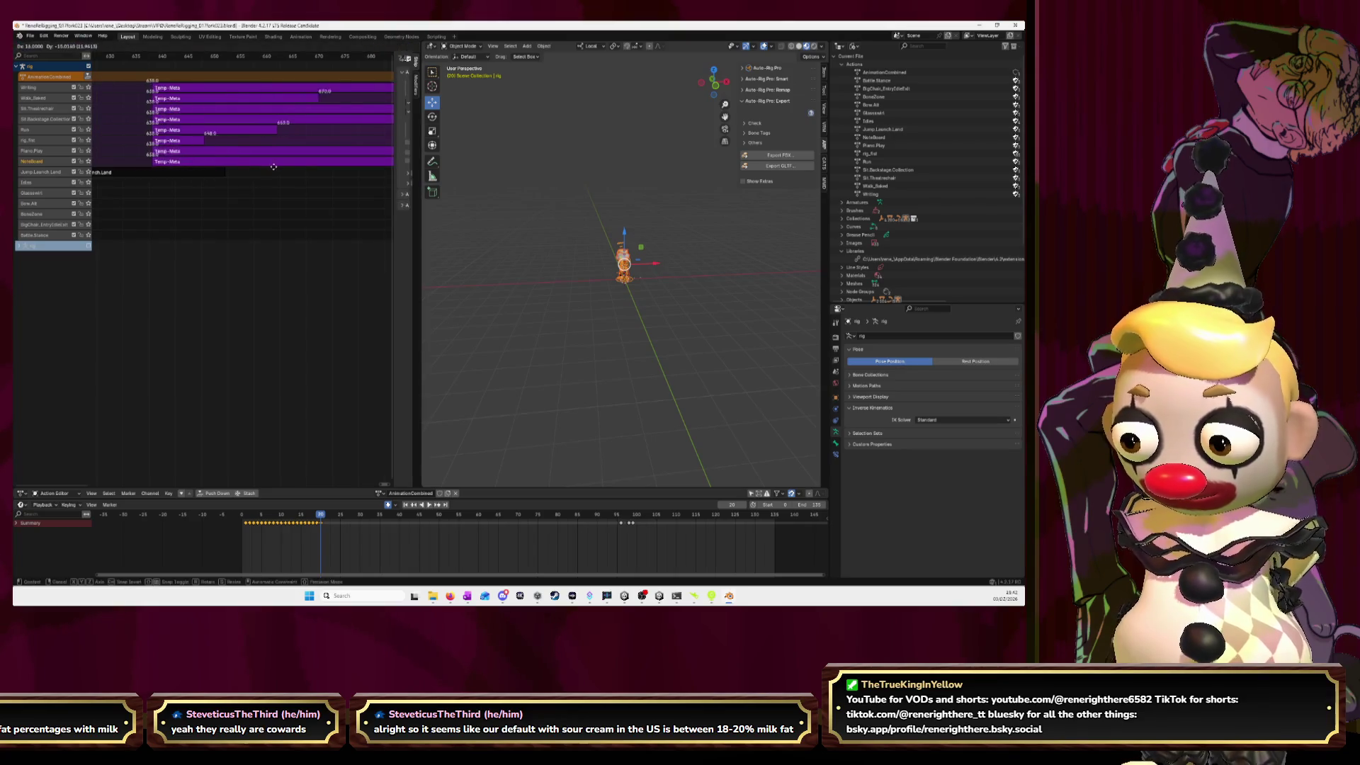
{"action": "left_click", "coordinate": [318, 165]}
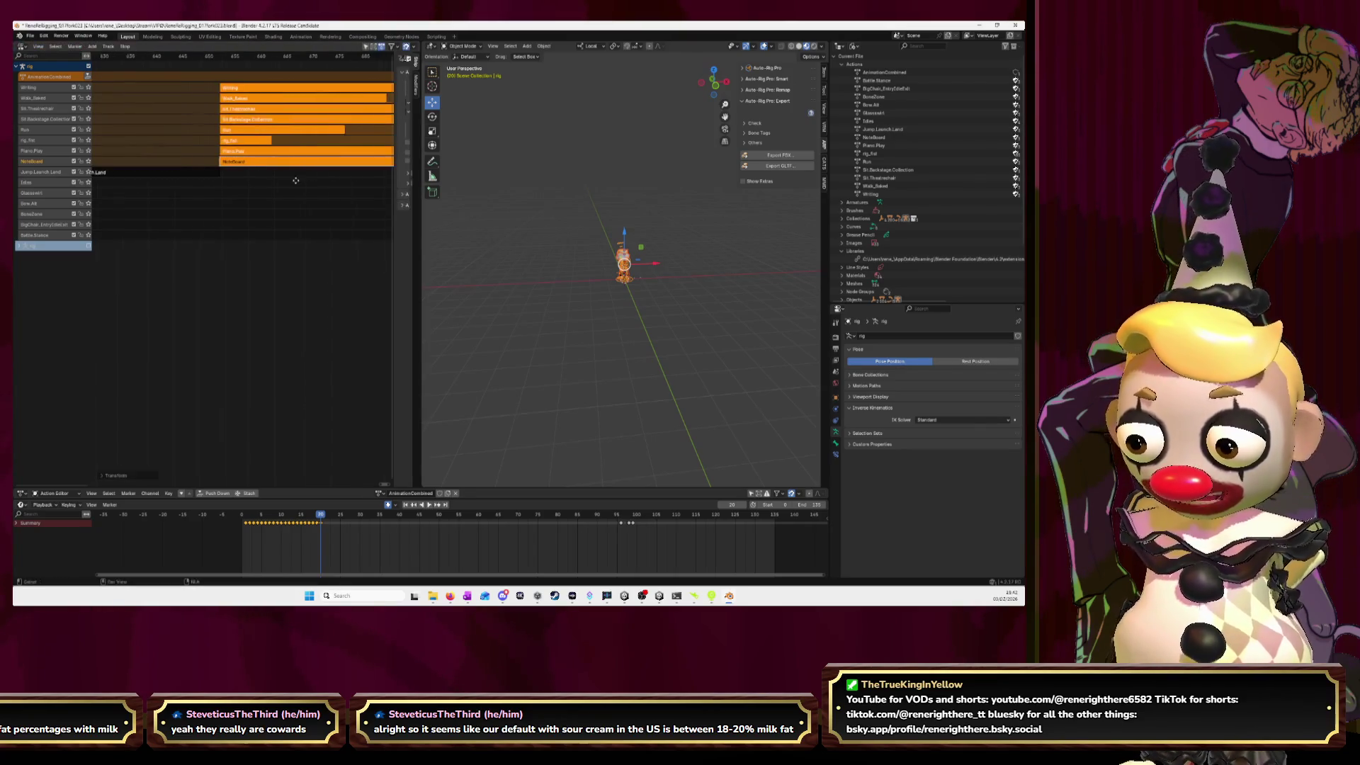
{"action": "mouse_move", "coordinate": [169, 90]}
{"action": "left_mouse_down"}
{"action": "mouse_move", "coordinate": [219, 120]}
{"action": "mouse_move", "coordinate": [239, 153]}
{"action": "left_mouse_up"}
{"action": "scroll", "coordinate": [179, 149], "scroll_direction": "right", "scroll_amount": 5, "text": "ctrl"}
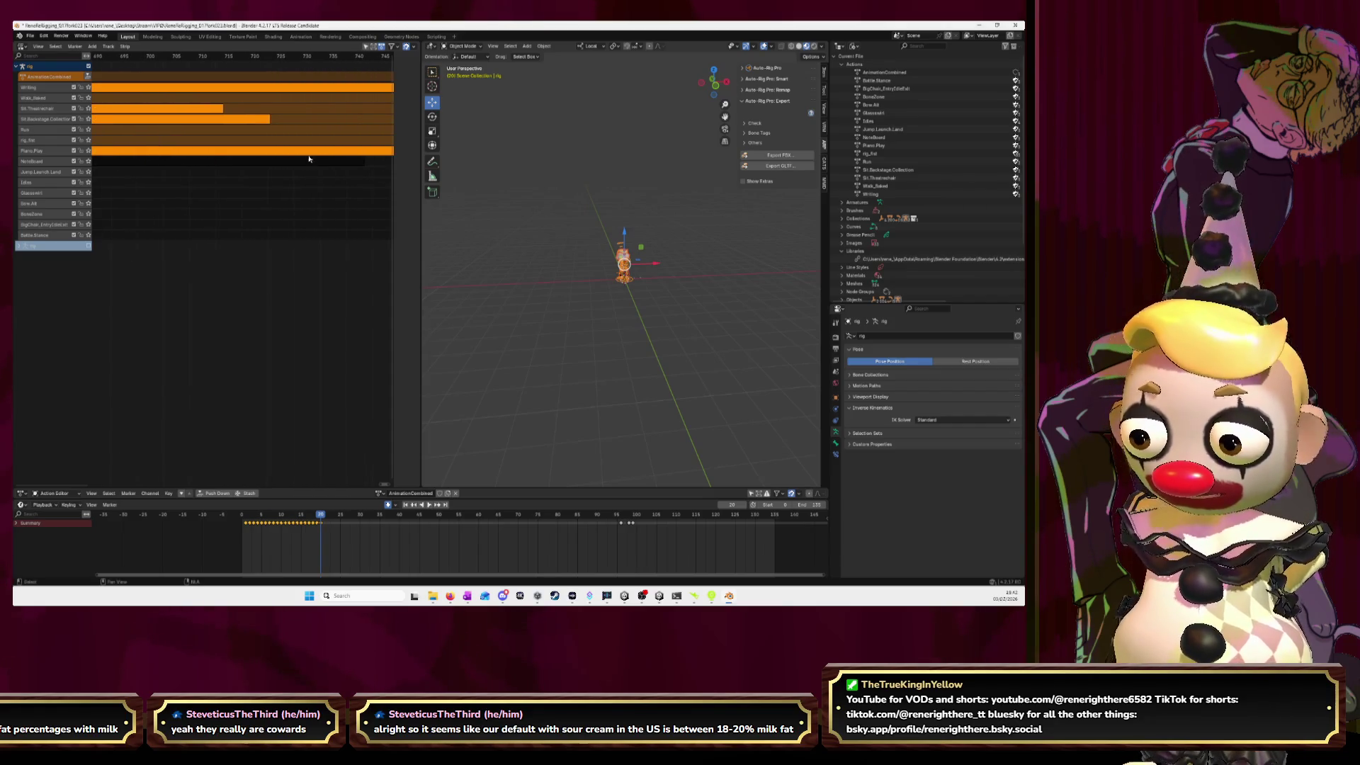
{"action": "key", "text": "g"}
{"action": "left_click_drag", "start_coordinate": [240, 155], "coordinate": [377, 145]}
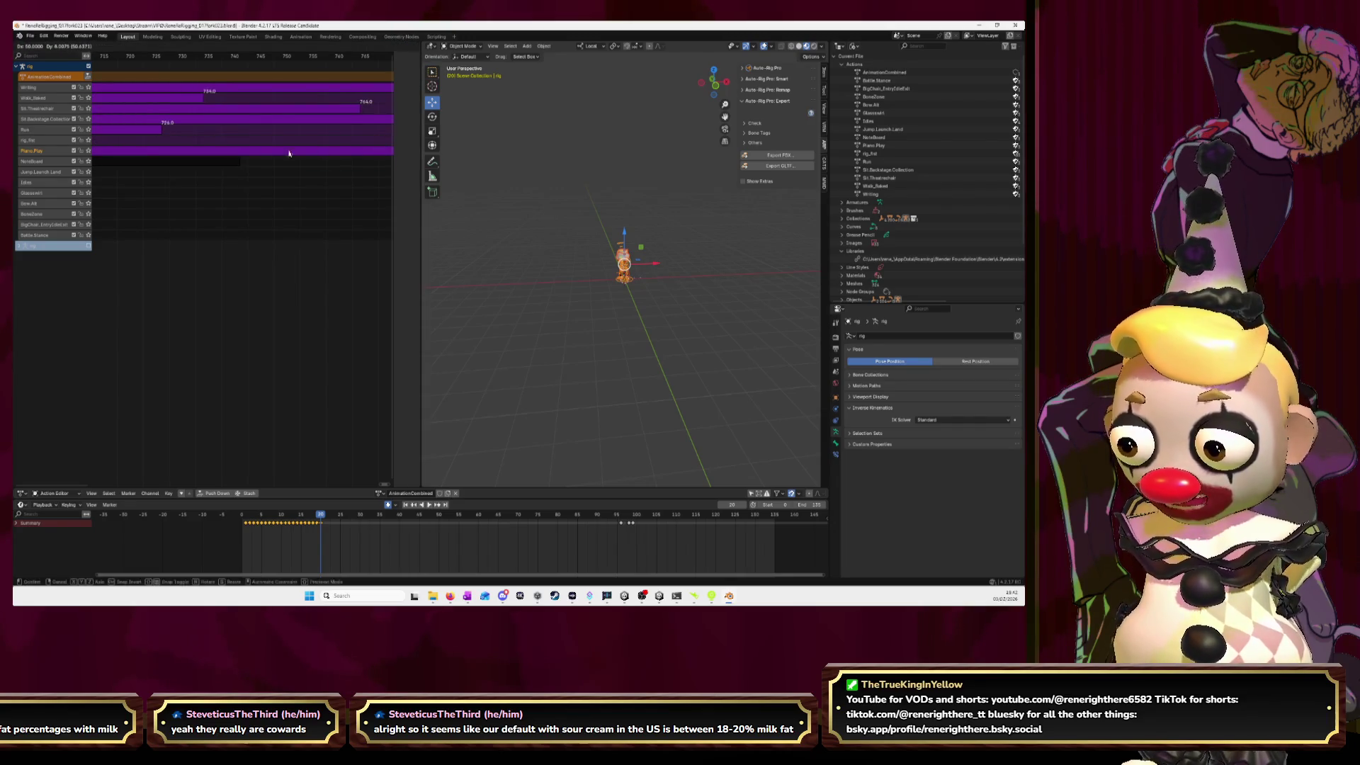
{"action": "left_click", "coordinate": [289, 153]}
{"action": "key", "text": "n"}
{"action": "key", "text": "g"}
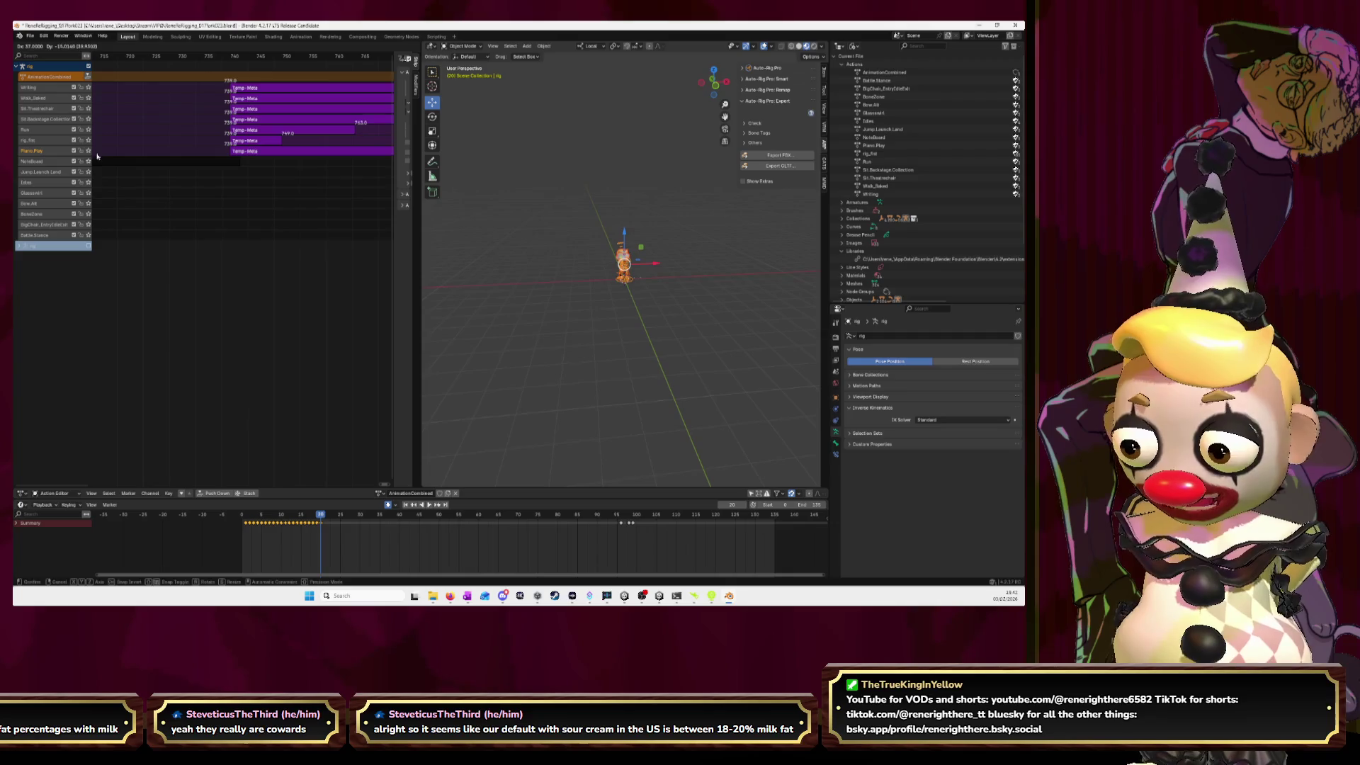
{"action": "left_click", "coordinate": [97, 156]}
- Reposition the selected strips further right, undoing one misplaced move and redoing it
{"action": "key", "text": "g"}
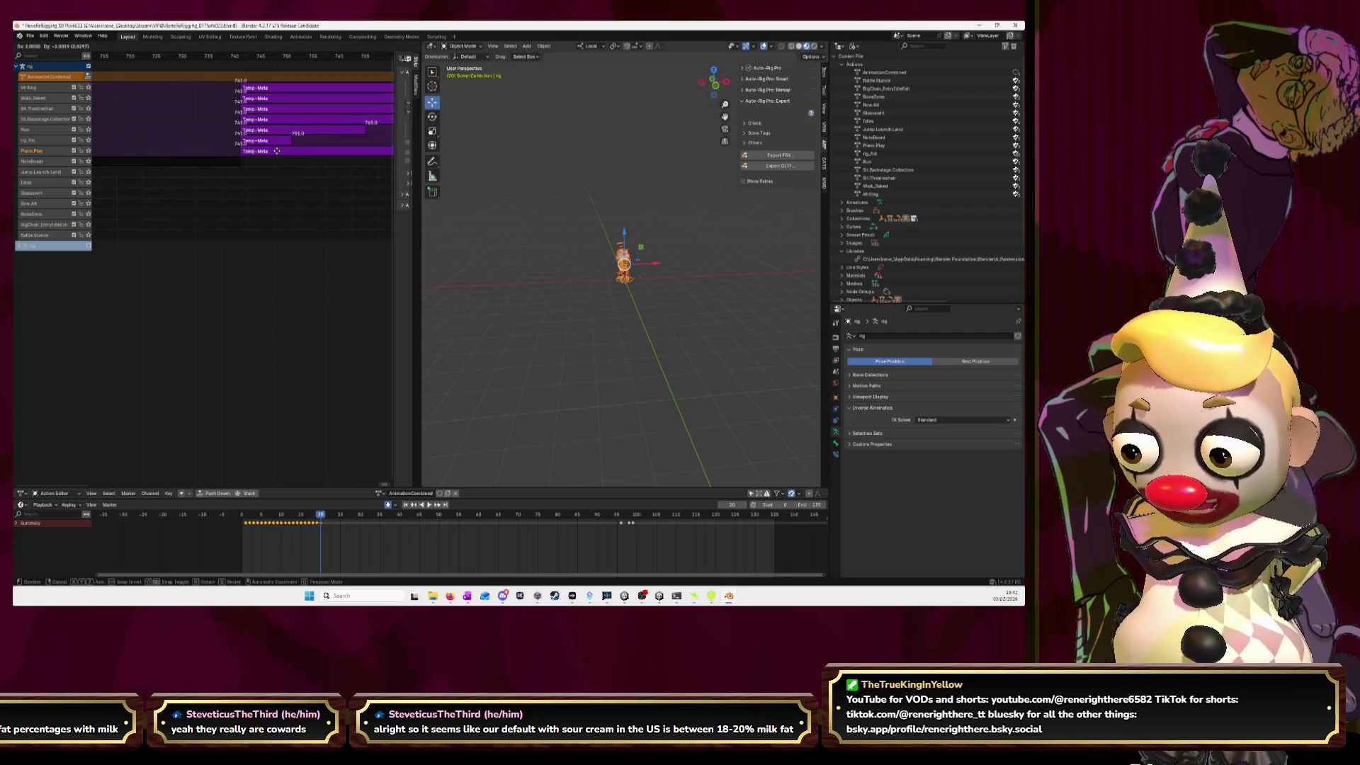
{"action": "left_click", "coordinate": [288, 153]}
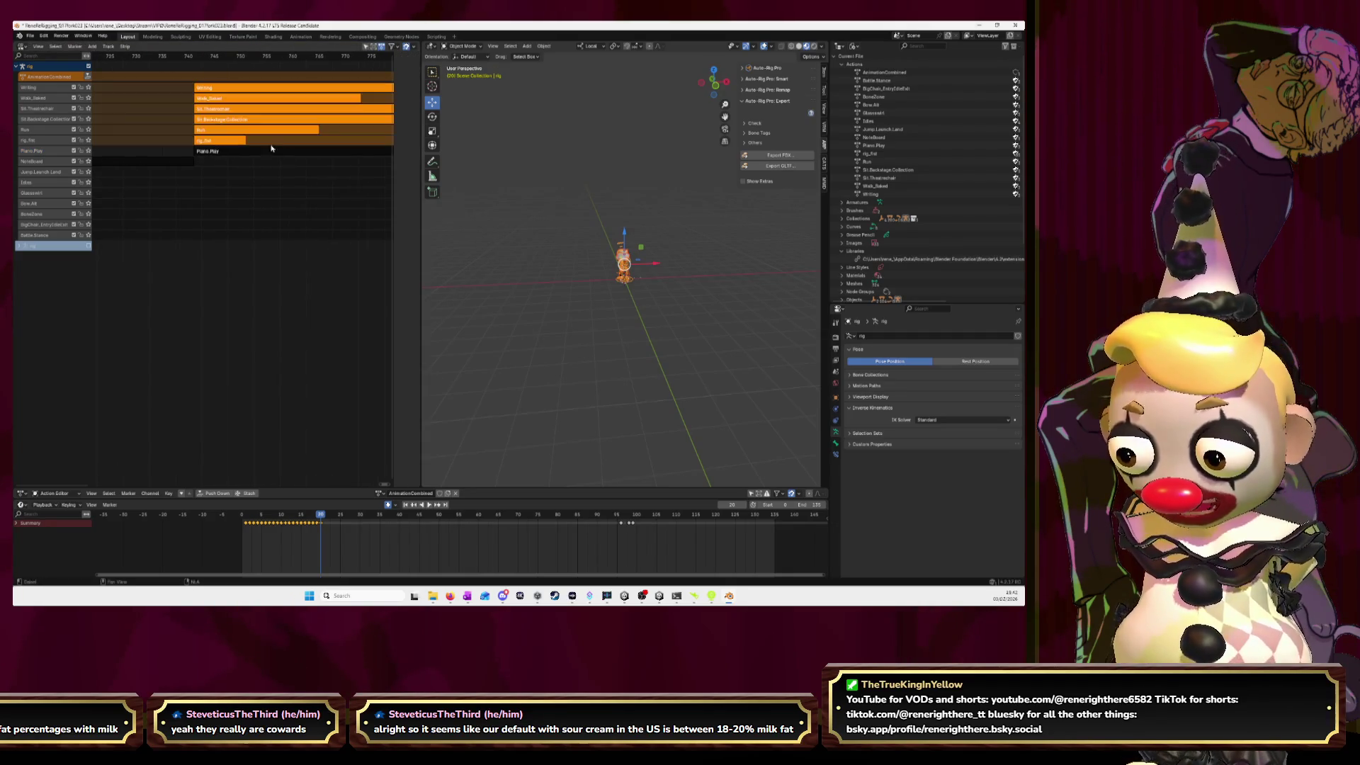
{"action": "scroll", "coordinate": [215, 136], "scroll_direction": "right", "scroll_amount": 5, "text": "ctrl"}
{"action": "key", "text": "g"}
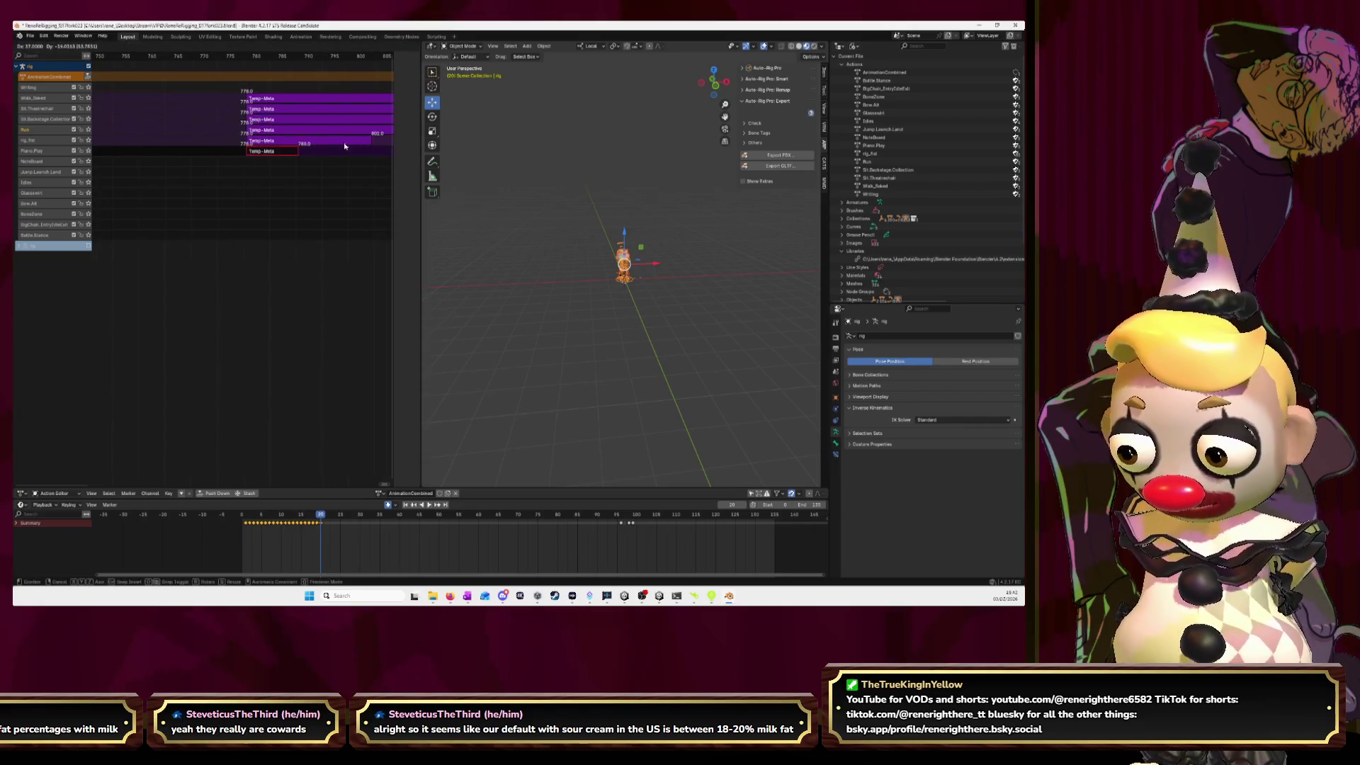
{"action": "left_click", "coordinate": [310, 145]}
{"action": "key", "text": "ctrl+z"}
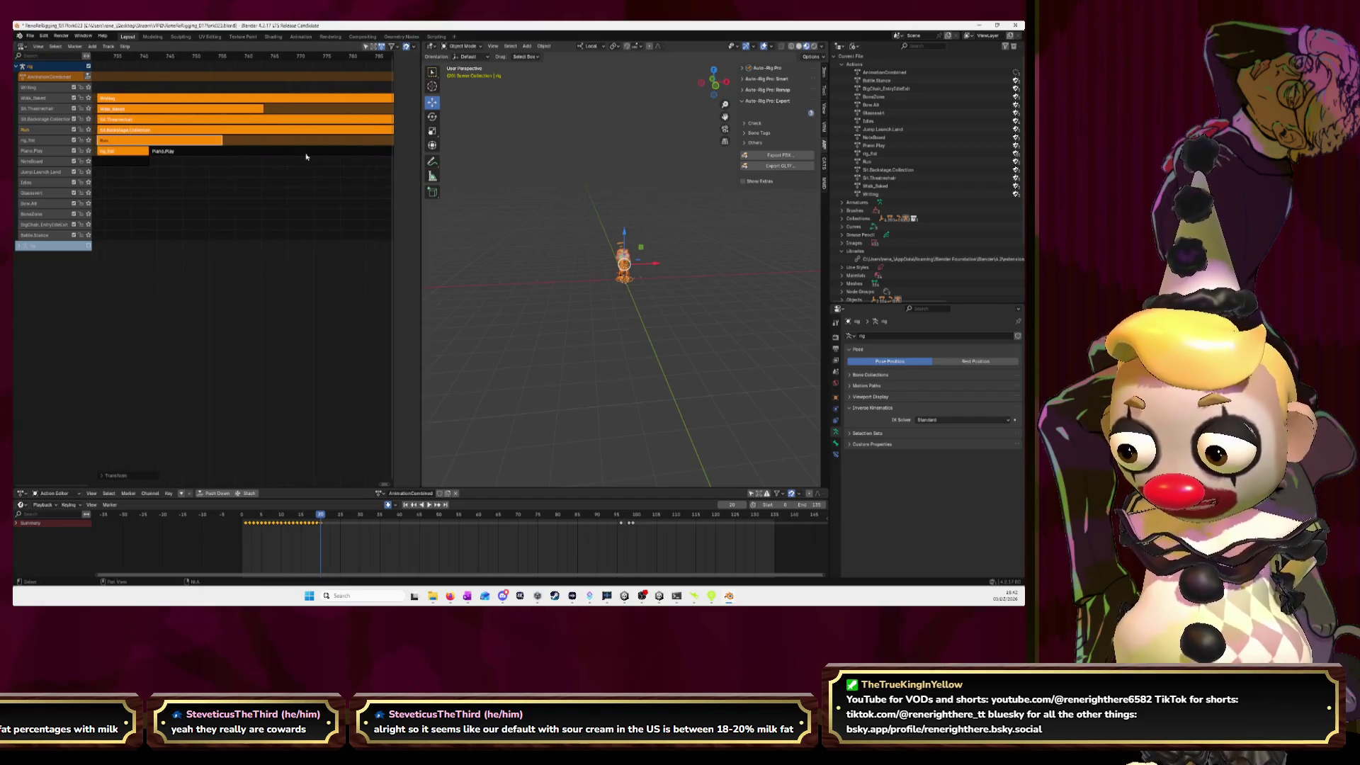
{"action": "scroll", "coordinate": [304, 158], "scroll_direction": "left", "scroll_amount": 3, "text": "ctrl"}
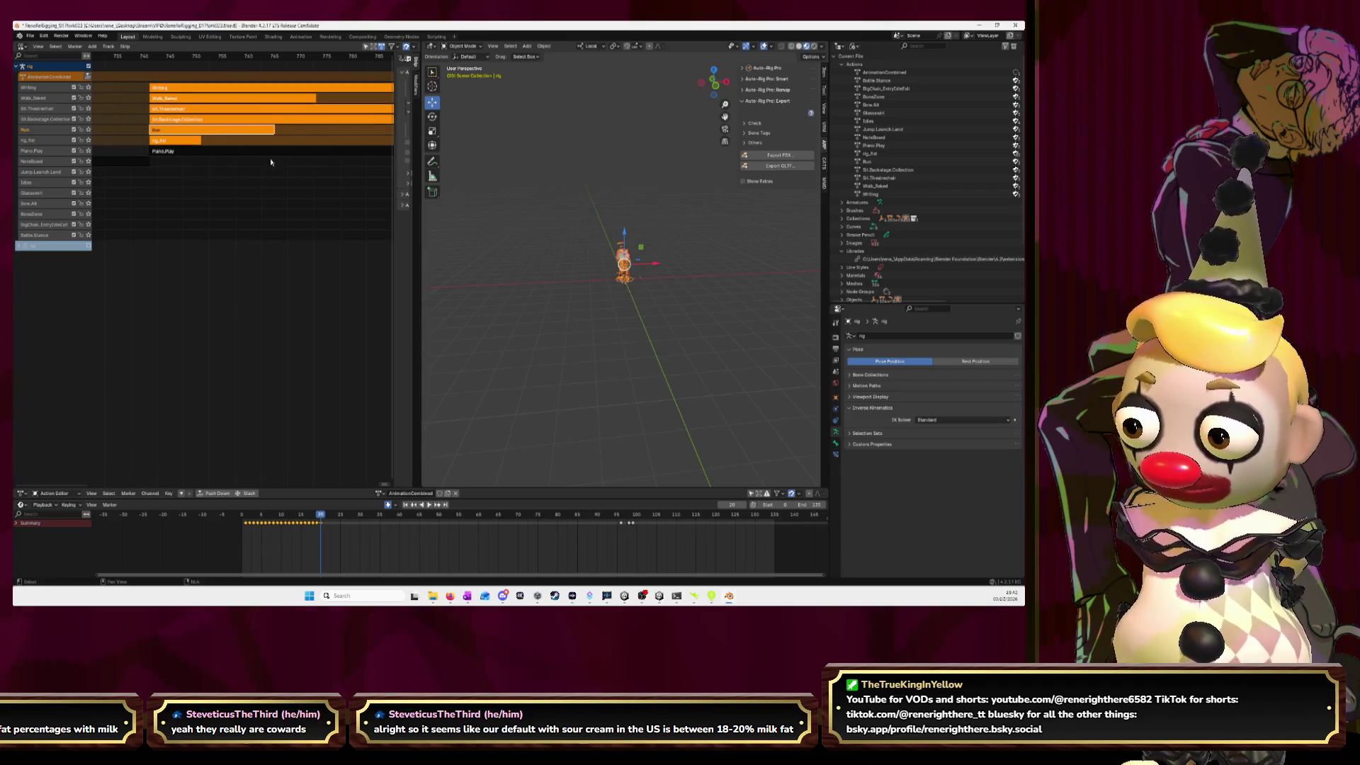
{"action": "key", "text": "g"}
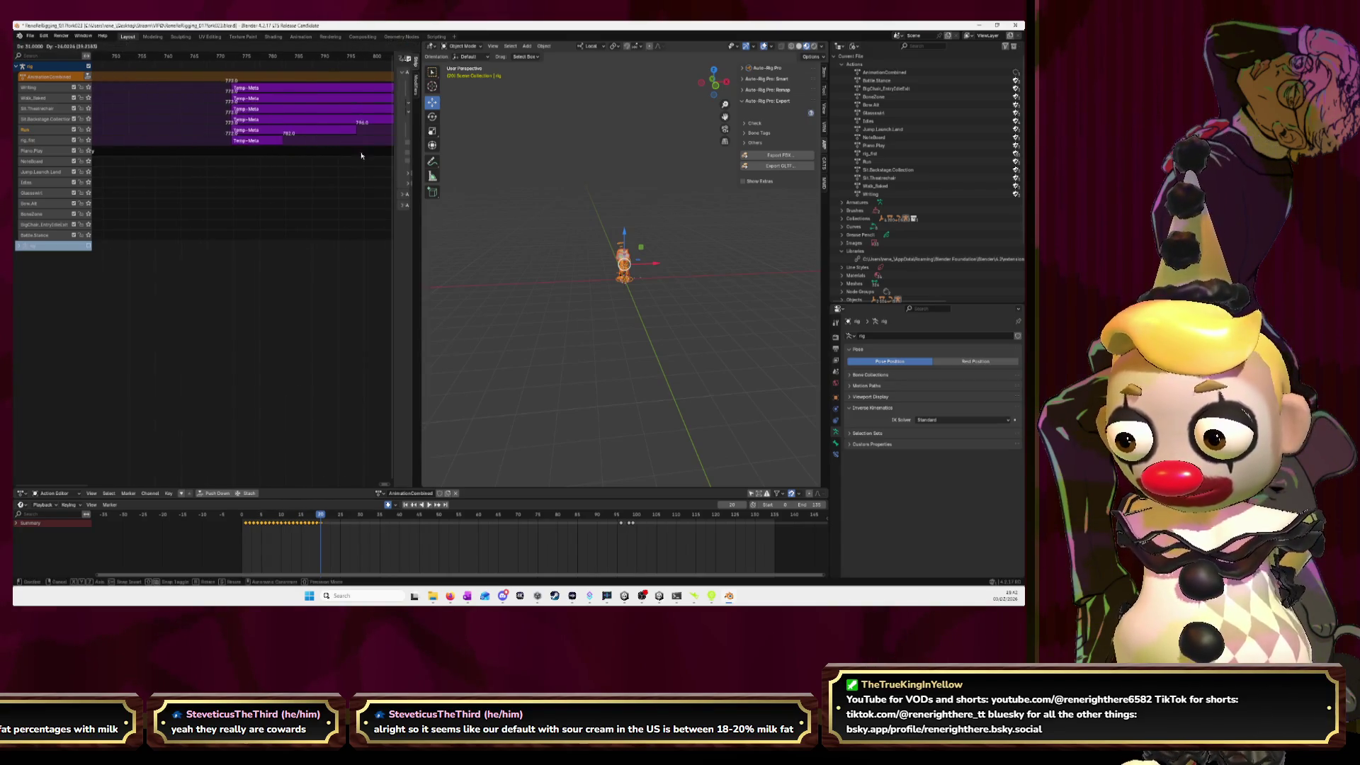
{"action": "left_click", "coordinate": [311, 136]}
- Shift the remaining strips right in repeated moves, past frame 849, after the previous action
{"action": "key", "text": "g"}
{"action": "left_click", "coordinate": [351, 136]}
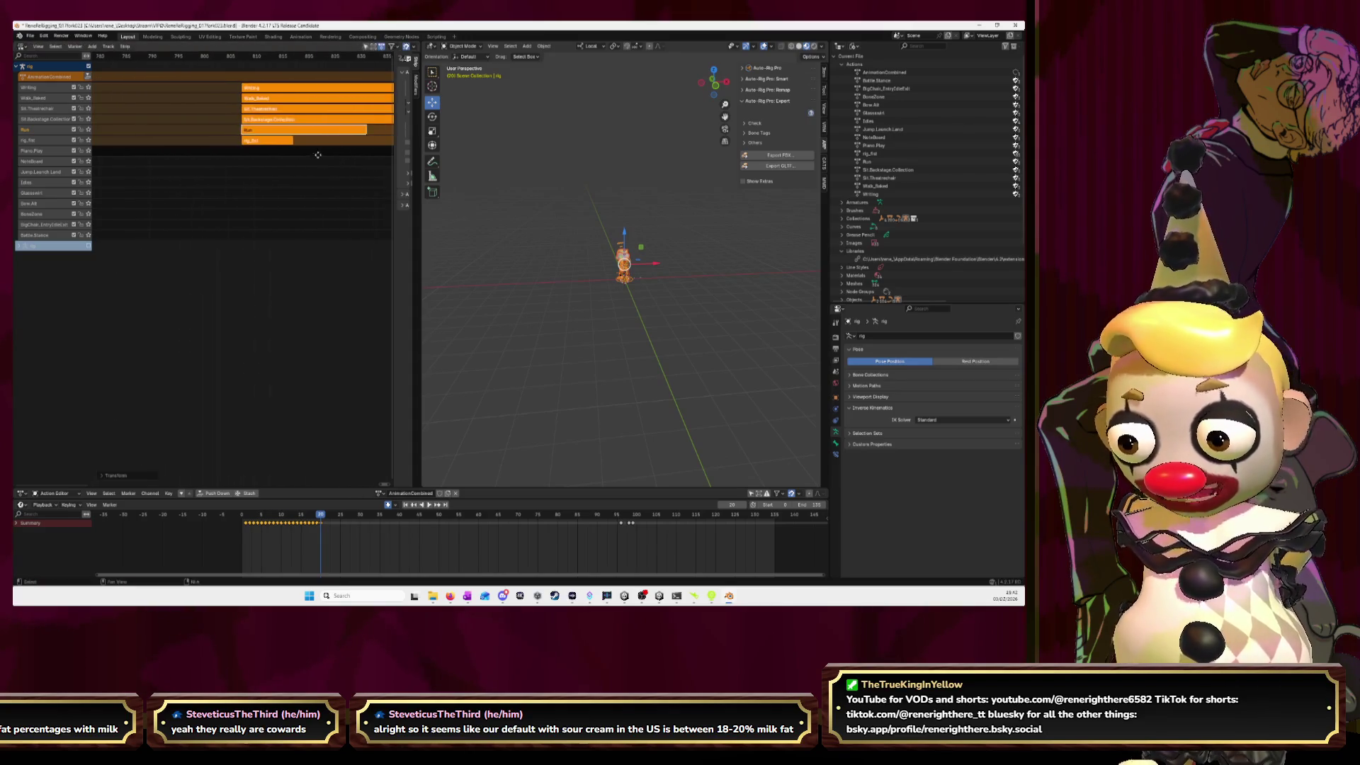
{"action": "key", "text": "g"}
{"action": "left_click", "coordinate": [356, 140]}
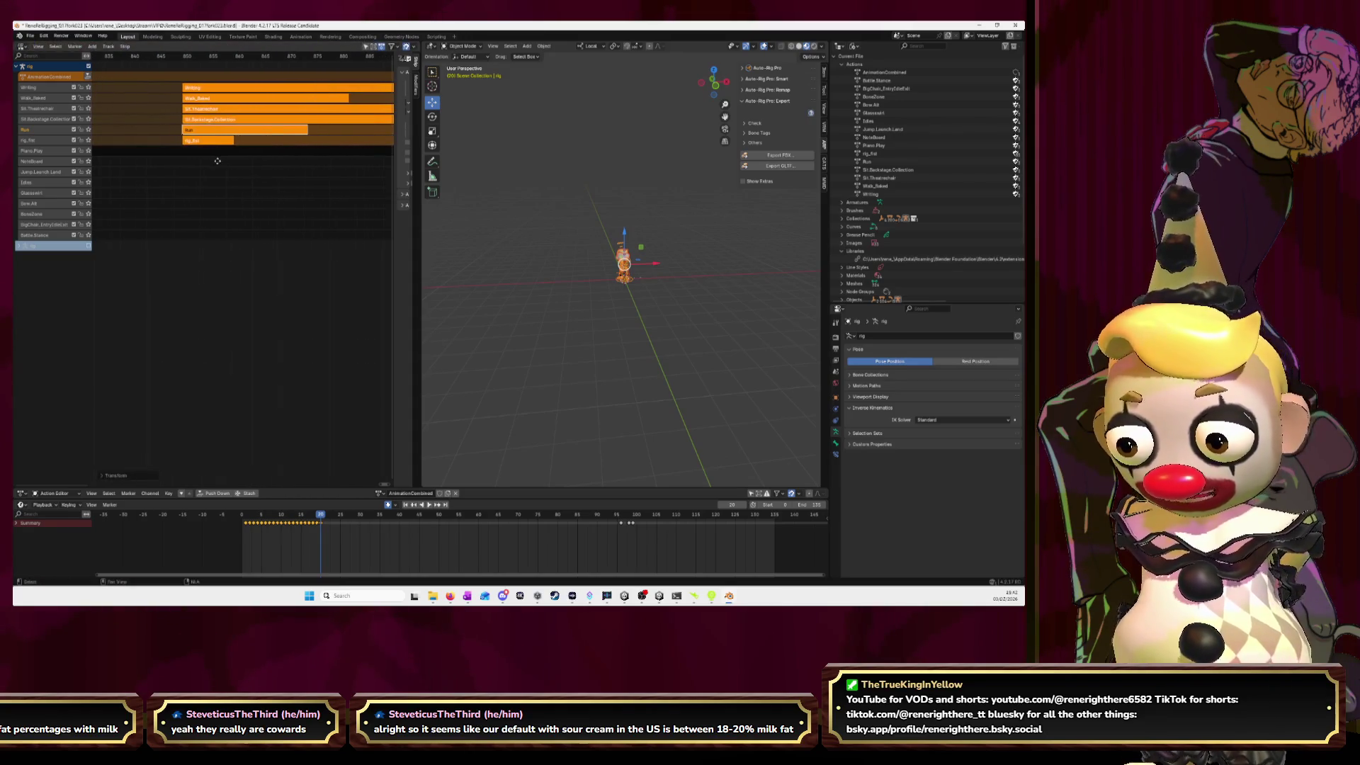
{"action": "key", "text": "g"}
{"action": "left_click", "coordinate": [255, 134]}
{"action": "key", "text": "g"}
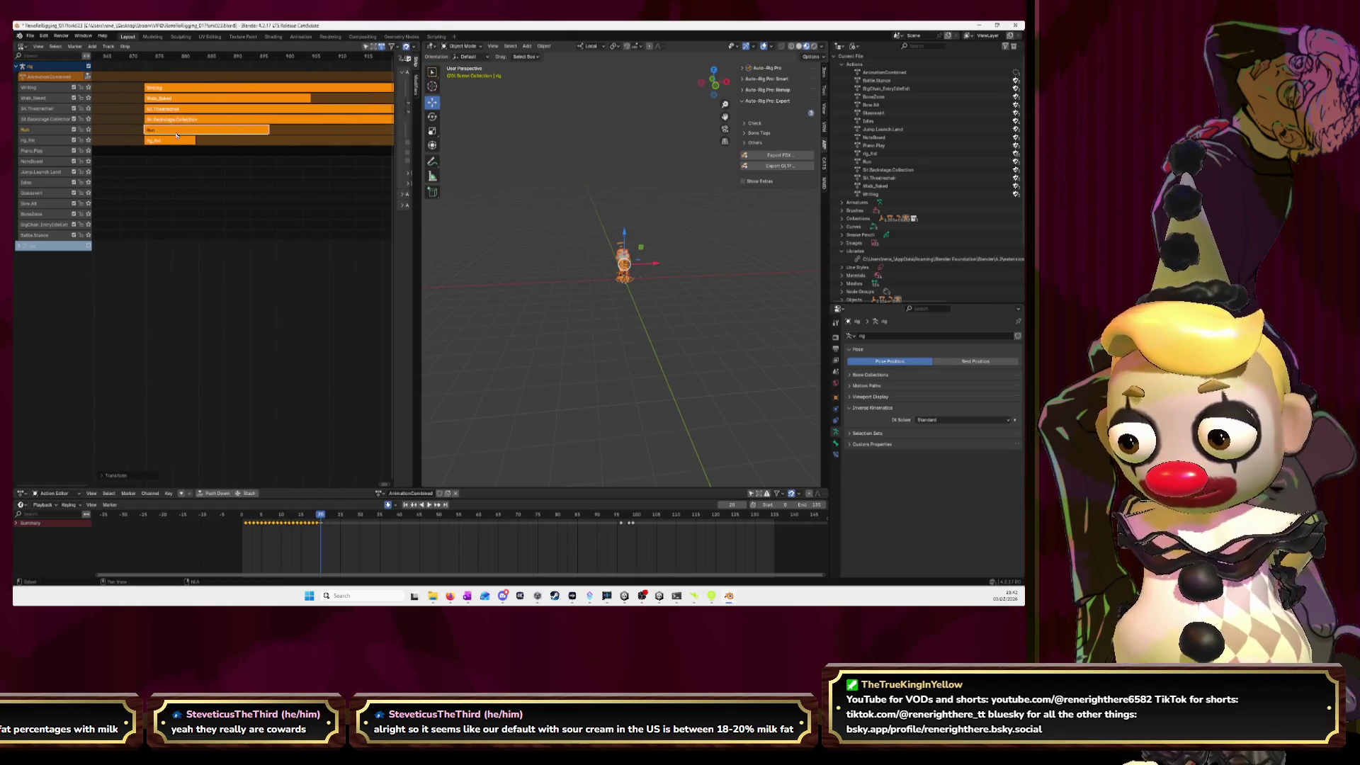
{"action": "left_click", "coordinate": [285, 133]}
{"action": "key", "text": "g"}
{"action": "left_click", "coordinate": [315, 168]}
- Move the remaining strips further right in three more moves
{"action": "scroll", "coordinate": [305, 155], "scroll_direction": "down", "scroll_amount": 5, "text": "ctrl"}
{"action": "key", "text": "g"}
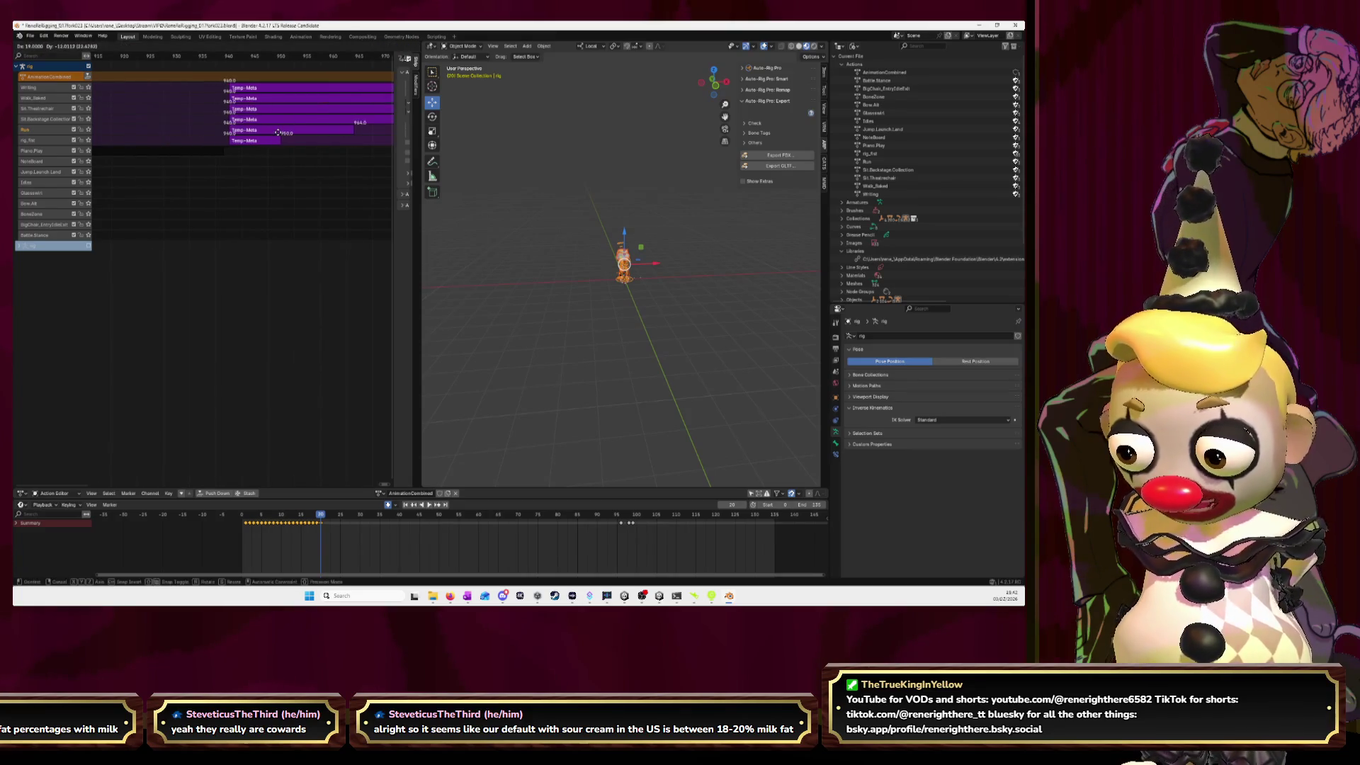
{"action": "left_click", "coordinate": [272, 133]}
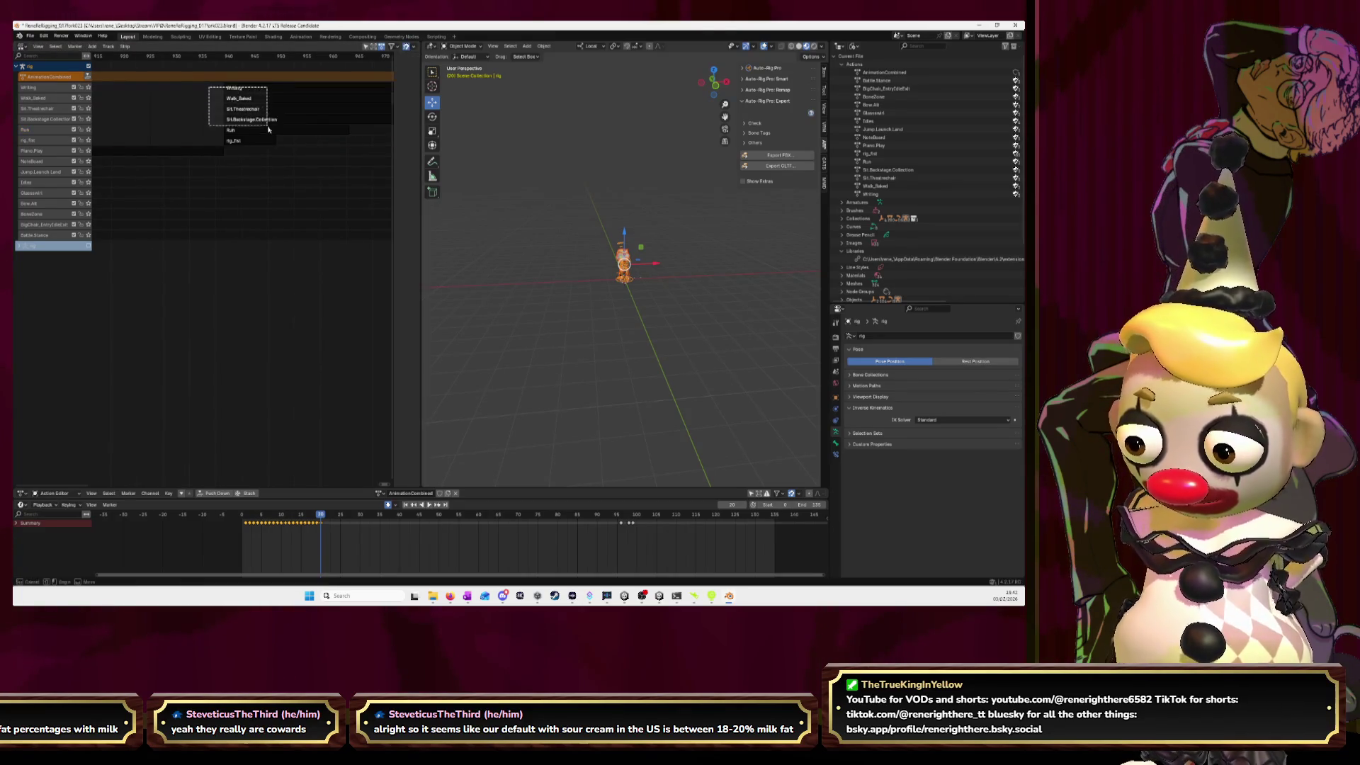
{"action": "scroll", "coordinate": [160, 130], "scroll_direction": "down", "scroll_amount": 5, "text": "ctrl"}
{"action": "key", "text": "g"}
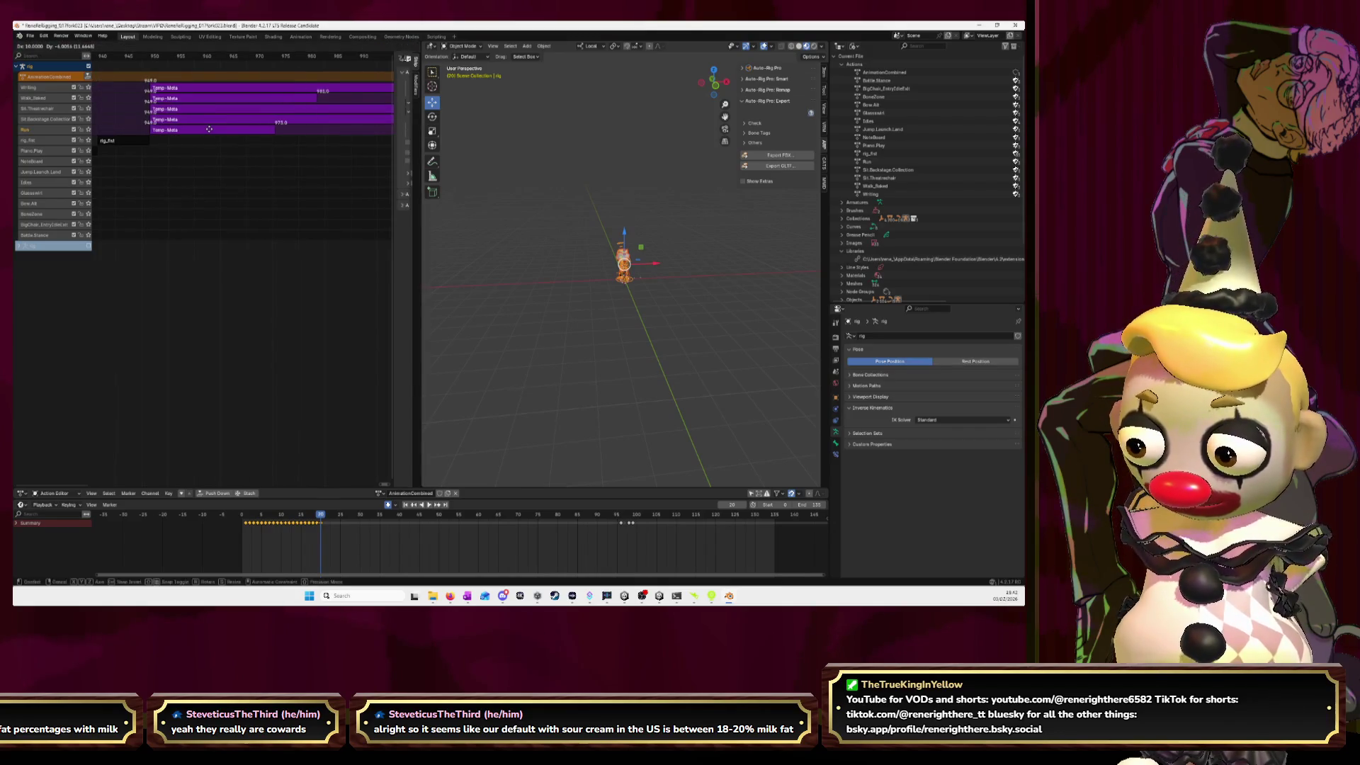
{"action": "left_click", "coordinate": [206, 130]}
{"action": "scroll", "coordinate": [181, 122], "scroll_direction": "down", "scroll_amount": 1, "text": "ctrl"}
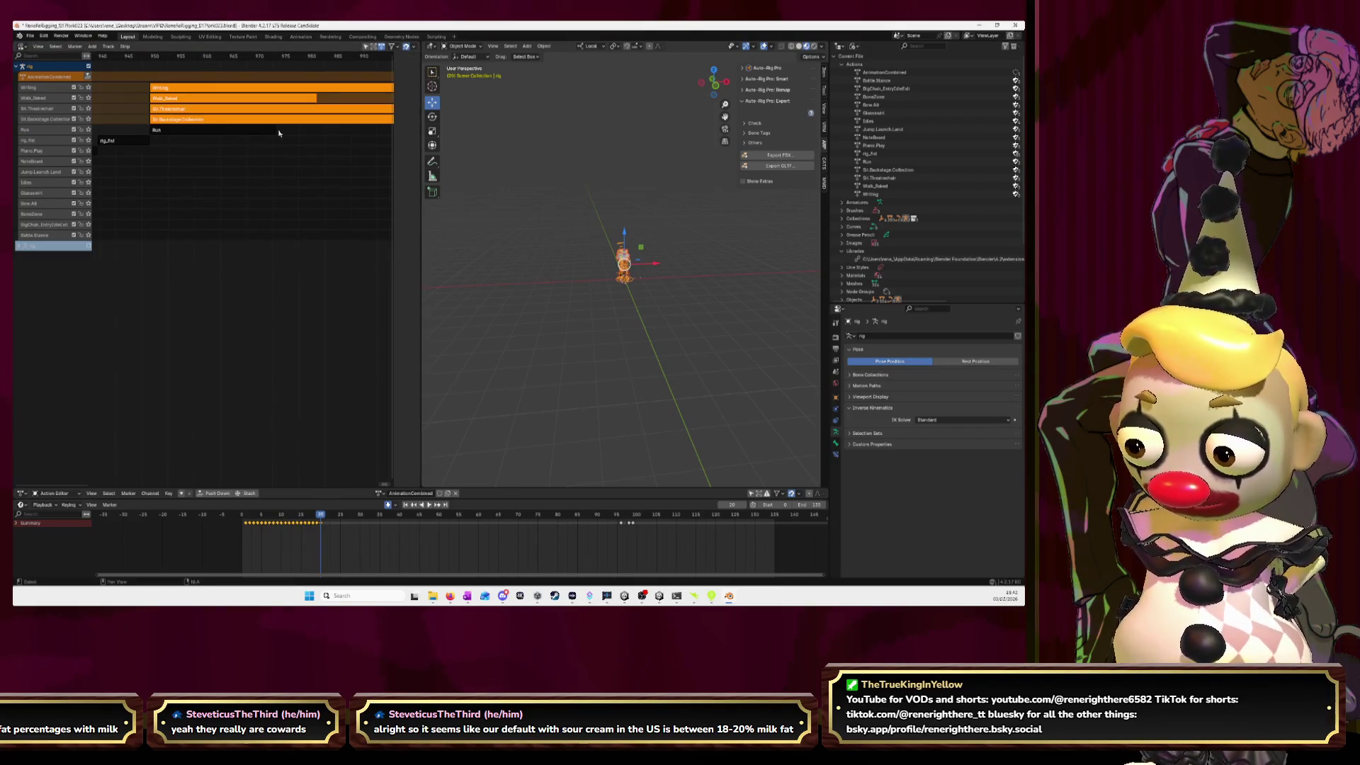
{"action": "key", "text": "g"}
{"action": "left_click", "coordinate": [304, 125]}
- Select the Writing, Walk_Baked and Sit.Theatrechair strips and move them later twice
{"action": "left_click_drag", "start_coordinate": [228, 84], "coordinate": [282, 117]}
{"action": "scroll", "coordinate": [291, 122], "scroll_direction": "down", "scroll_amount": 1, "text": "ctrl"}
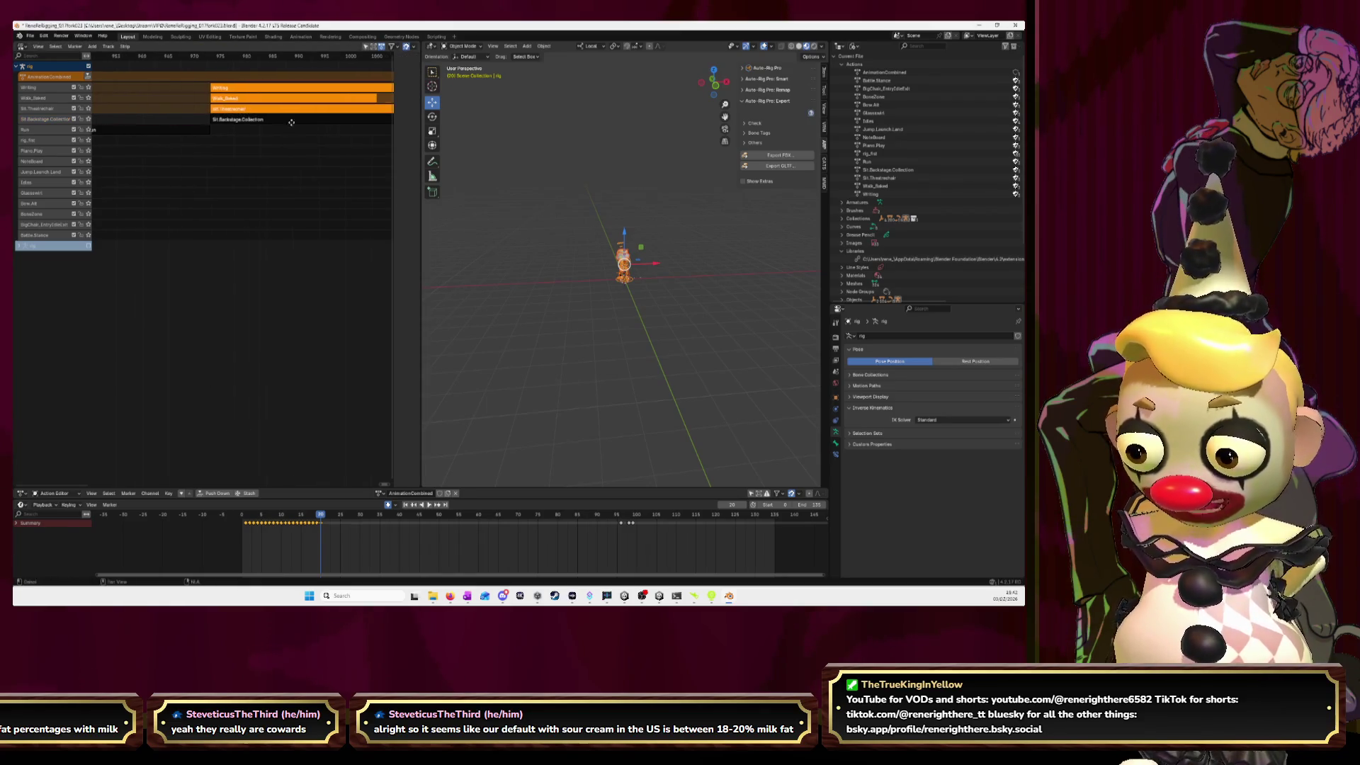
{"action": "scroll", "coordinate": [304, 134], "scroll_direction": "down", "scroll_amount": 3, "text": "ctrl"}
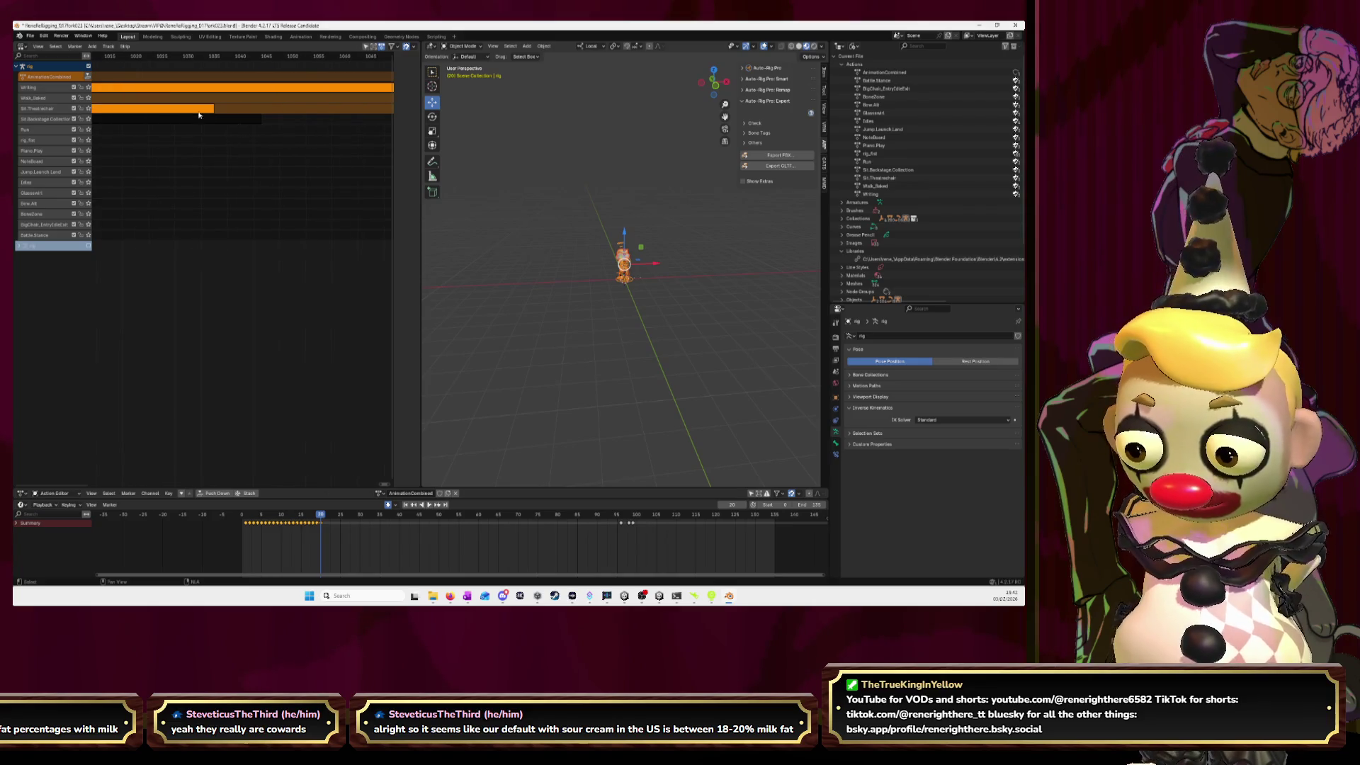
{"action": "key", "text": "g"}
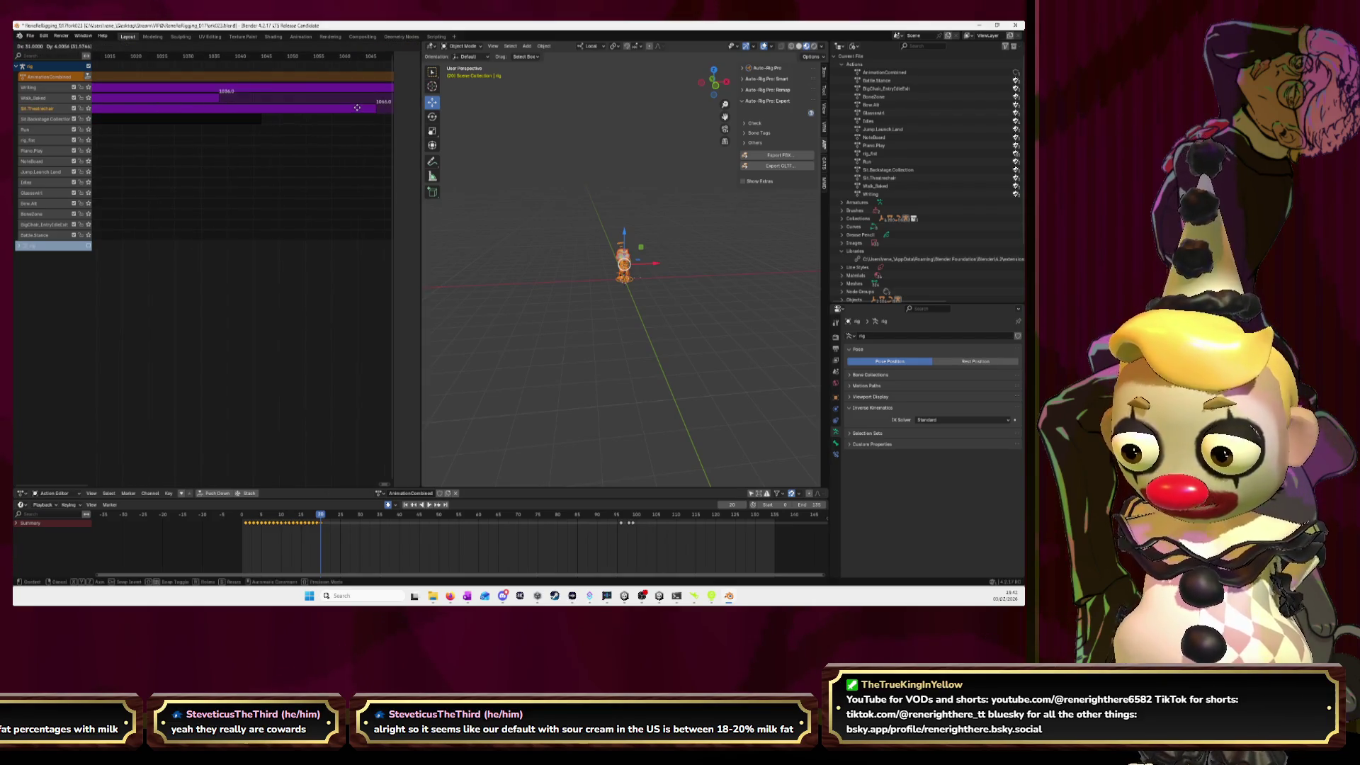
{"action": "left_click", "coordinate": [365, 112]}
{"action": "key", "text": "g"}
{"action": "left_click", "coordinate": [314, 110]}
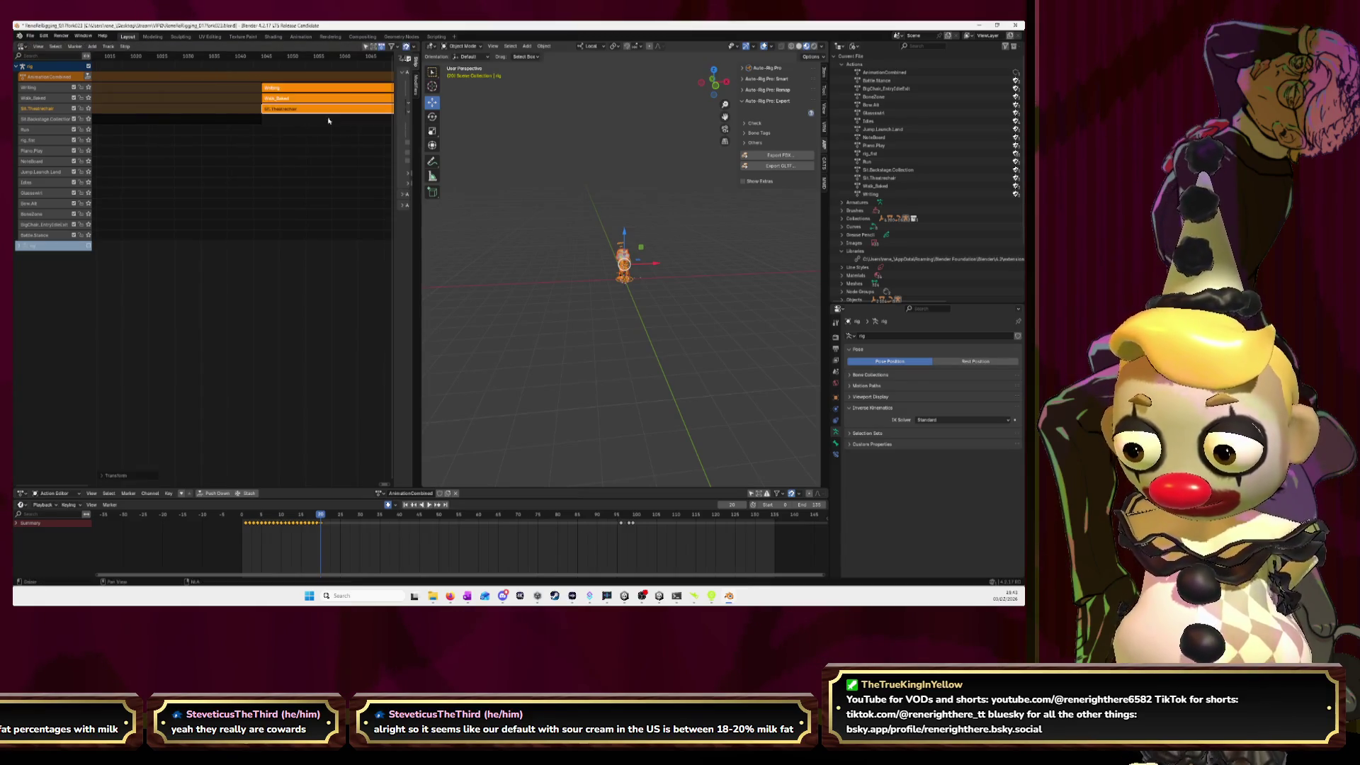
- Move the Writing and Walk_Baked strips right, then place Writing after Walk_Baked
{"action": "left_click_drag", "start_coordinate": [153, 85], "coordinate": [205, 104]}
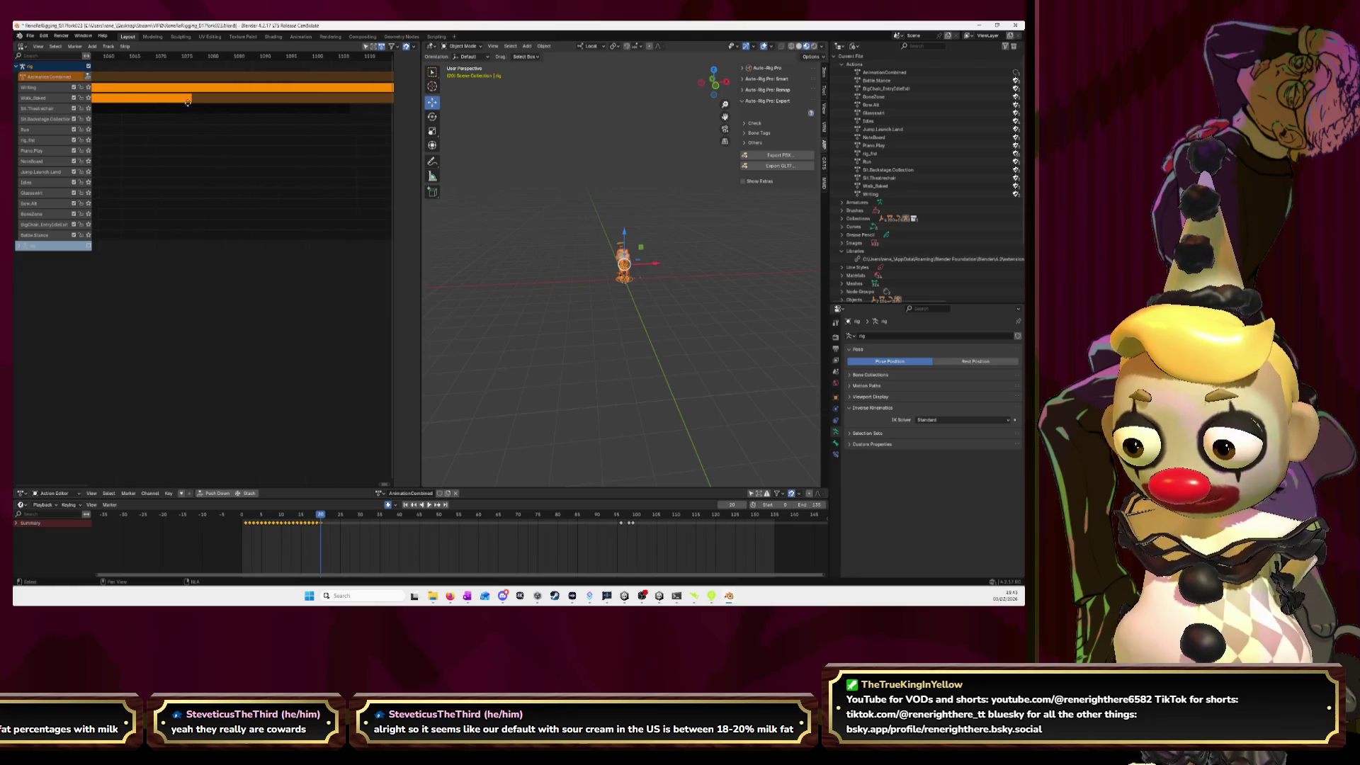
{"action": "key", "text": "g"}
{"action": "left_click", "coordinate": [342, 97]}
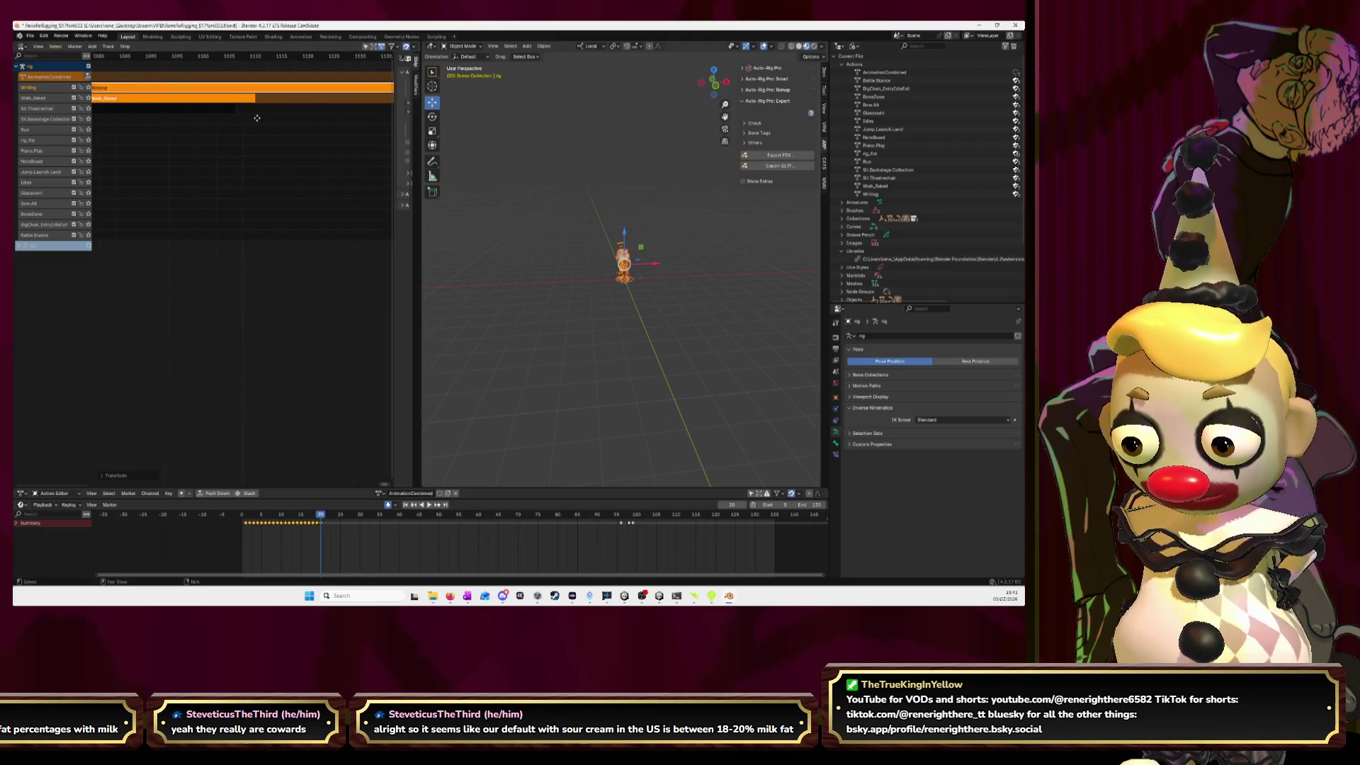
{"action": "key", "text": "g"}
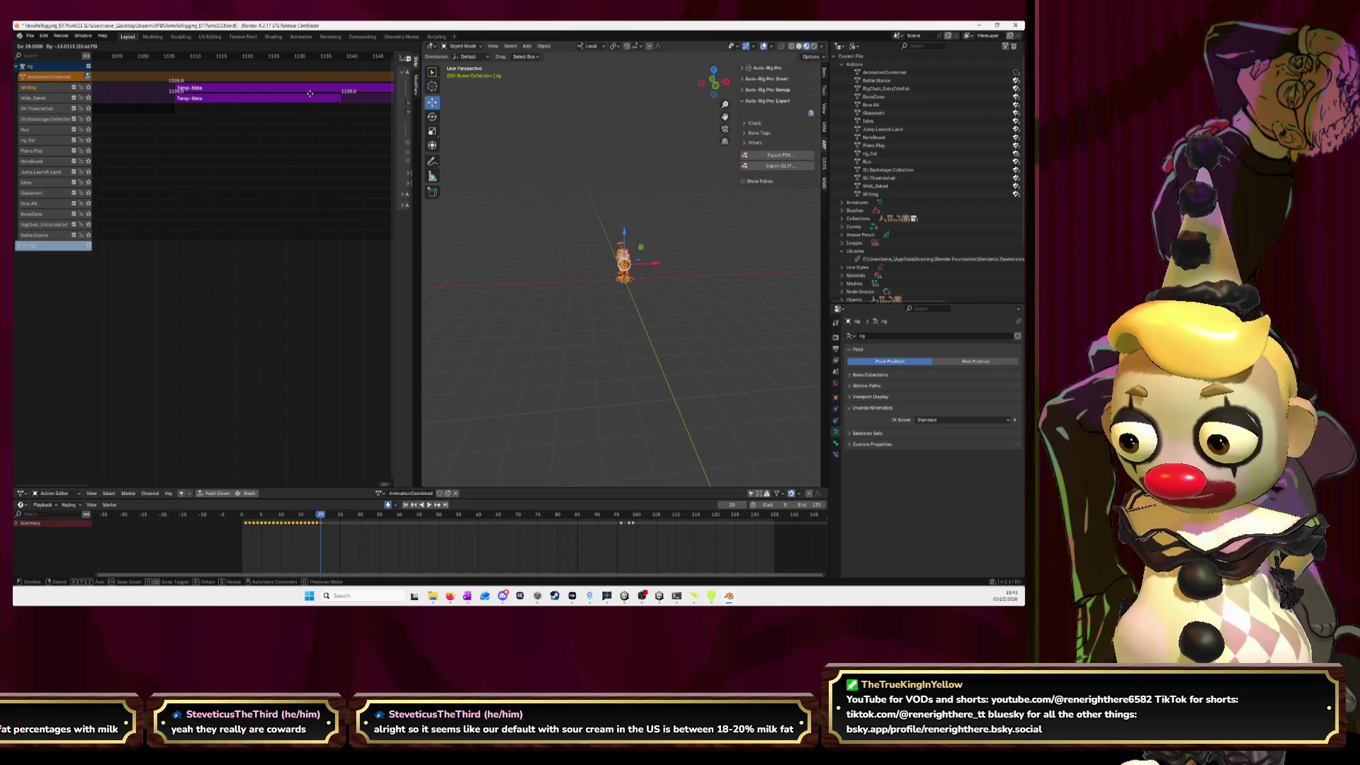
{"action": "left_click", "coordinate": [310, 93]}
{"action": "left_click", "coordinate": [215, 88]}
{"action": "middle_click_drag", "start_coordinate": [294, 122], "coordinate": [240, 122]}
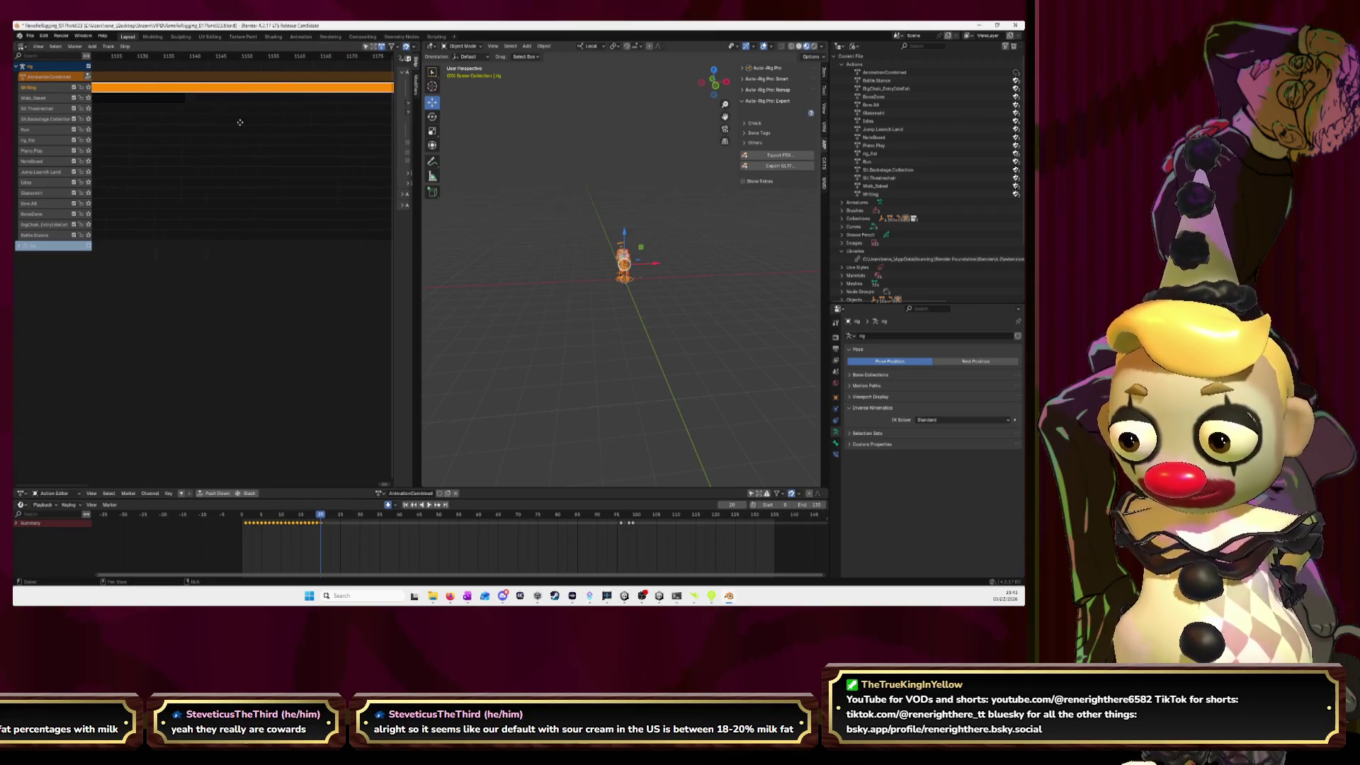
{"action": "key", "text": "g"}
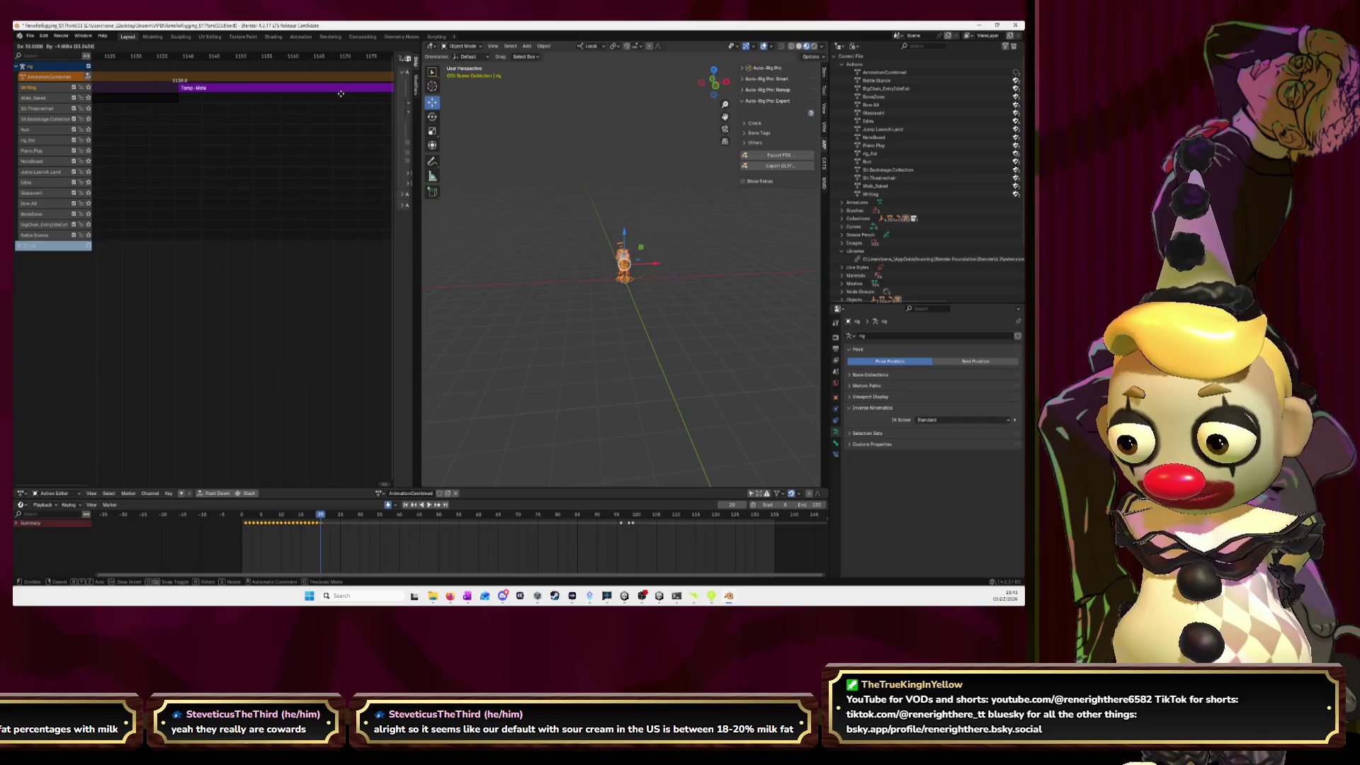
{"action": "left_click", "coordinate": [341, 93]}
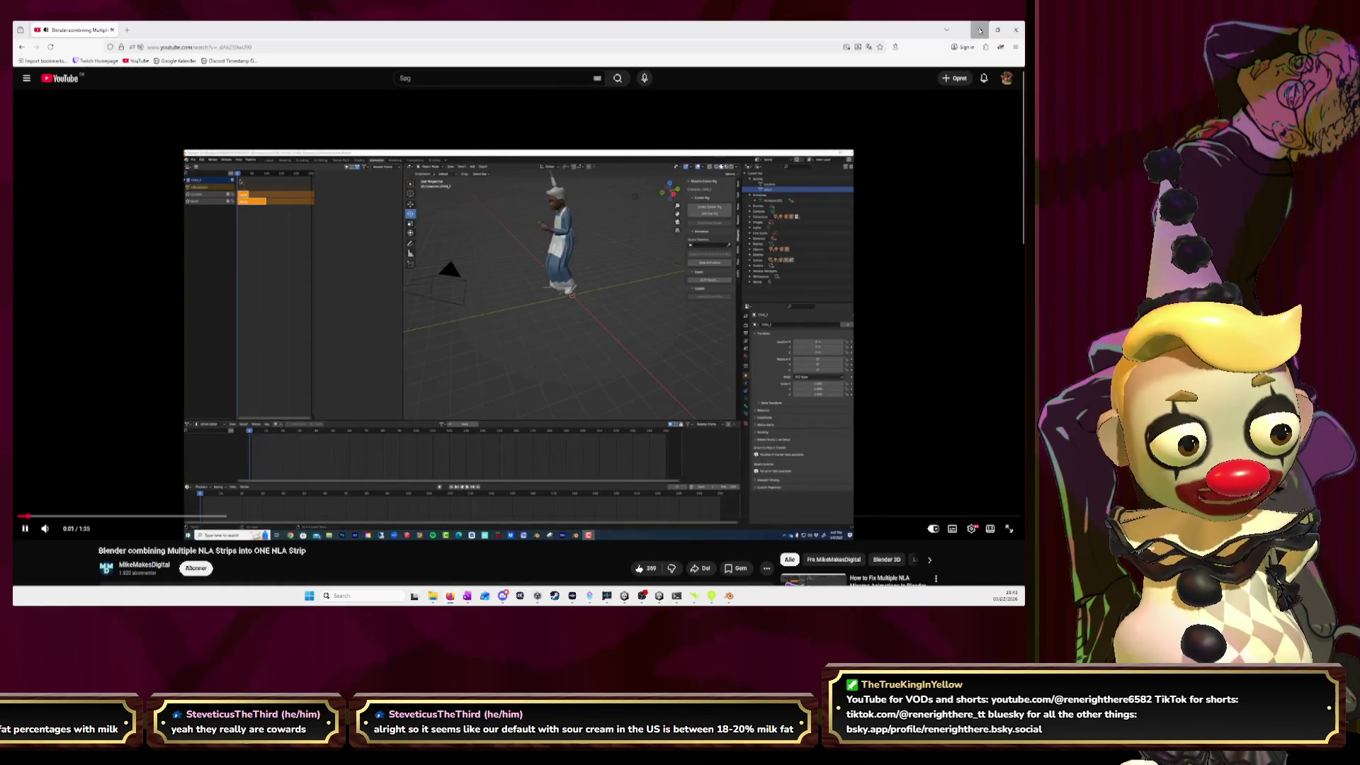
- Minimize the tutorial browser, bring it back briefly, then minimize it again to show Blender
{"action": "left_click", "coordinate": [979, 29]}
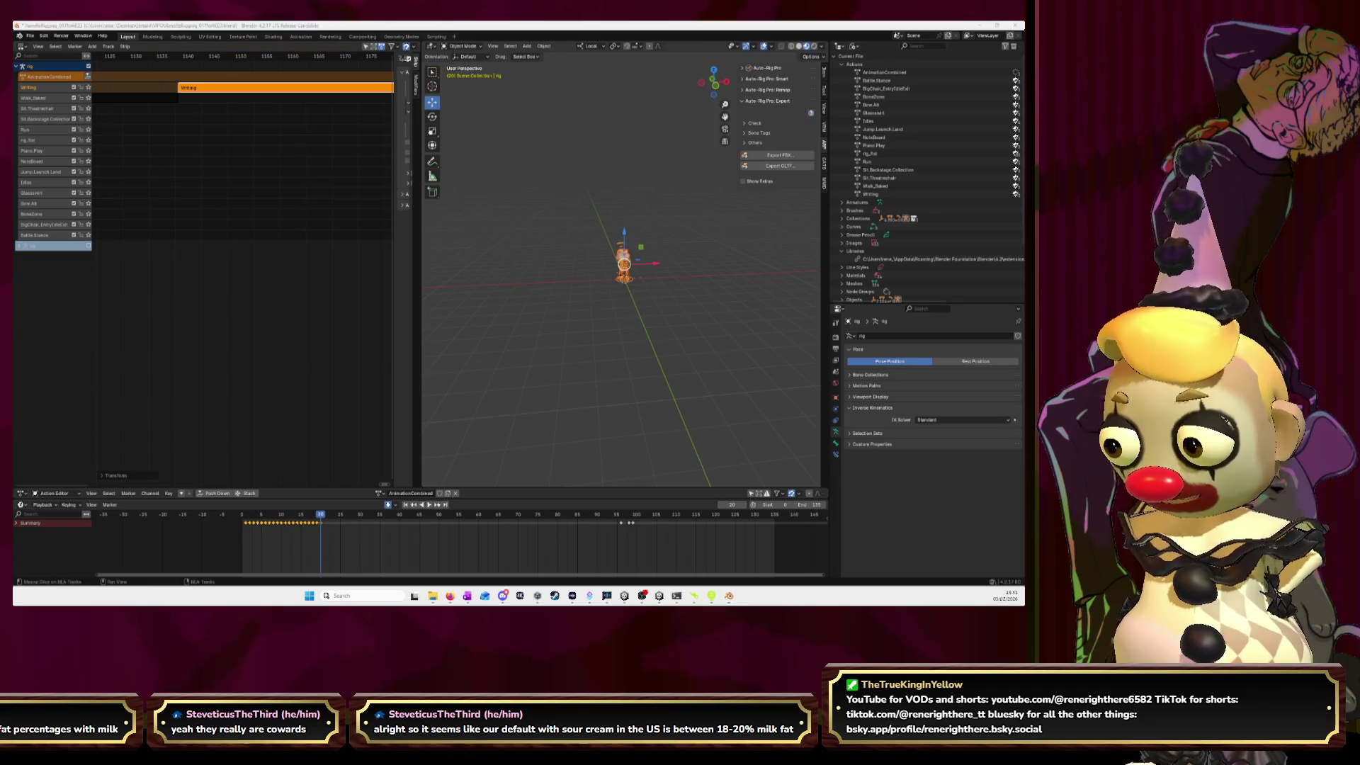
{"action": "key", "text": "alt+Tab"}
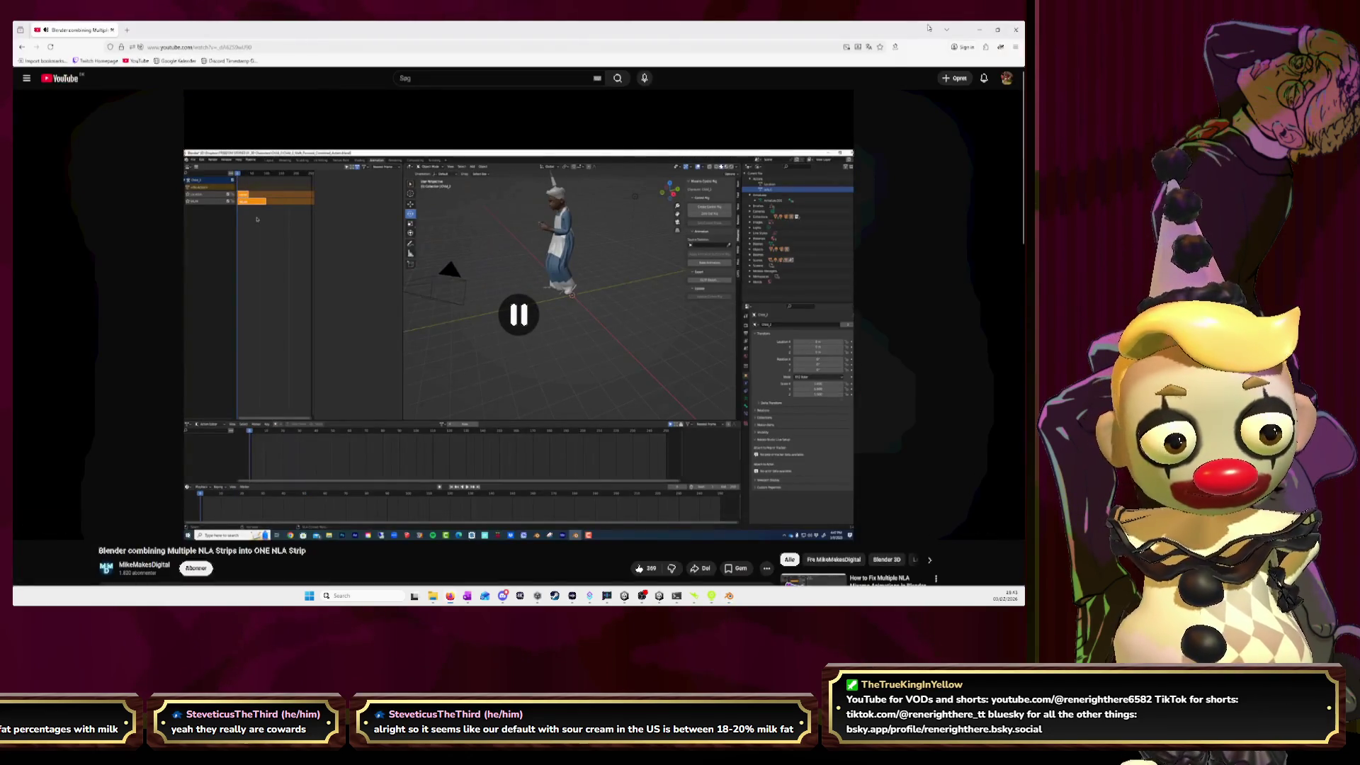
{"action": "left_click", "coordinate": [978, 32]}
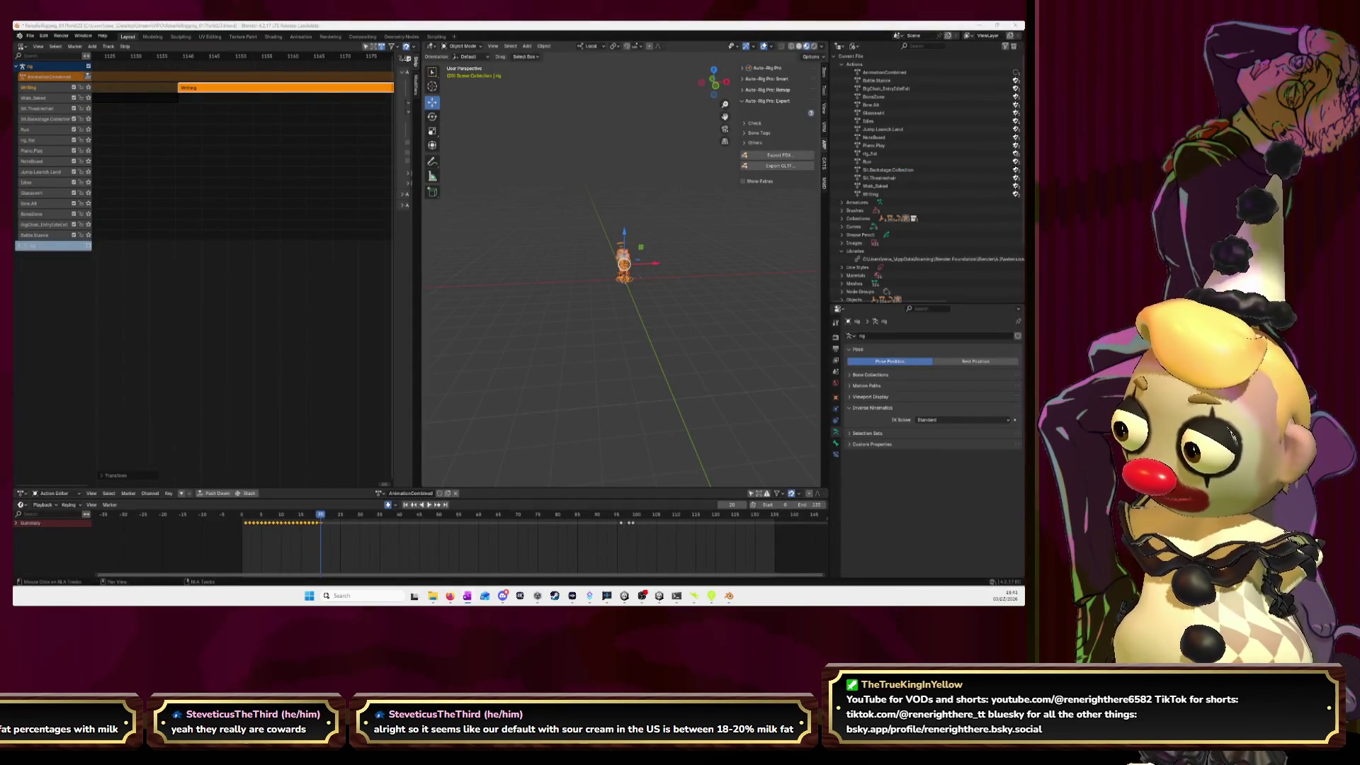
- Select all the action strips in the NLA editor and return the current frame to 0
{"action": "scroll", "coordinate": [281, 240], "scroll_direction": "down", "scroll_amount": 3}
{"action": "scroll", "coordinate": [279, 242], "scroll_direction": "down", "scroll_amount": 5}
{"action": "scroll", "coordinate": [273, 243], "scroll_direction": "down", "scroll_amount": 5}
{"action": "scroll", "coordinate": [259, 245], "scroll_direction": "down", "scroll_amount": 5}
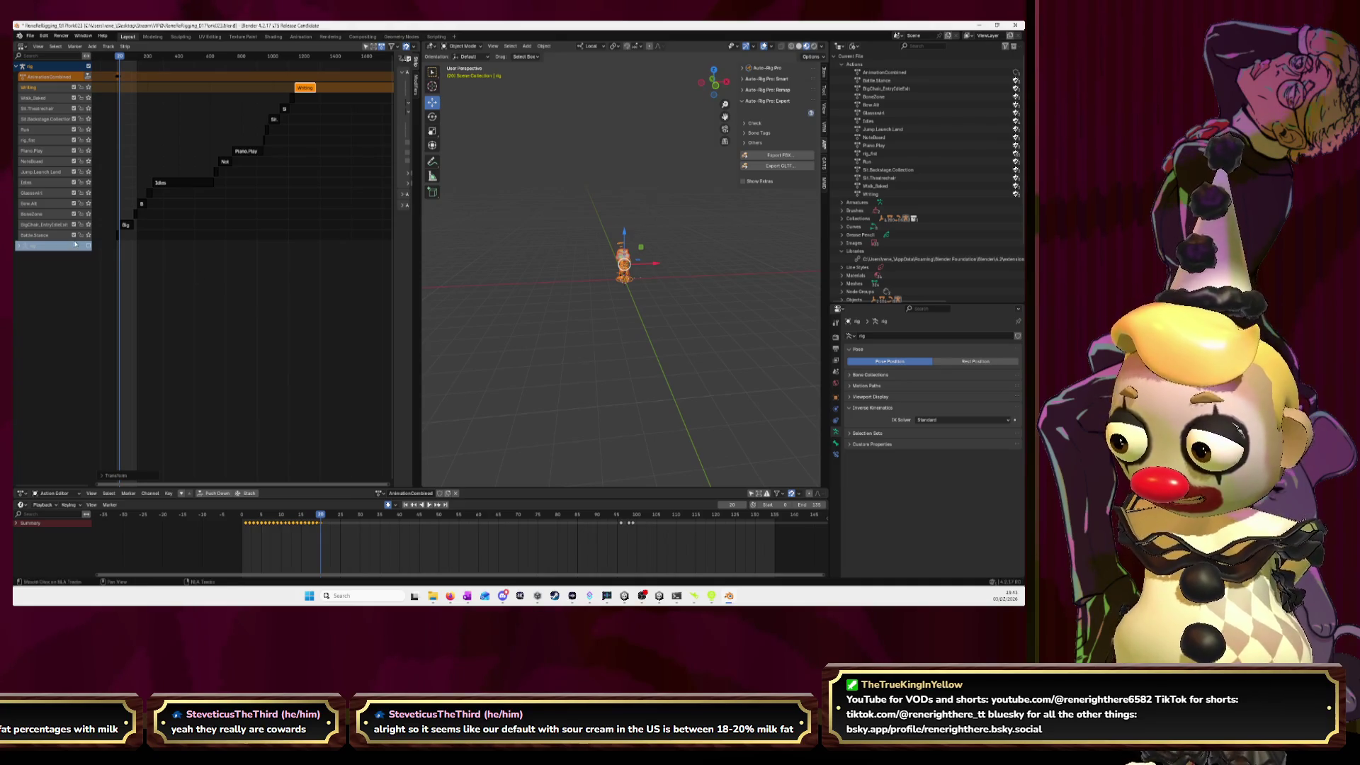
{"action": "middle_click_drag", "start_coordinate": [219, 261], "coordinate": [174, 249]}
{"action": "key", "text": "a"}
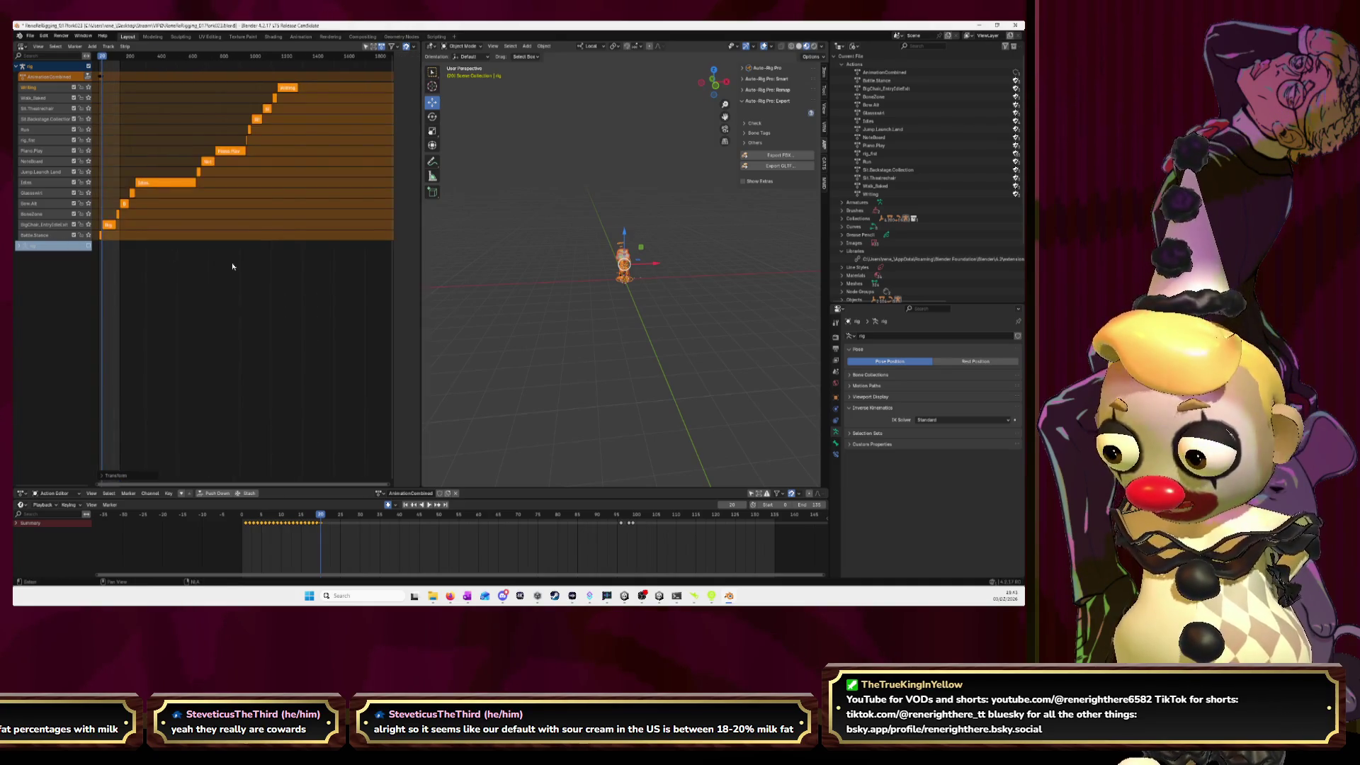
{"action": "key", "text": "shift+Left"}
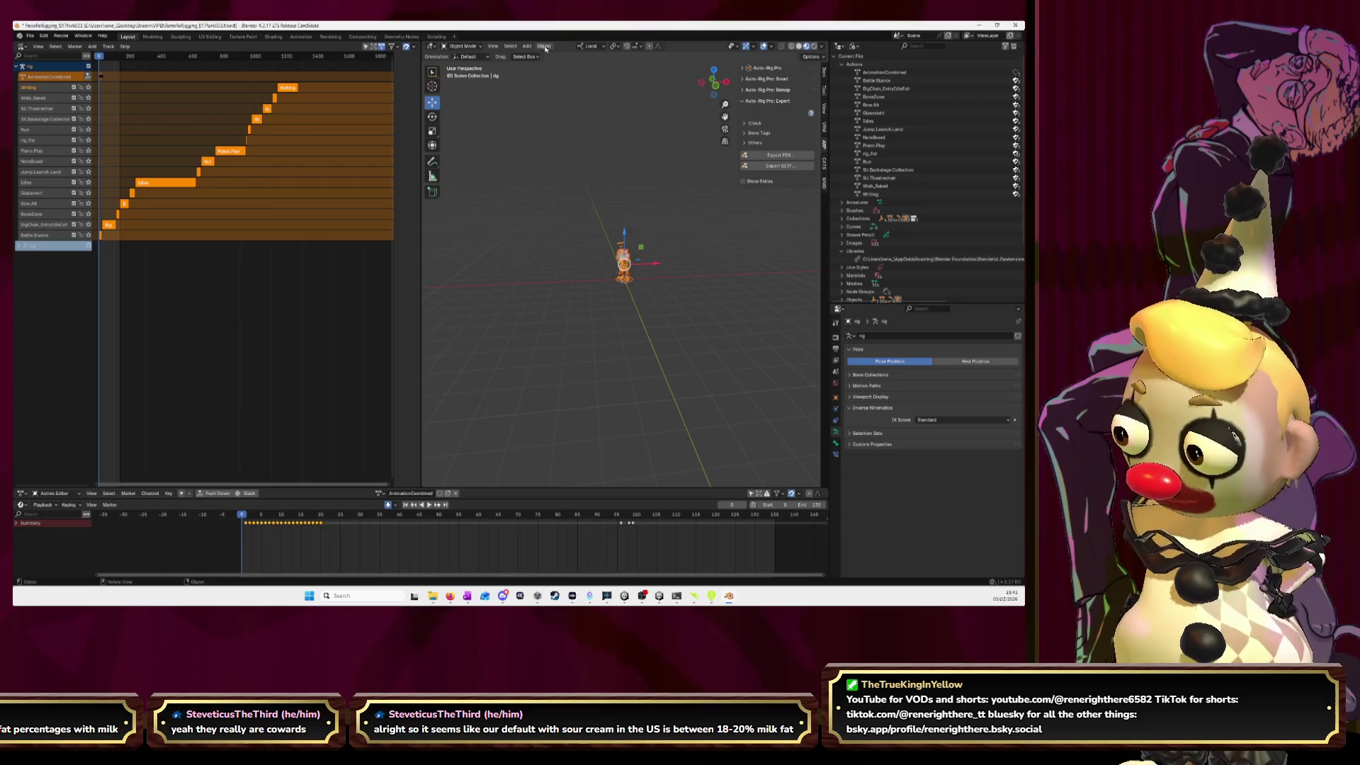
- Bake the rig's action with Bake Data set to Pose
{"action": "left_click", "coordinate": [544, 46]}
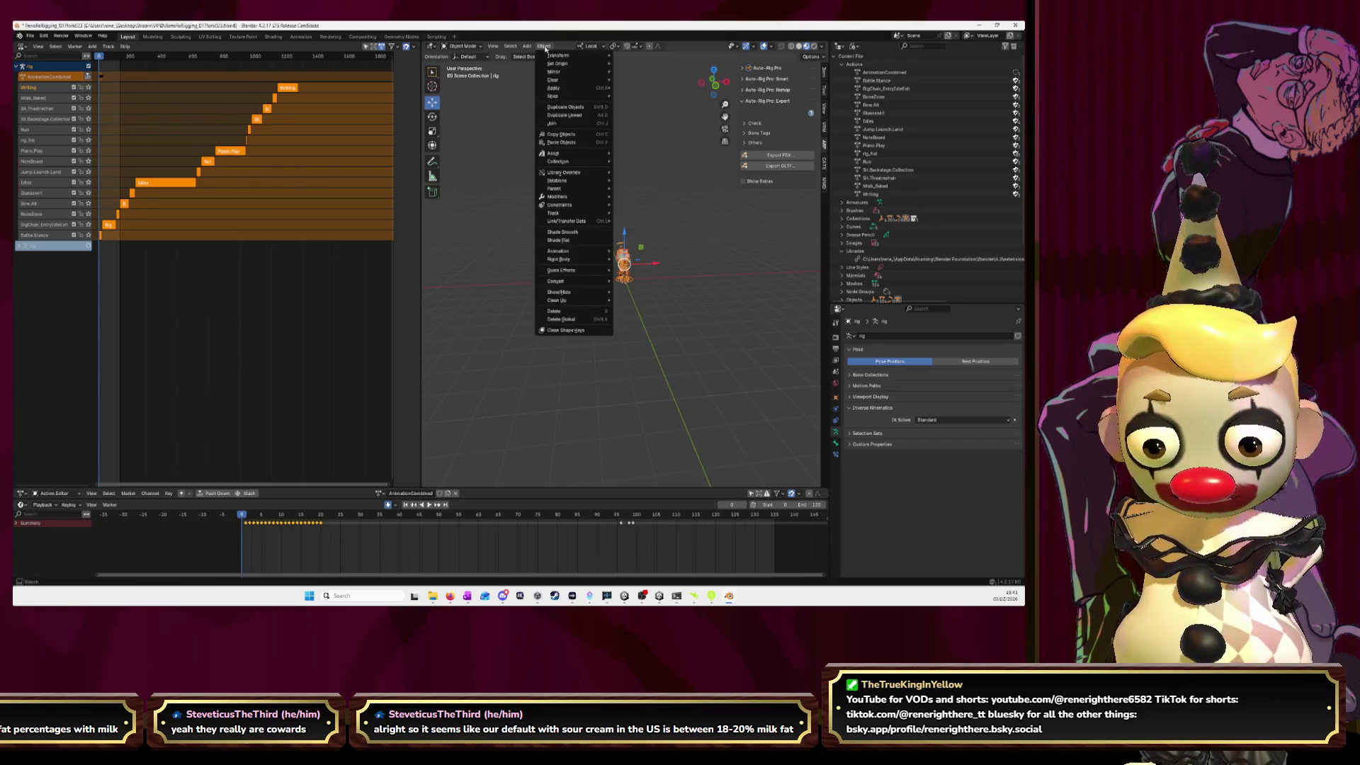
{"action": "mouse_move", "coordinate": [546, 55]}
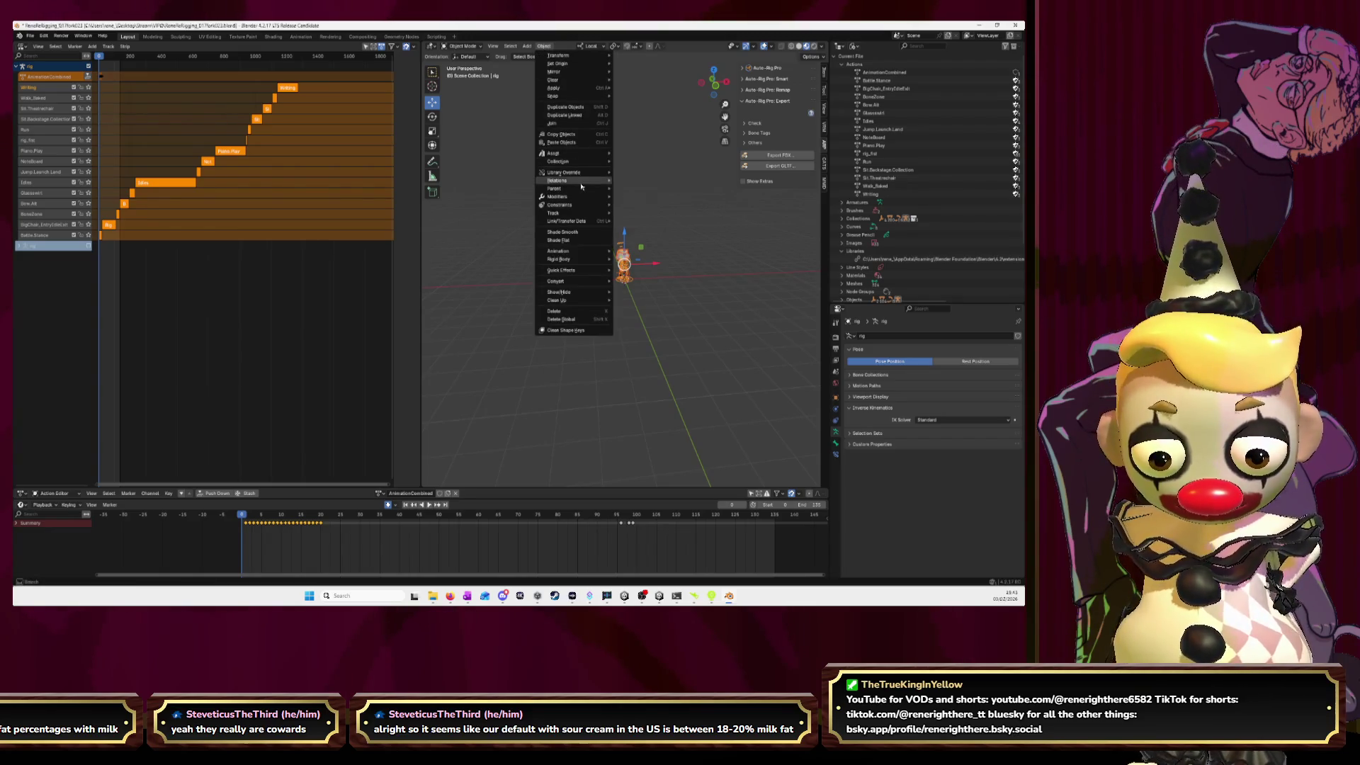
{"action": "mouse_move", "coordinate": [583, 206]}
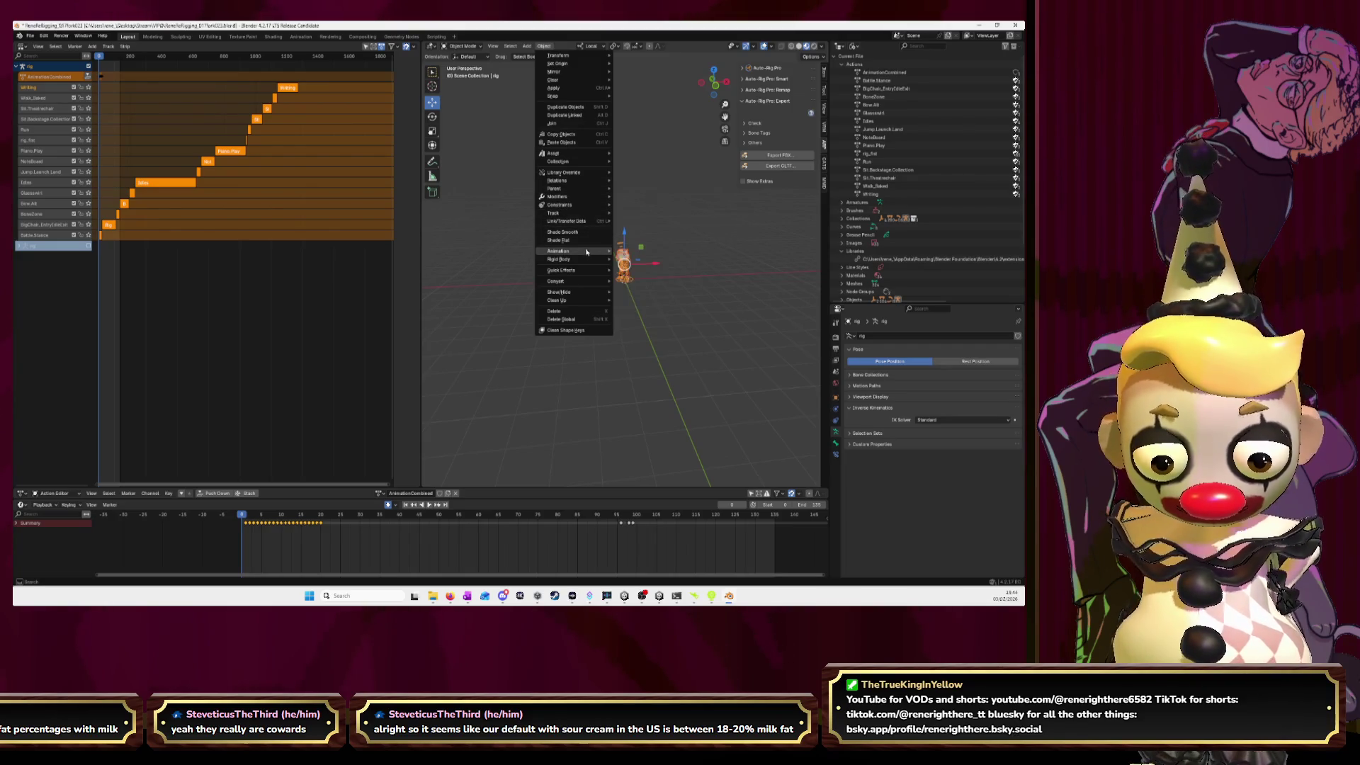
{"action": "mouse_move", "coordinate": [587, 252]}
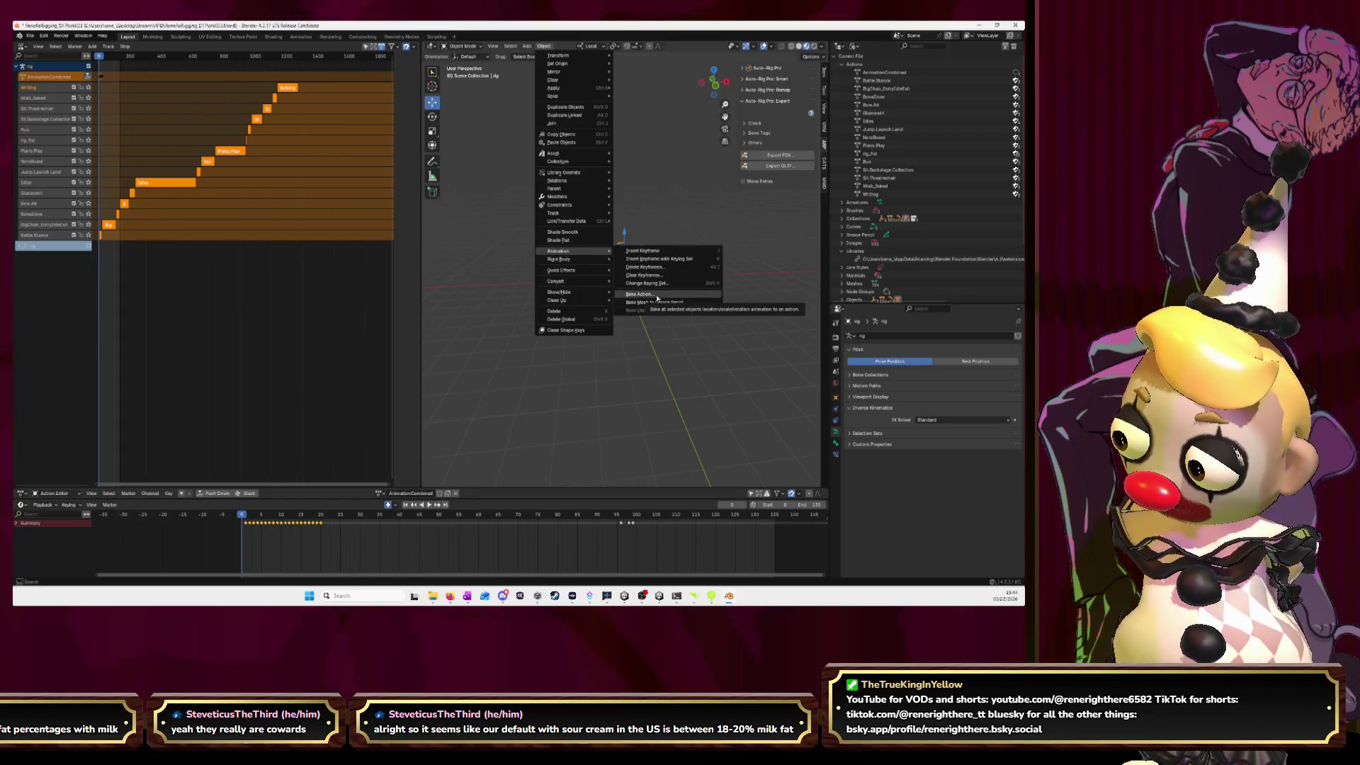
{"action": "left_click", "coordinate": [641, 294]}
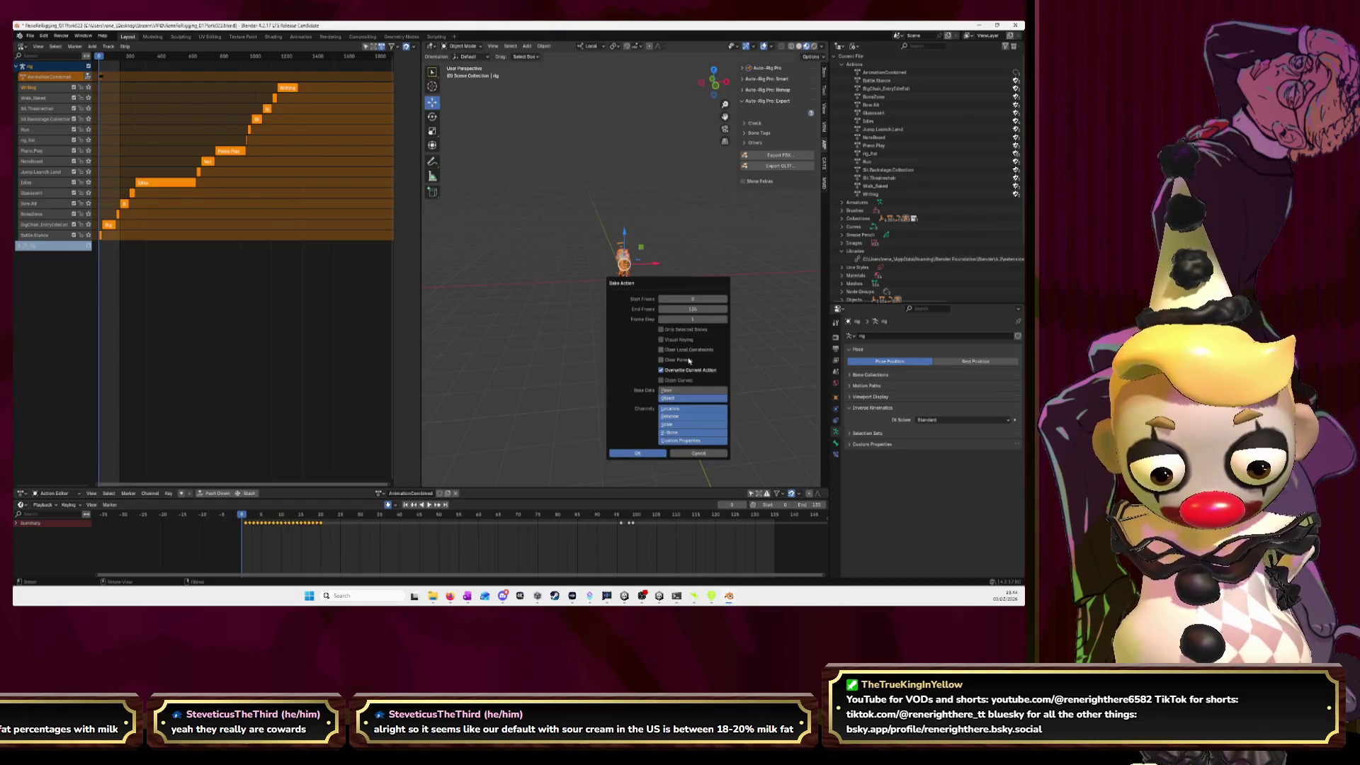
{"action": "left_click", "coordinate": [684, 391]}
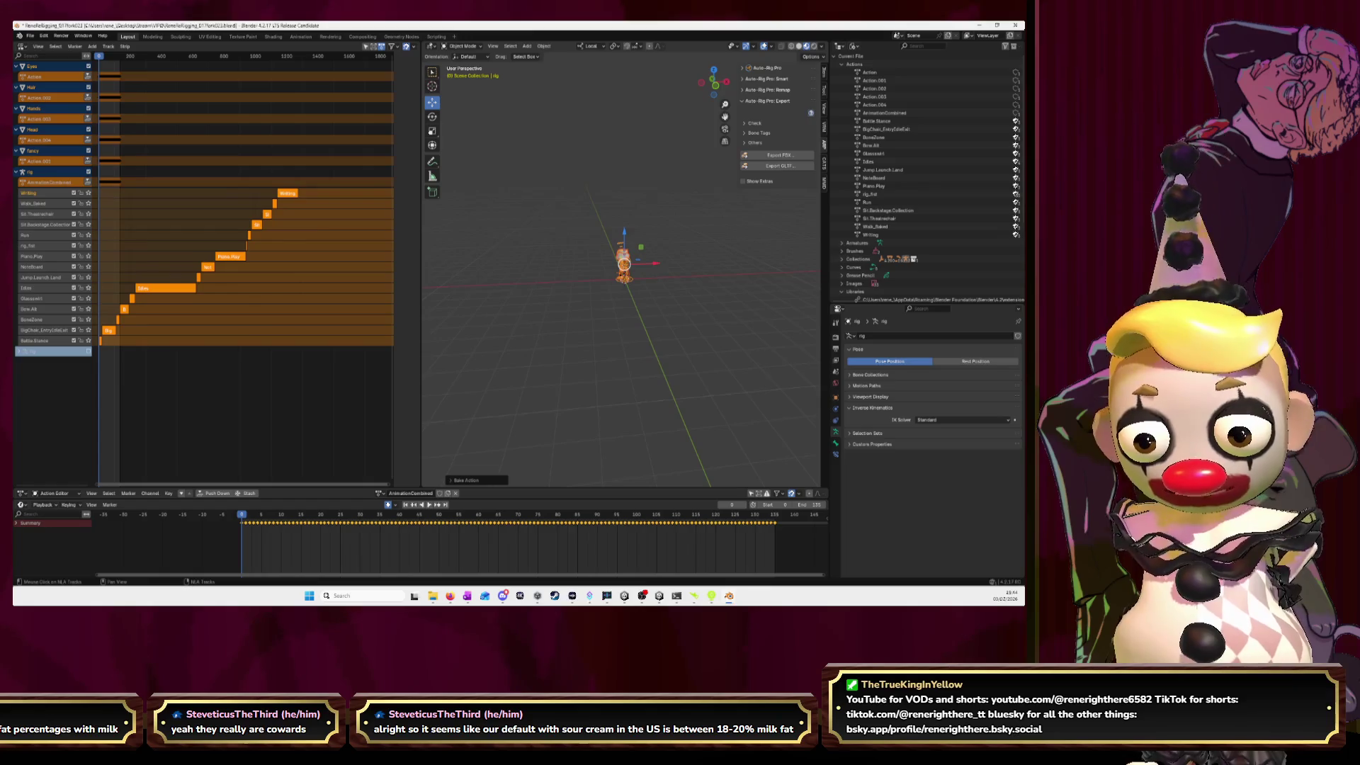
- Undo the bake and move the playhead to frame 1273, where the last strip ends
{"action": "middle_click_drag", "start_coordinate": [493, 253], "coordinate": [573, 276]}
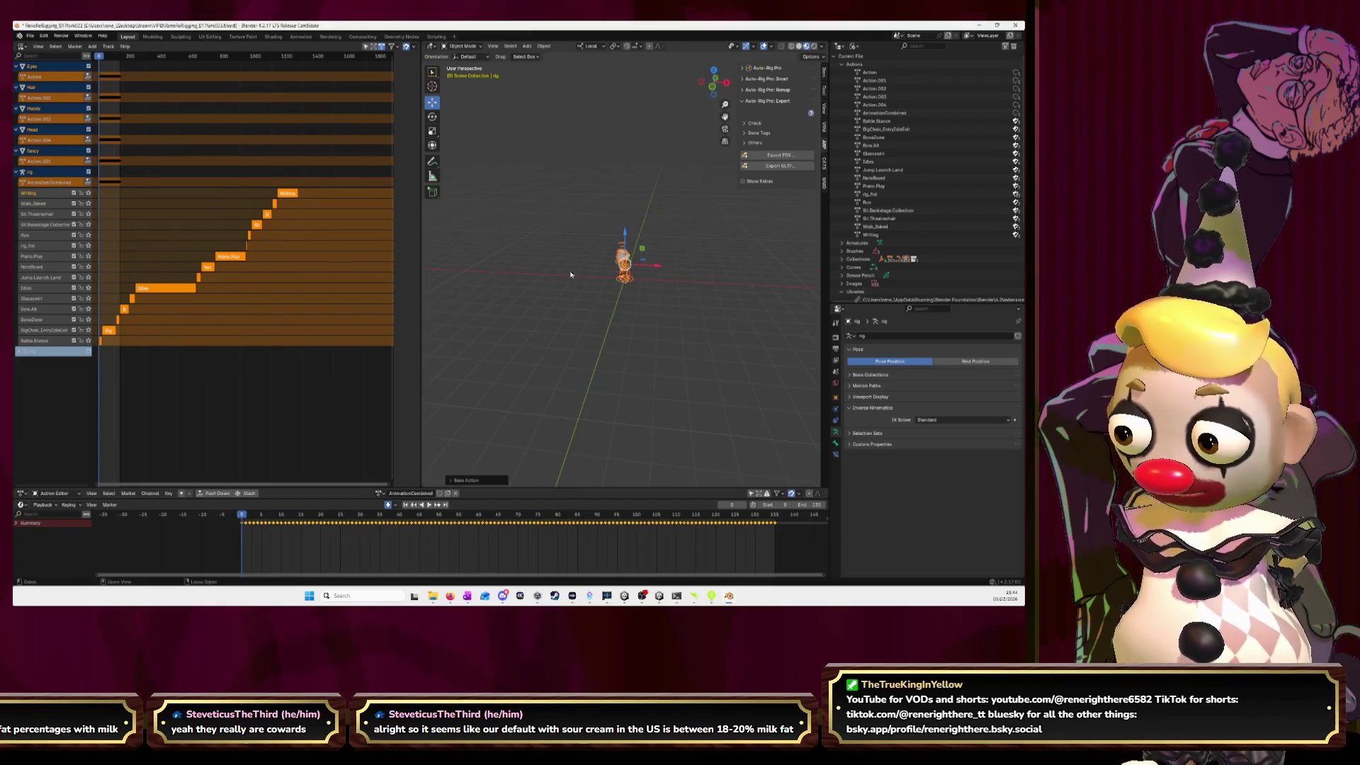
{"action": "key", "text": "ctrl+z"}
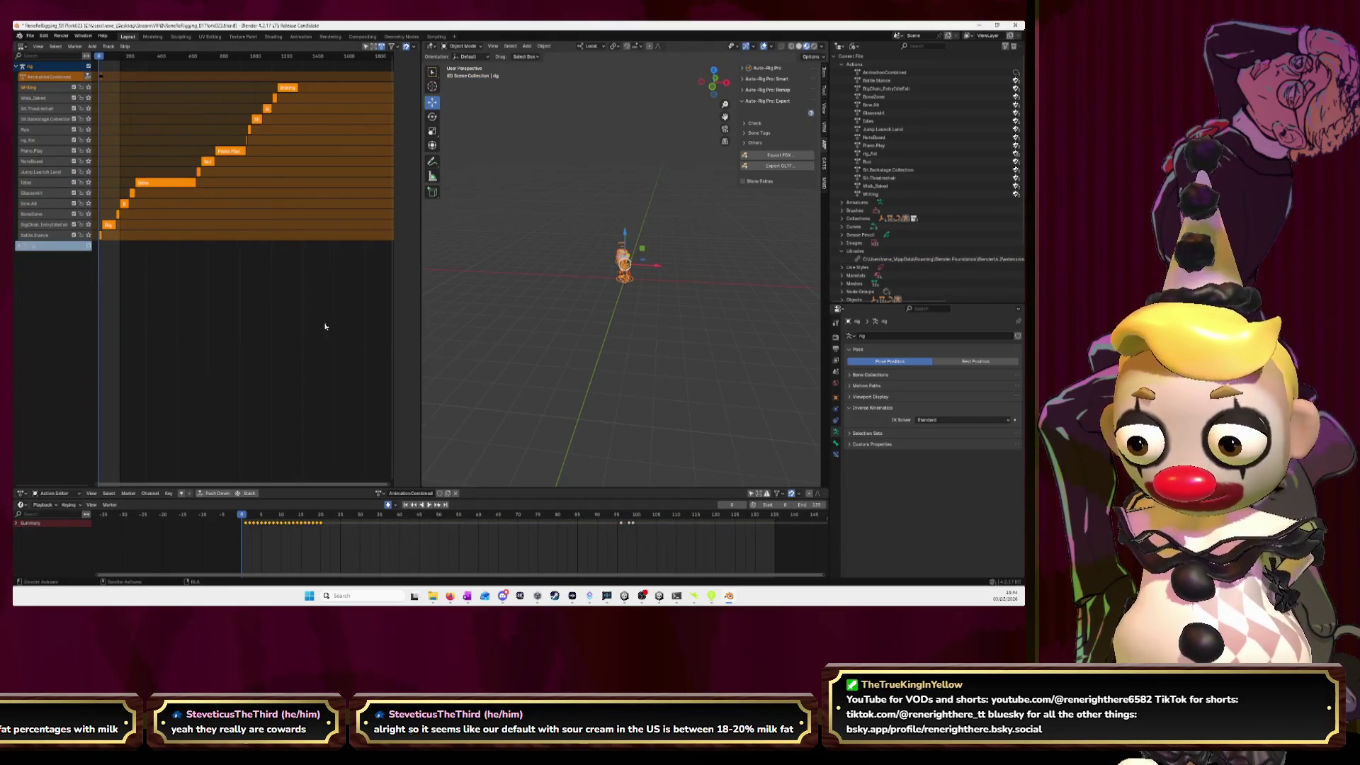
{"action": "left_click_drag", "start_coordinate": [101, 62], "coordinate": [298, 74]}
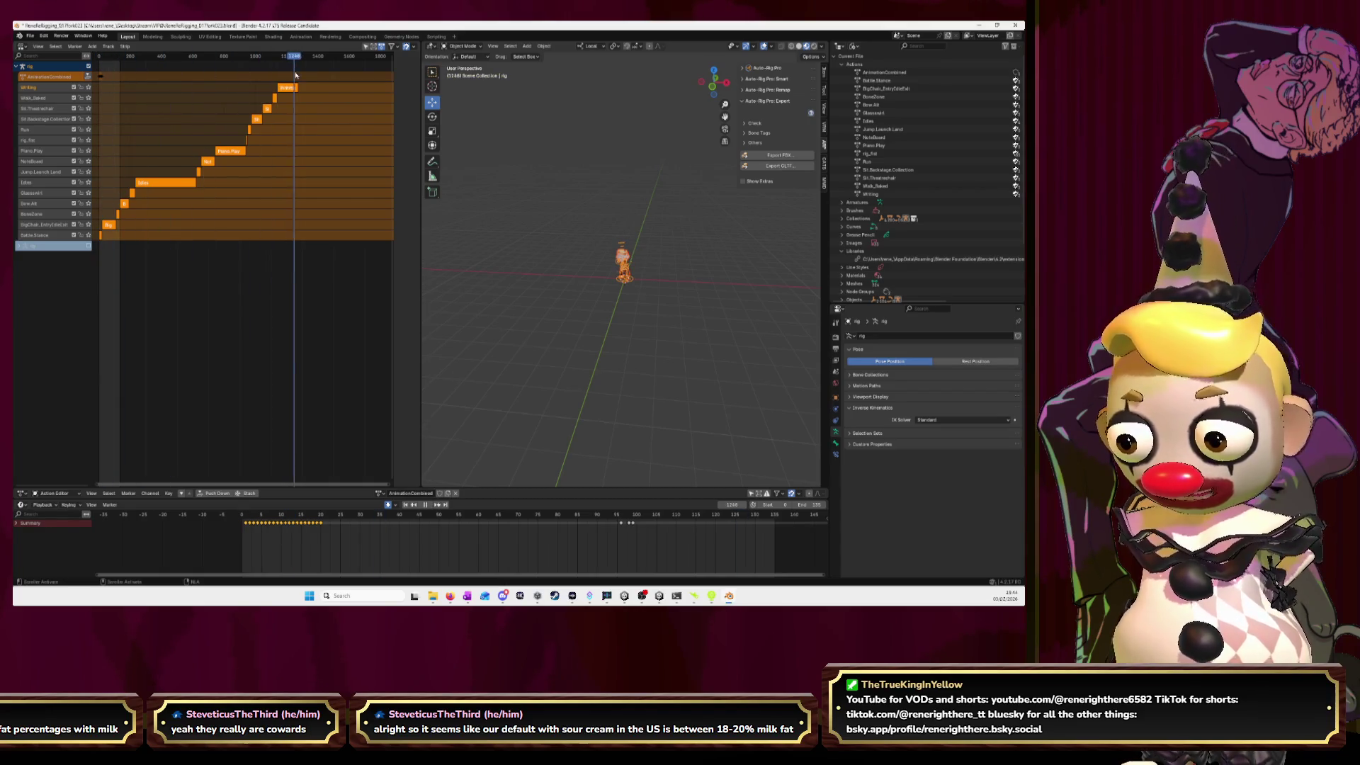
{"action": "scroll", "coordinate": [294, 81], "scroll_direction": "up", "scroll_amount": 2}
{"action": "scroll", "coordinate": [287, 95], "scroll_direction": "up", "scroll_amount": 2}
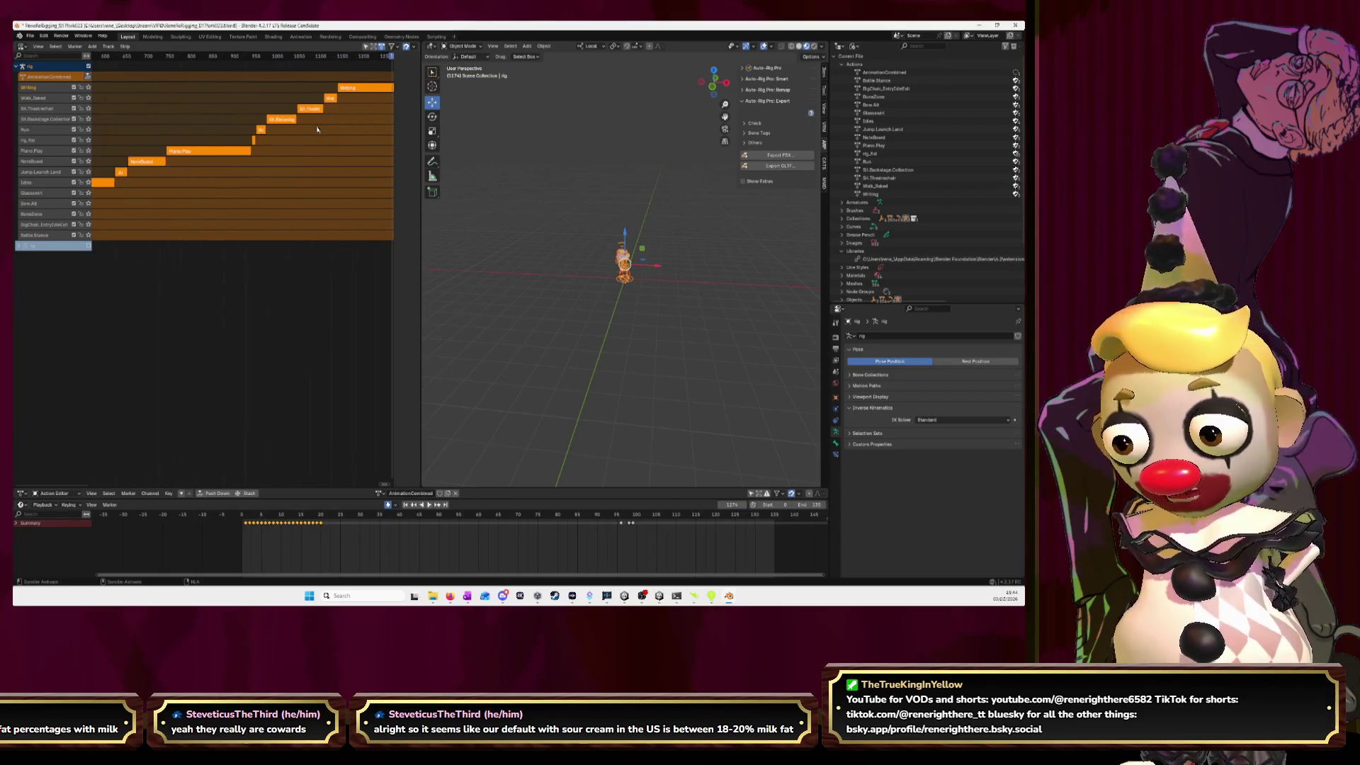
{"action": "scroll", "coordinate": [276, 110], "scroll_direction": "up", "scroll_amount": 3}
{"action": "scroll", "coordinate": [266, 123], "scroll_direction": "up", "scroll_amount": 2}
{"action": "scroll", "coordinate": [344, 111], "scroll_direction": "up", "scroll_amount": 2}
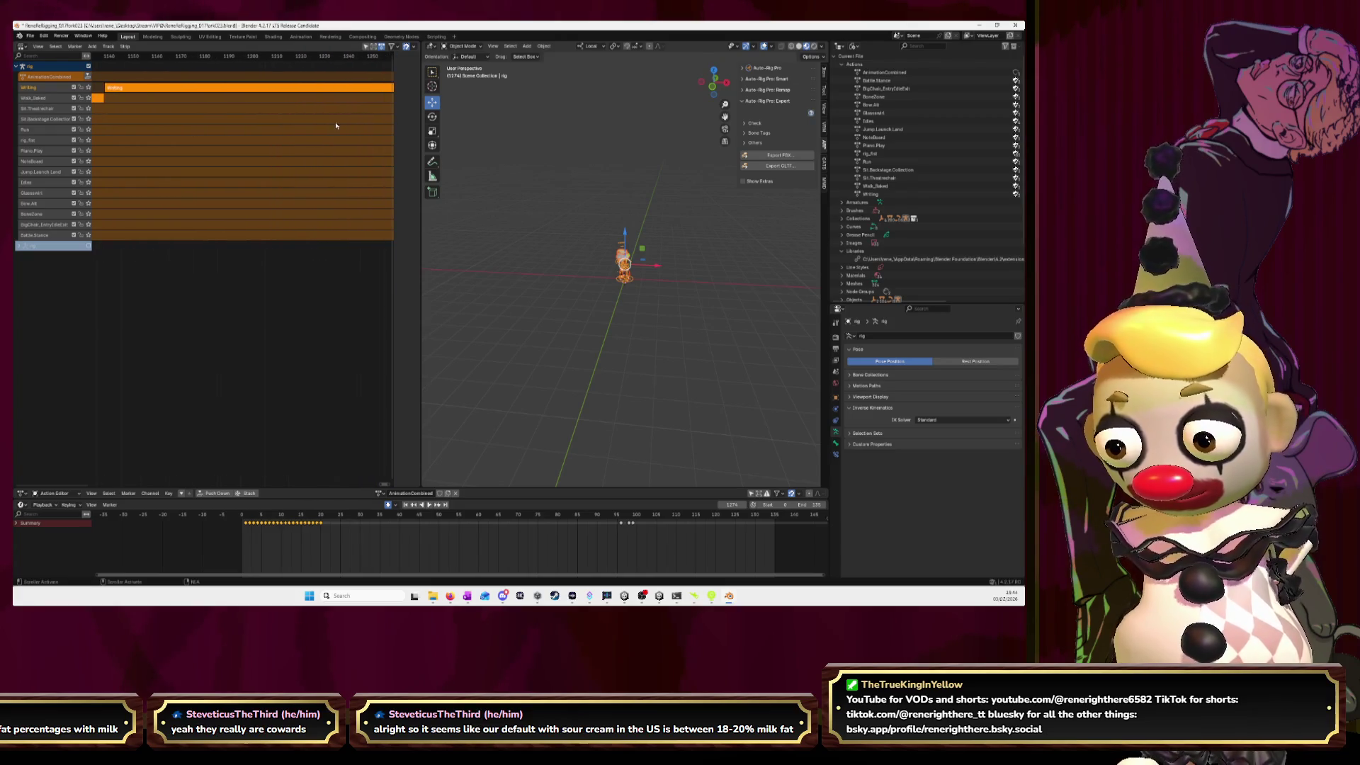
{"action": "scroll", "coordinate": [329, 106], "scroll_direction": "up", "scroll_amount": 1}
{"action": "left_click", "coordinate": [317, 60]}
{"action": "left_click_drag", "start_coordinate": [316, 60], "coordinate": [312, 61]}
- Set the scene's end frame to 1273
{"action": "left_click", "coordinate": [815, 504]}
{"action": "type", "text": "127"}
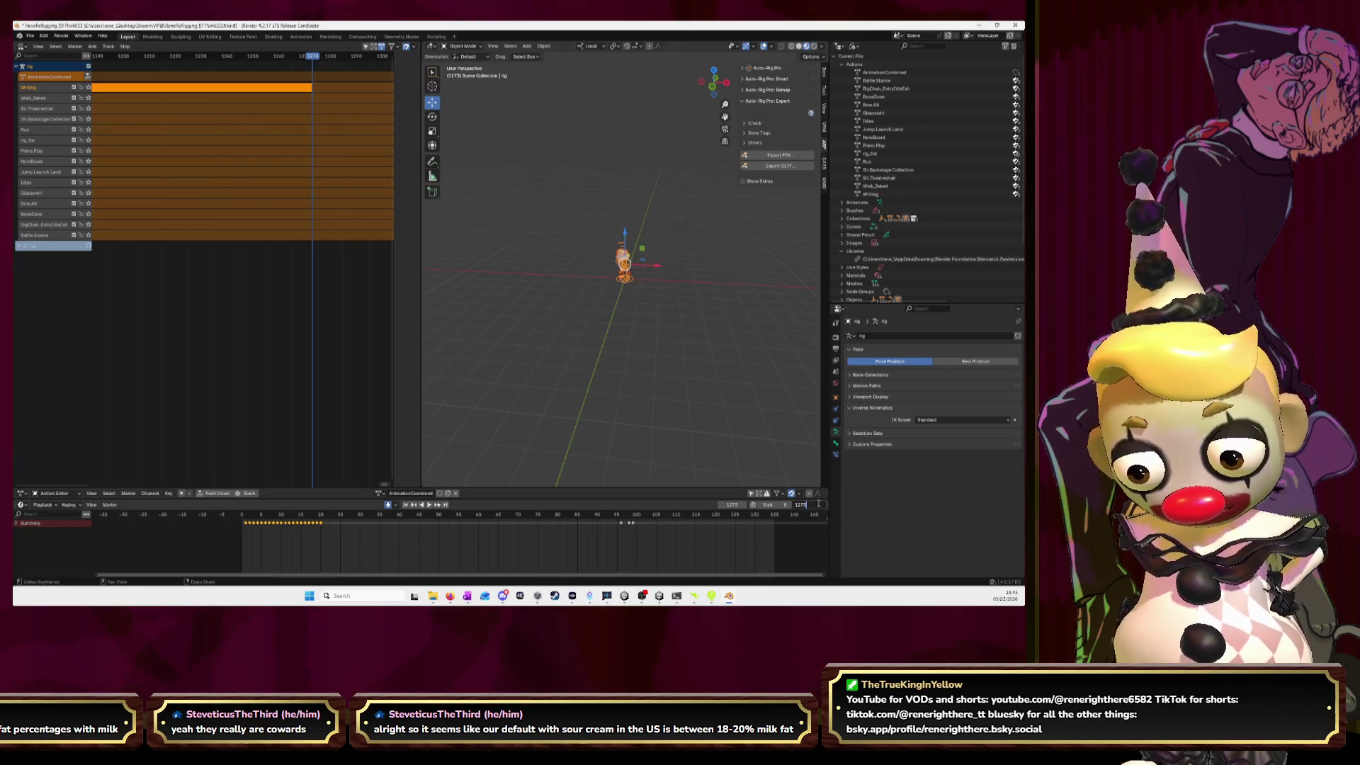
{"action": "type", "text": "3"}
{"action": "key", "text": "Return"}
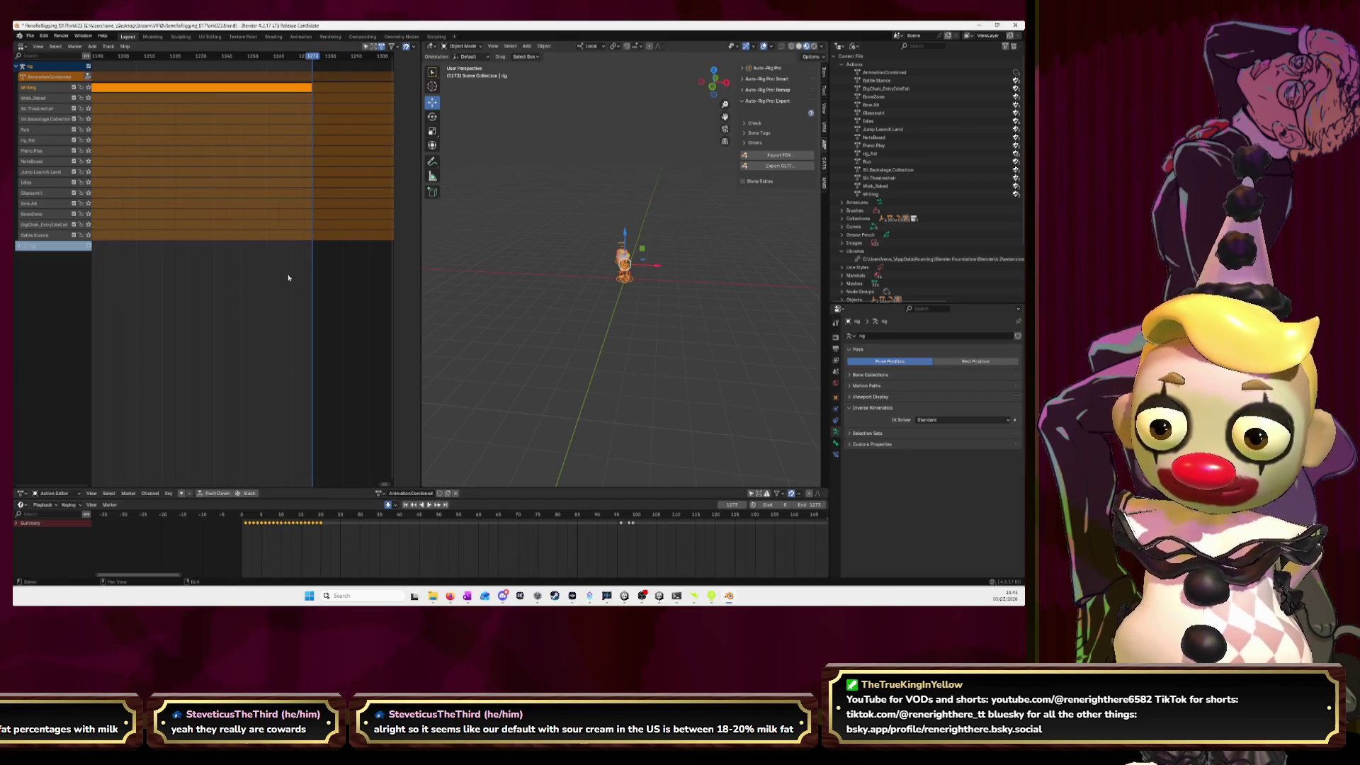
{"action": "scroll", "coordinate": [288, 284], "scroll_direction": "down", "scroll_amount": 3}
{"action": "scroll", "coordinate": [288, 303], "scroll_direction": "down", "scroll_amount": 3}
{"action": "scroll", "coordinate": [213, 294], "scroll_direction": "down", "scroll_amount": 4}
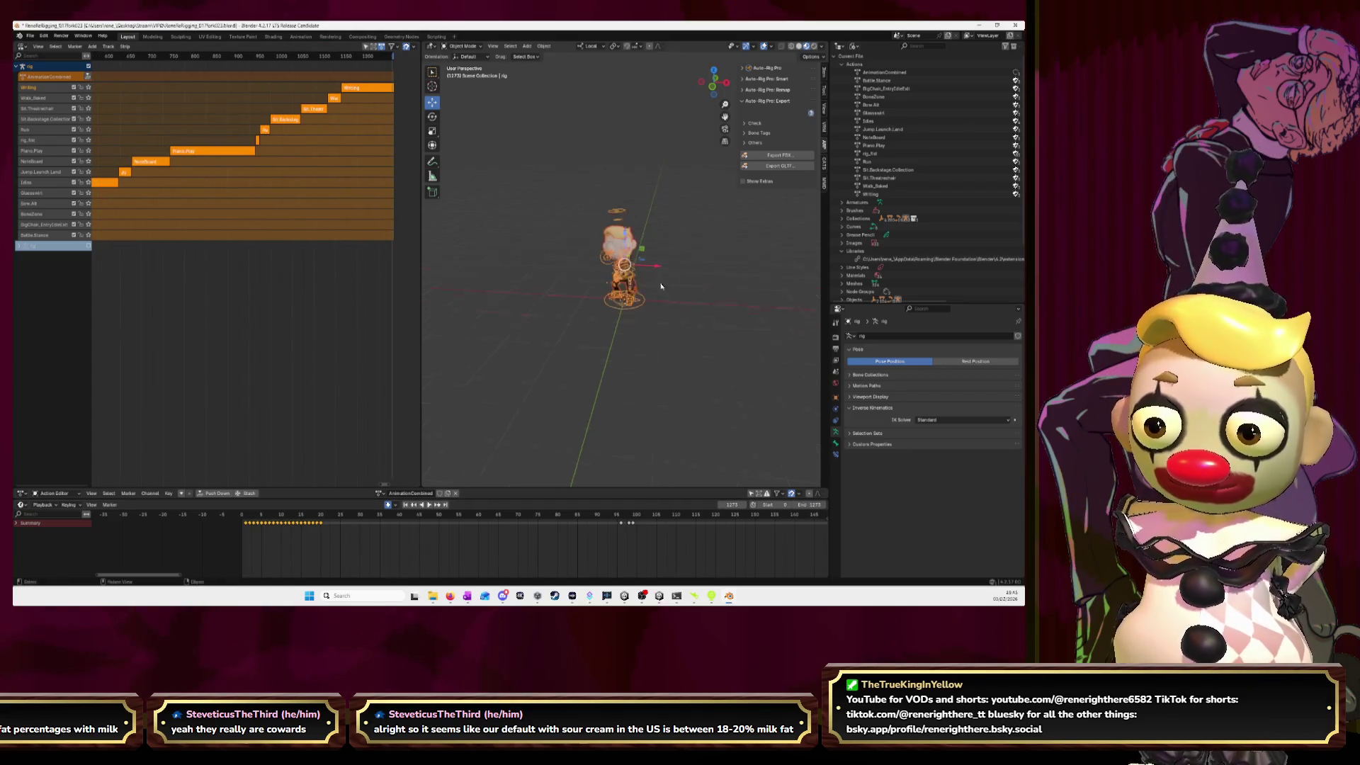
- Bake the rig's pose through frame 1273 into AnimationCombined, then push it down into an NLA strip
{"action": "key", "text": "KP_Decimal"}
{"action": "left_click", "coordinate": [557, 221]}
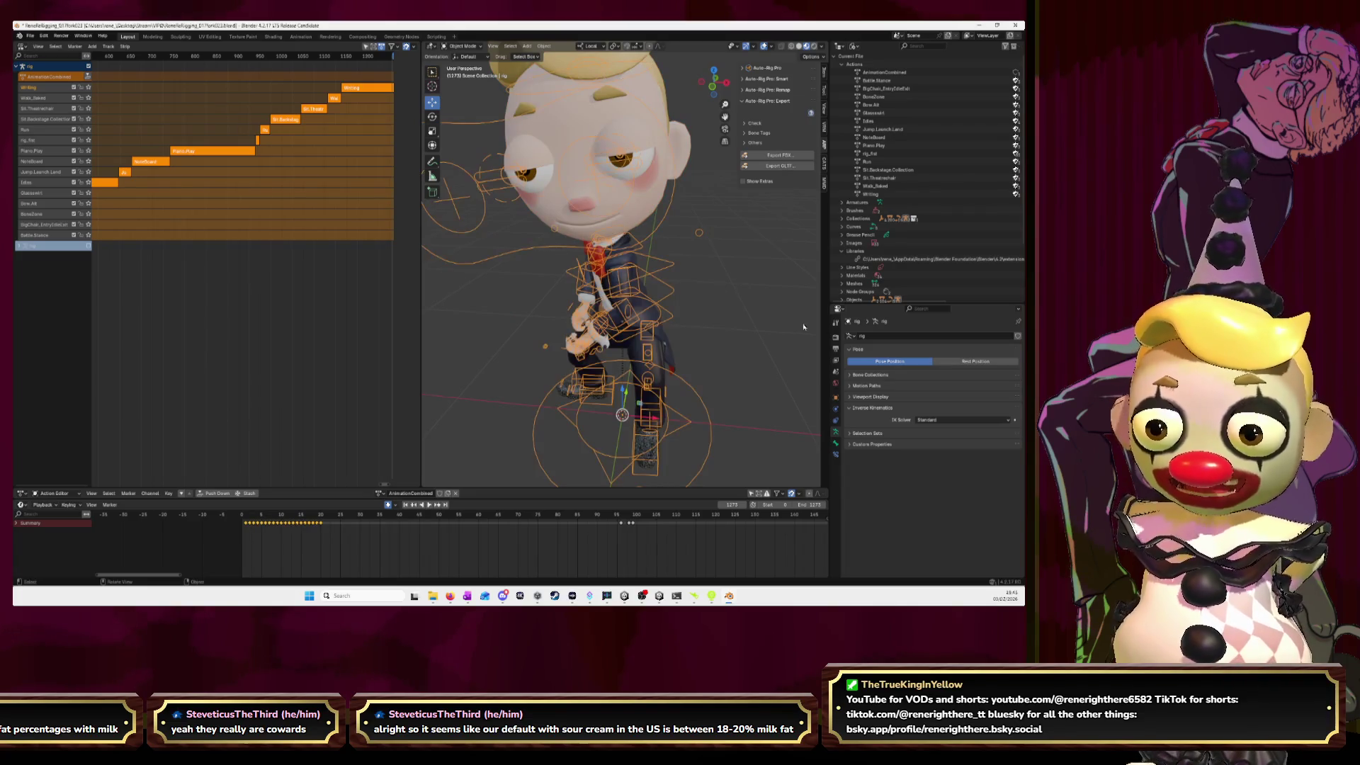
{"action": "left_click", "coordinate": [546, 46]}
{"action": "mouse_move", "coordinate": [582, 253]}
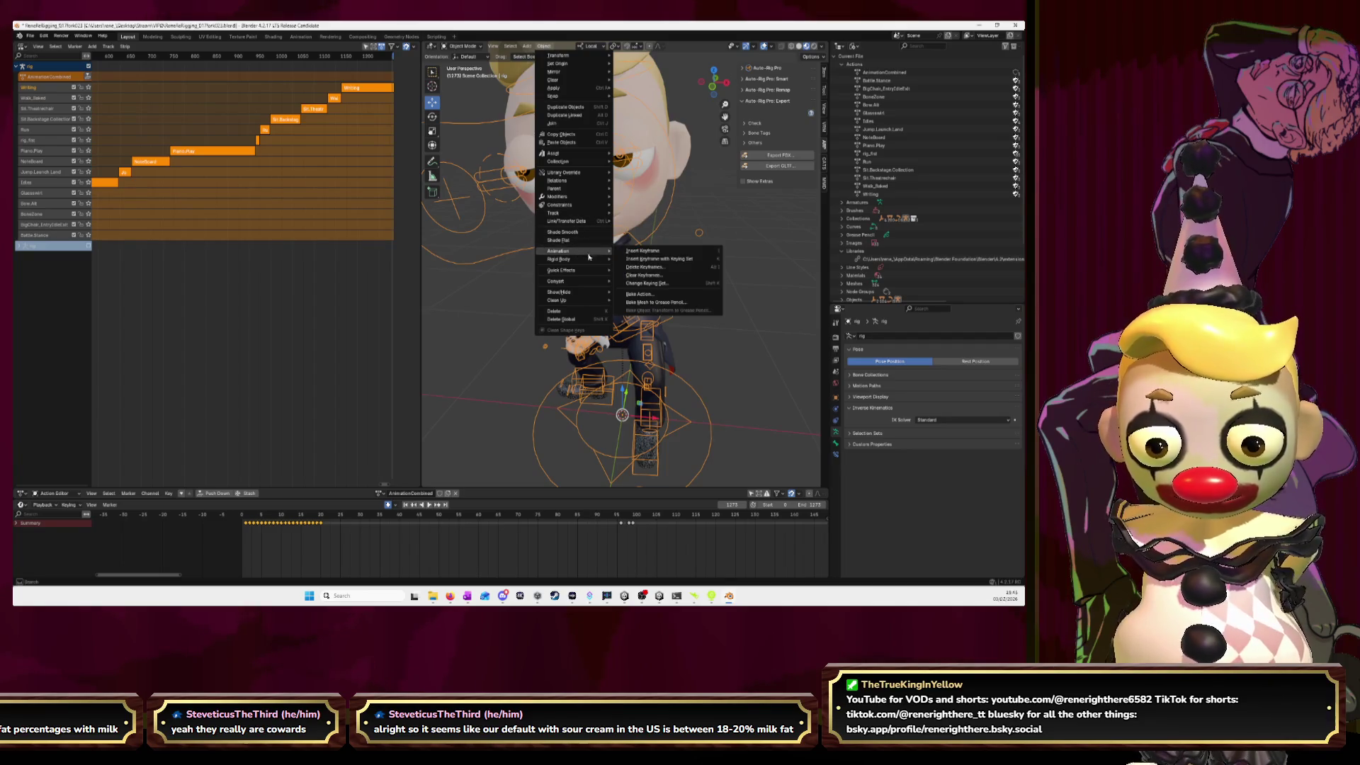
{"action": "left_click", "coordinate": [640, 294]}
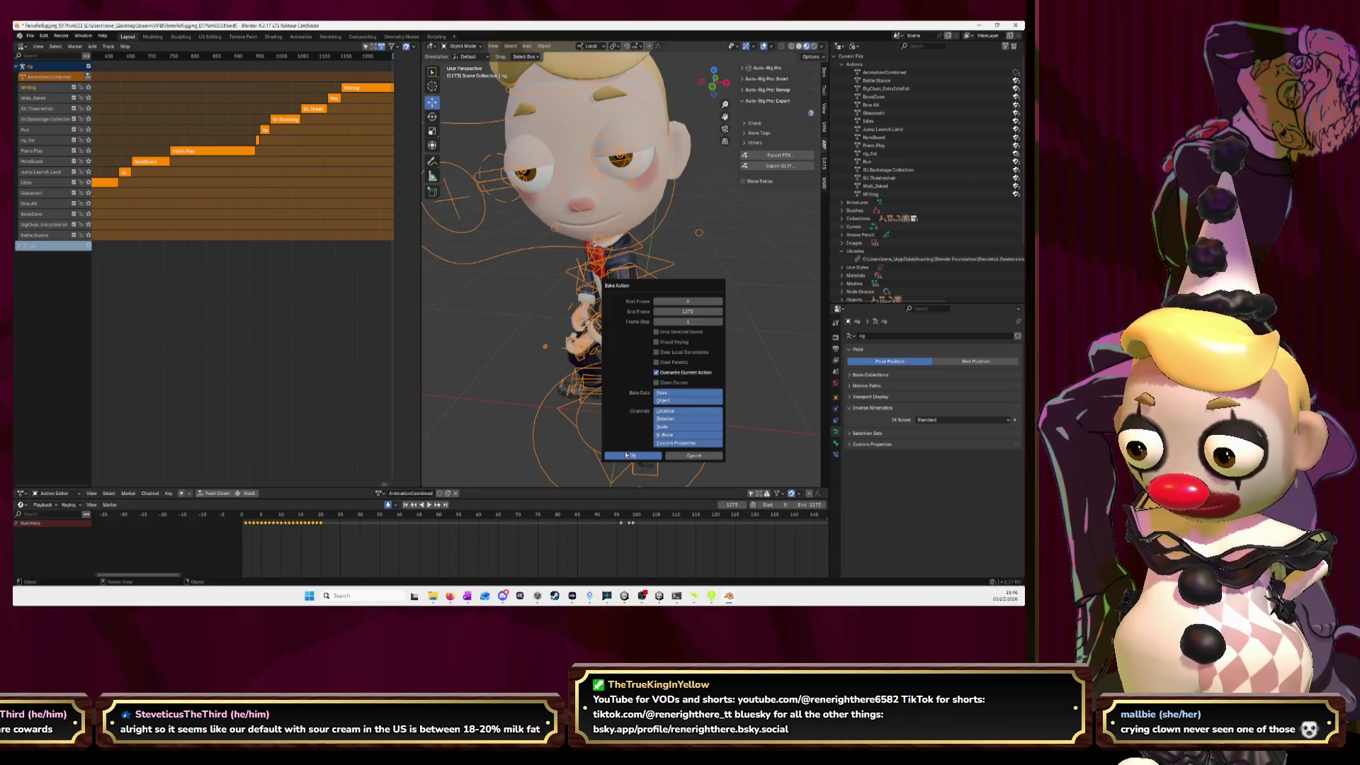
{"action": "left_click", "coordinate": [626, 455]}
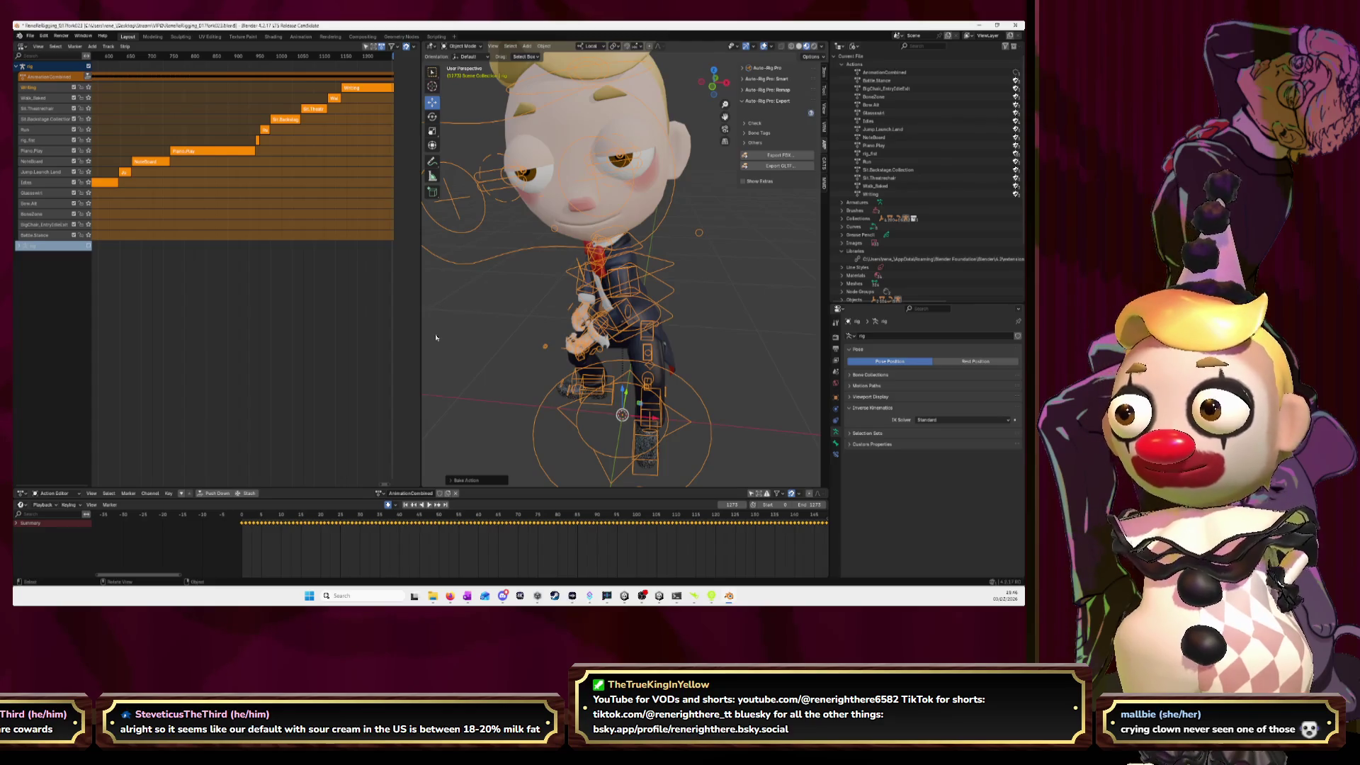
{"action": "left_click", "coordinate": [88, 76]}
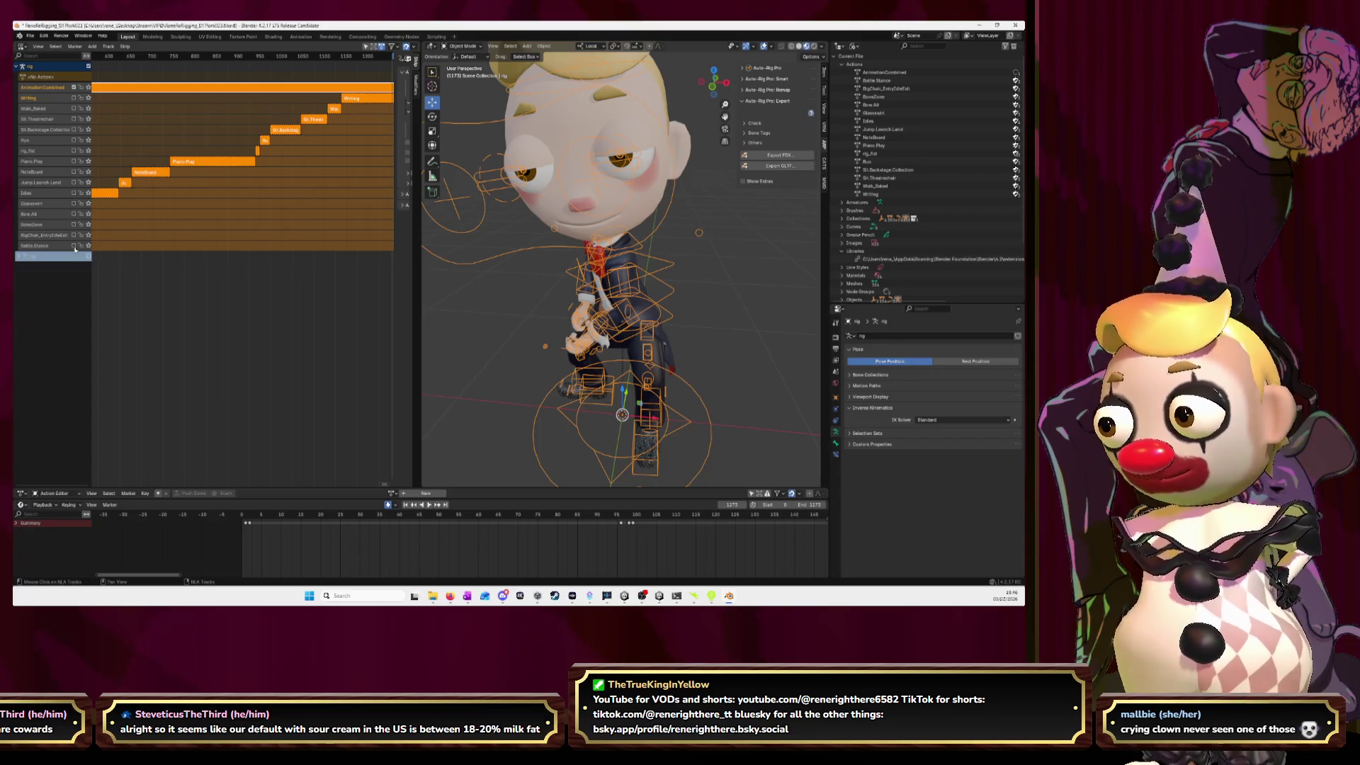
- Enter tweak mode on the AnimationCombined strip and play it back from frame 0
{"action": "key", "text": "Tab"}
{"action": "scroll", "coordinate": [280, 88], "scroll_direction": "down", "scroll_amount": 5}
{"action": "mouse_move", "coordinate": [296, 59]}
{"action": "left_mouse_down"}
{"action": "mouse_move", "coordinate": [104, 79]}
{"action": "mouse_move", "coordinate": [150, 88]}
{"action": "mouse_move", "coordinate": [113, 92]}
{"action": "left_mouse_up"}
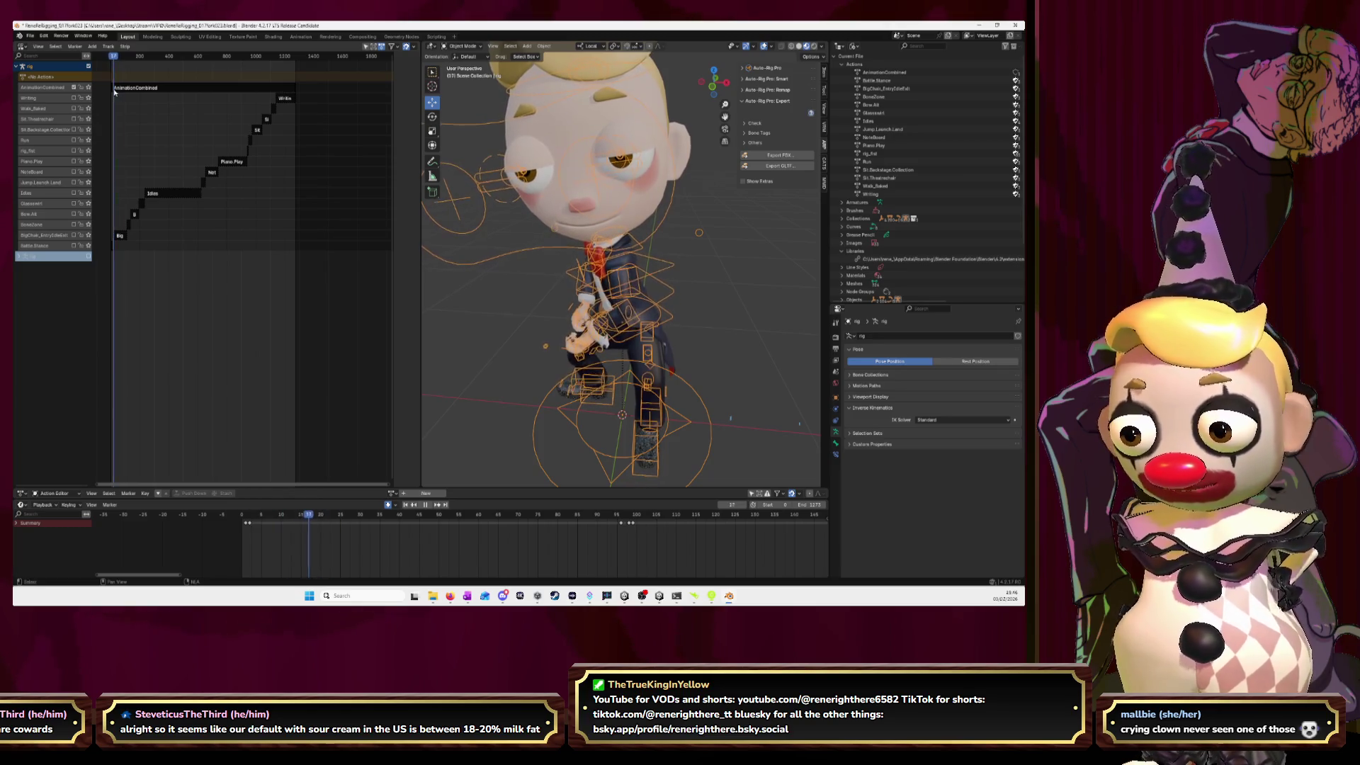
{"action": "key", "text": "space"}
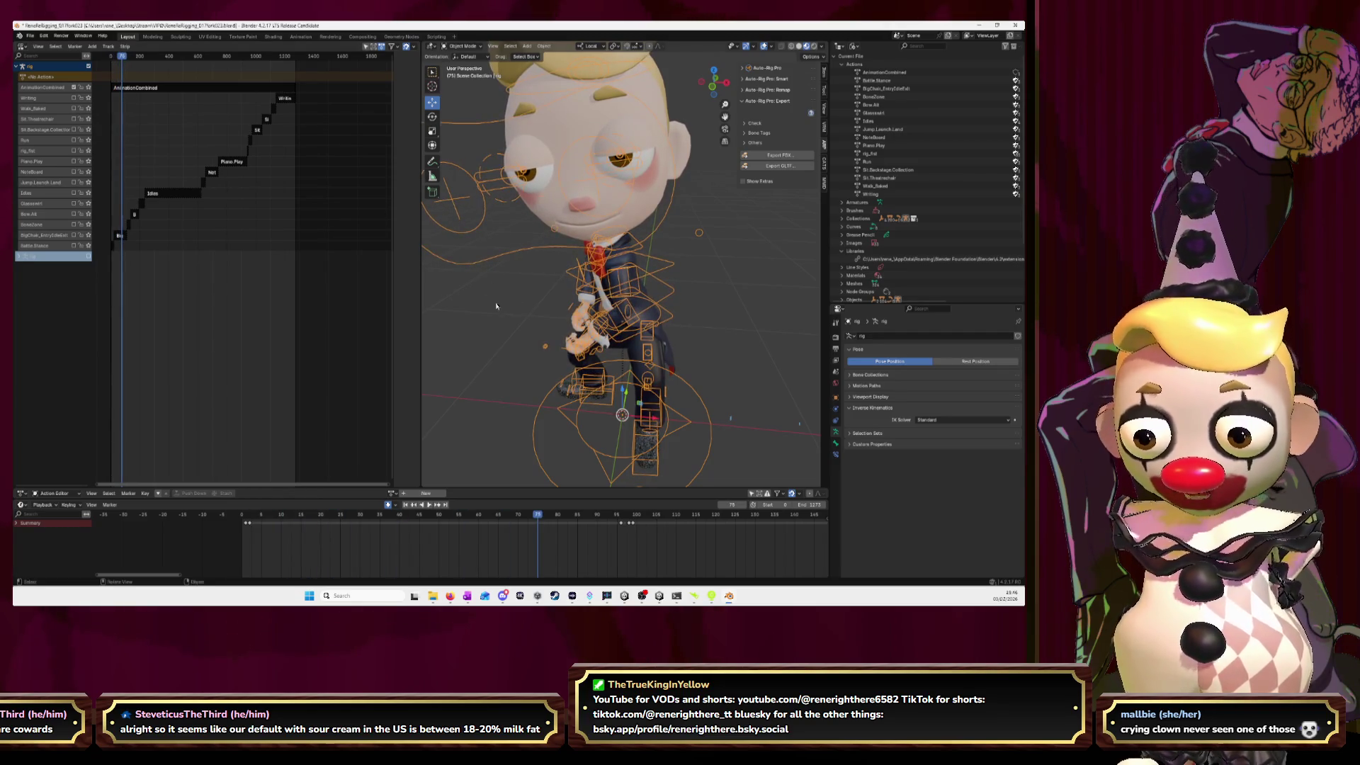
- Reselect the rig, jump to end frame 1273 and select all NLA strips
{"action": "scroll", "coordinate": [495, 306], "scroll_direction": "down", "scroll_amount": 3}
{"action": "scroll", "coordinate": [690, 301], "scroll_direction": "down", "scroll_amount": 3}
{"action": "left_click", "coordinate": [663, 344]}
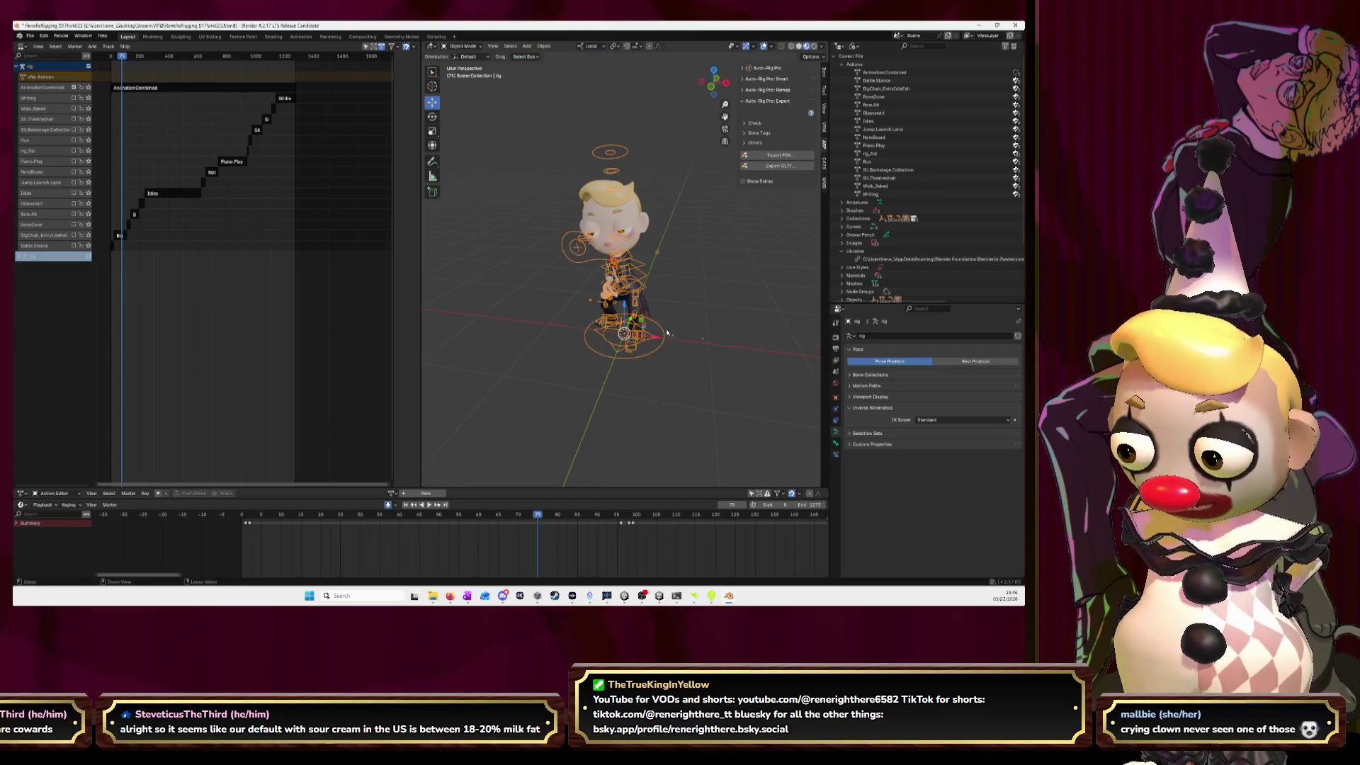
{"action": "left_click", "coordinate": [666, 332]}
{"action": "left_click", "coordinate": [663, 319]}
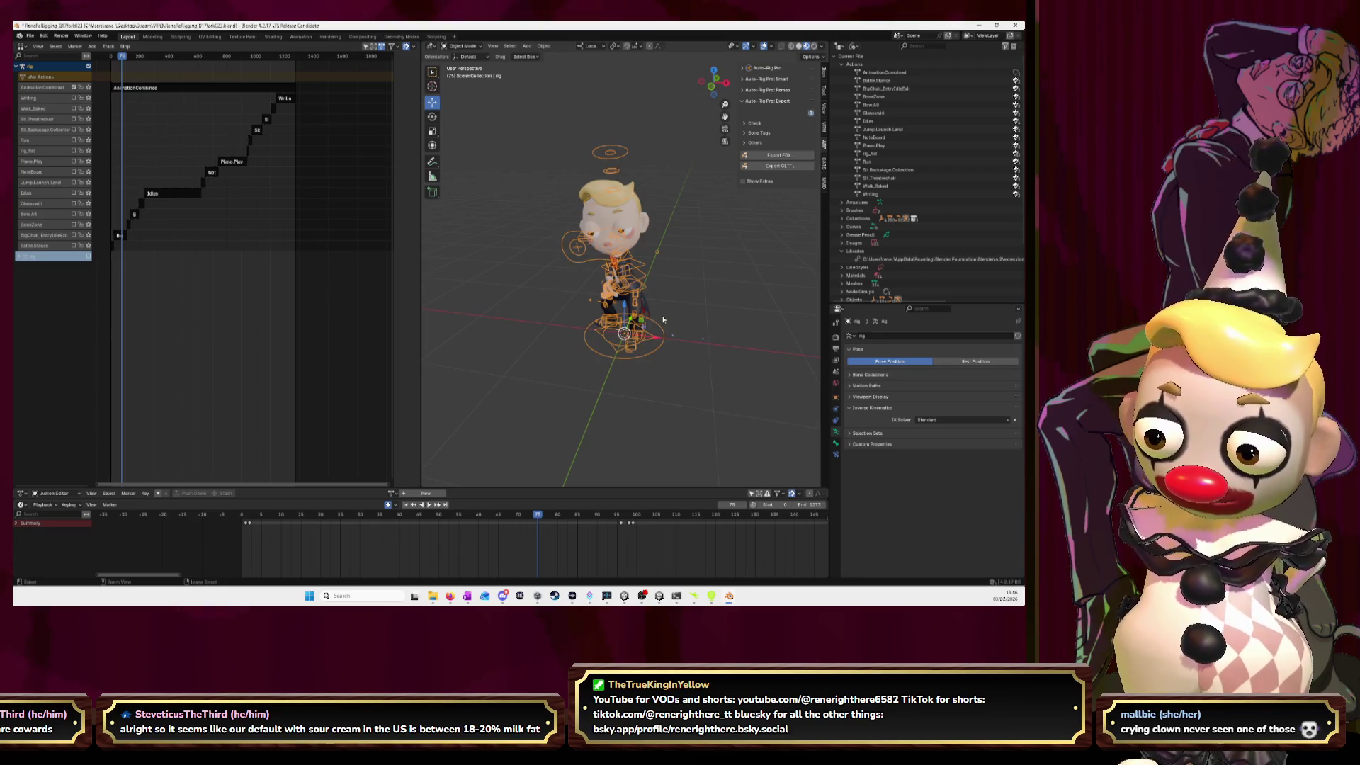
{"action": "key", "text": "shift+Right"}
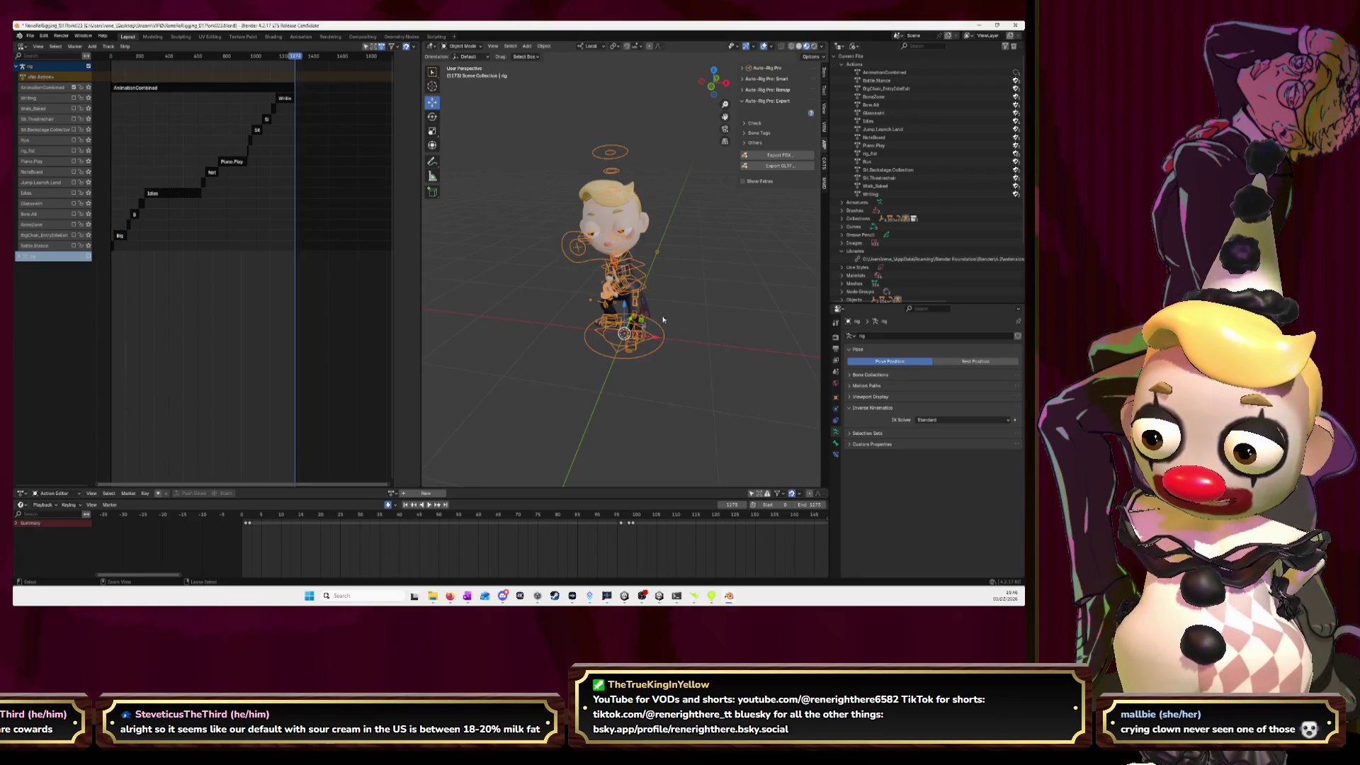
{"action": "key", "text": "a"}
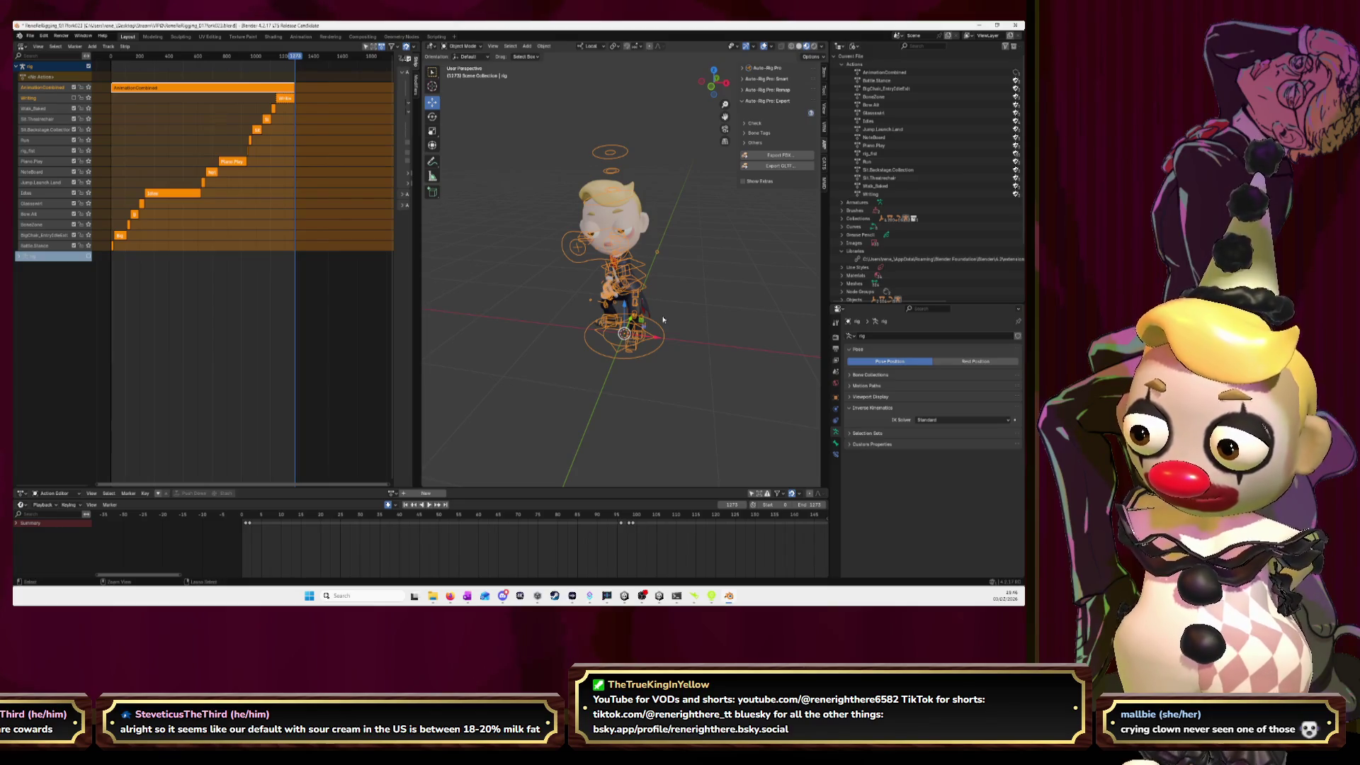
- Undo the push-down, delete the AnimationCombined action from the Outliner, and return to the tutorial video
{"action": "key", "text": "ctrl+z"}
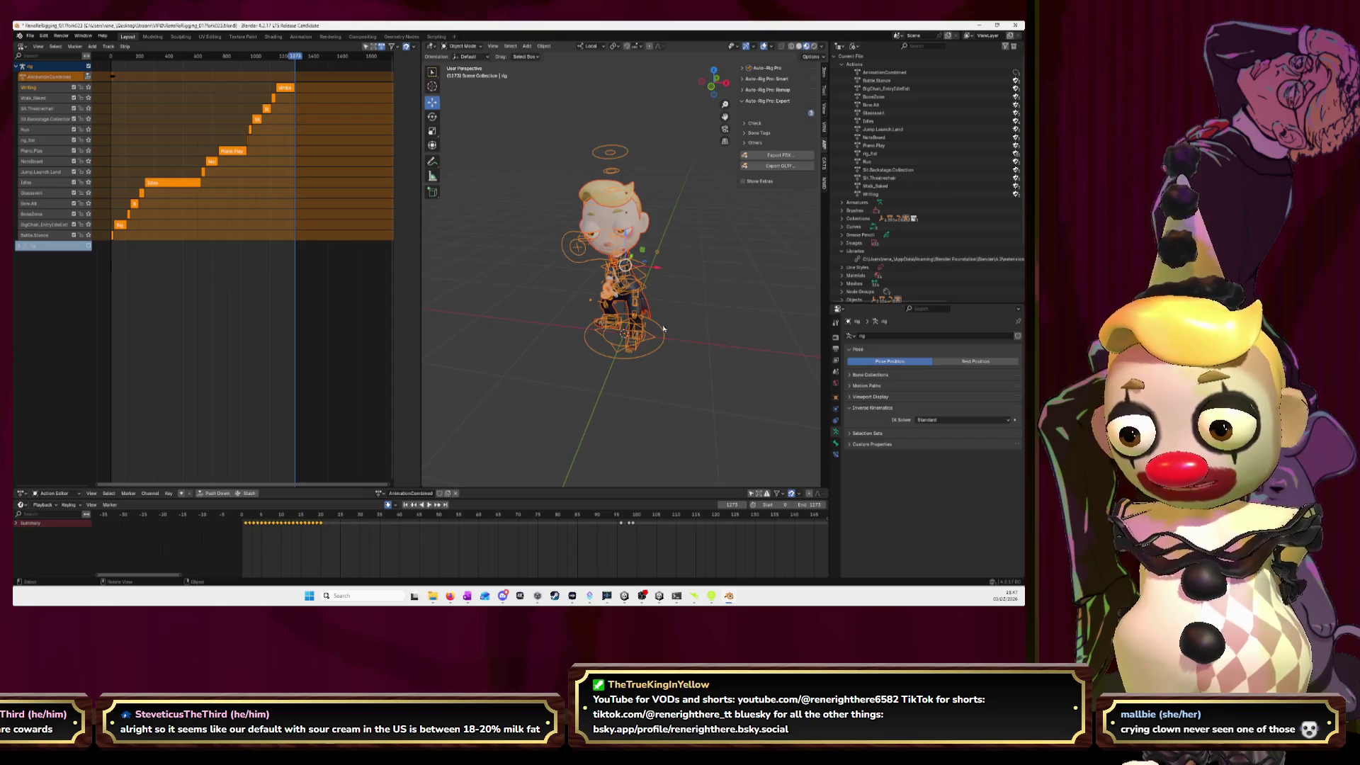
{"action": "right_click", "coordinate": [897, 74]}
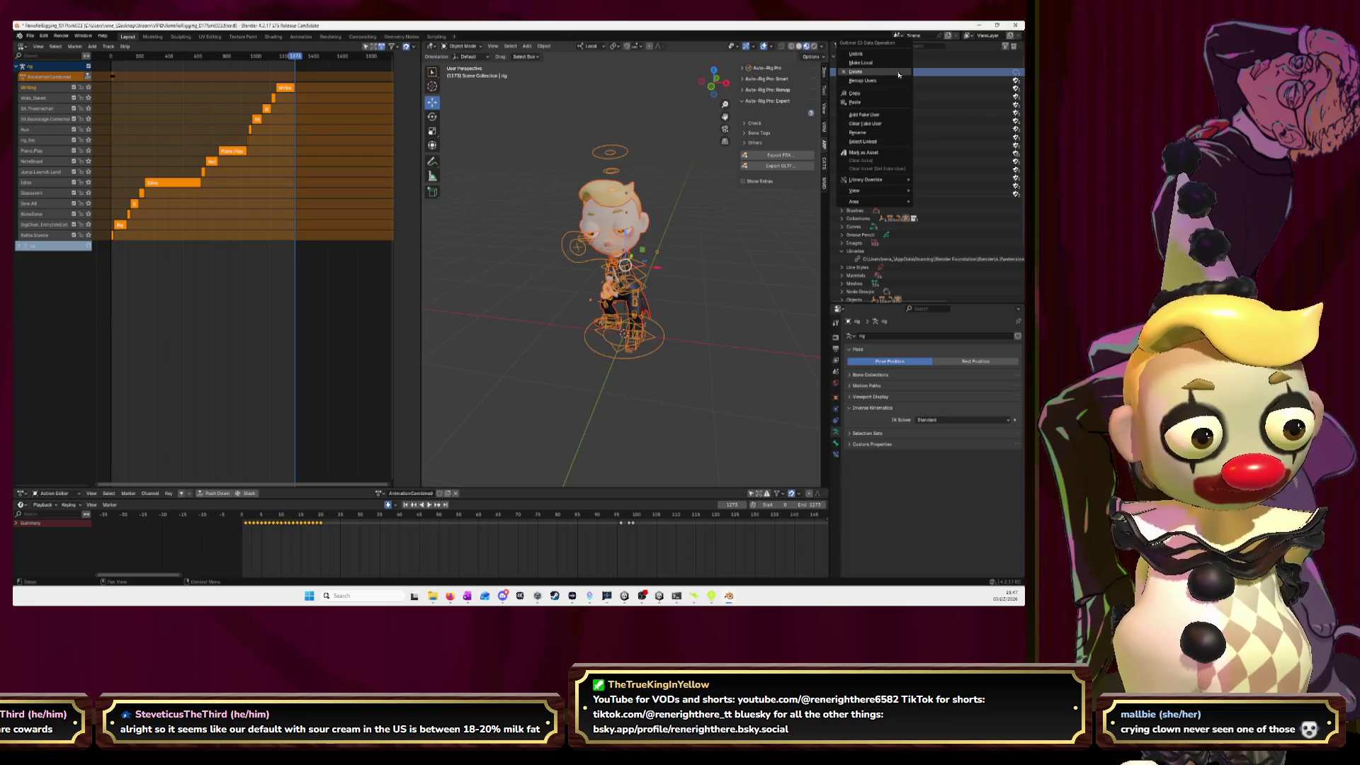
{"action": "left_click", "coordinate": [899, 74]}
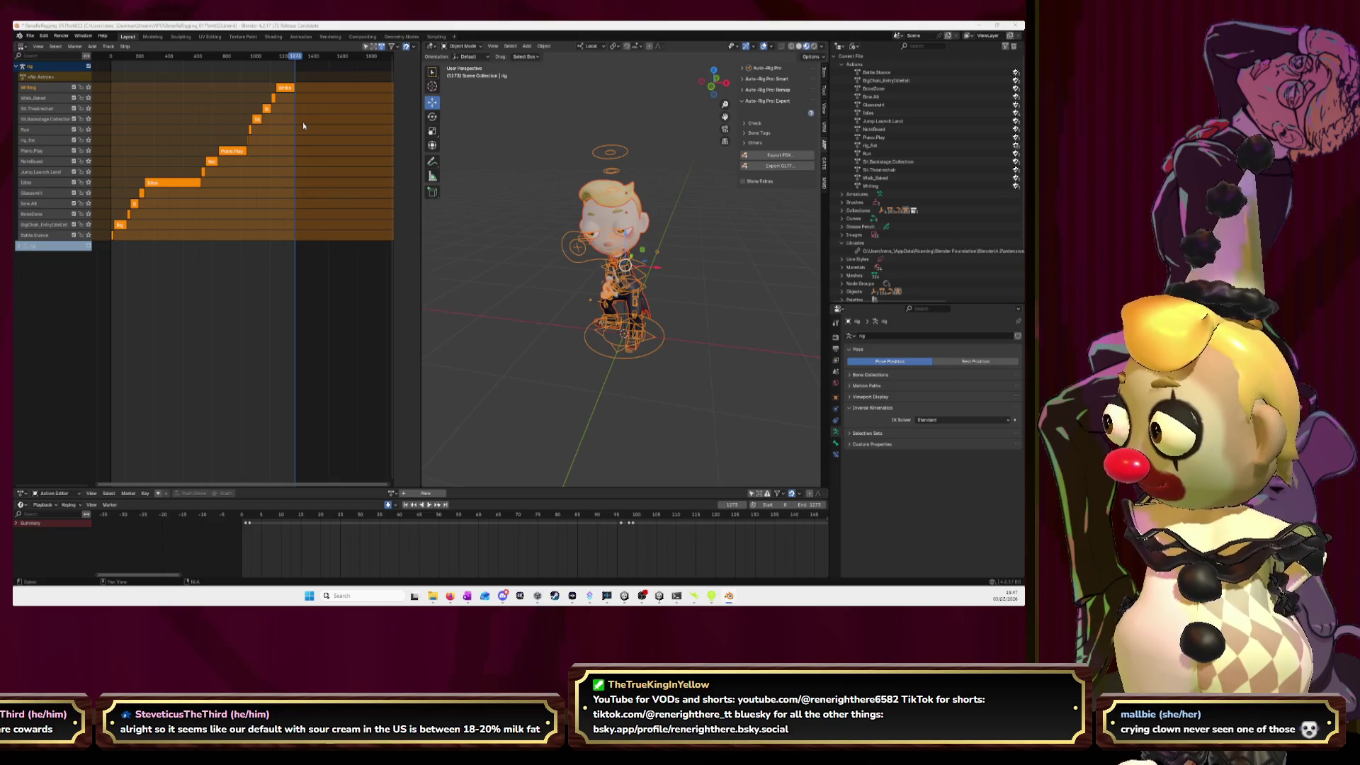
{"action": "key", "text": "alt+Tab"}
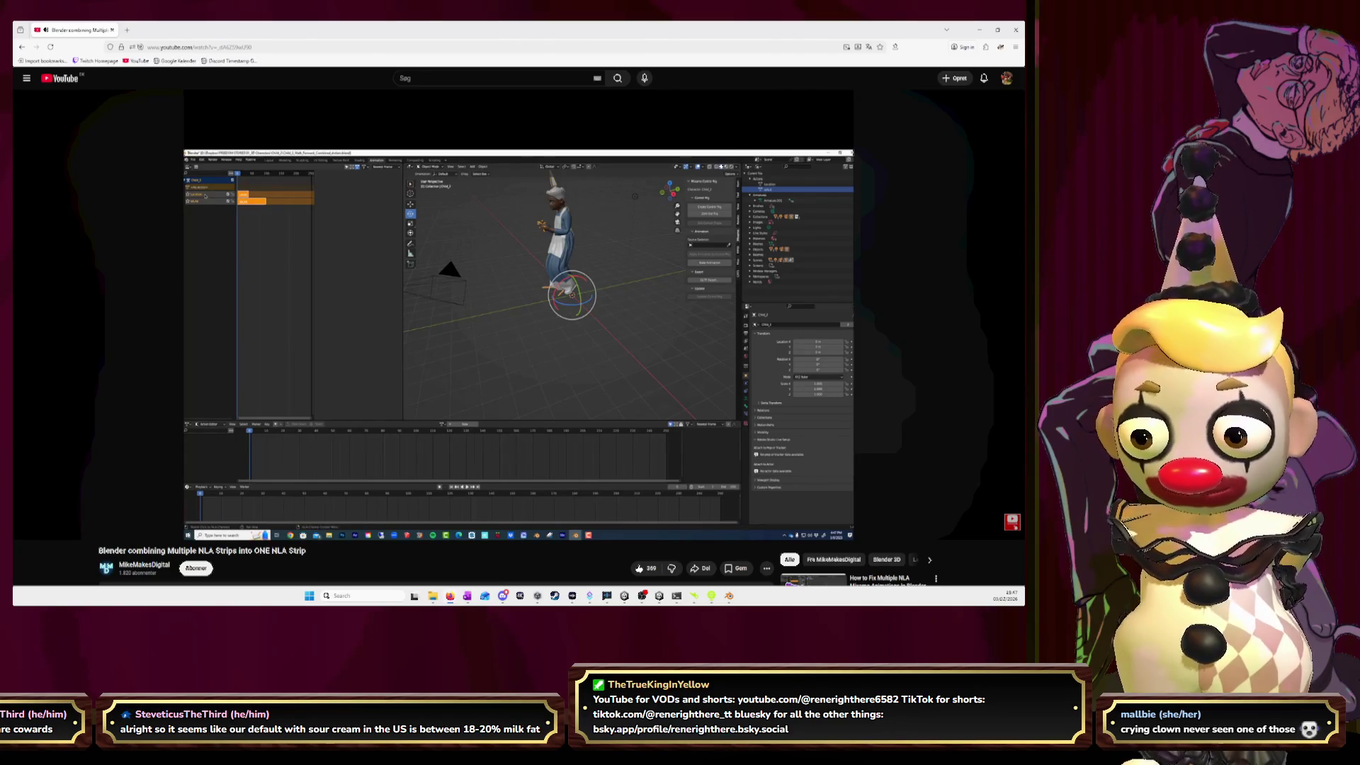
{"action": "left_click", "coordinate": [508, 376]}
{"action": "key", "text": "alt+Tab"}
{"action": "left_click", "coordinate": [582, 275]}
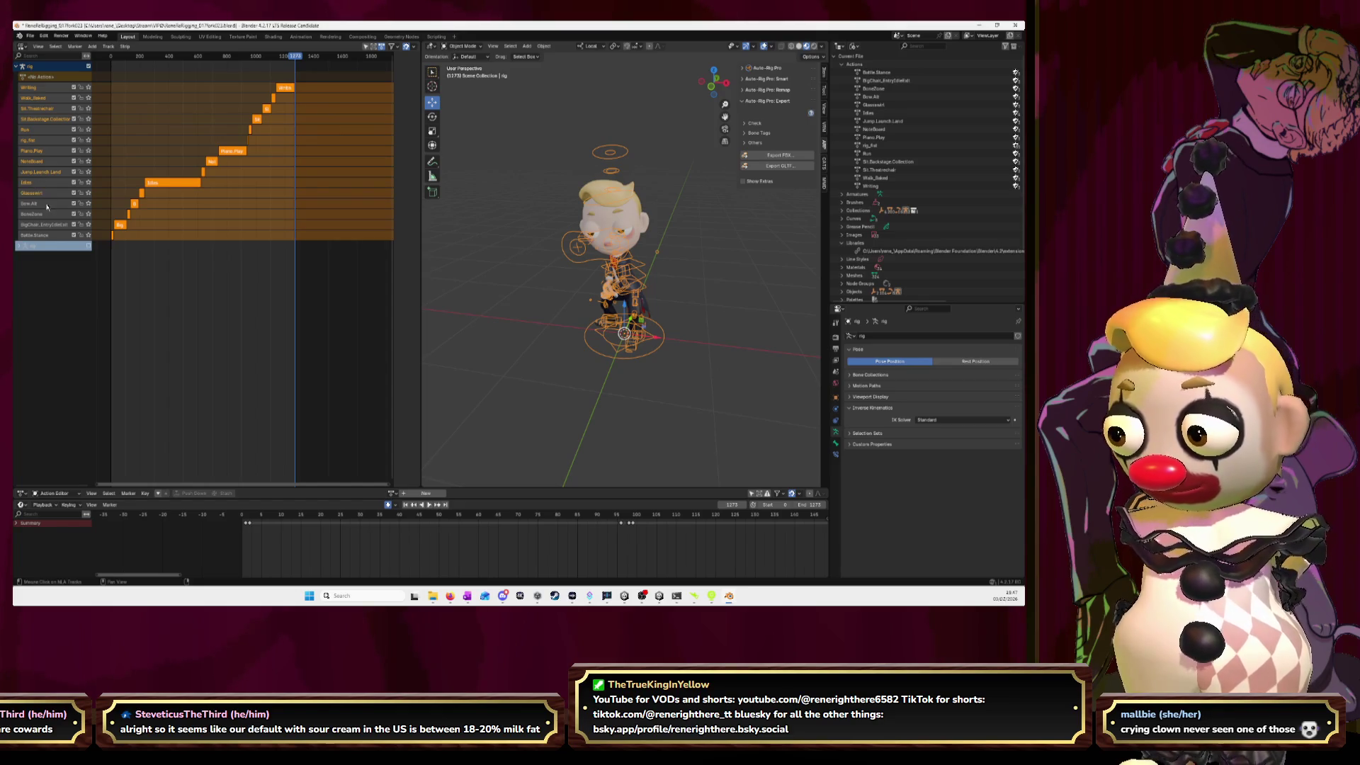
{"action": "key", "text": "alt+Tab"}
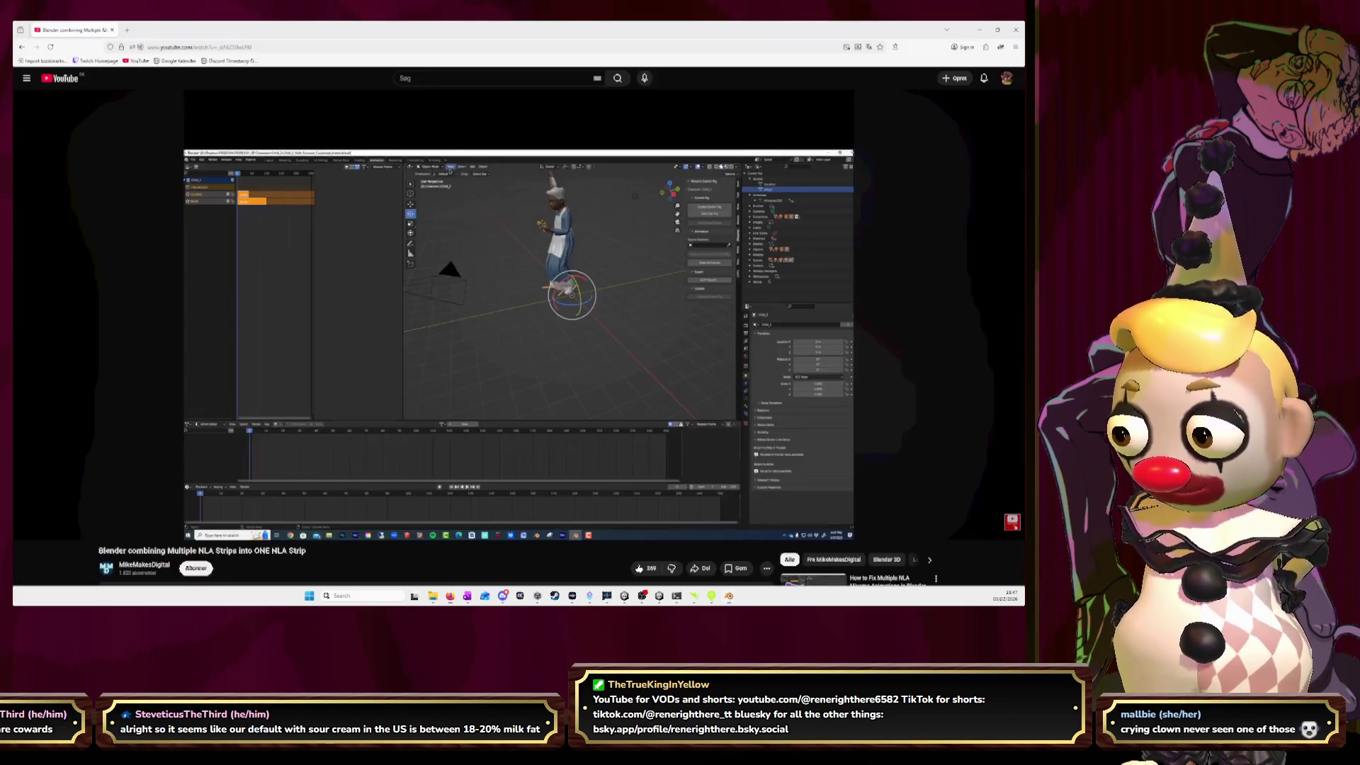
{"action": "left_click", "coordinate": [263, 283]}
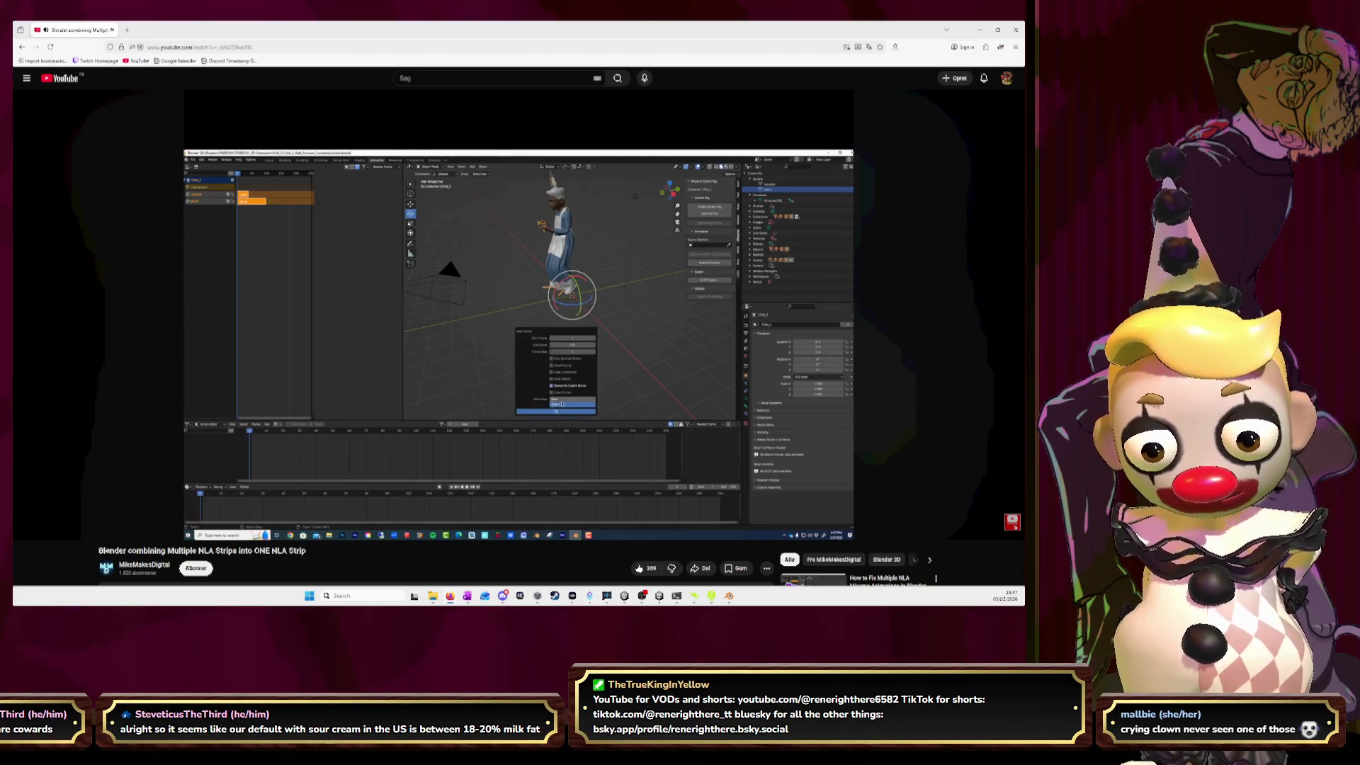
{"action": "left_click", "coordinate": [272, 285]}
{"action": "key", "text": "alt+Tab"}
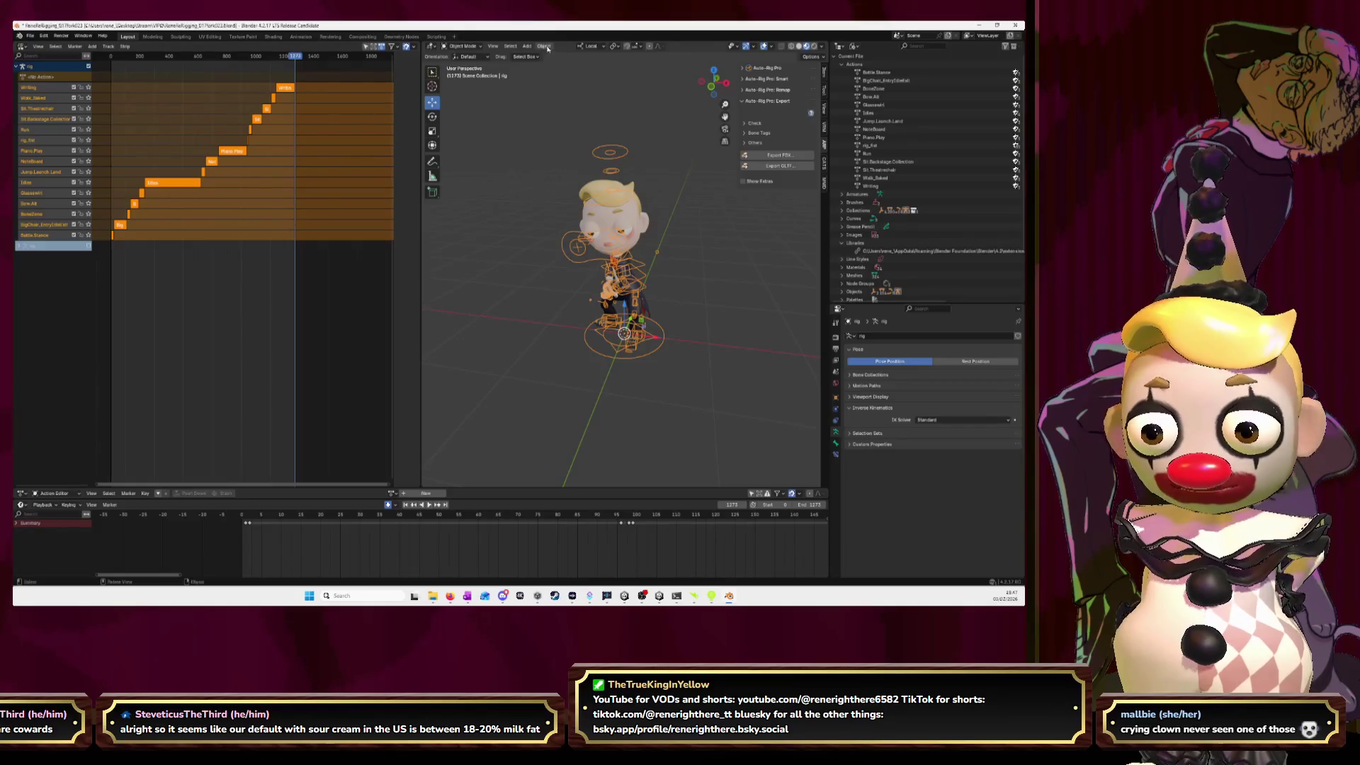
- Bake the rig's pose data into a new action named Action
{"action": "left_click", "coordinate": [545, 47]}
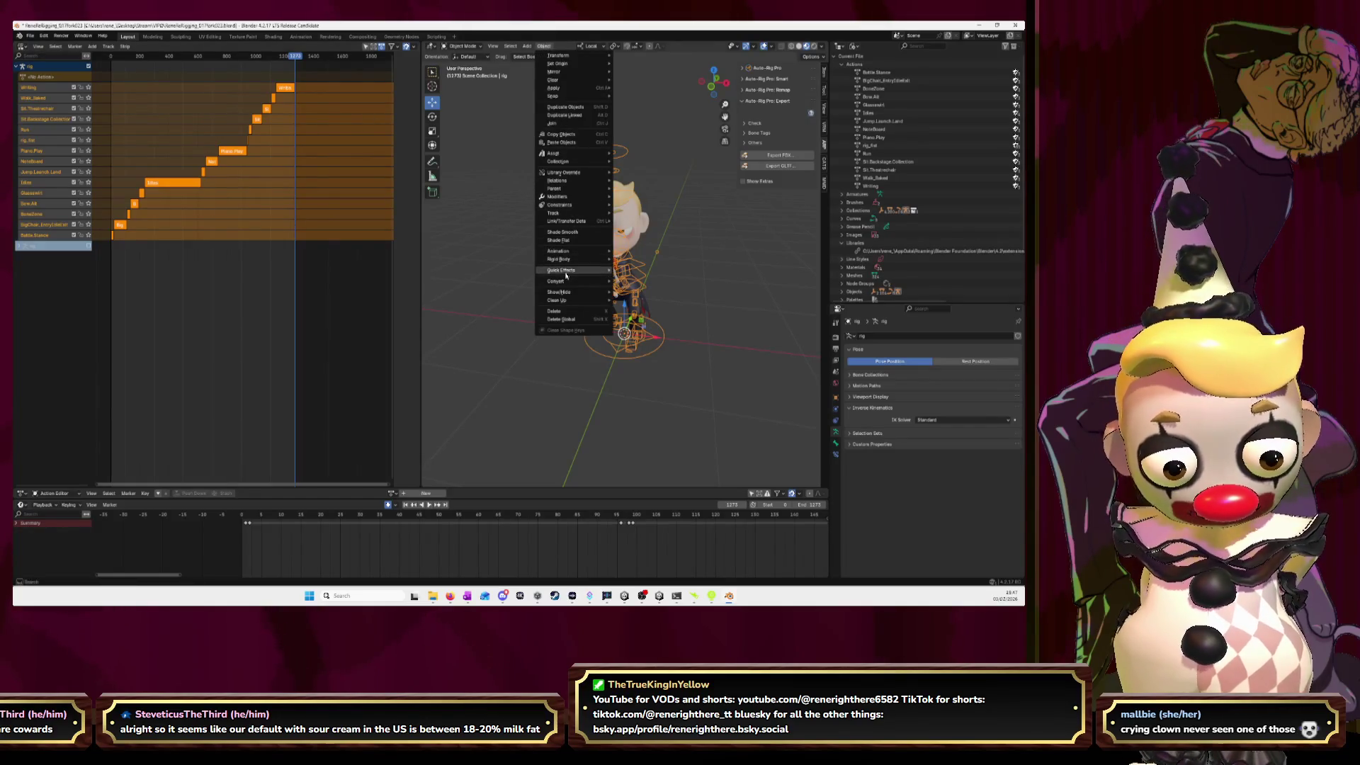
{"action": "mouse_move", "coordinate": [561, 252]}
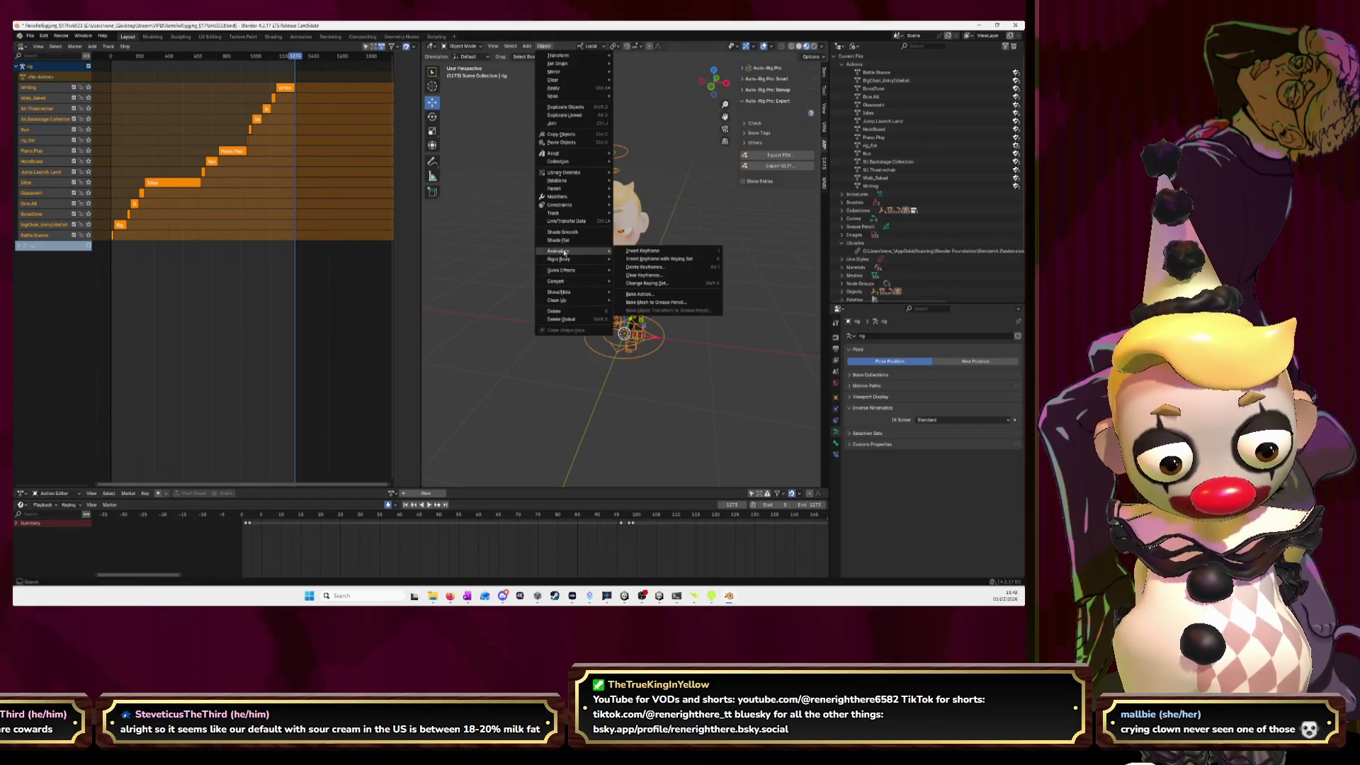
{"action": "left_click", "coordinate": [642, 298]}
{"action": "left_click", "coordinate": [665, 388]}
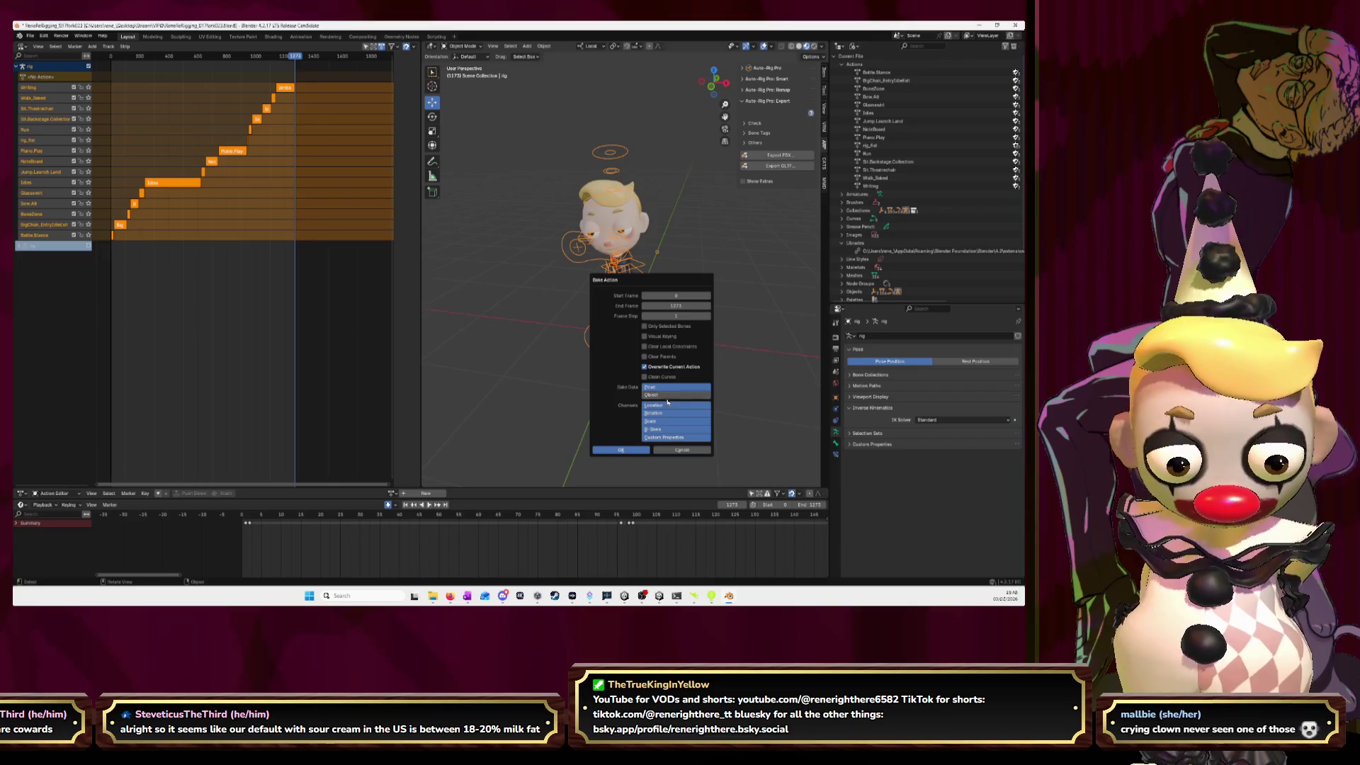
{"action": "left_click", "coordinate": [622, 452]}
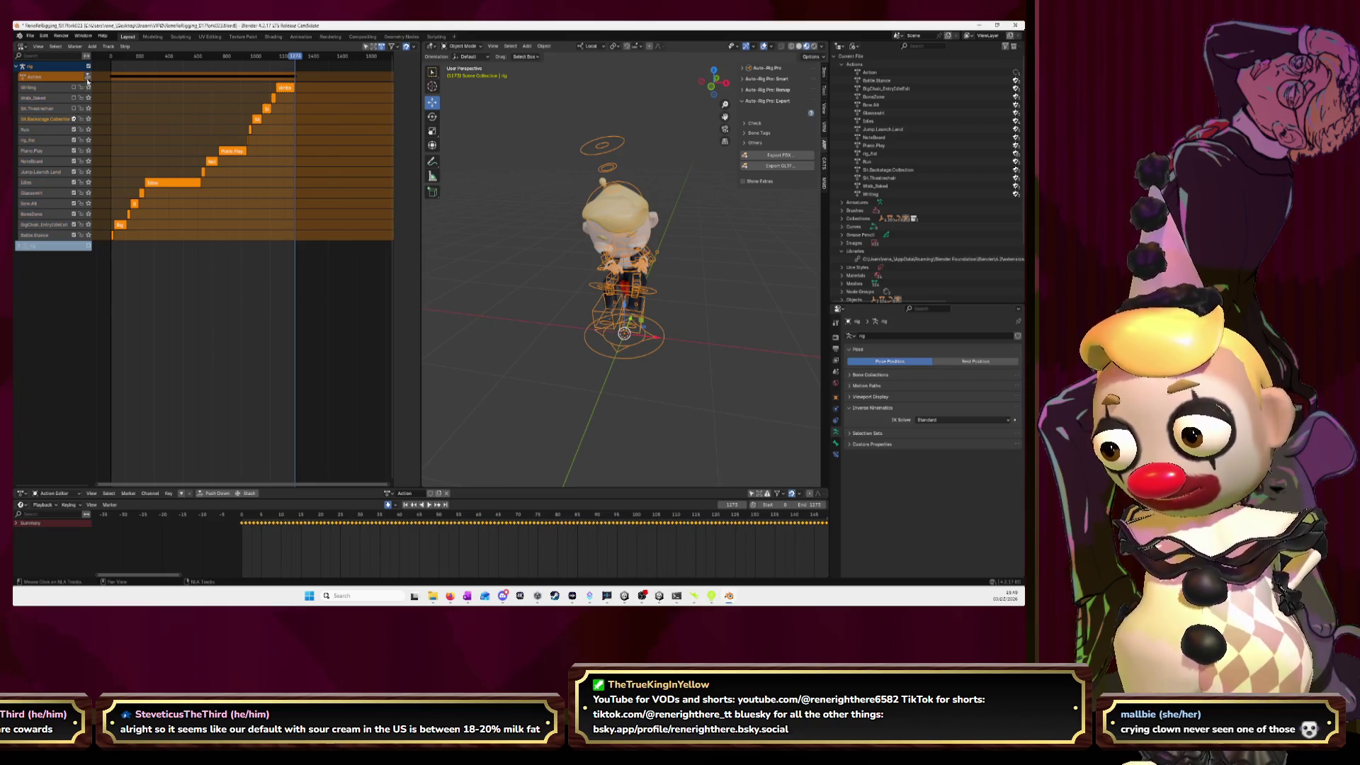
- Push the baked Action down into a new NLA track and show the NLA side panel
{"action": "left_click", "coordinate": [87, 77]}
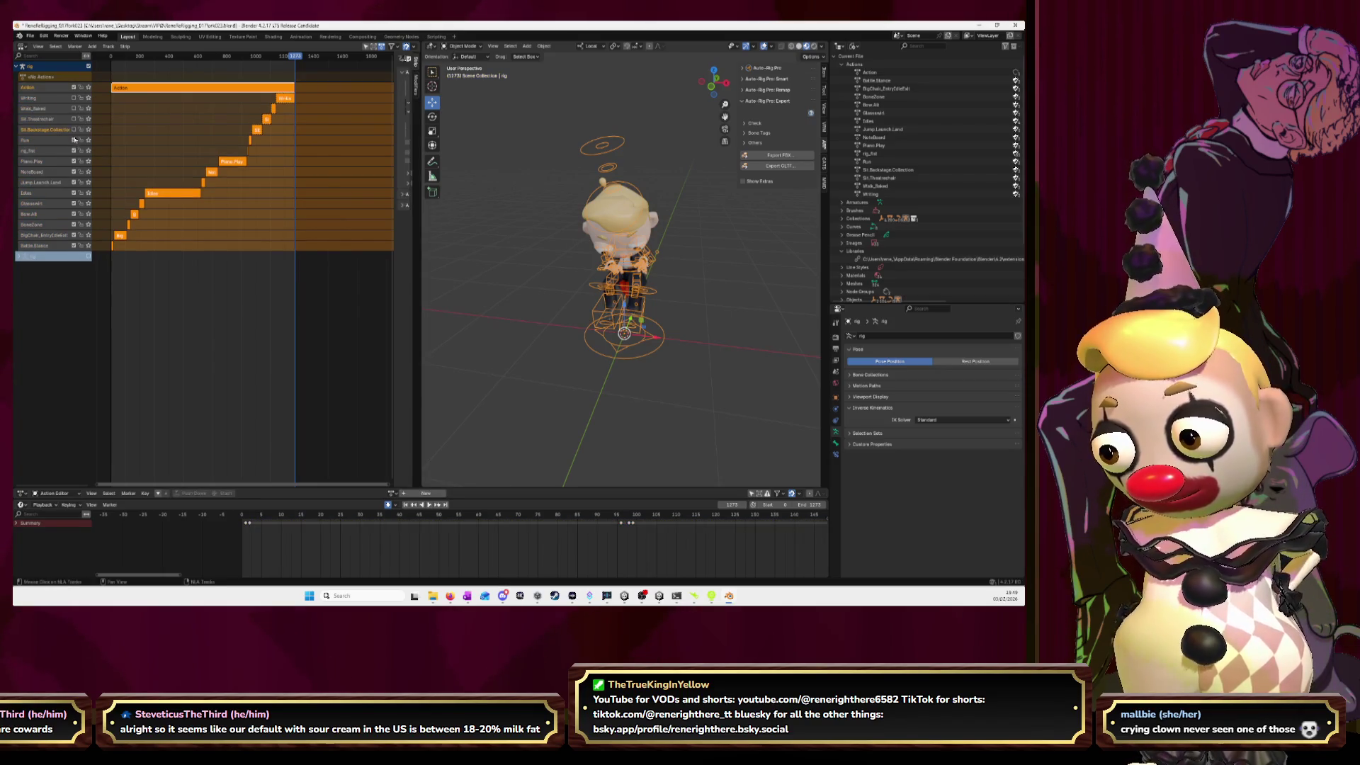
{"action": "left_click", "coordinate": [74, 192]}
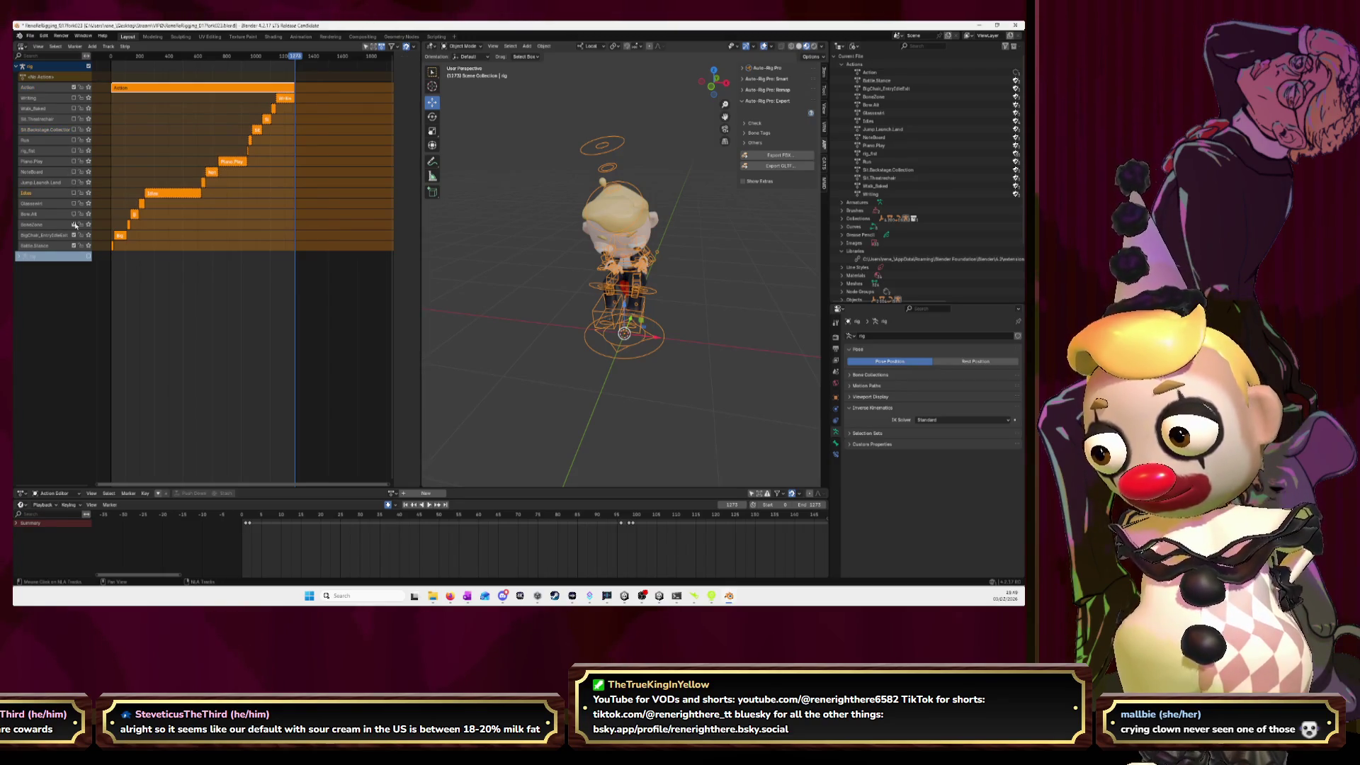
{"action": "key", "text": "n"}
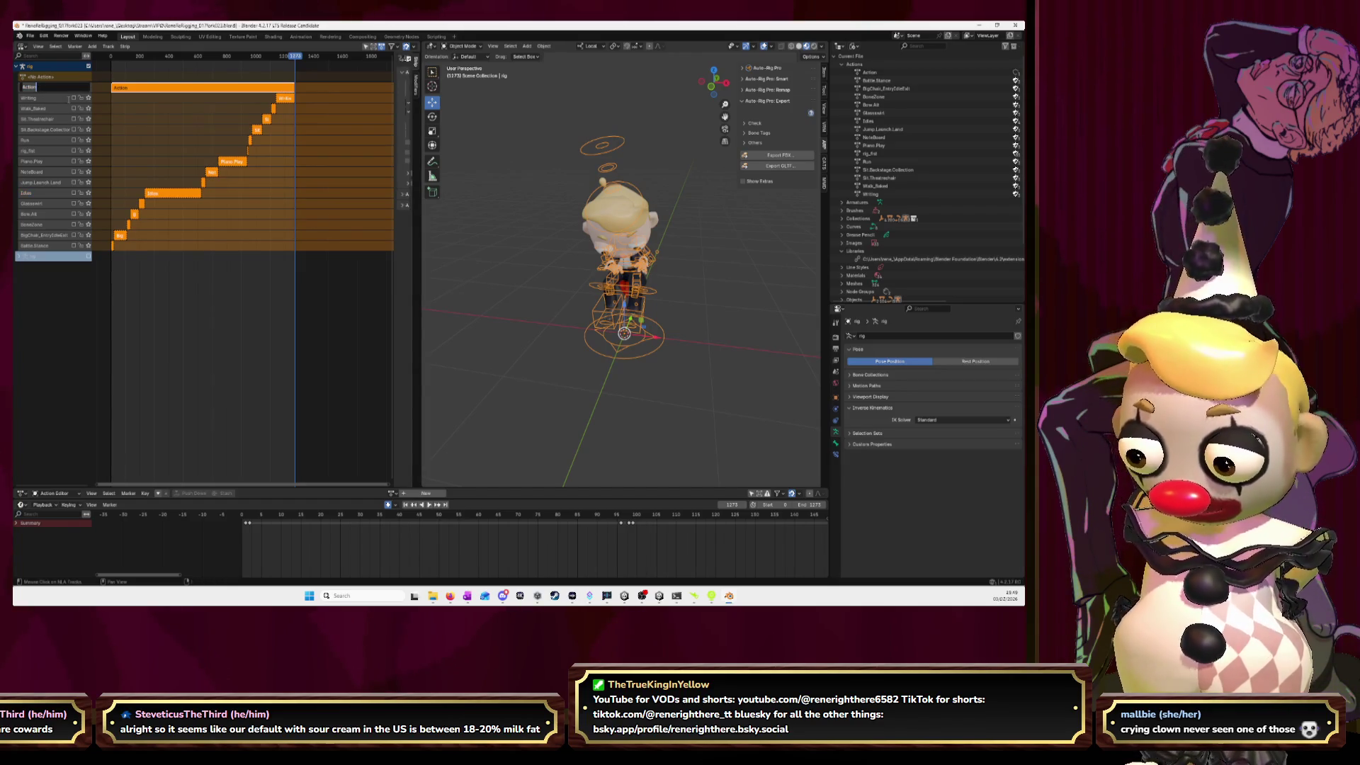
{"action": "type", "text": "Ar"}
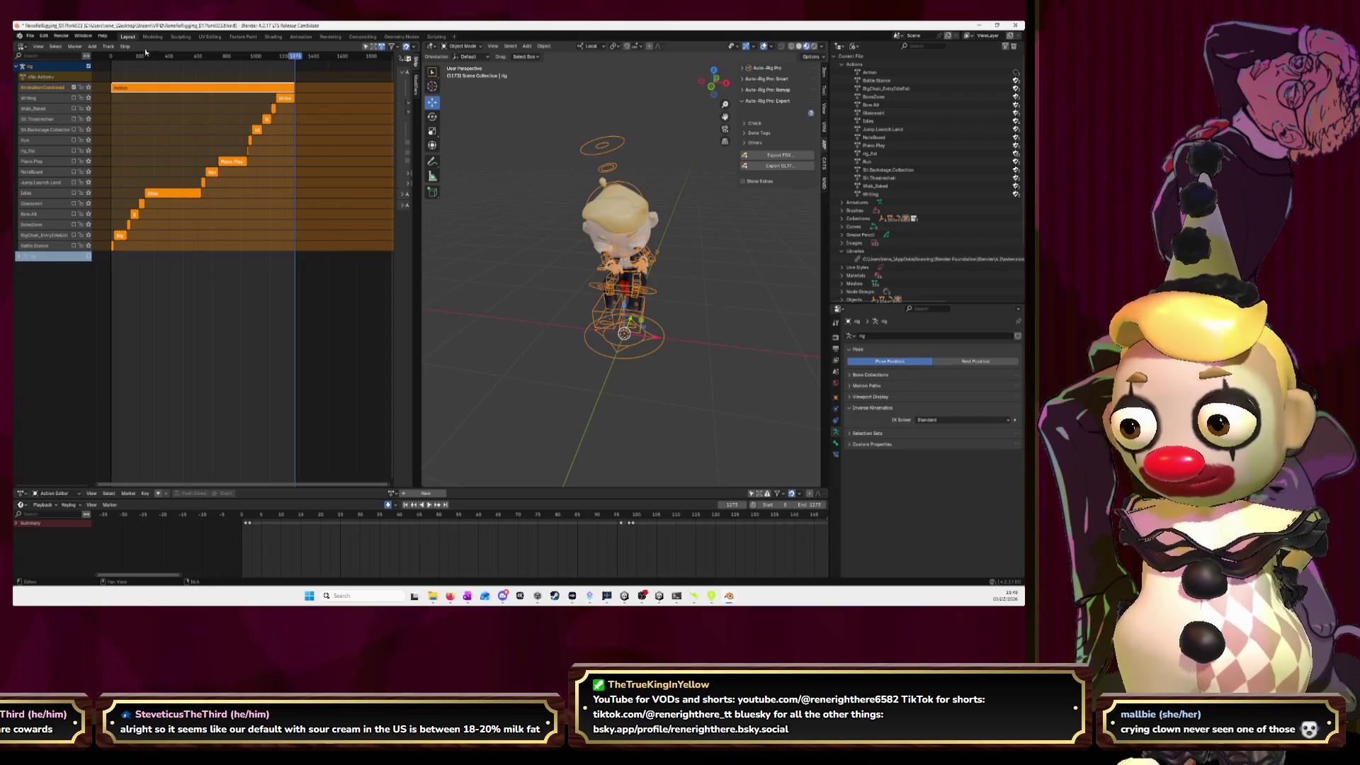
- Scrub back to about frame 903 and stop playback
{"action": "mouse_move", "coordinate": [288, 60]}
{"action": "left_mouse_down"}
{"action": "mouse_move", "coordinate": [137, 87]}
{"action": "mouse_move", "coordinate": [170, 104]}
{"action": "mouse_move", "coordinate": [297, 111]}
{"action": "mouse_move", "coordinate": [210, 113]}
{"action": "mouse_move", "coordinate": [296, 113]}
{"action": "mouse_move", "coordinate": [280, 115]}
{"action": "left_mouse_up"}
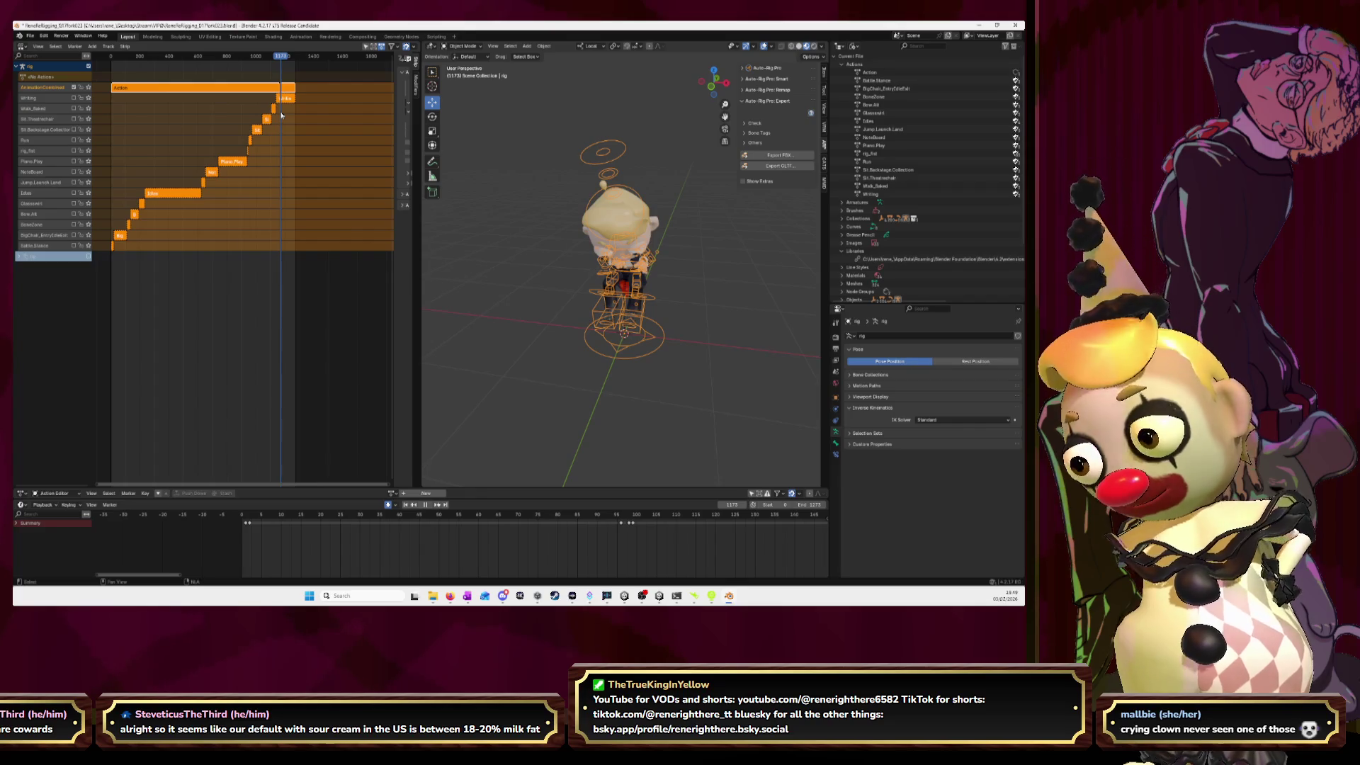
{"action": "left_click_drag", "start_coordinate": [281, 115], "coordinate": [281, 118]}
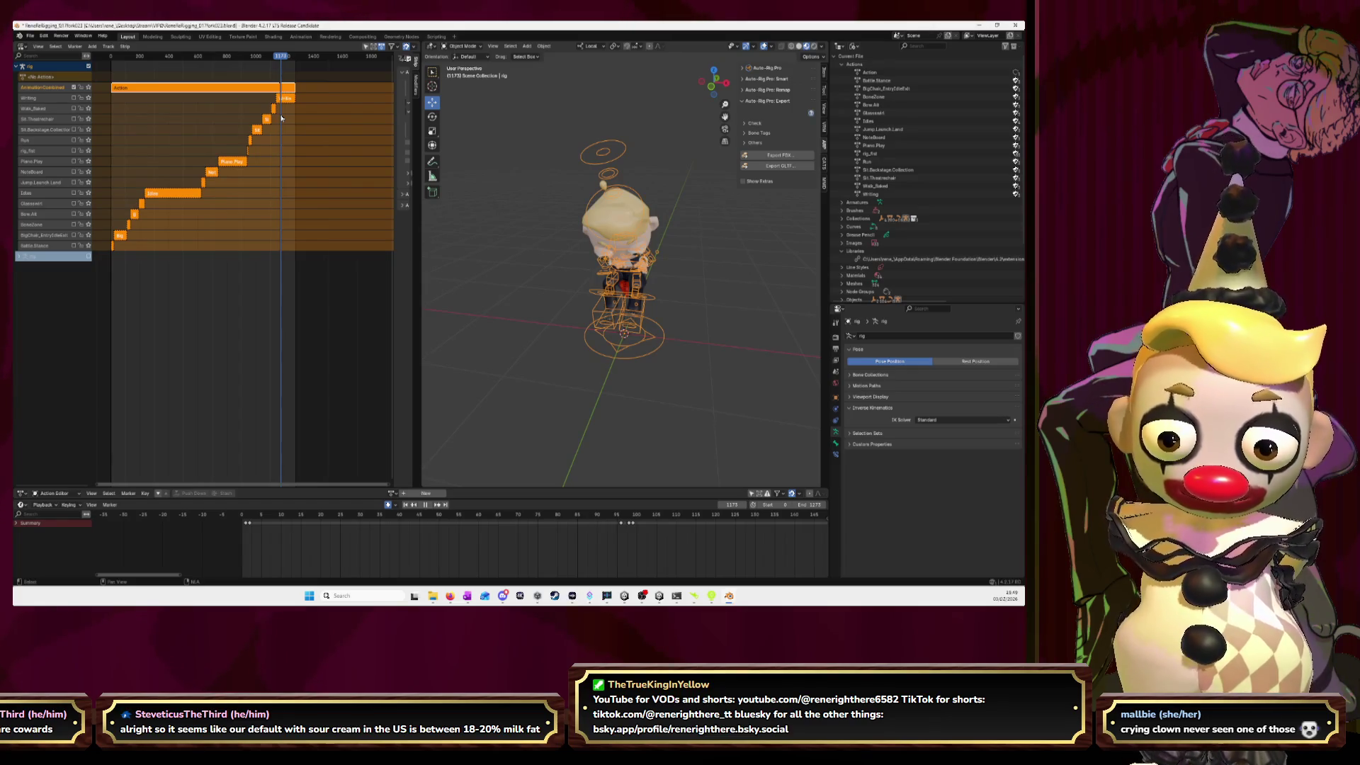
{"action": "key", "text": "space"}
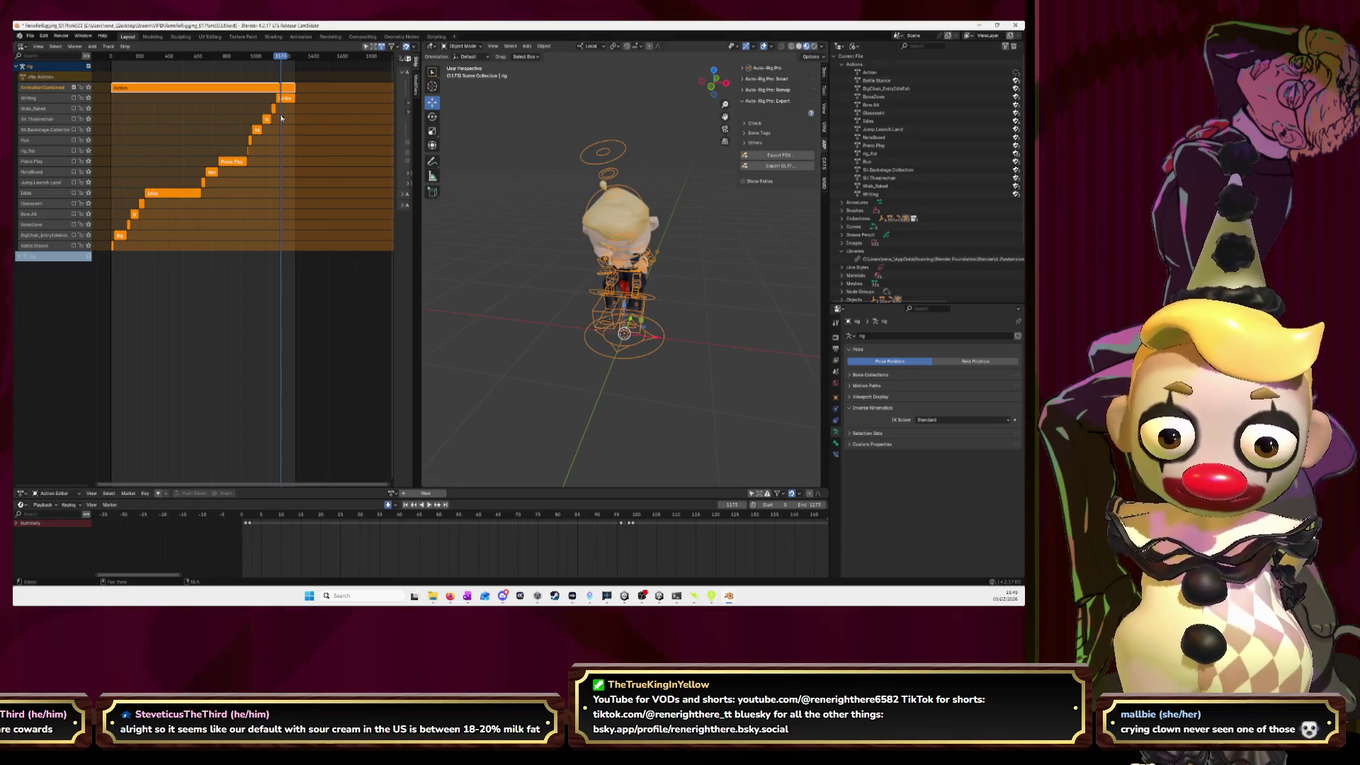
- Select the Walk_Baked and AnimationCombined strips and bake them into the new action Action.001
{"action": "left_click", "coordinate": [273, 108]}
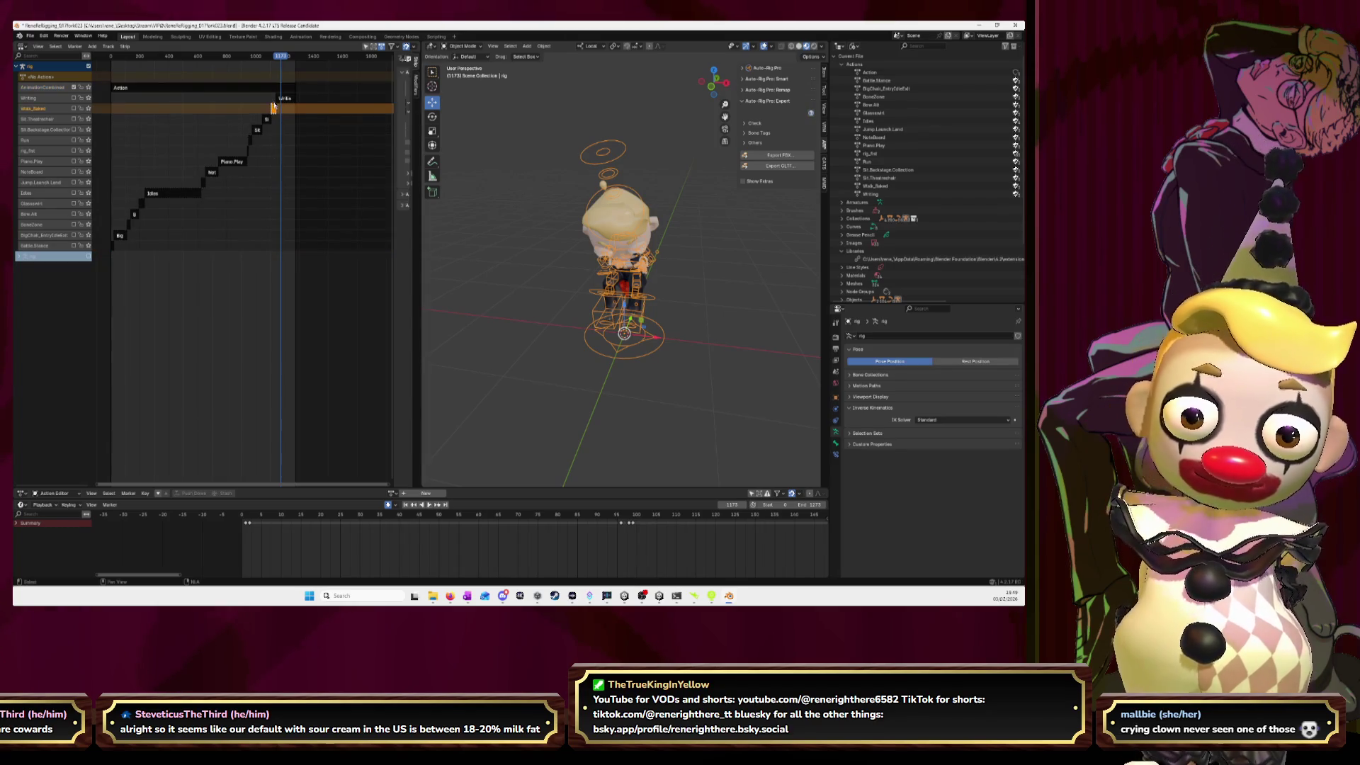
{"action": "left_click", "coordinate": [270, 88], "text": "shift"}
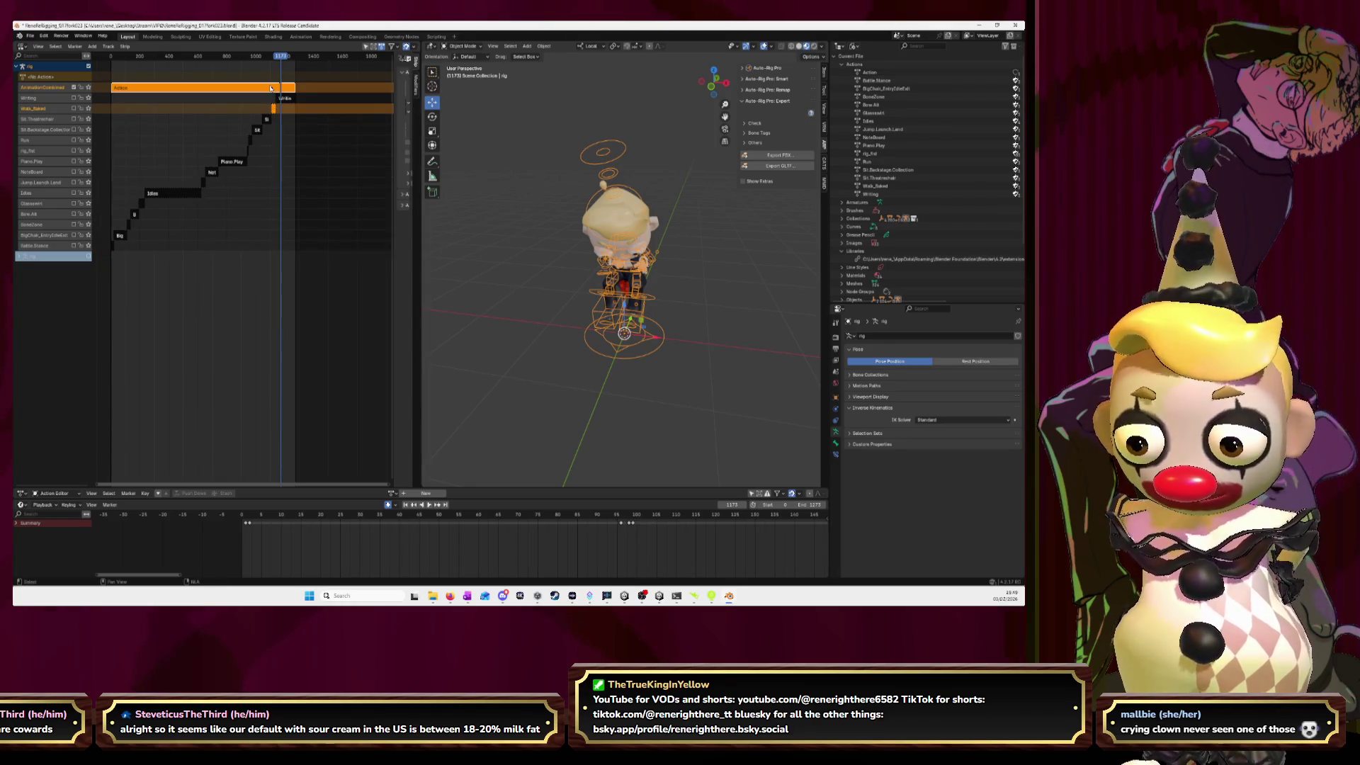
{"action": "left_click", "coordinate": [544, 47]}
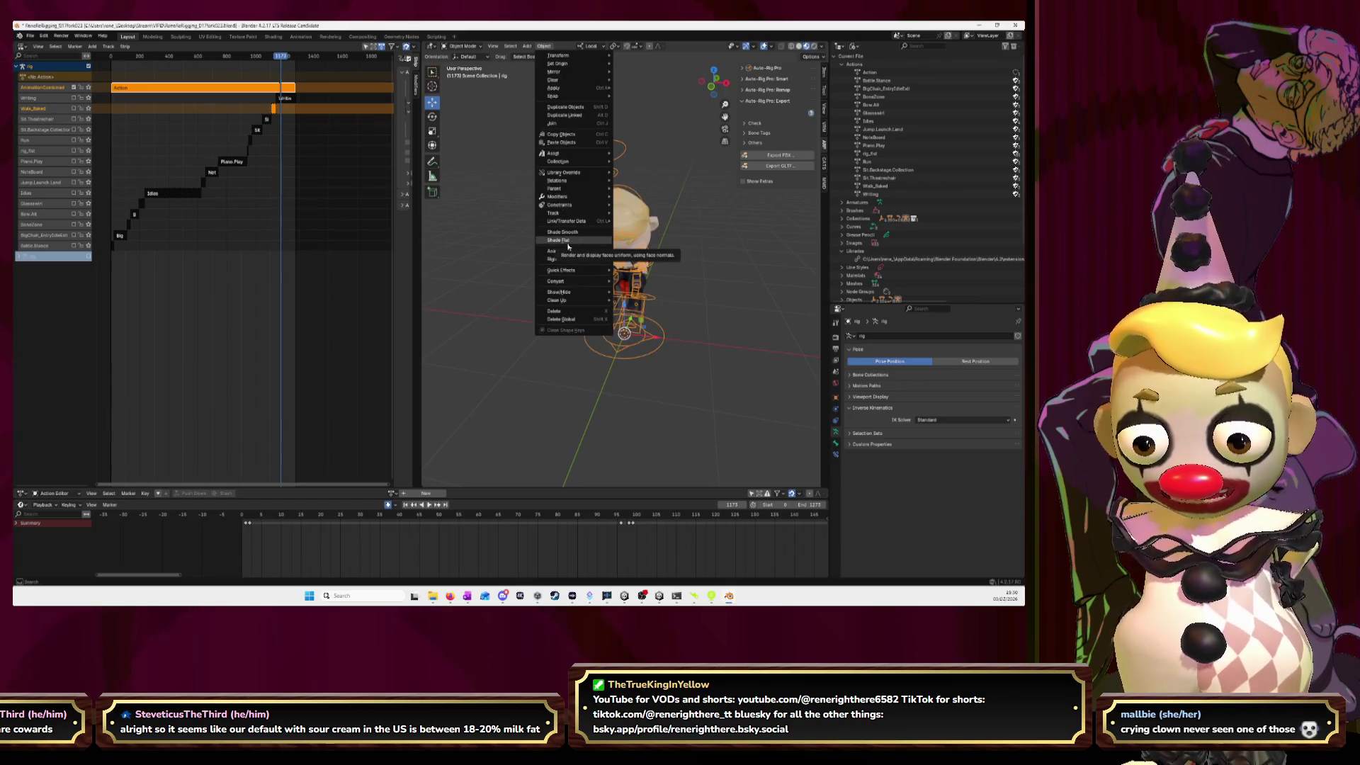
{"action": "mouse_move", "coordinate": [570, 254]}
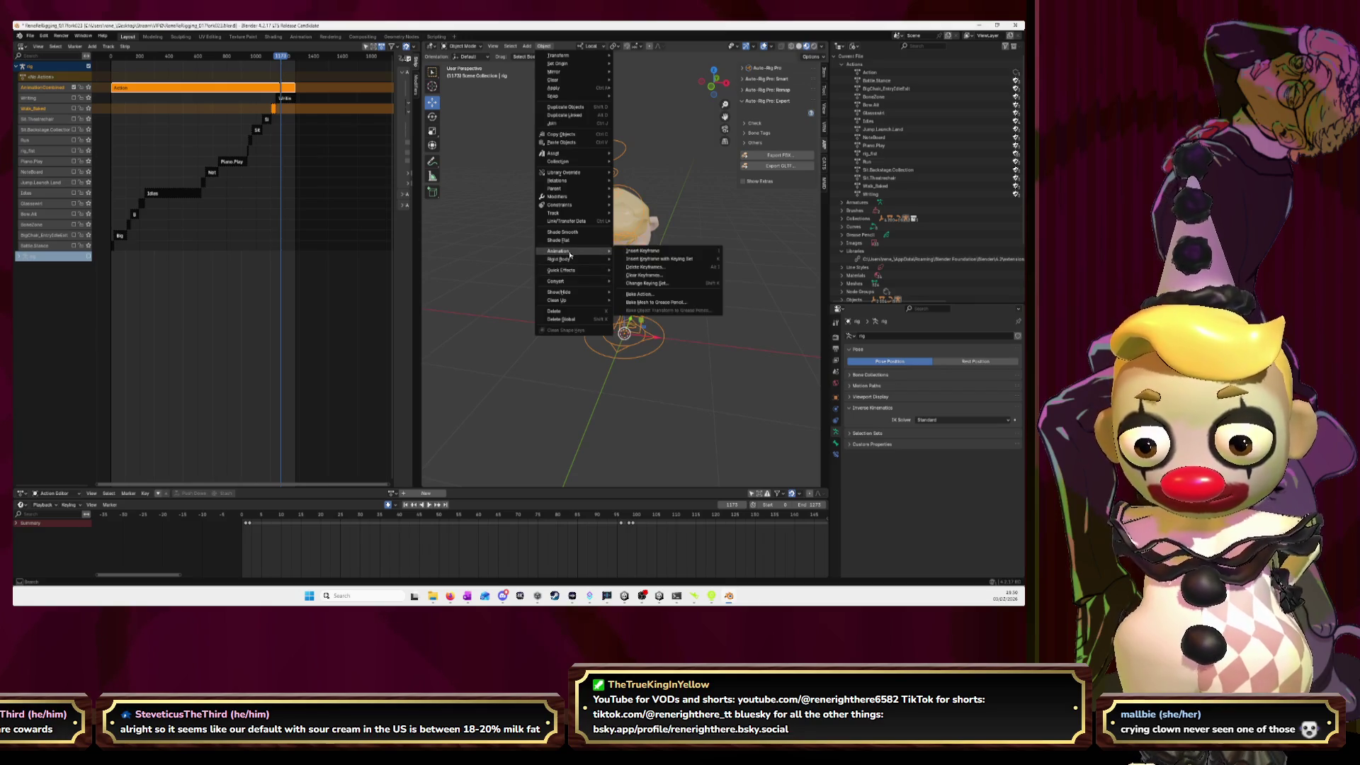
{"action": "left_click", "coordinate": [640, 294]}
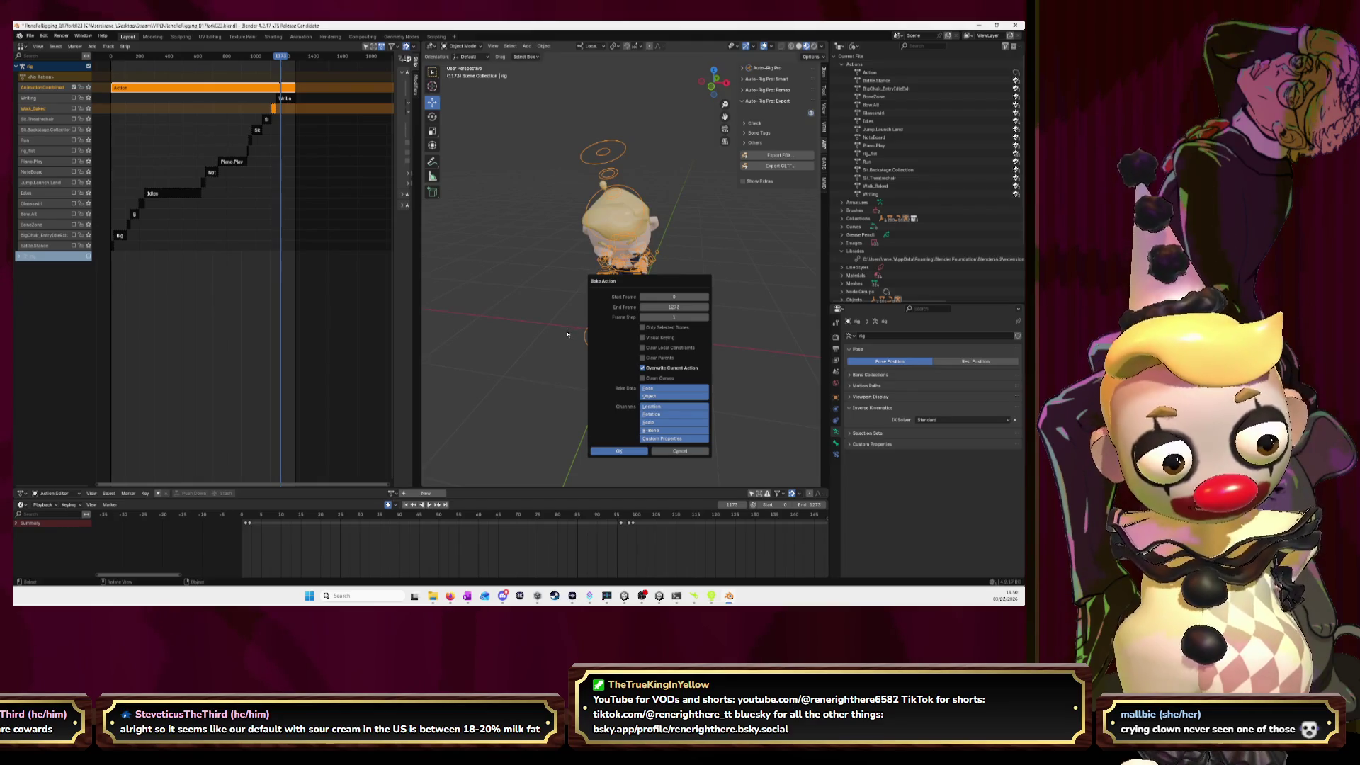
{"action": "key", "text": "Return"}
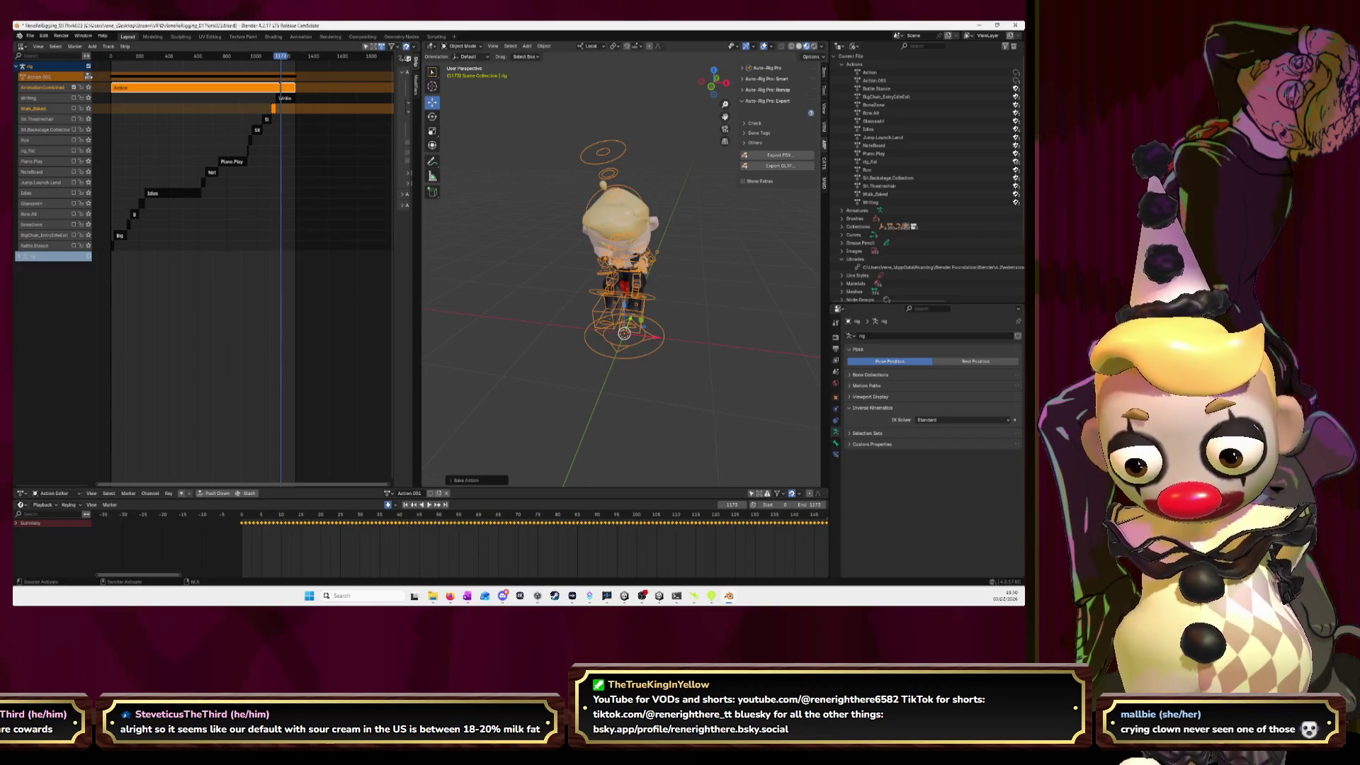
- Push Action.001 down, then select and delete the Action.001 and Action strips
{"action": "left_click", "coordinate": [88, 77]}
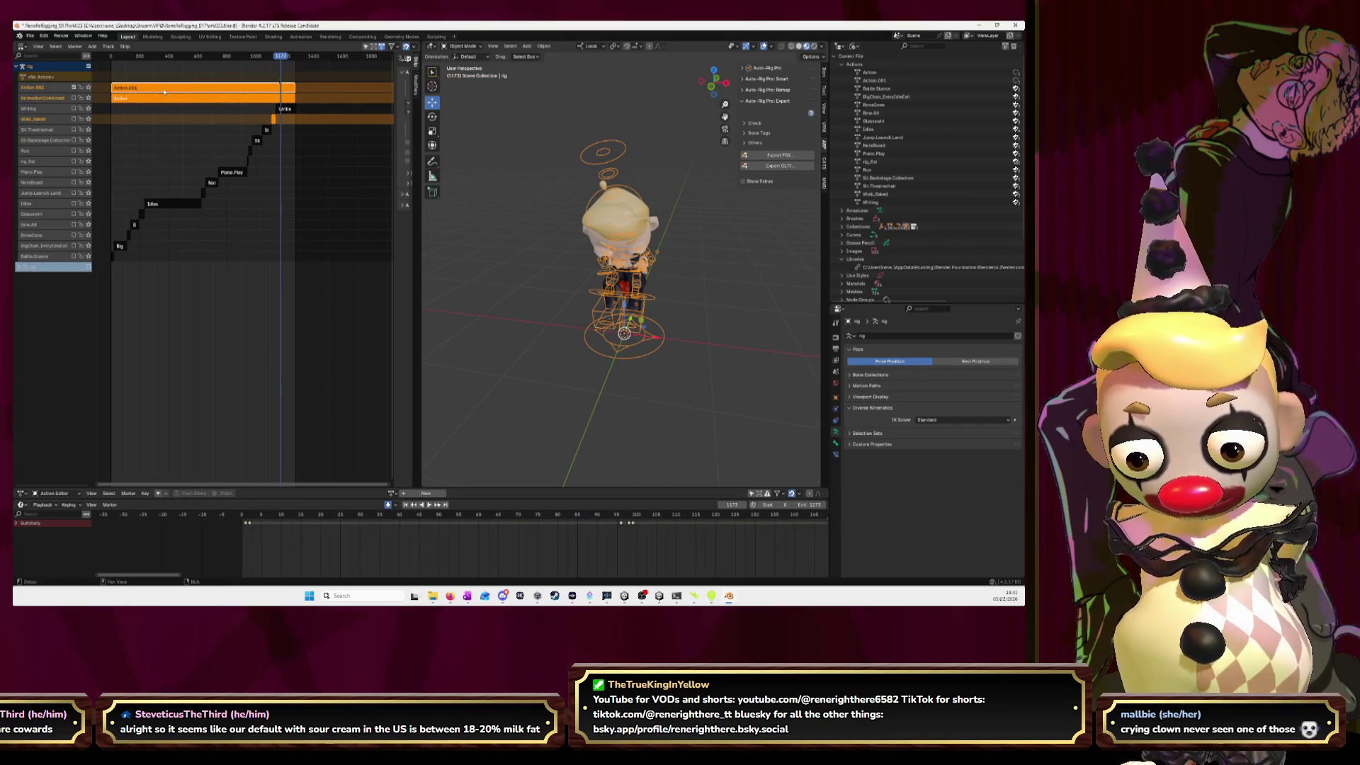
{"action": "left_click", "coordinate": [177, 108]}
{"action": "left_click", "coordinate": [187, 90]}
{"action": "left_click_drag", "start_coordinate": [281, 61], "coordinate": [276, 64]}
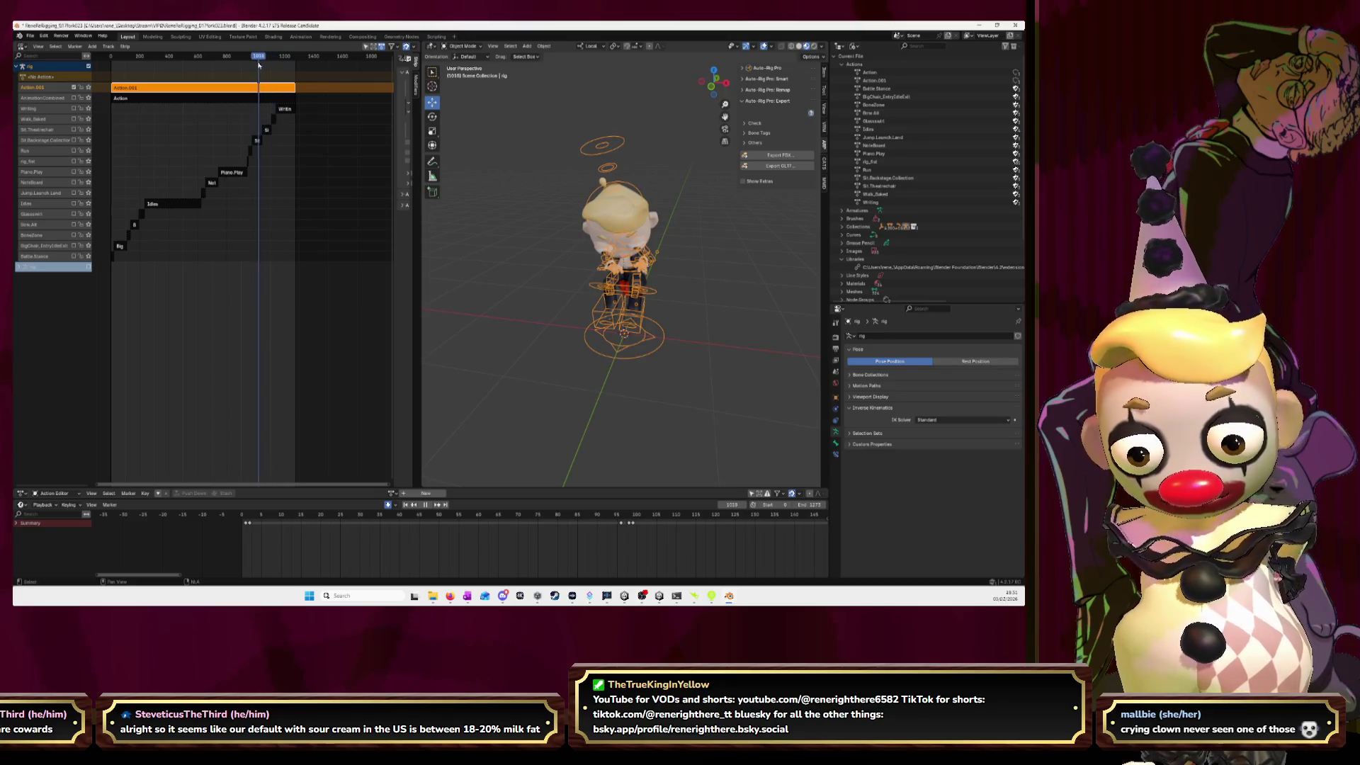
{"action": "left_click_drag", "start_coordinate": [276, 64], "coordinate": [140, 61]}
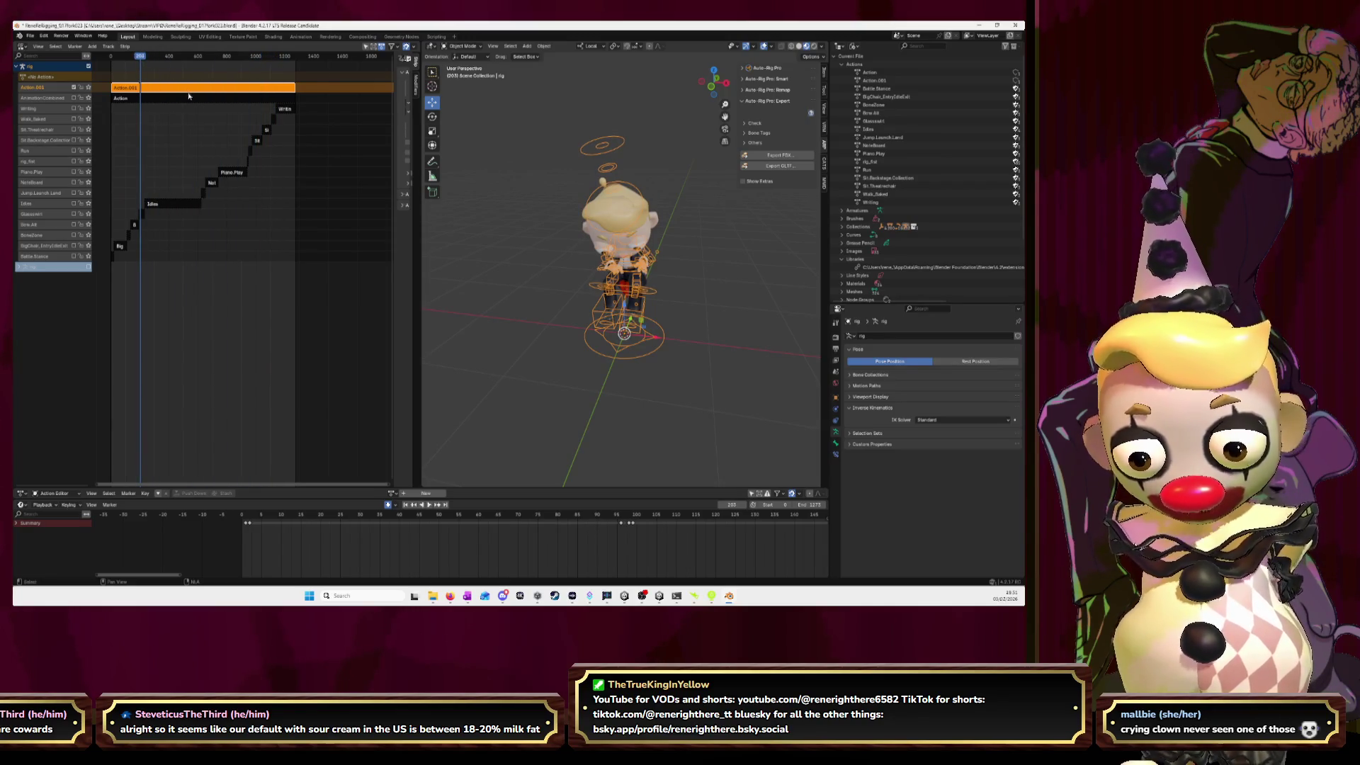
{"action": "left_click", "coordinate": [190, 102], "text": "shift"}
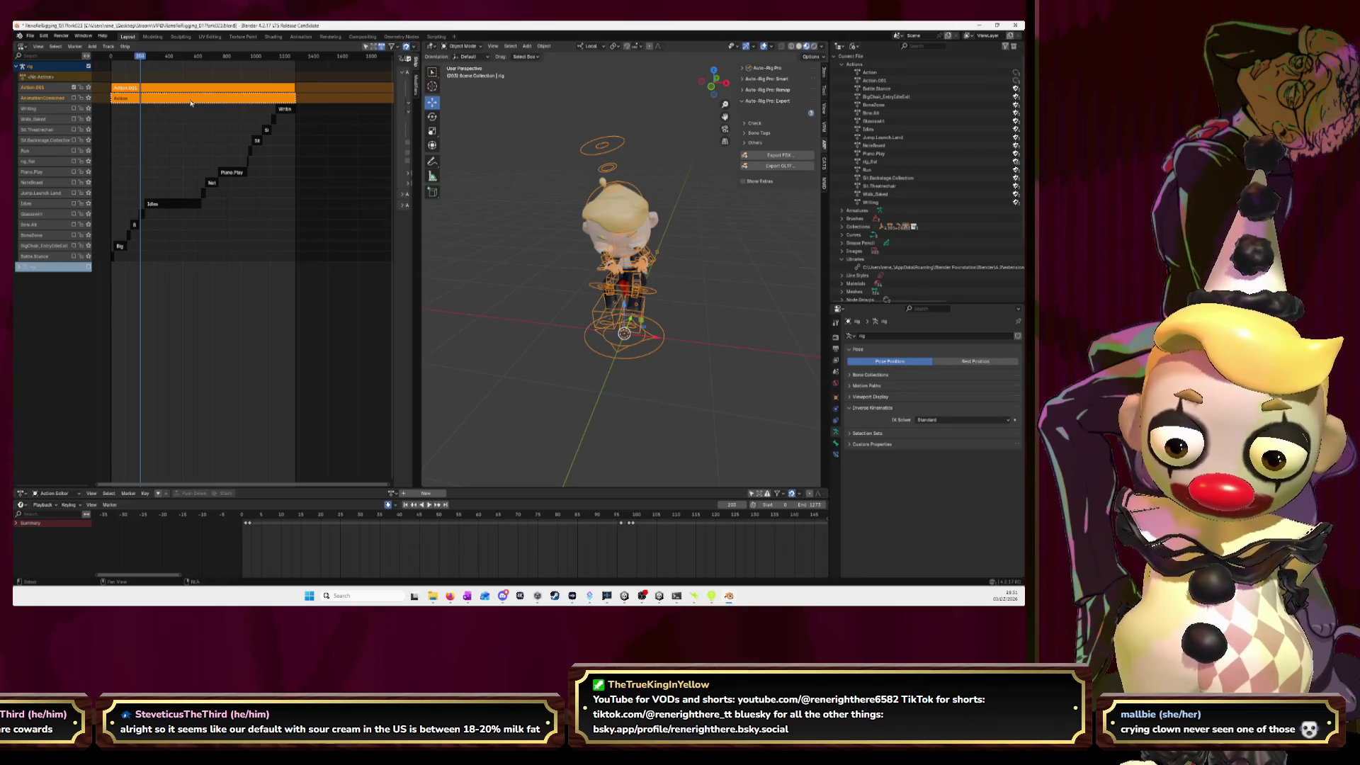
{"action": "key", "text": "x"}
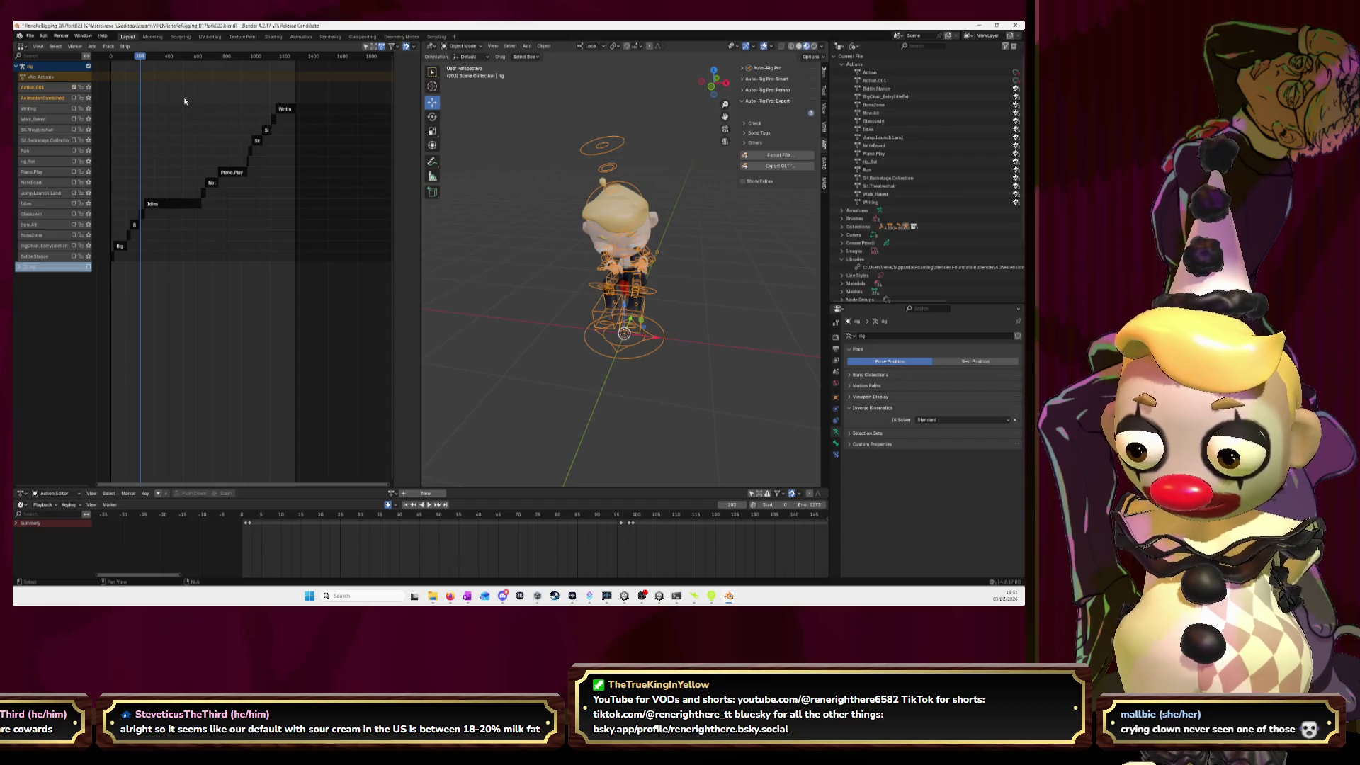
- Delete the two emptied NLA tracks
{"action": "right_click", "coordinate": [53, 90]}
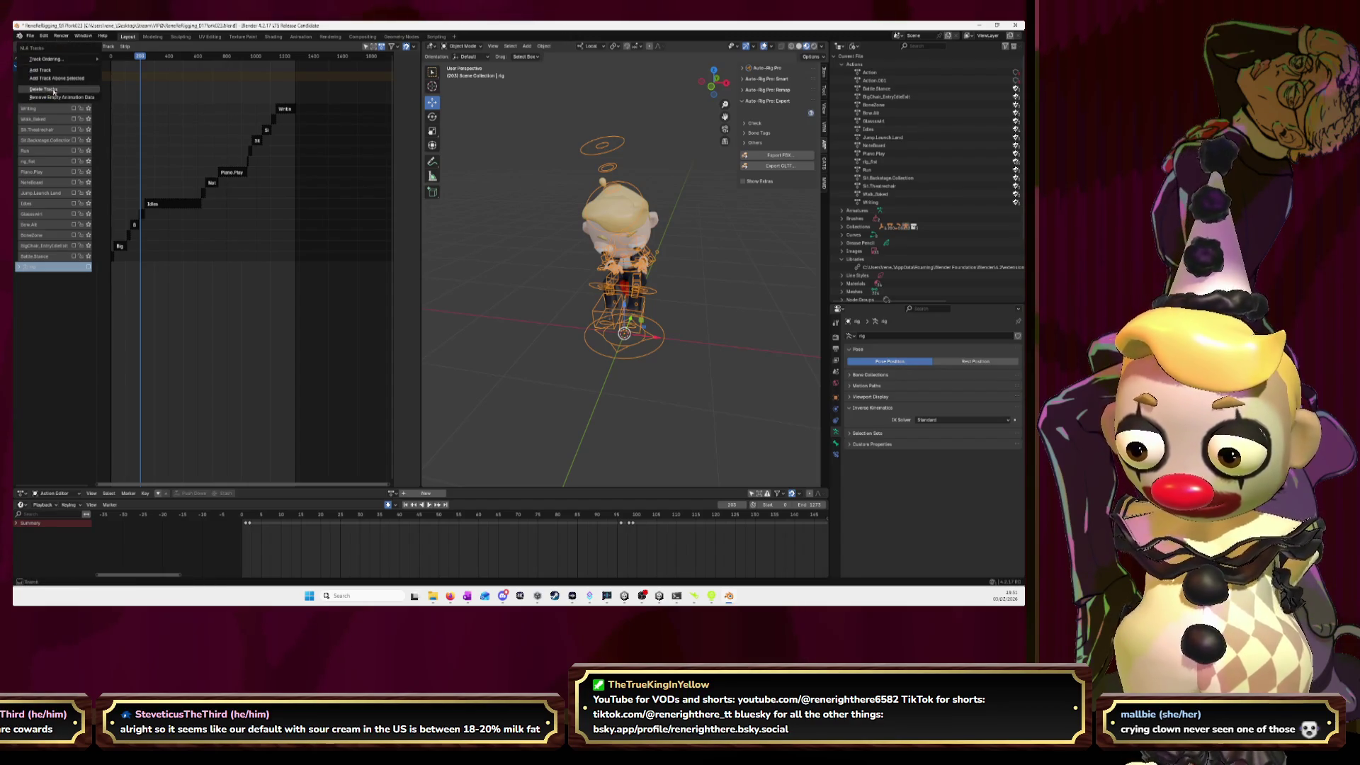
{"action": "left_click", "coordinate": [56, 90]}
{"action": "right_click", "coordinate": [50, 88]}
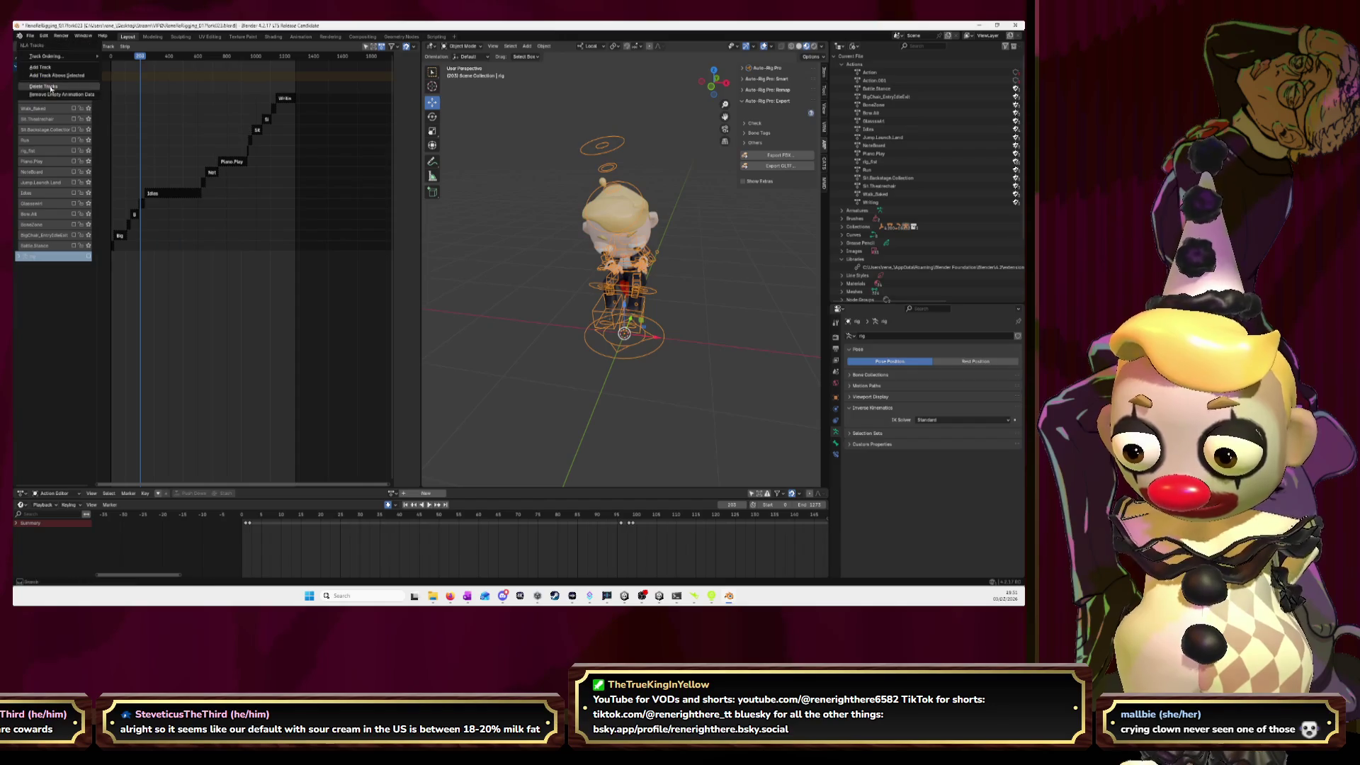
{"action": "left_click", "coordinate": [52, 89]}
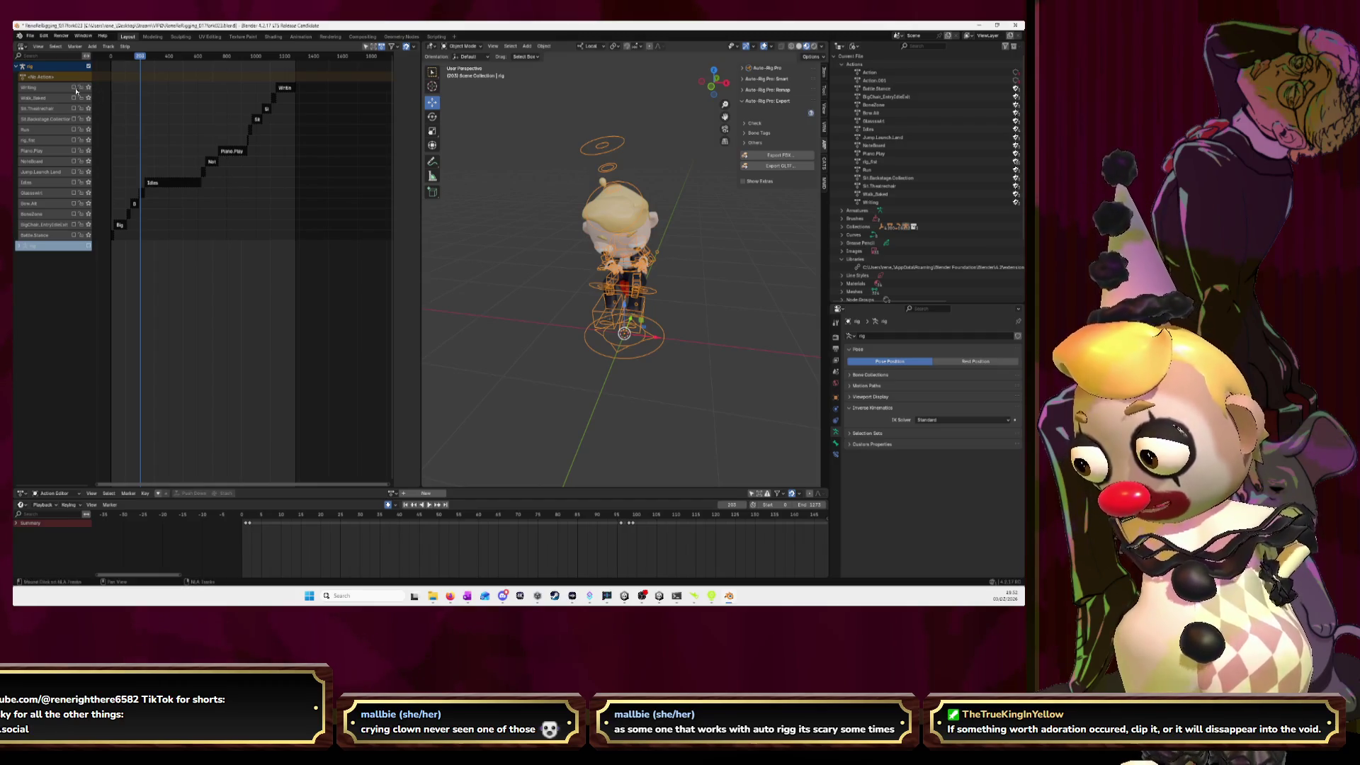
{"action": "left_click", "coordinate": [779, 154]}
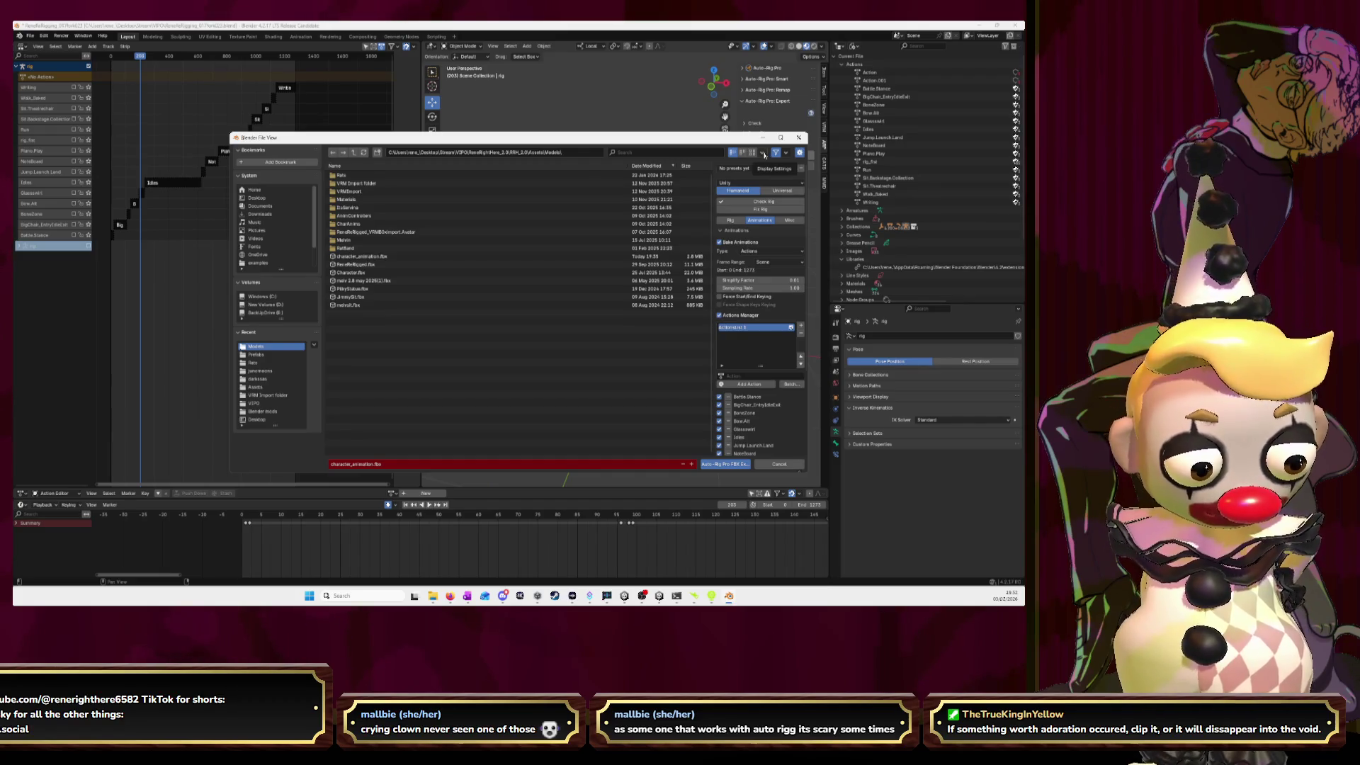
{"action": "scroll", "coordinate": [770, 312], "scroll_direction": "down", "scroll_amount": 5}
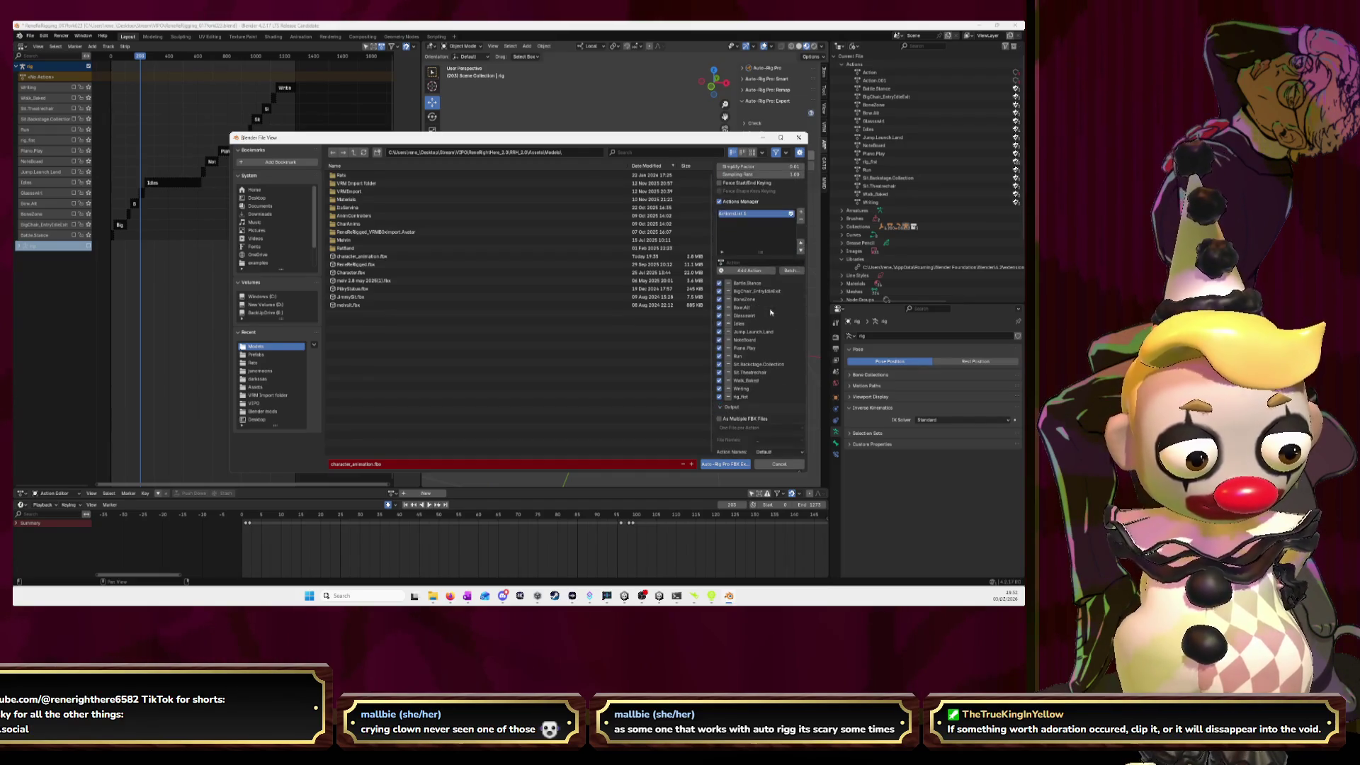
{"action": "scroll", "coordinate": [770, 312], "scroll_direction": "up", "scroll_amount": 2}
{"action": "scroll", "coordinate": [771, 311], "scroll_direction": "up", "scroll_amount": 2}
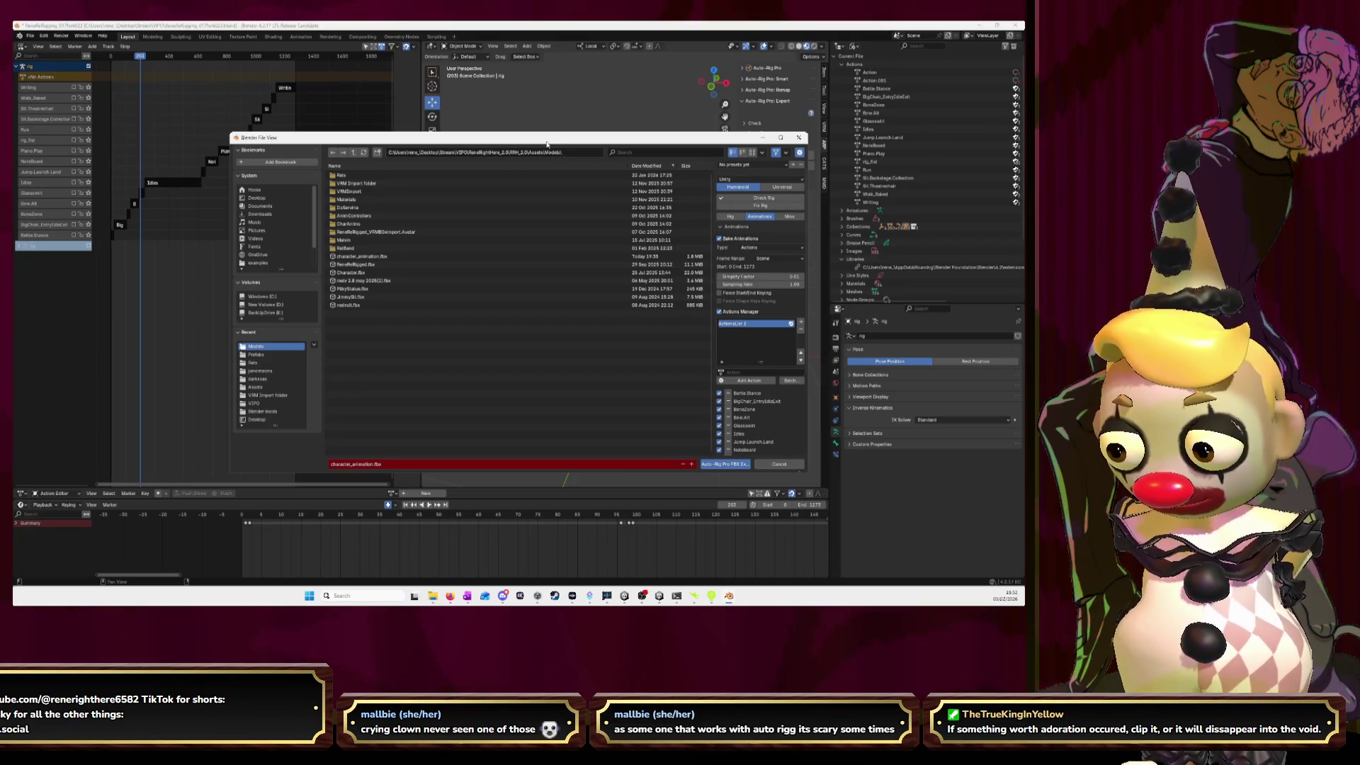
{"action": "left_click", "coordinate": [798, 138]}
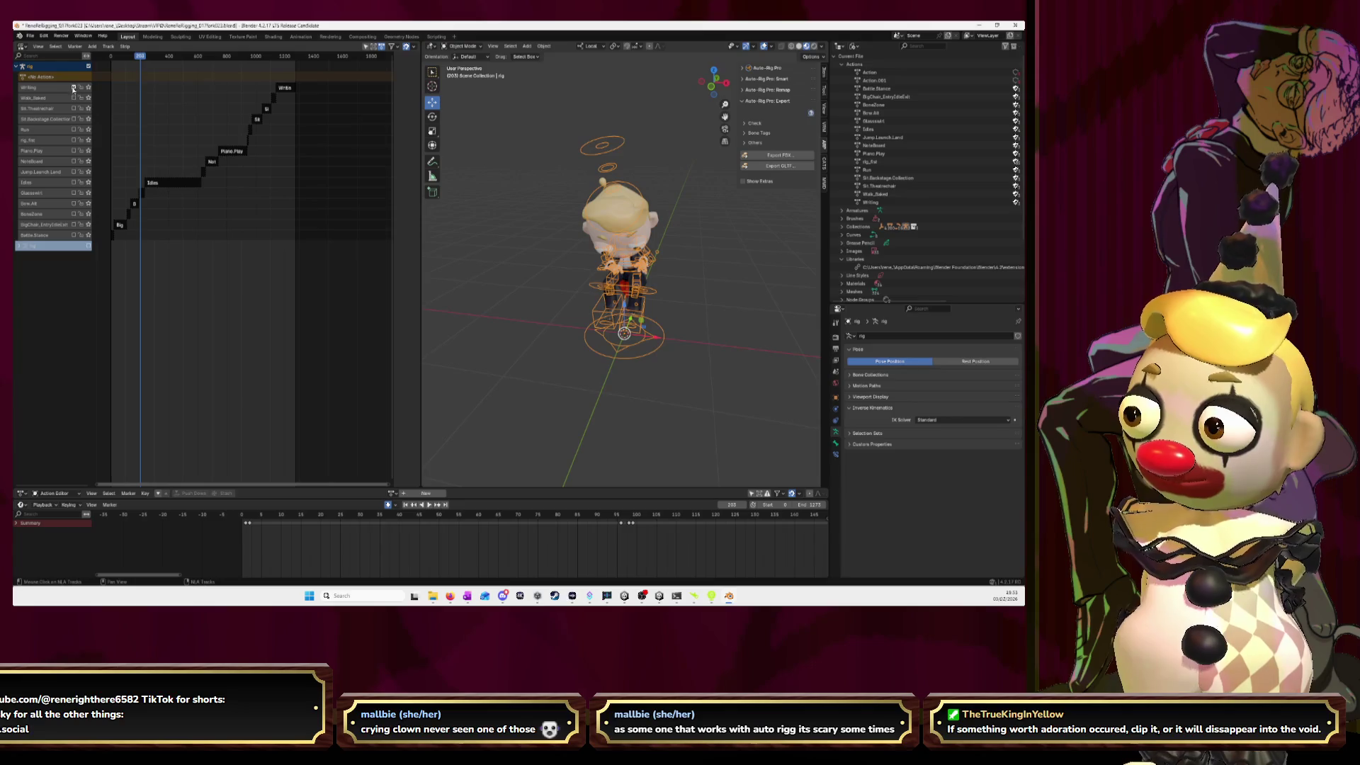
- Toggle the Writing, Walk_Baked and Sit.Theatrechair tracks, collapse Libraries, and show View Layer in the outliner
{"action": "mouse_move", "coordinate": [74, 87]}
{"action": "left_mouse_down"}
{"action": "mouse_move", "coordinate": [74, 109]}
{"action": "mouse_move", "coordinate": [74, 88]}
{"action": "left_mouse_up"}
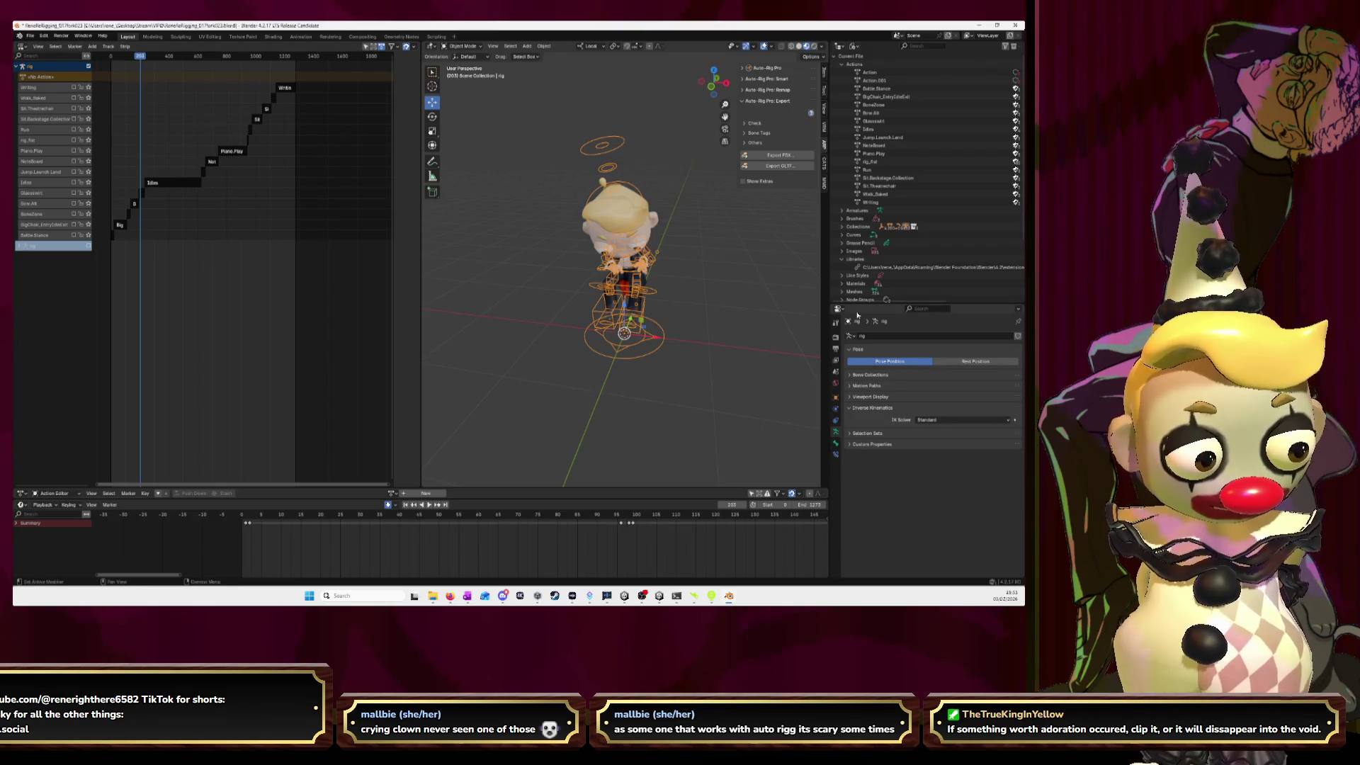
{"action": "left_click", "coordinate": [842, 260]}
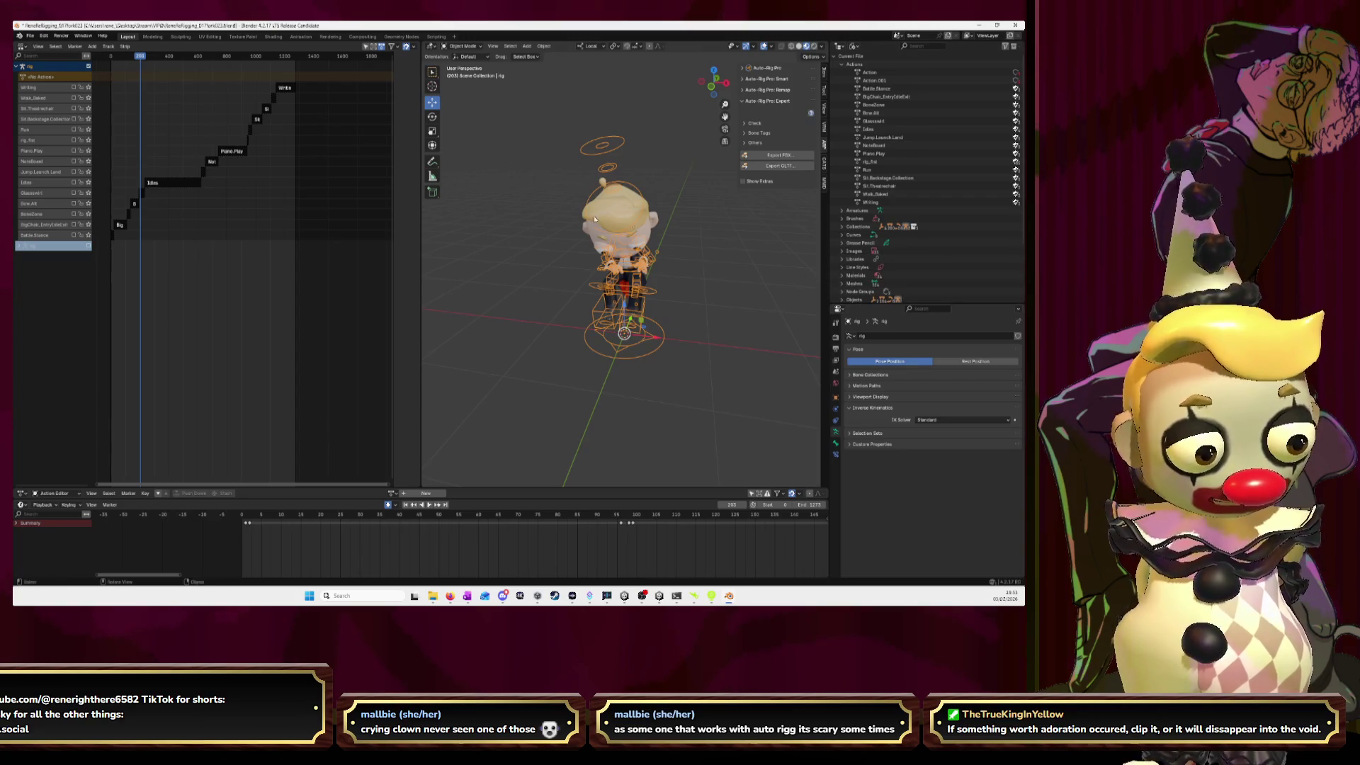
{"action": "left_click", "coordinate": [853, 46]}
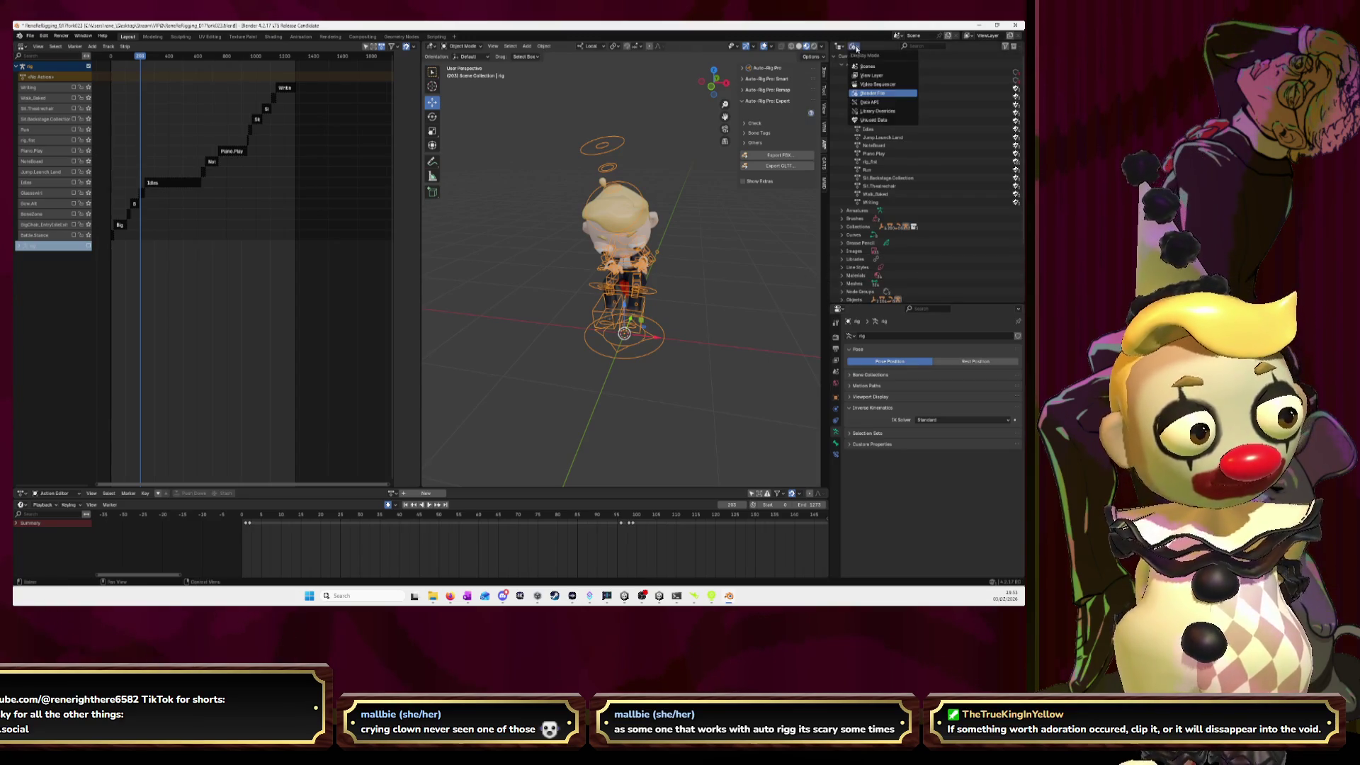
{"action": "left_click", "coordinate": [869, 75]}
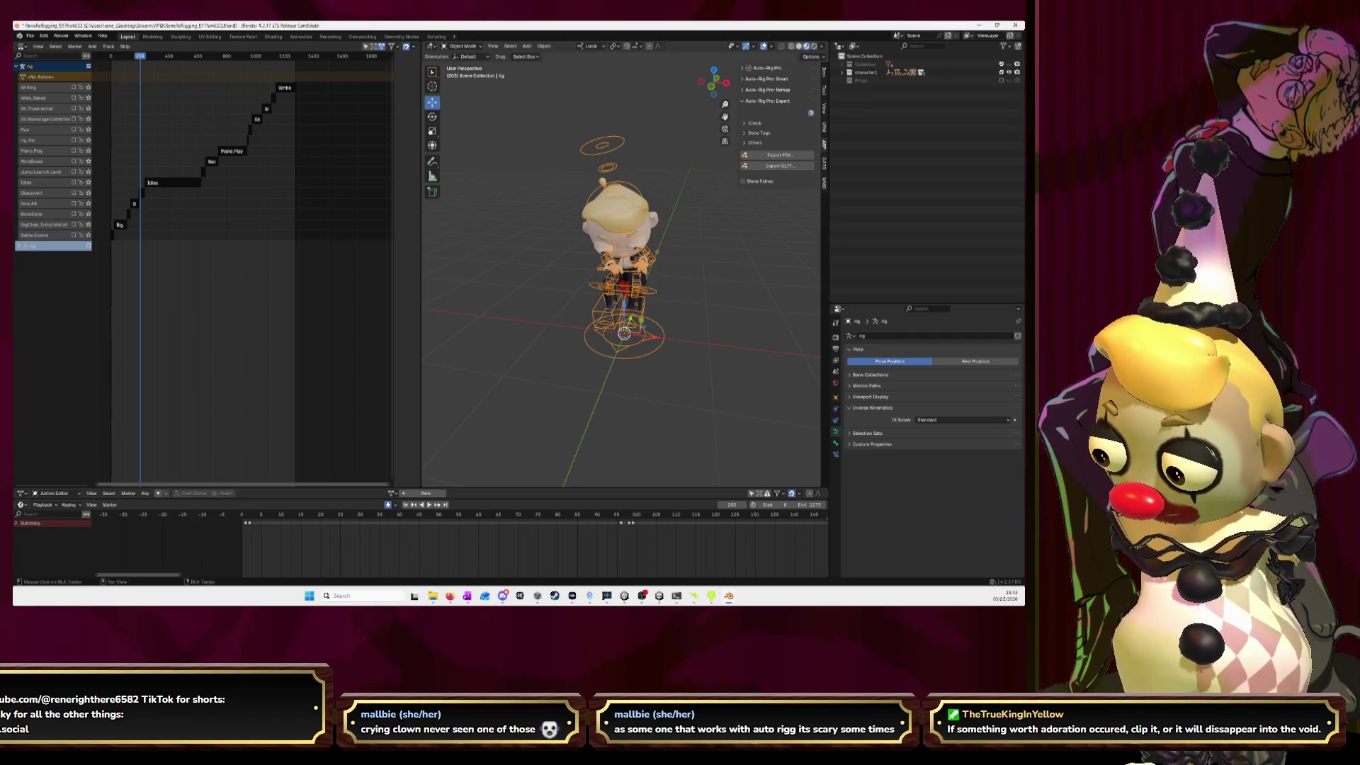
{"action": "key", "text": "alt+Tab"}
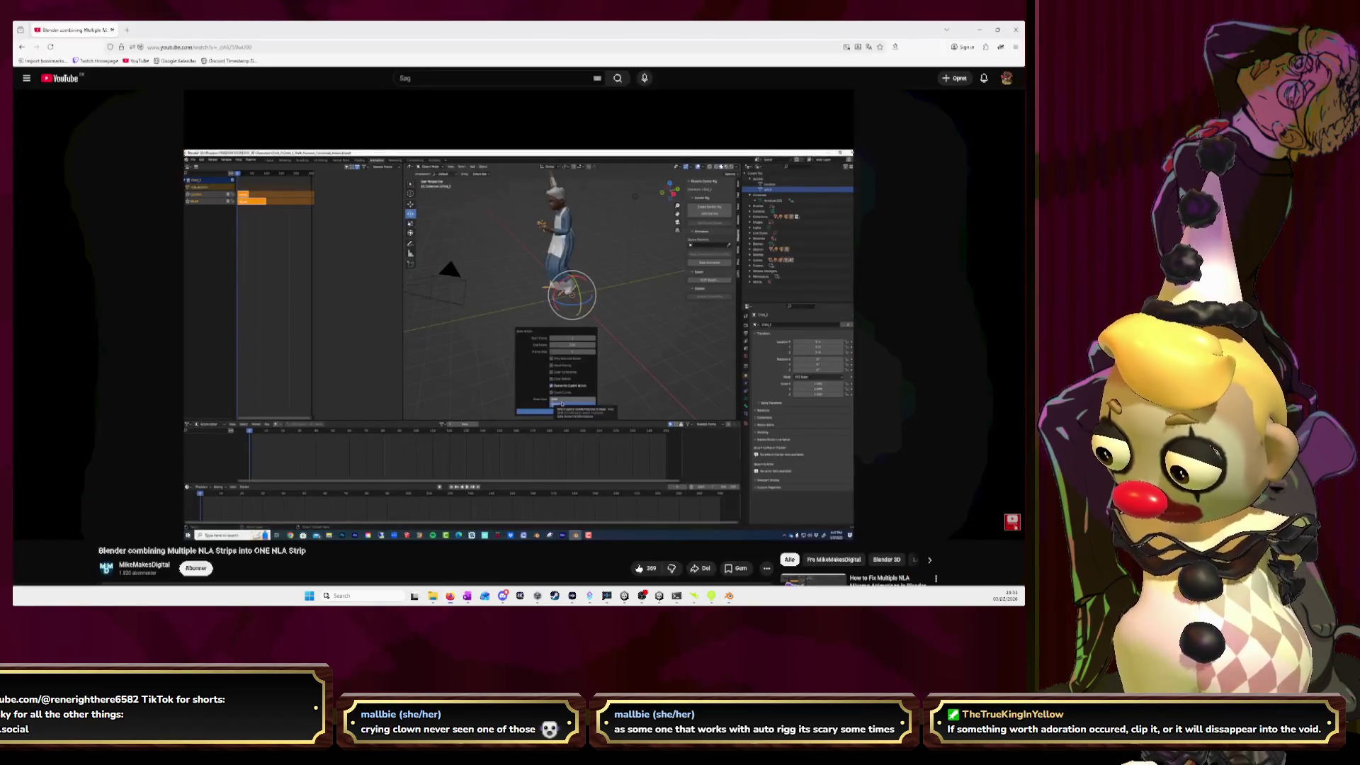
- Jump the NLA tutorial to 0:29, pause it, return to the Google results, and minimize the browser
{"action": "scroll", "coordinate": [285, 241], "scroll_direction": "down", "scroll_amount": 5}
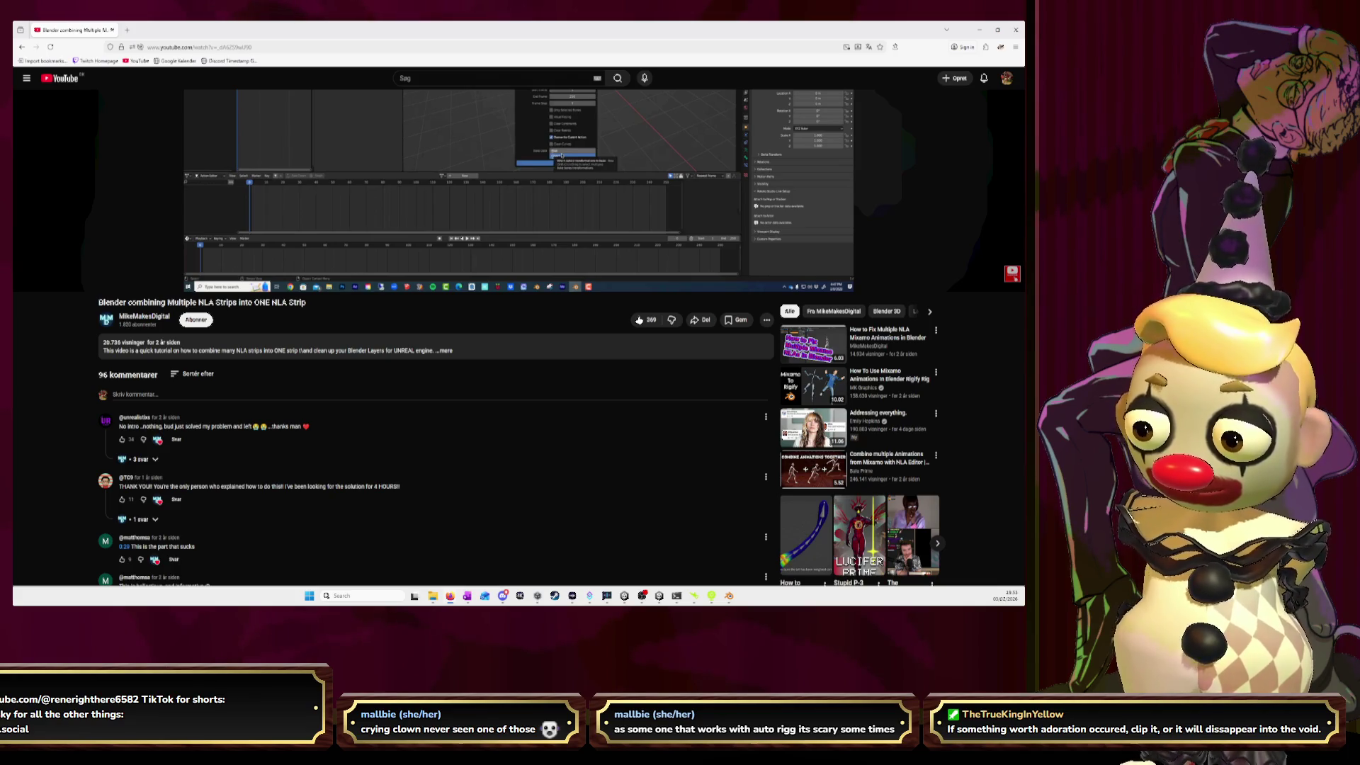
{"action": "scroll", "coordinate": [285, 241], "scroll_direction": "down", "scroll_amount": 3}
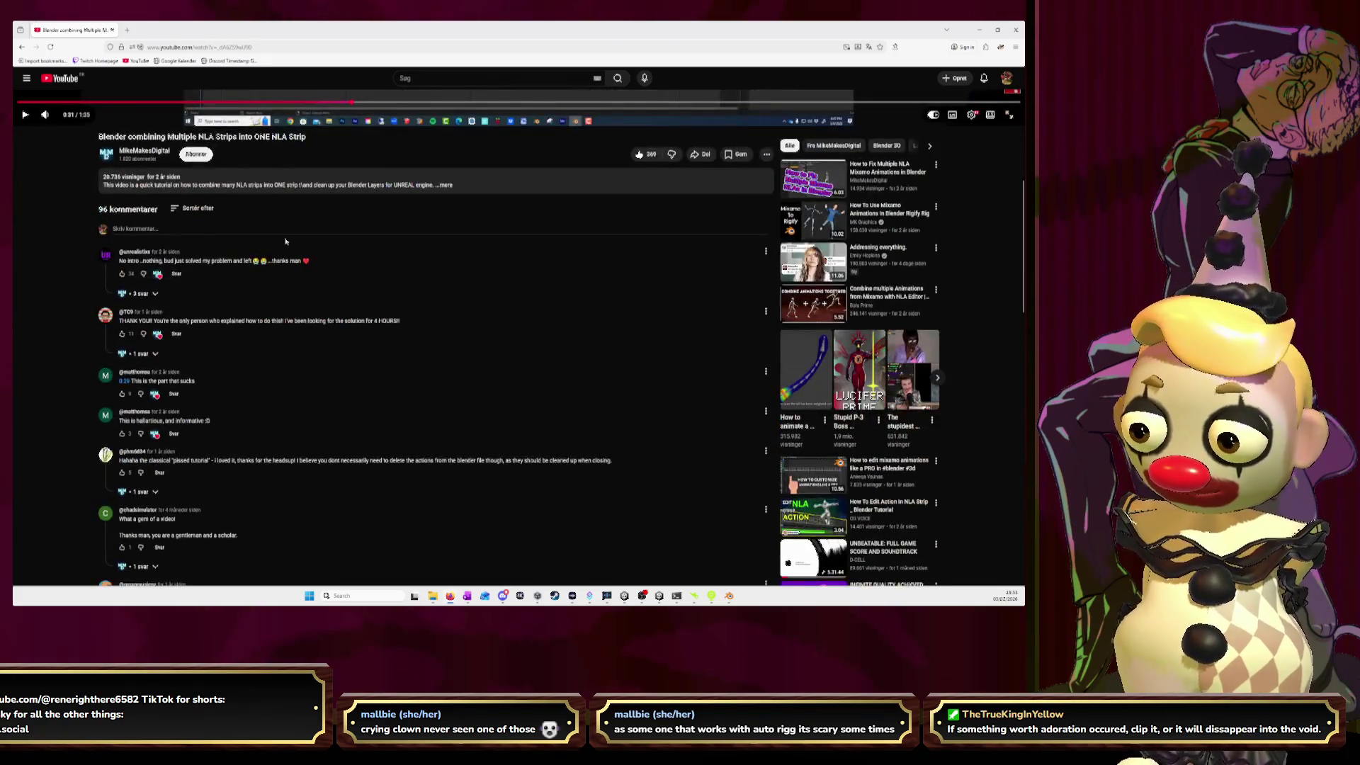
{"action": "left_click", "coordinate": [127, 380]}
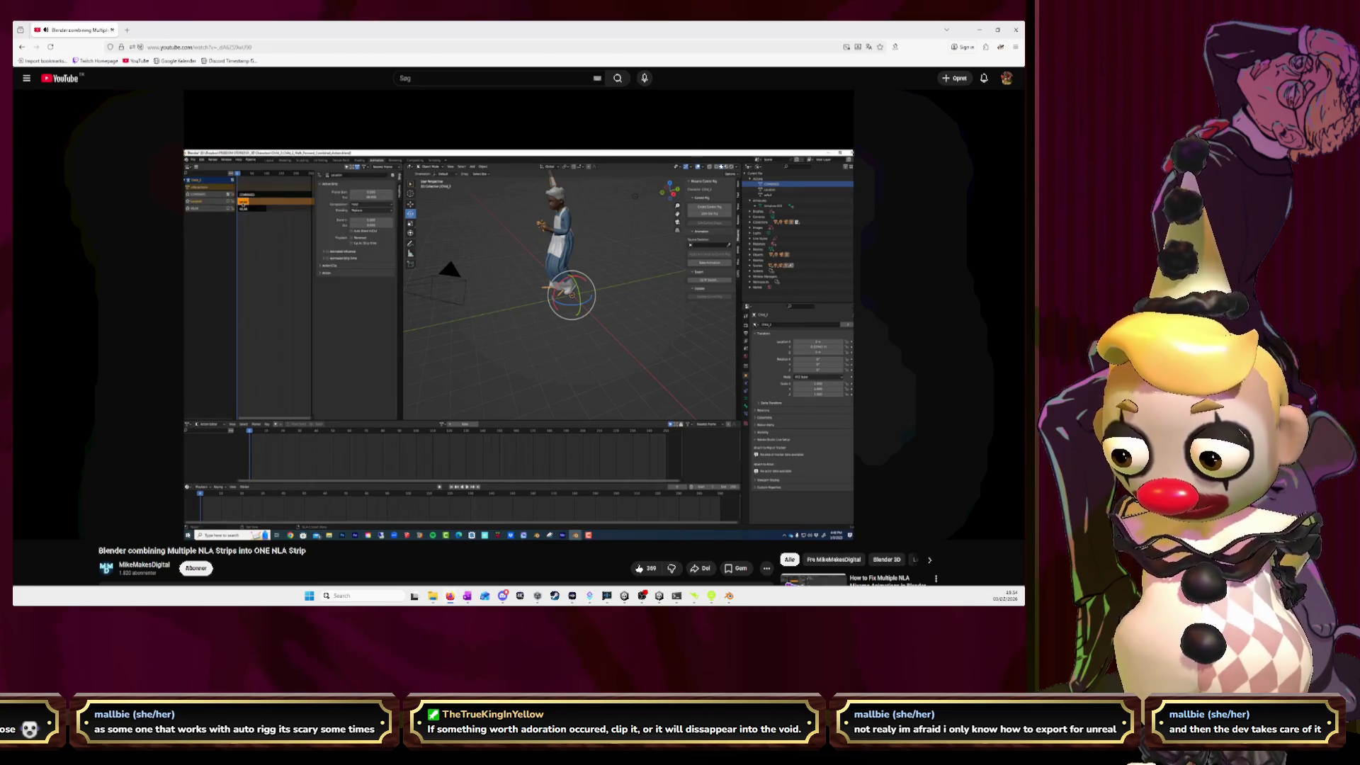
{"action": "key", "text": "space"}
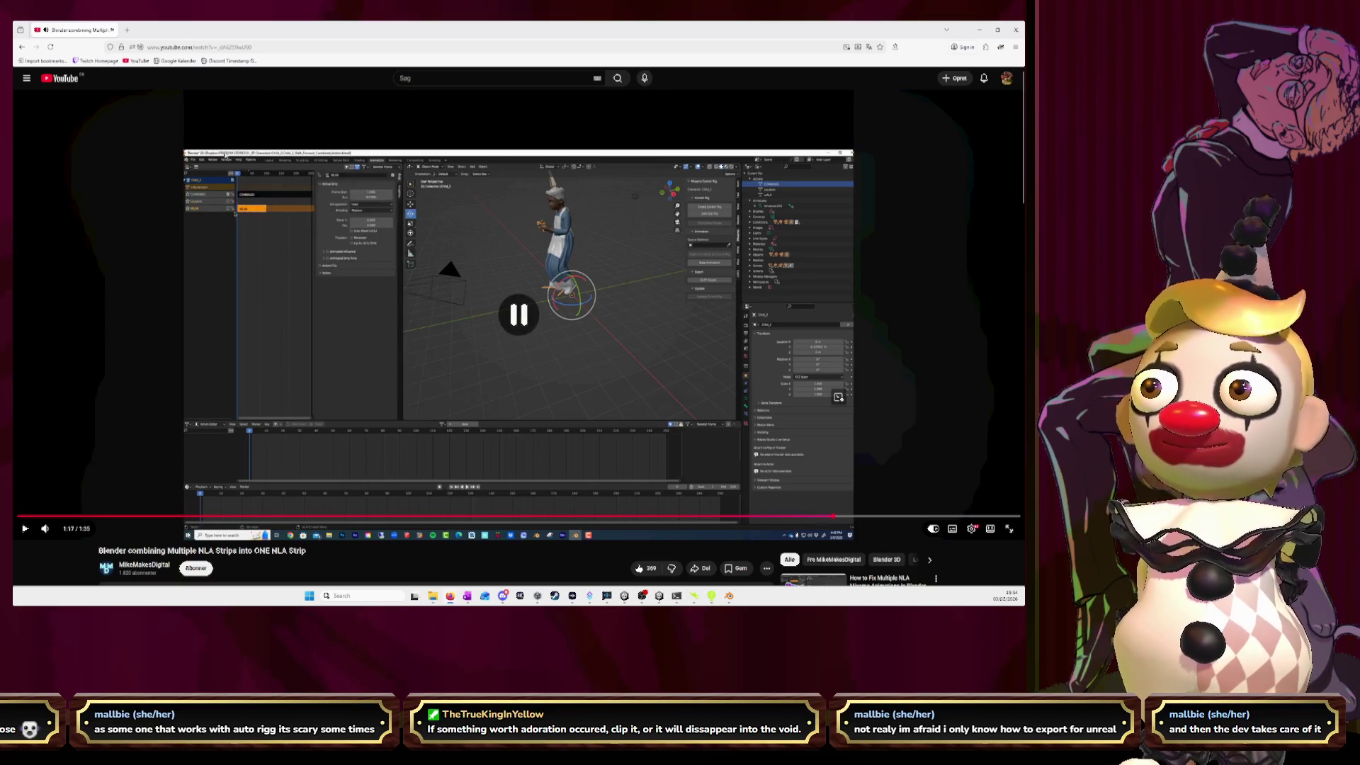
{"action": "left_click", "coordinate": [22, 46]}
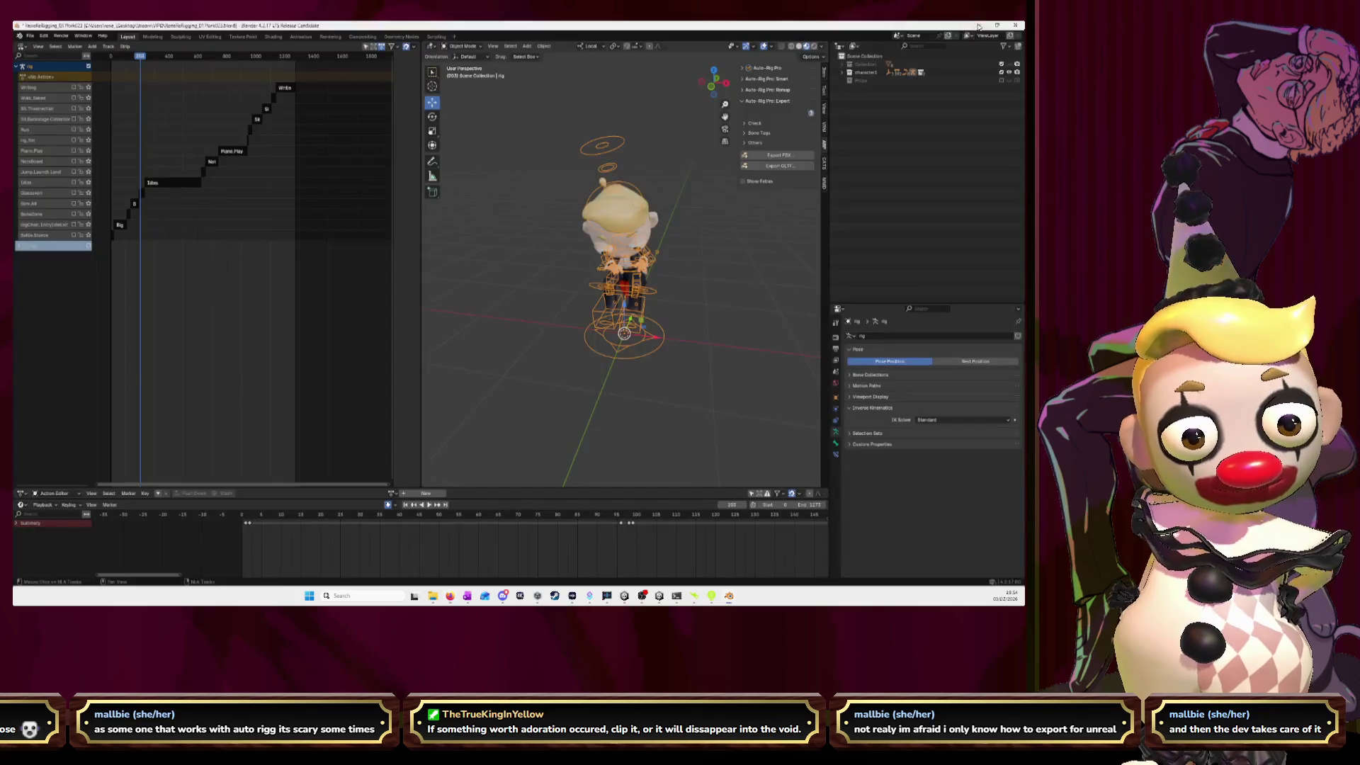
{"action": "left_click", "coordinate": [979, 30]}
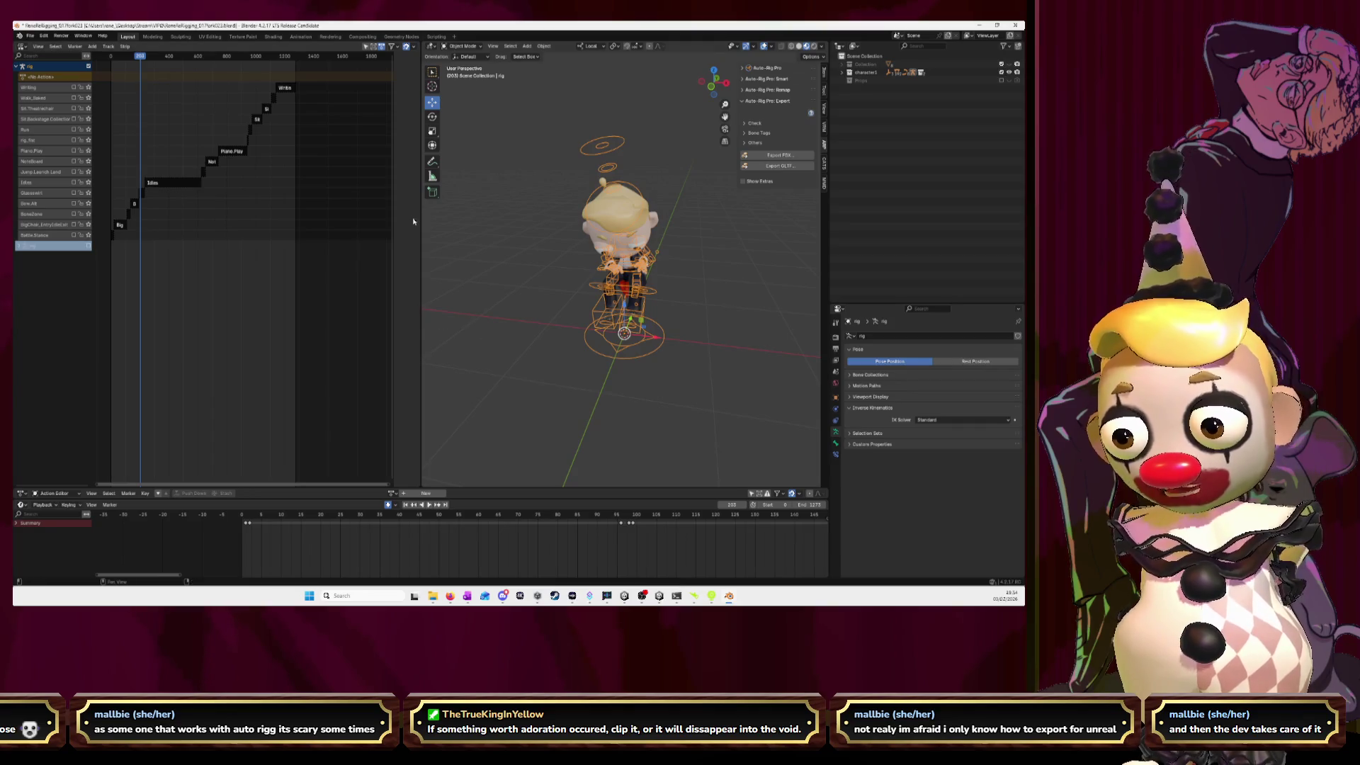
- Merge the NLA area into the 3D viewport and switch the Outliner to Blender File display
{"action": "left_click_drag", "start_coordinate": [421, 486], "coordinate": [391, 493]}
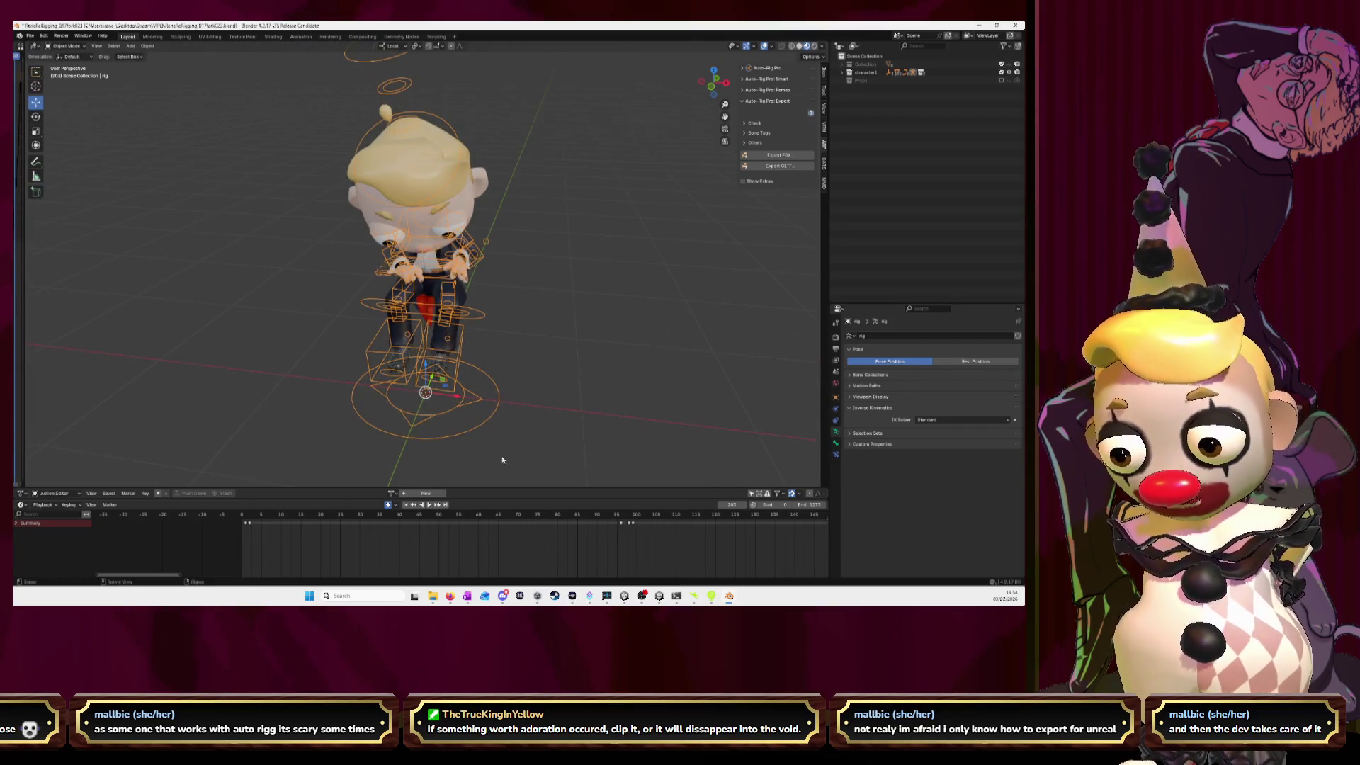
{"action": "left_click", "coordinate": [391, 493]}
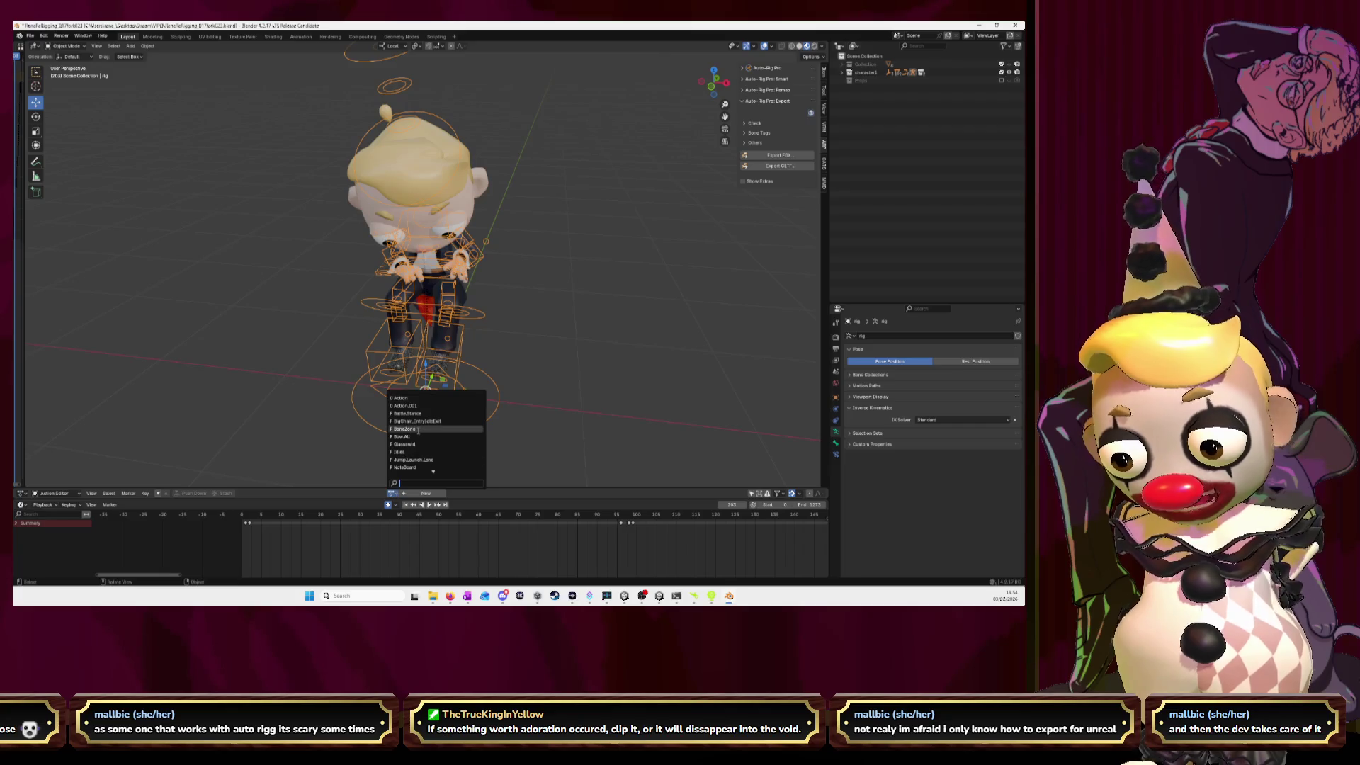
{"action": "left_click", "coordinate": [854, 45]}
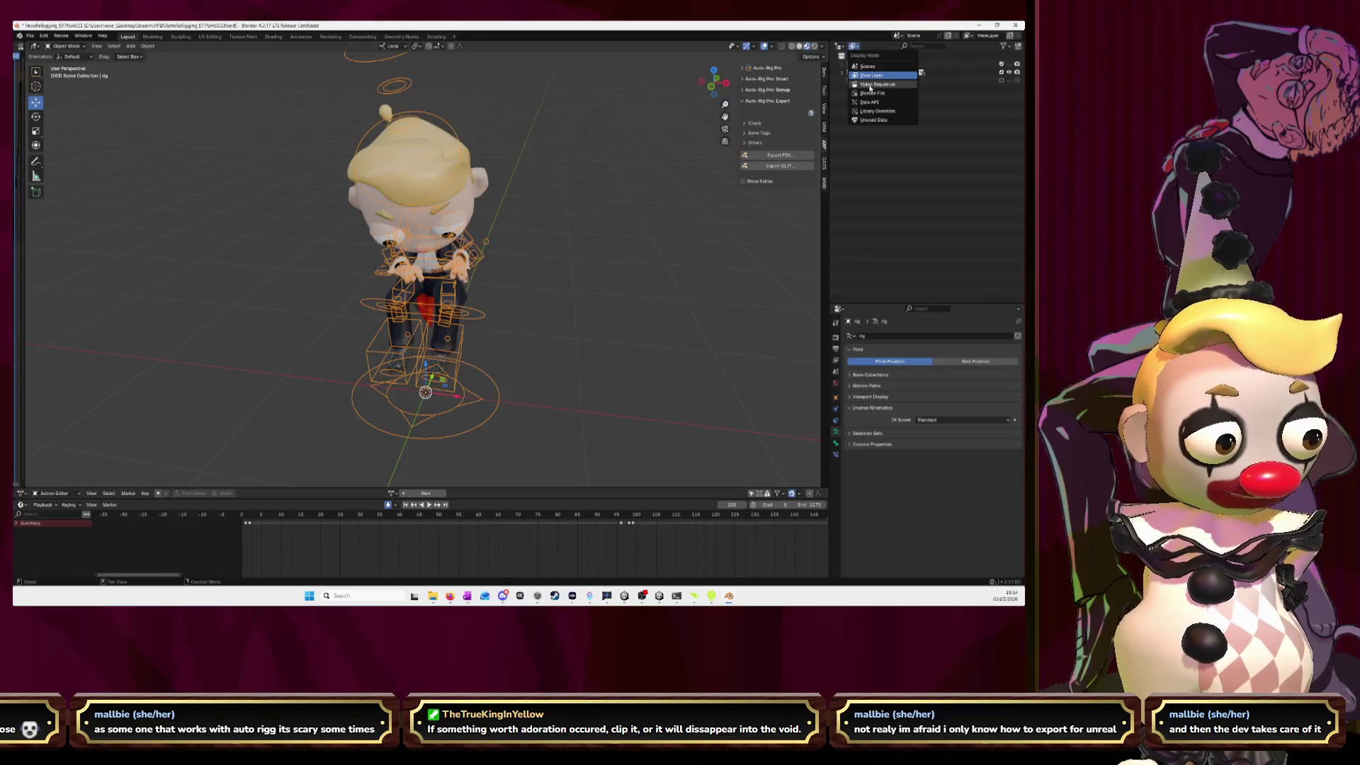
{"action": "left_click", "coordinate": [871, 92]}
- Delete the unused Action and Action.001 data-blocks from the Outliner
{"action": "right_click", "coordinate": [869, 78]}
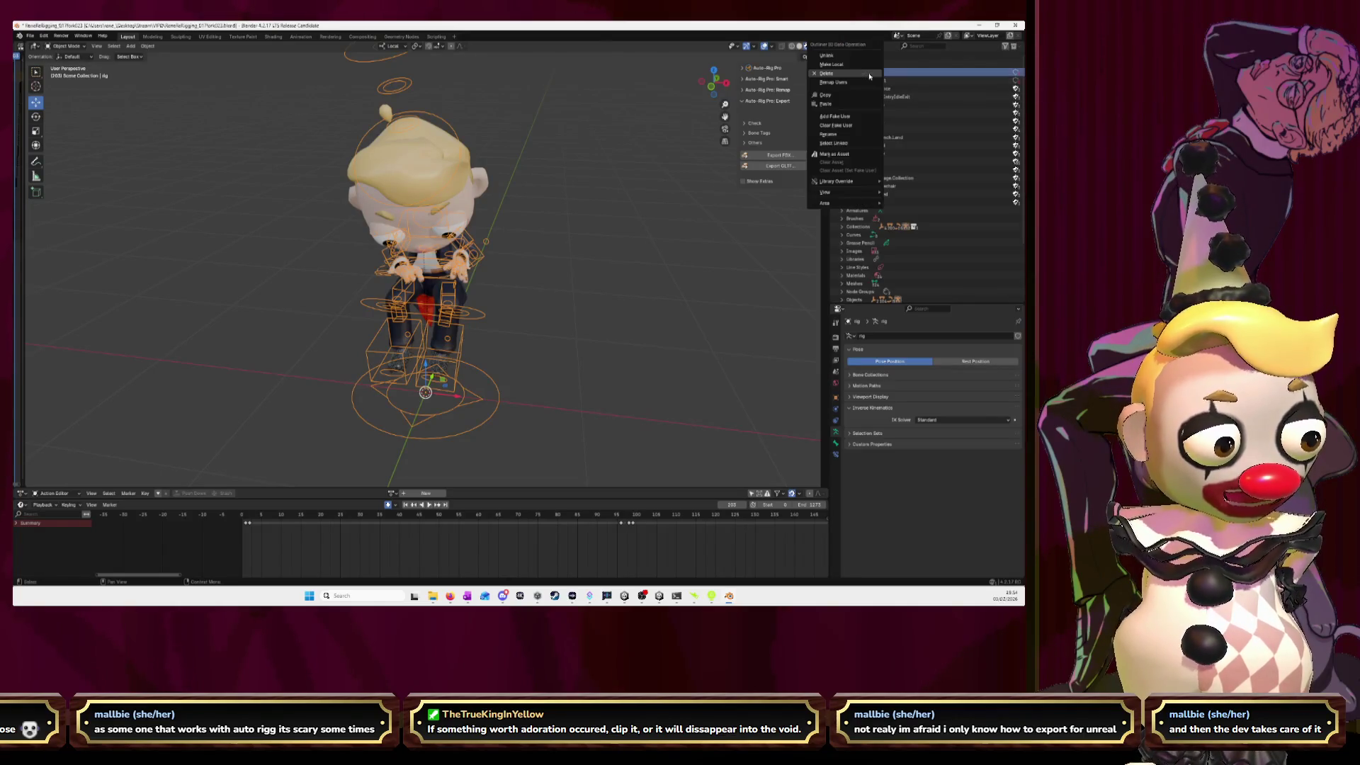
{"action": "left_click", "coordinate": [875, 75]}
{"action": "right_click", "coordinate": [875, 74]}
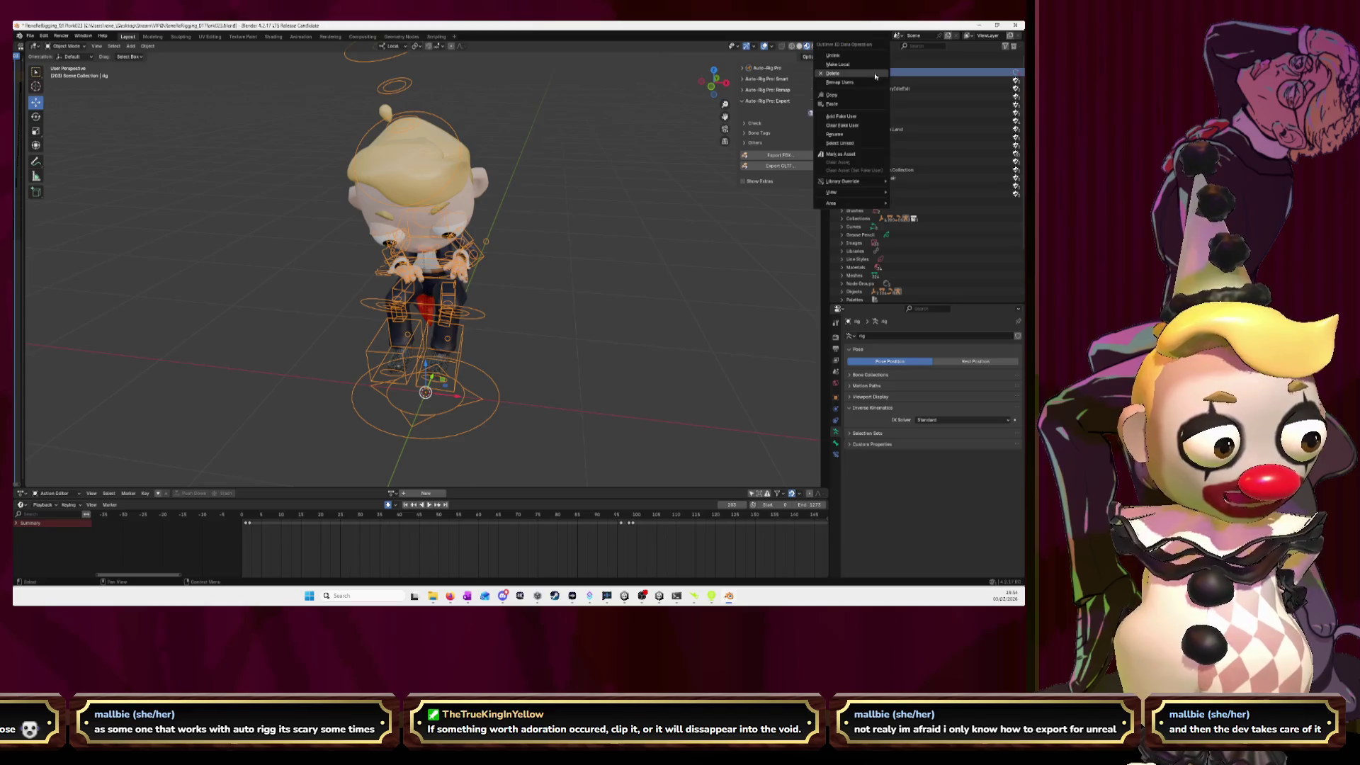
{"action": "left_click", "coordinate": [875, 76]}
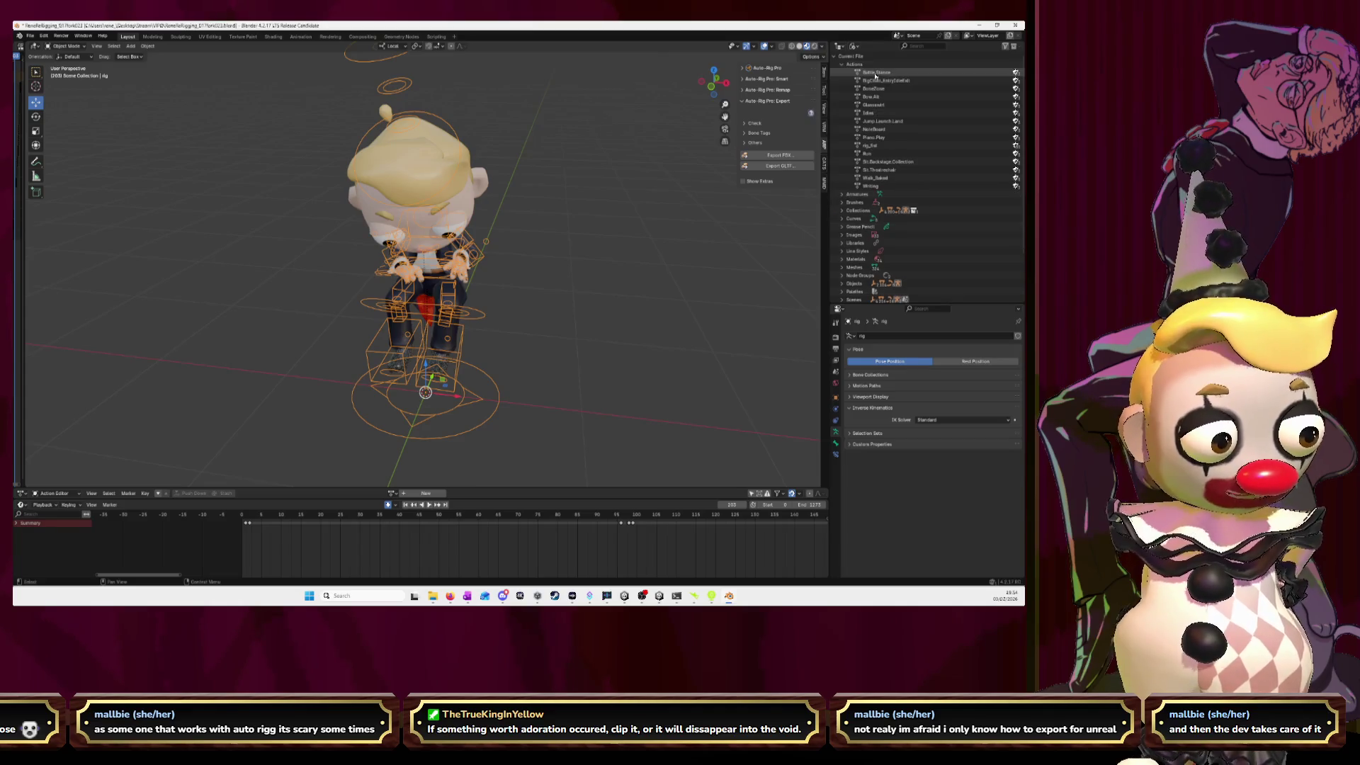
{"action": "left_click", "coordinate": [396, 494]}
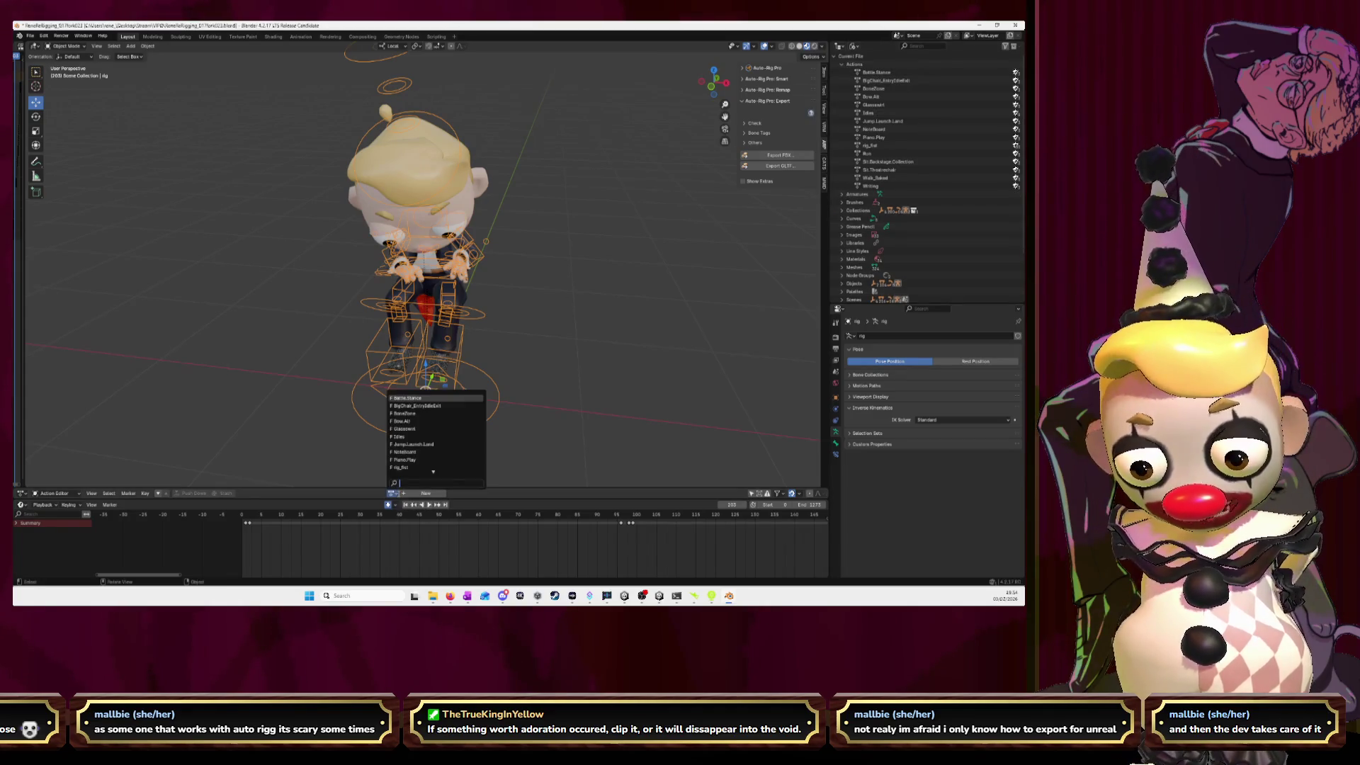
- Load BigChair_EntryIdleExit on the rig and box-select all its keyframes
{"action": "left_click", "coordinate": [413, 406]}
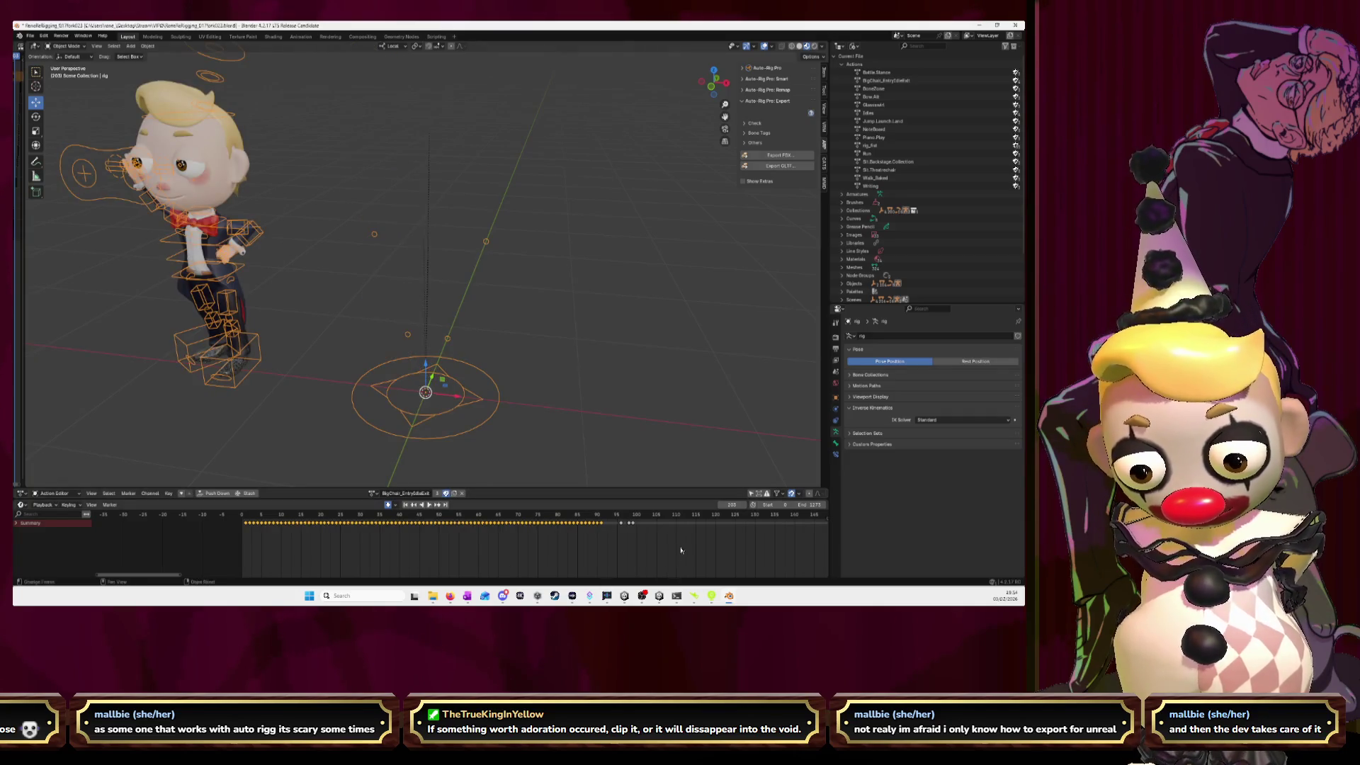
{"action": "scroll", "coordinate": [317, 529], "scroll_direction": "down", "scroll_amount": 5}
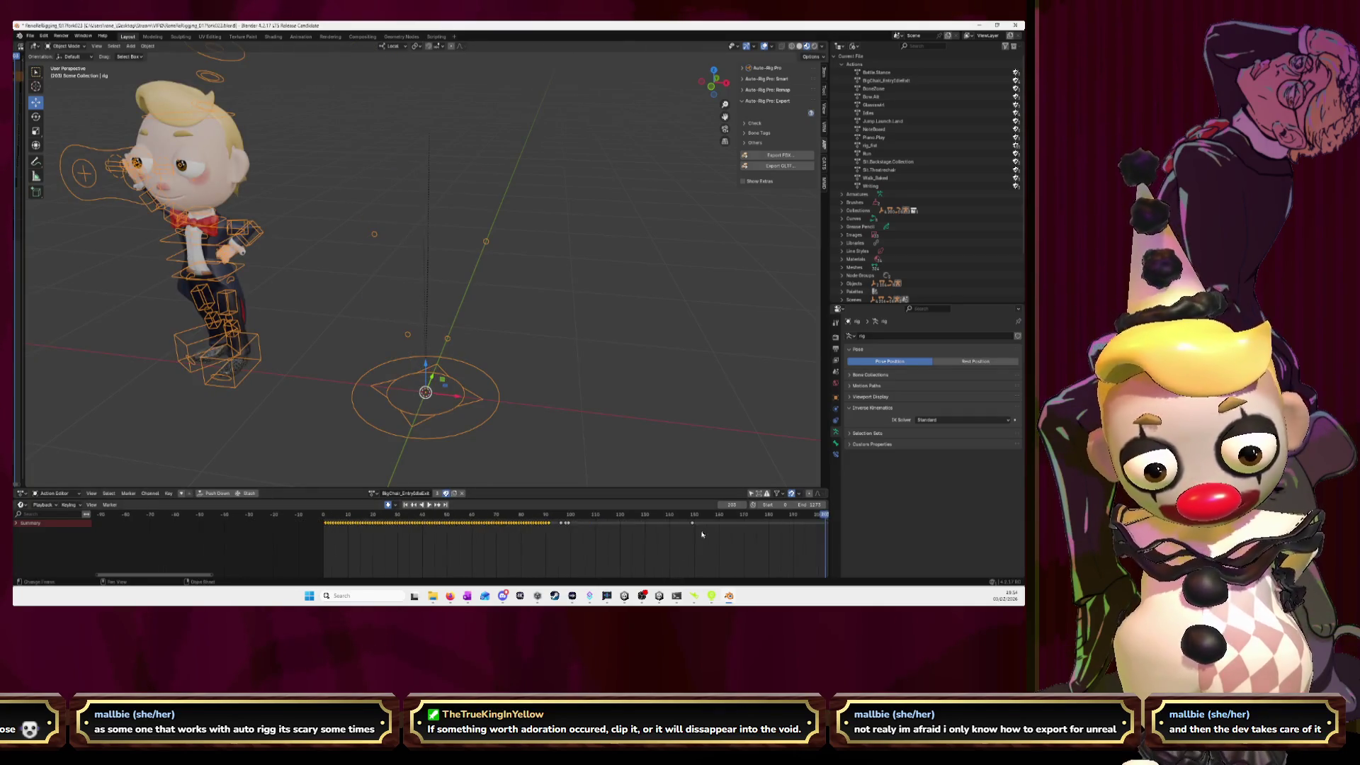
{"action": "left_click_drag", "start_coordinate": [675, 517], "coordinate": [507, 525]}
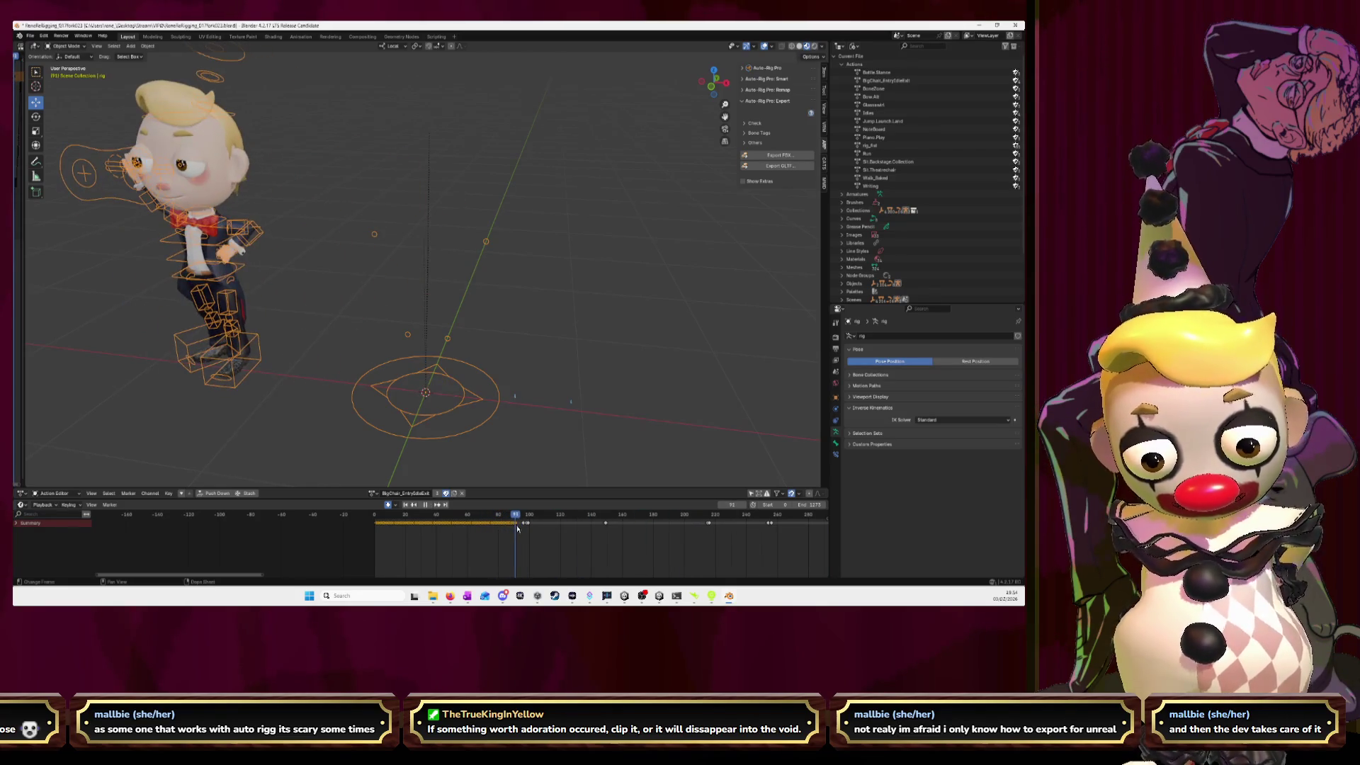
{"action": "left_click_drag", "start_coordinate": [507, 526], "coordinate": [524, 526]}
{"action": "scroll", "coordinate": [497, 539], "scroll_direction": "up", "scroll_amount": 1}
{"action": "scroll", "coordinate": [498, 539], "scroll_direction": "up", "scroll_amount": 3}
{"action": "left_click_drag", "start_coordinate": [607, 534], "coordinate": [238, 523]}
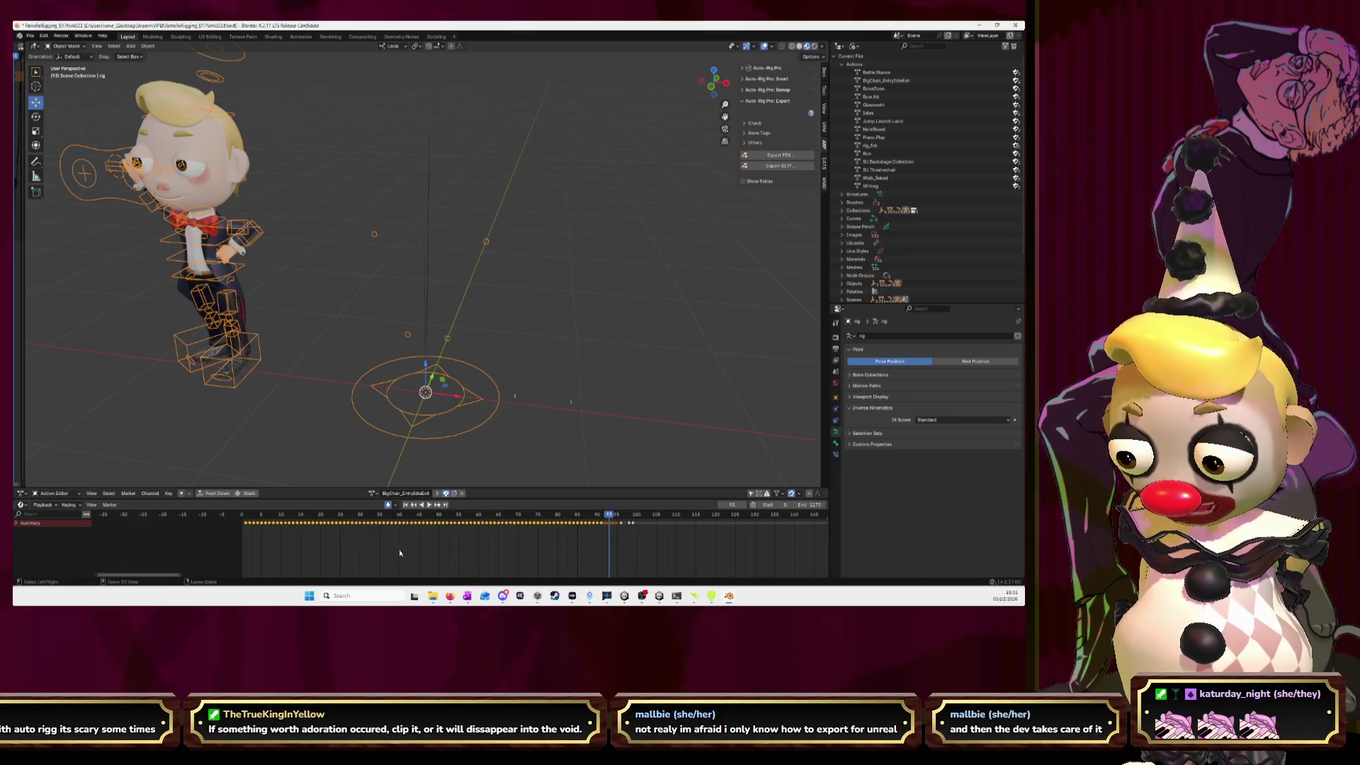
- Switch to Battle Stance, paste the copied keyframes, and play it back to check
{"action": "left_click", "coordinate": [372, 493]}
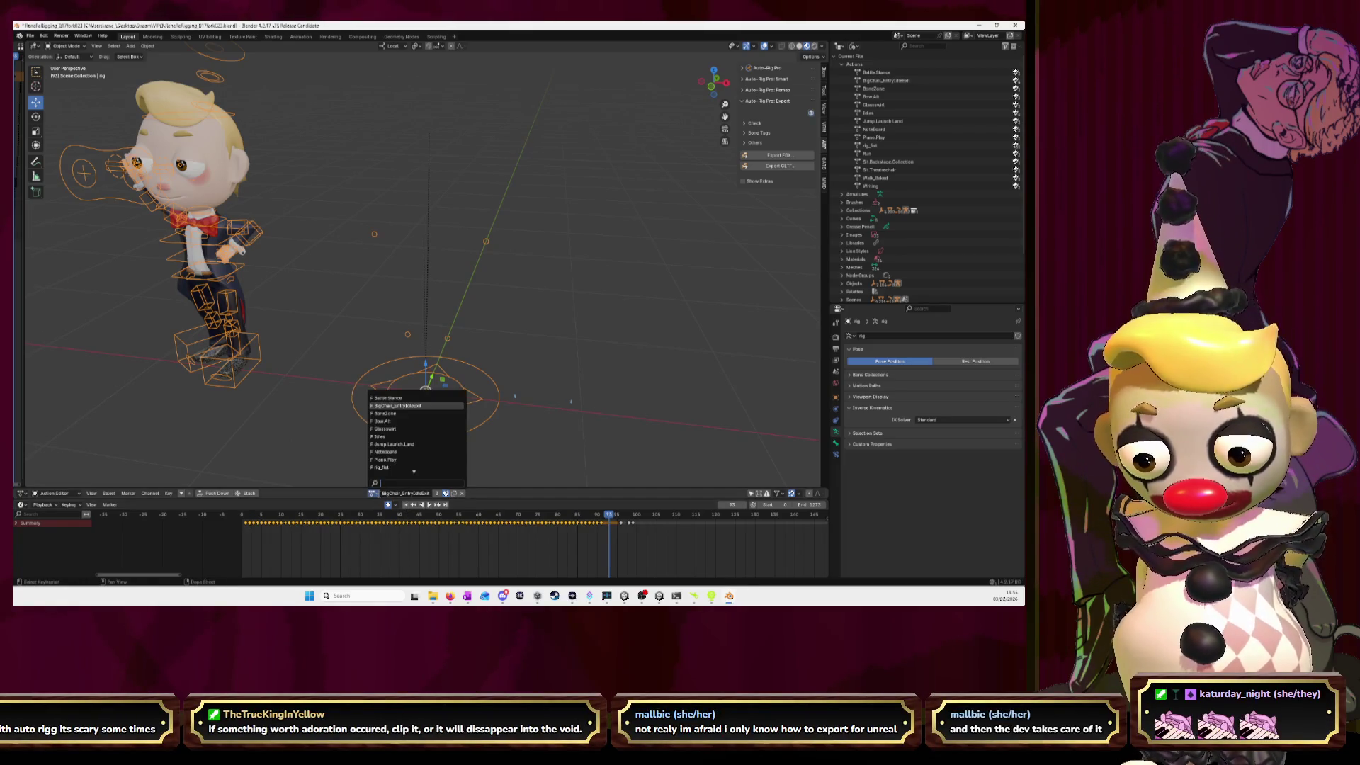
{"action": "left_click", "coordinate": [397, 397]}
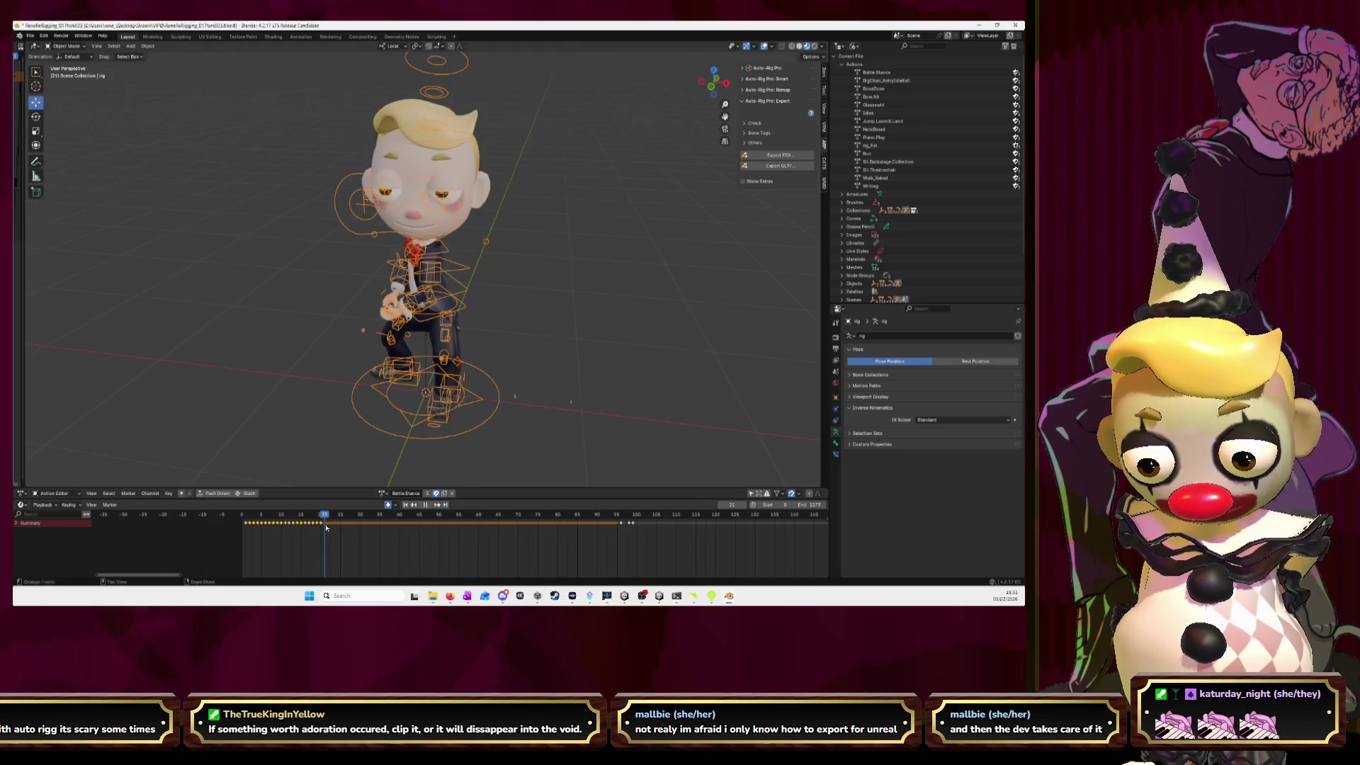
{"action": "key", "text": "space"}
{"action": "key", "text": "ctrl+v"}
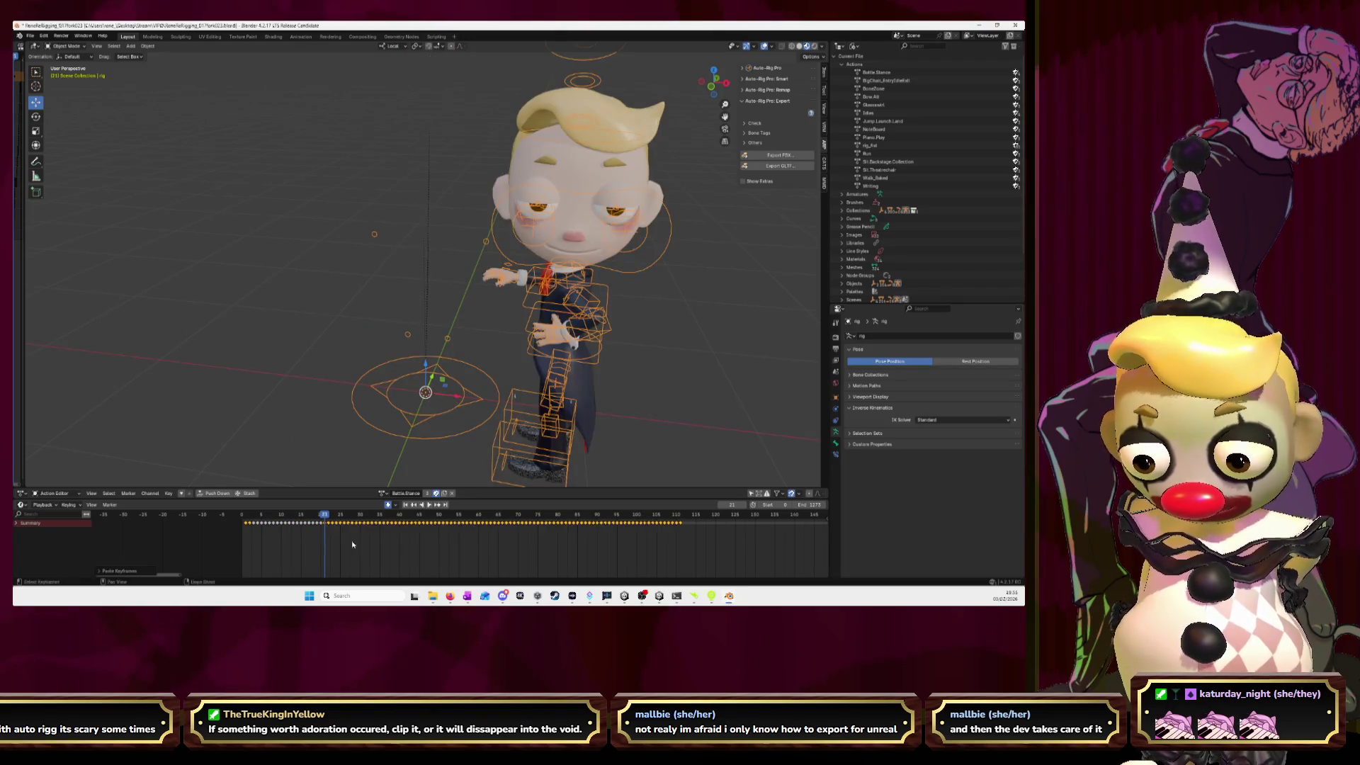
{"action": "left_click_drag", "start_coordinate": [323, 515], "coordinate": [240, 515]}
{"action": "key", "text": "space"}
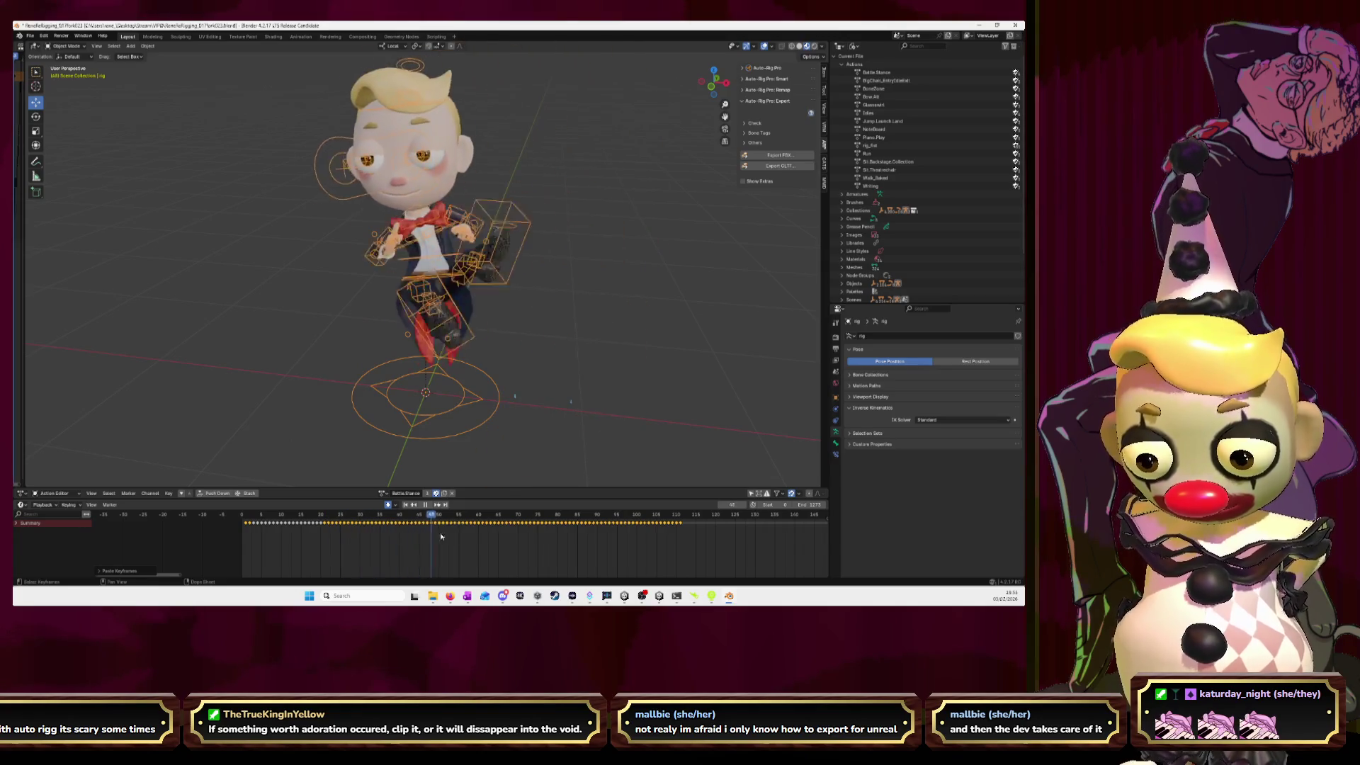
{"action": "left_click_drag", "start_coordinate": [653, 536], "coordinate": [681, 534]}
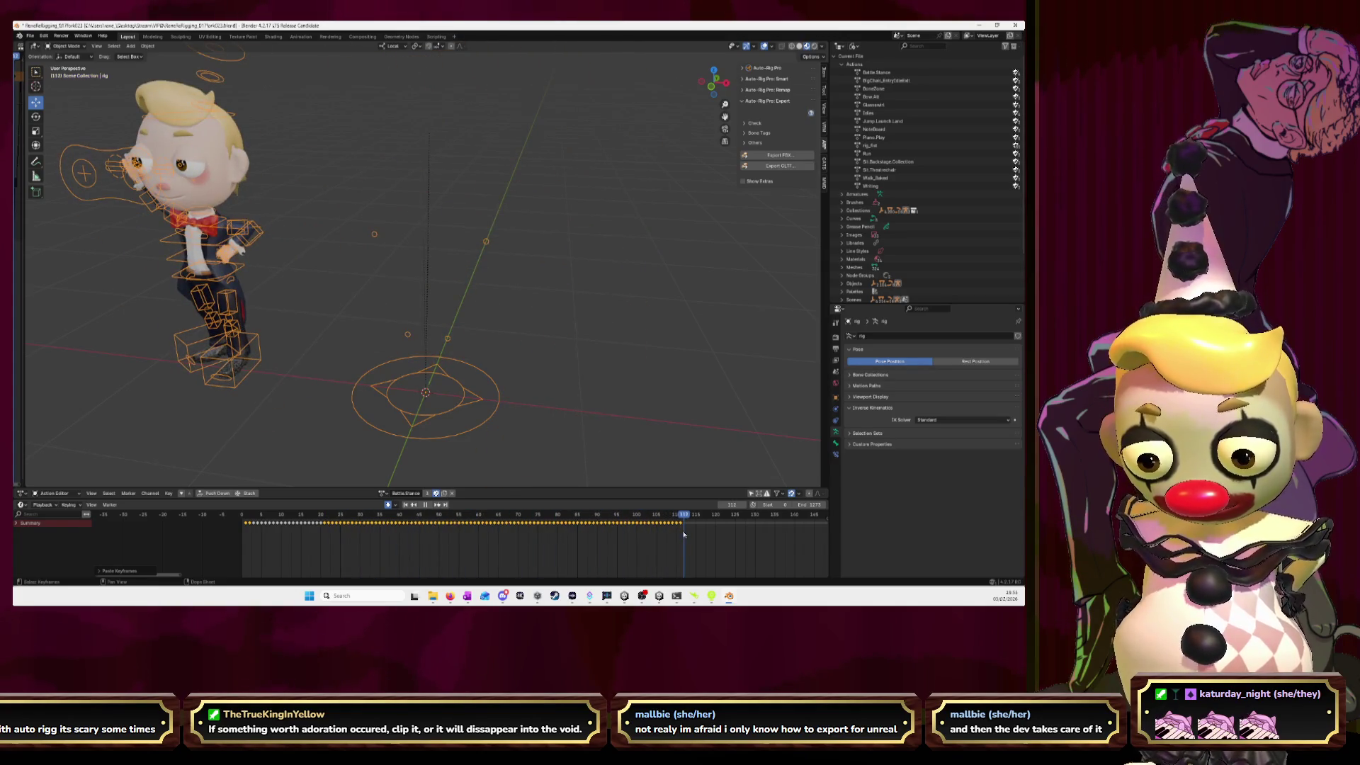
{"action": "key", "text": "space"}
- Undo the paste and duplicate Battle Stance as a new action
{"action": "left_click", "coordinate": [383, 493]}
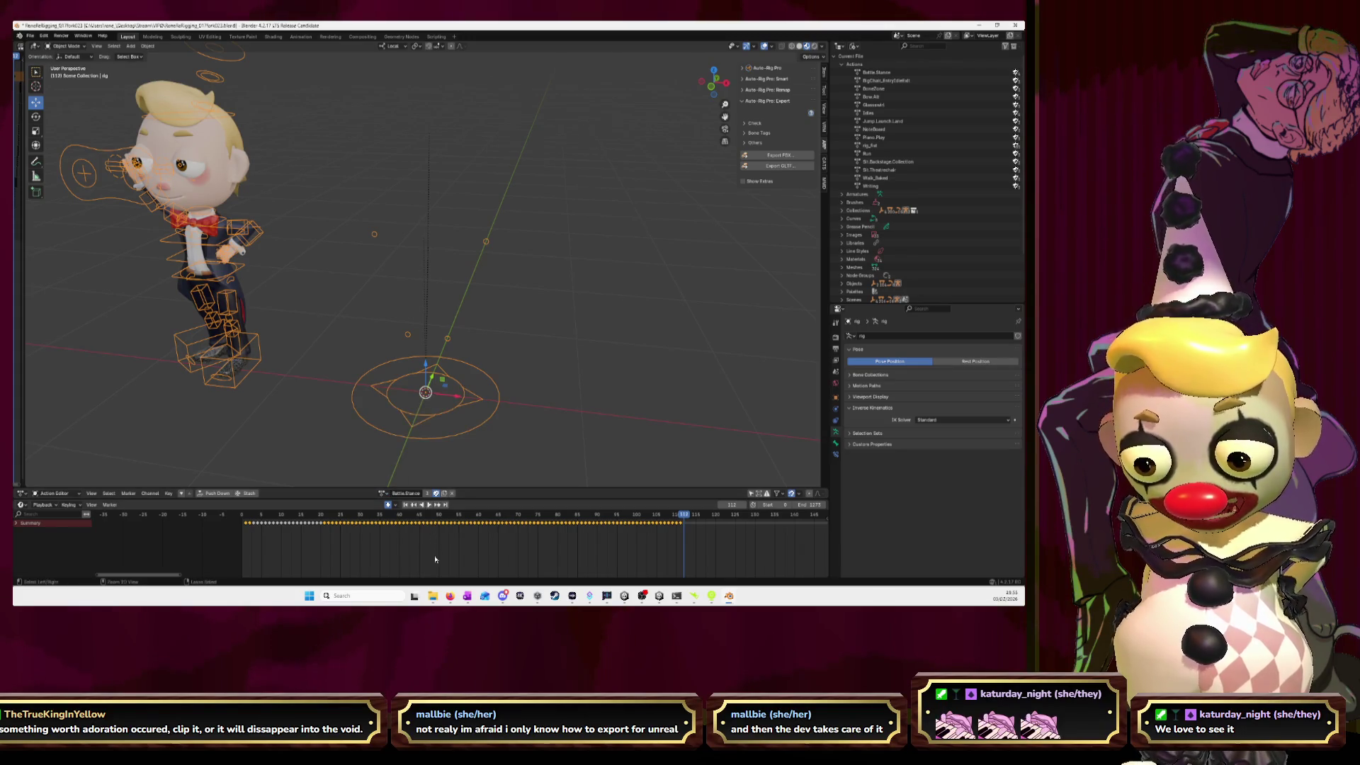
{"action": "key", "text": "ctrl+z"}
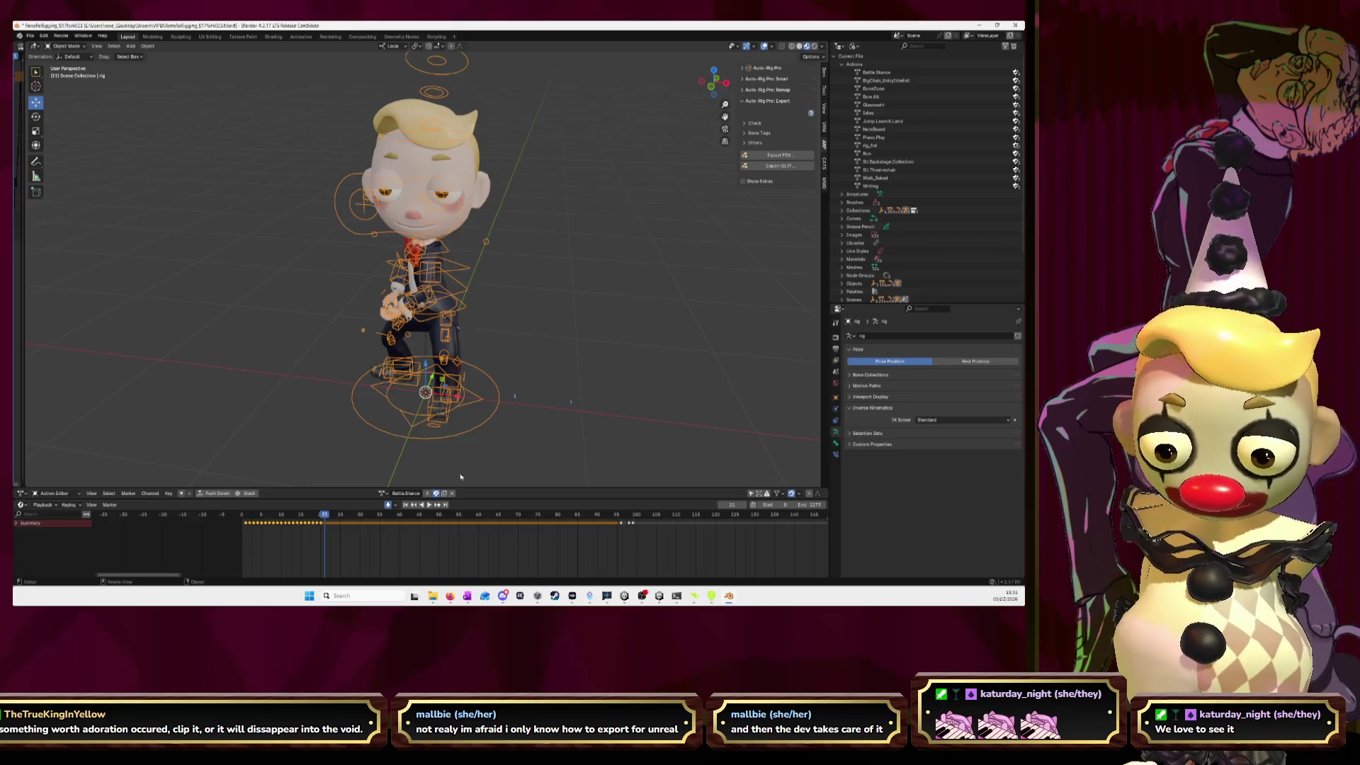
{"action": "left_click", "coordinate": [444, 494]}
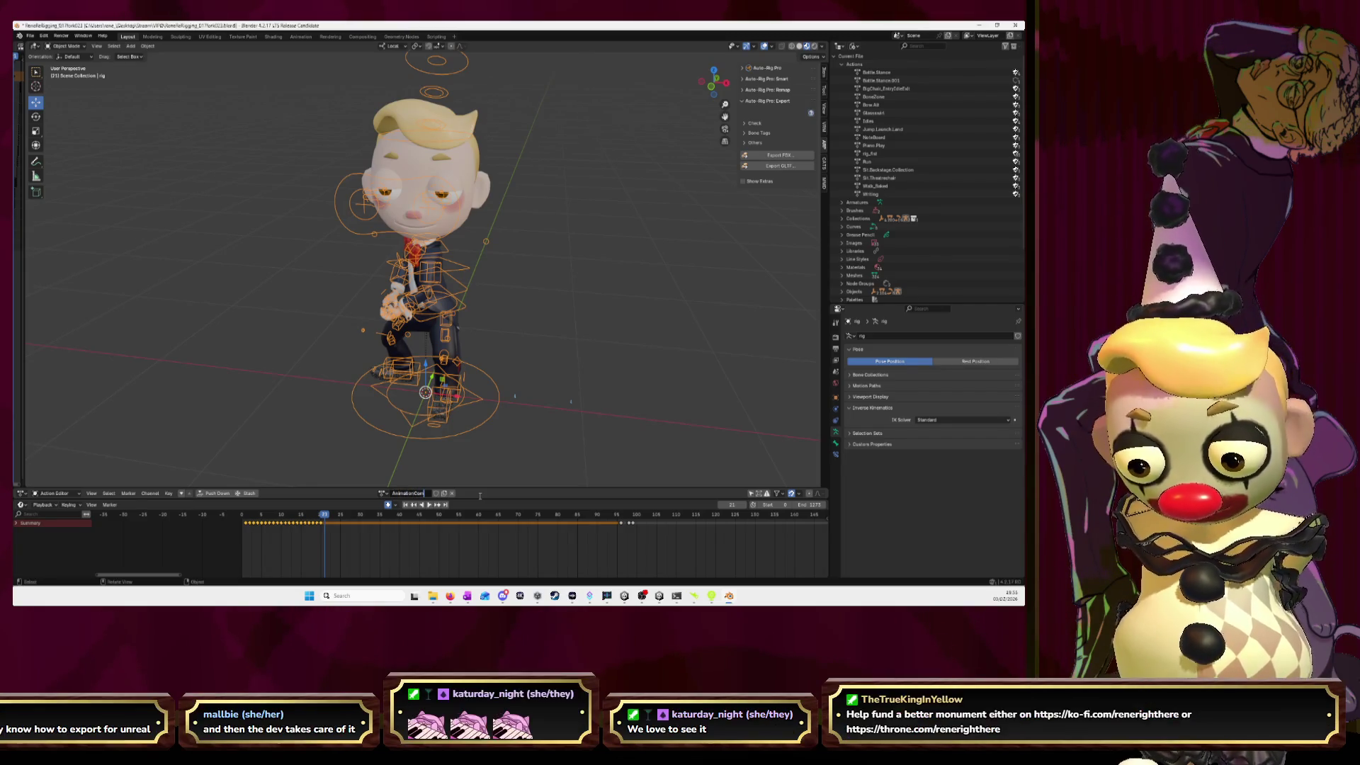
- Name the new action AnimationCombined and play it
{"action": "type", "text": "bined"}
{"action": "key", "text": "Return"}
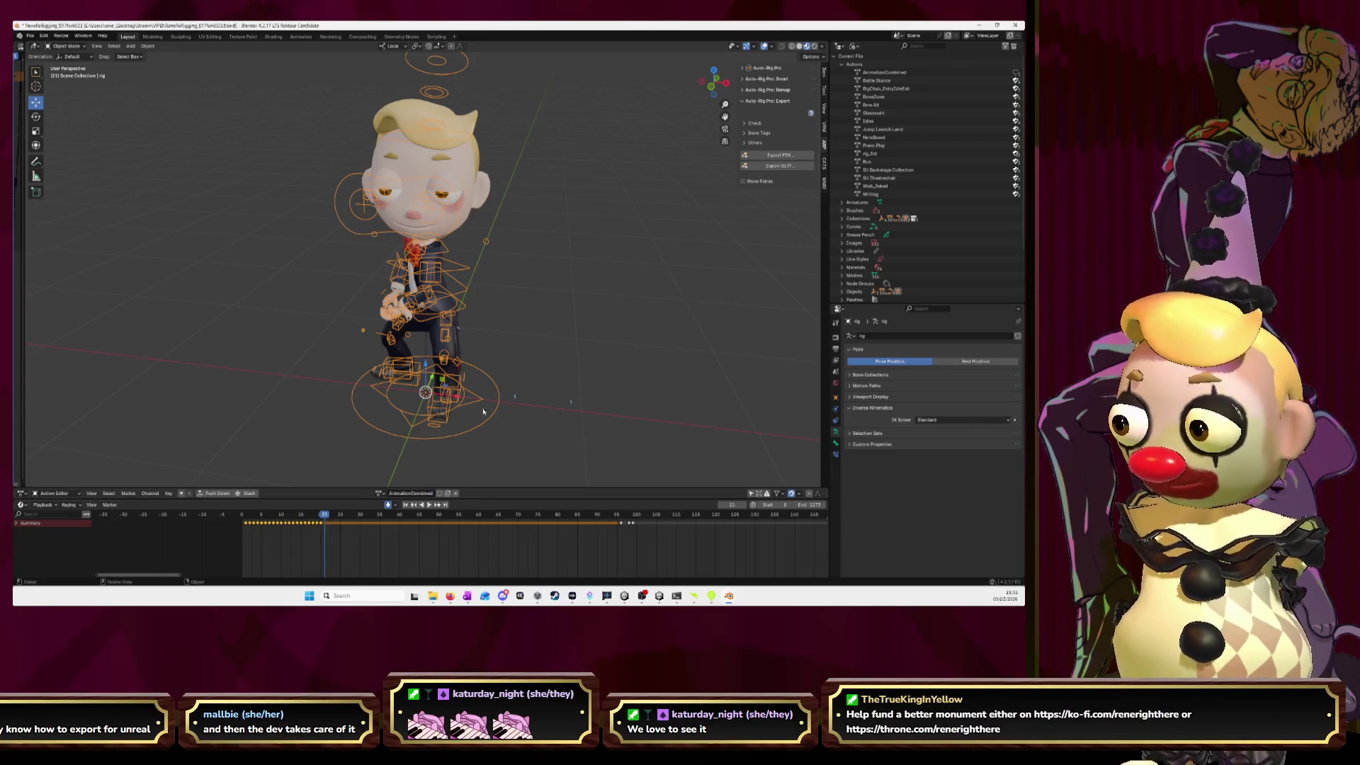
{"action": "left_click", "coordinate": [380, 493]}
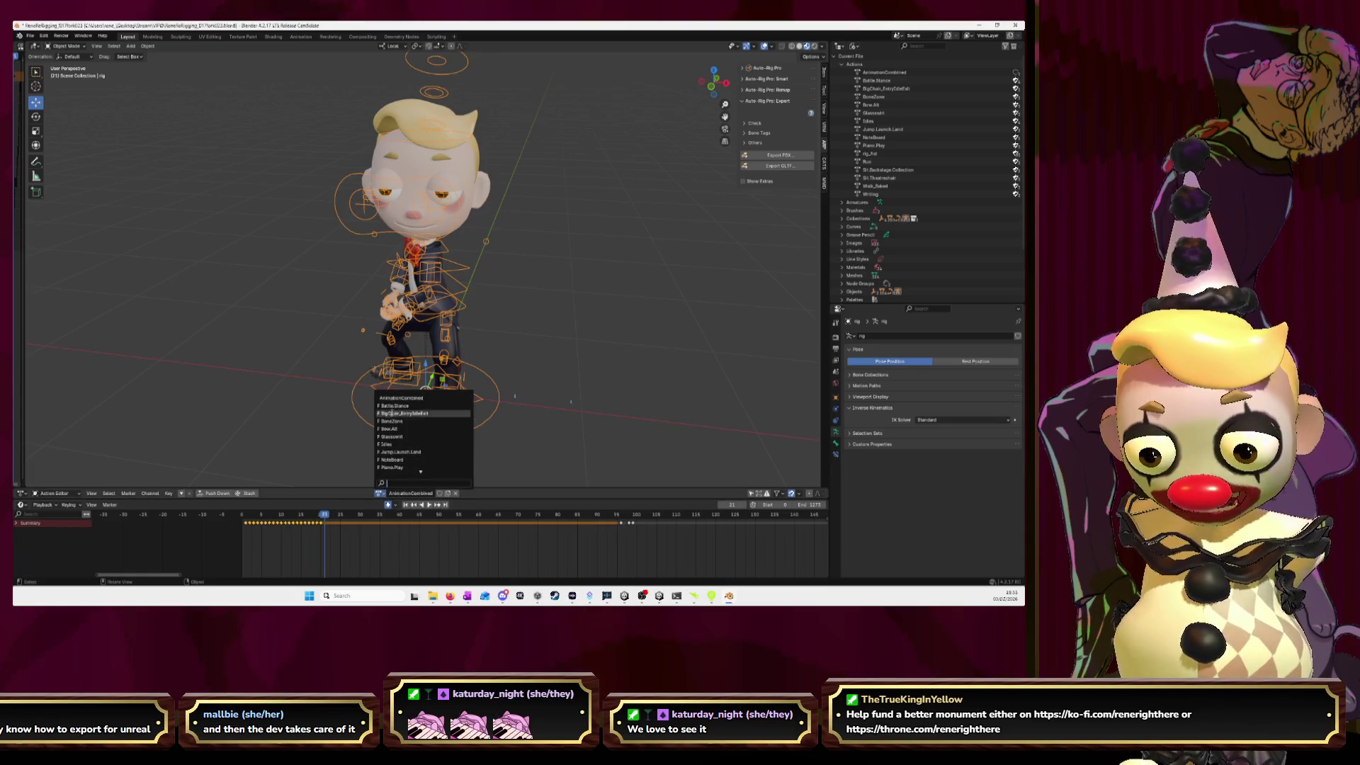
{"action": "key", "text": "space"}
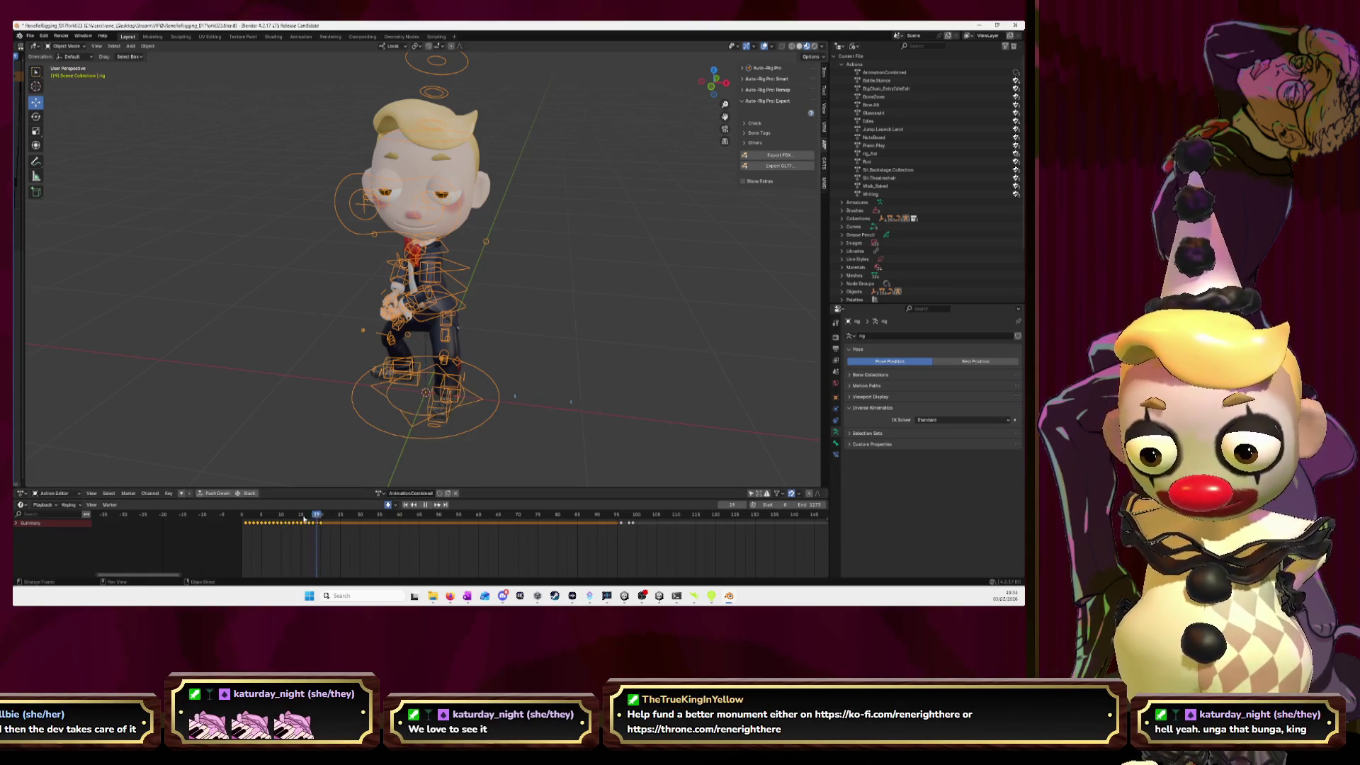
- Select all BigChair_EntryIdleExit keys, return to AnimationCombined, and paste, which adds a duplicate object
{"action": "left_click", "coordinate": [395, 496]}
{"action": "left_click", "coordinate": [397, 418]}
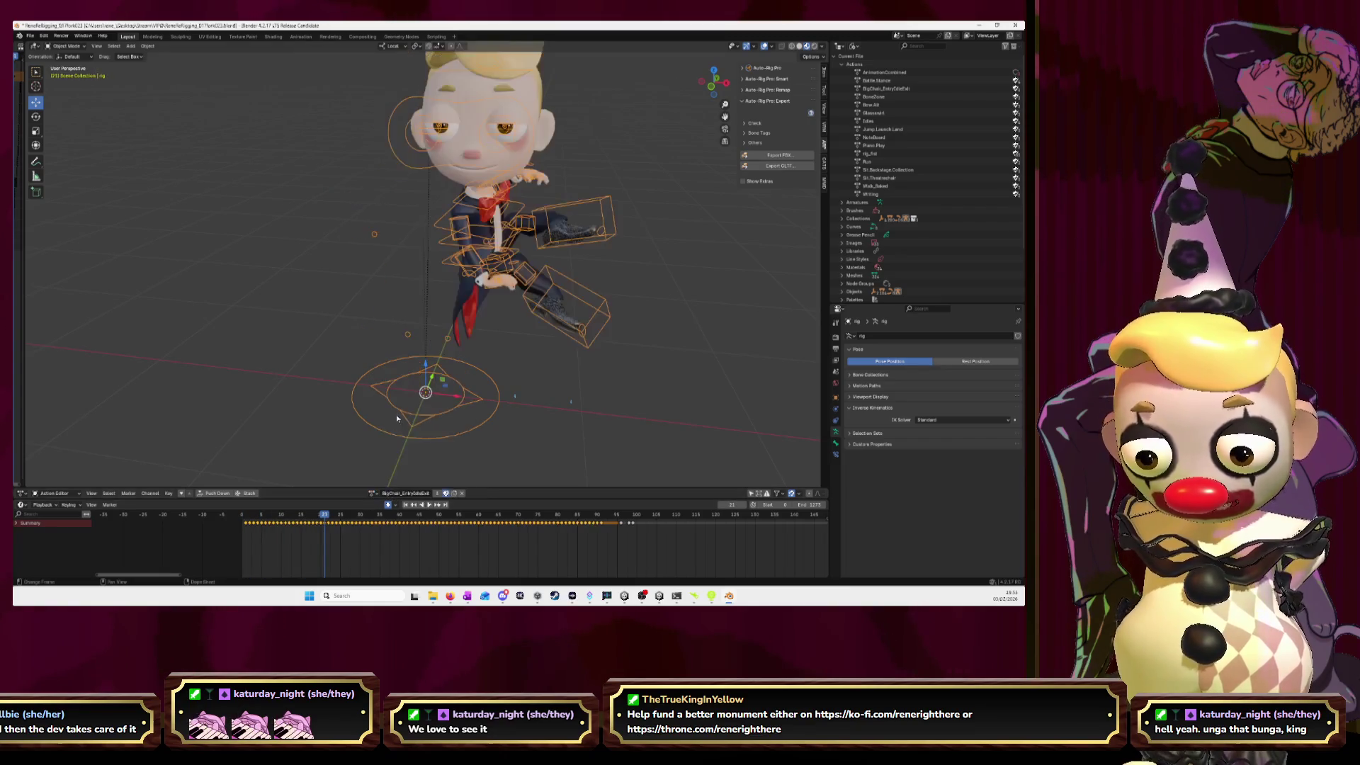
{"action": "left_click_drag", "start_coordinate": [602, 535], "coordinate": [239, 522]}
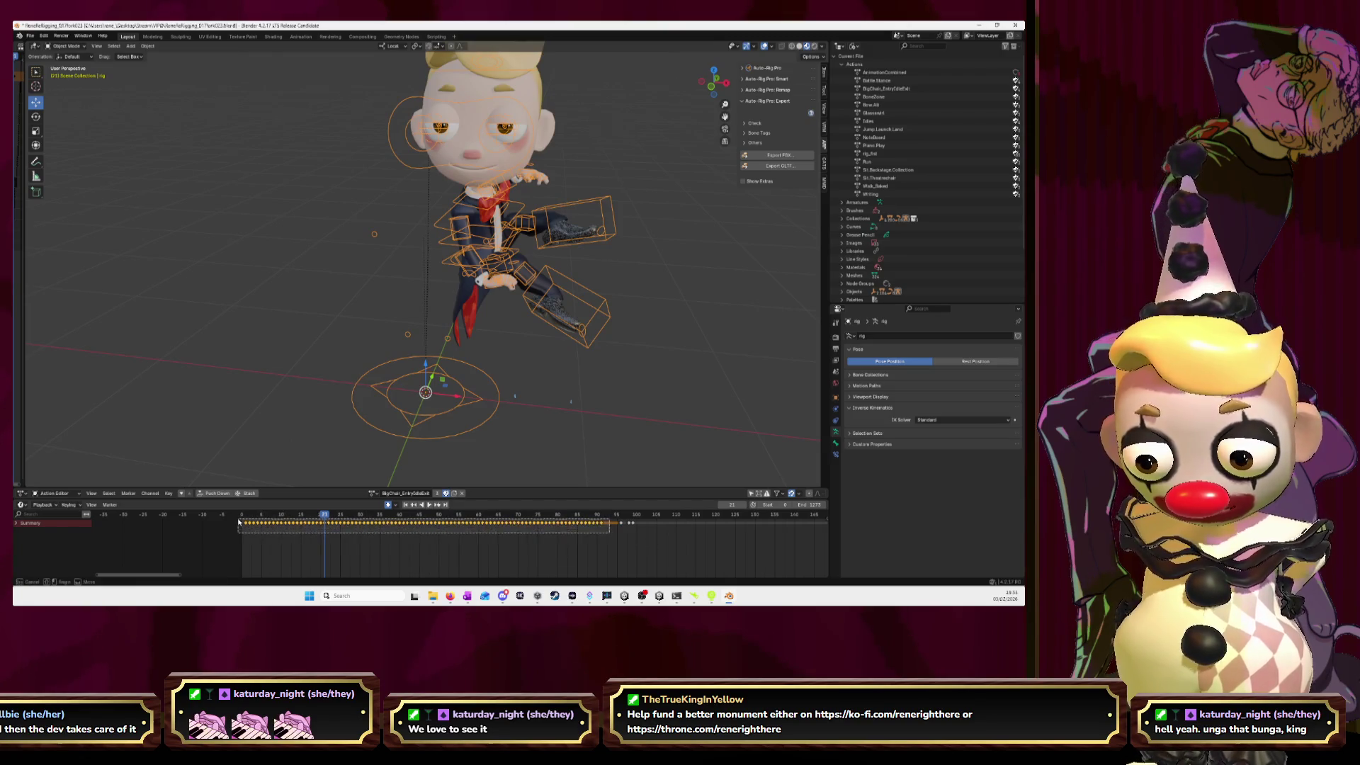
{"action": "left_click", "coordinate": [376, 494]}
{"action": "left_click", "coordinate": [385, 402]}
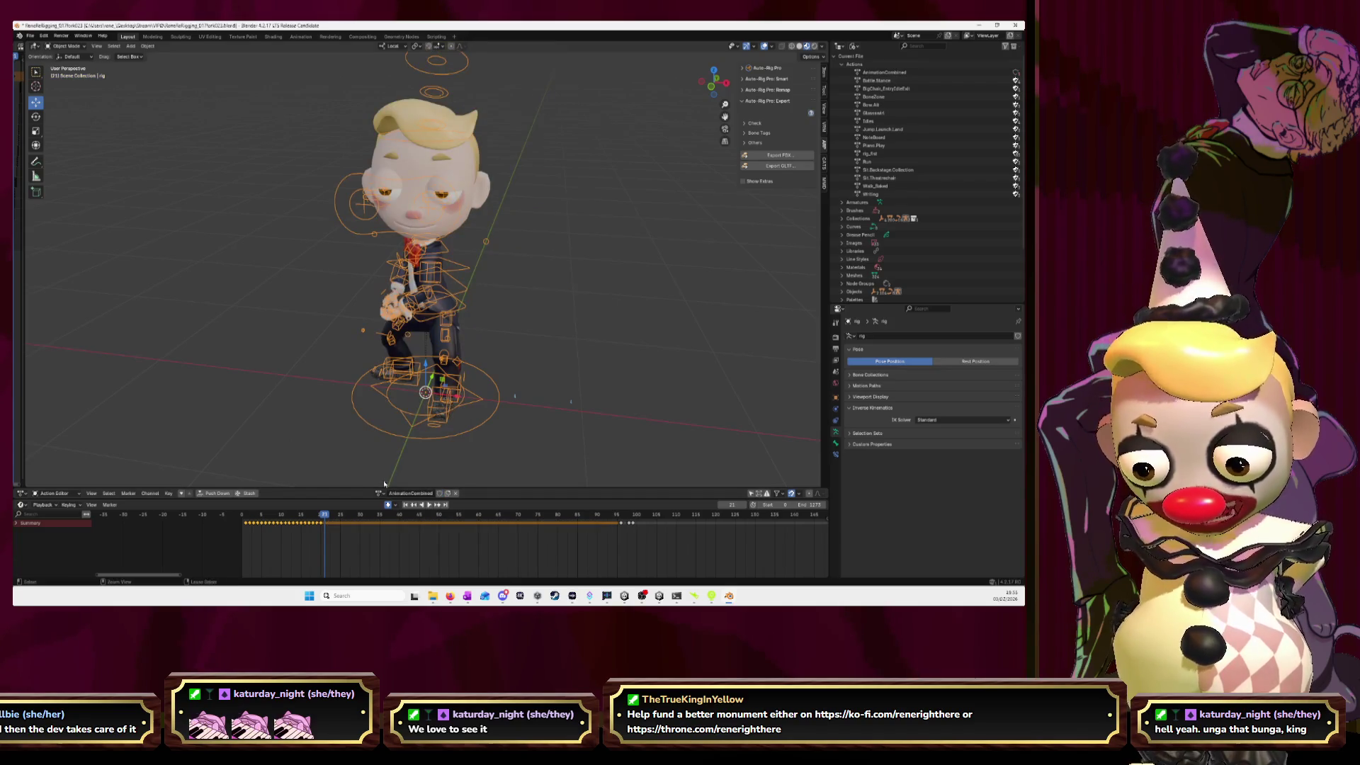
{"action": "key", "text": "ctrl+v"}
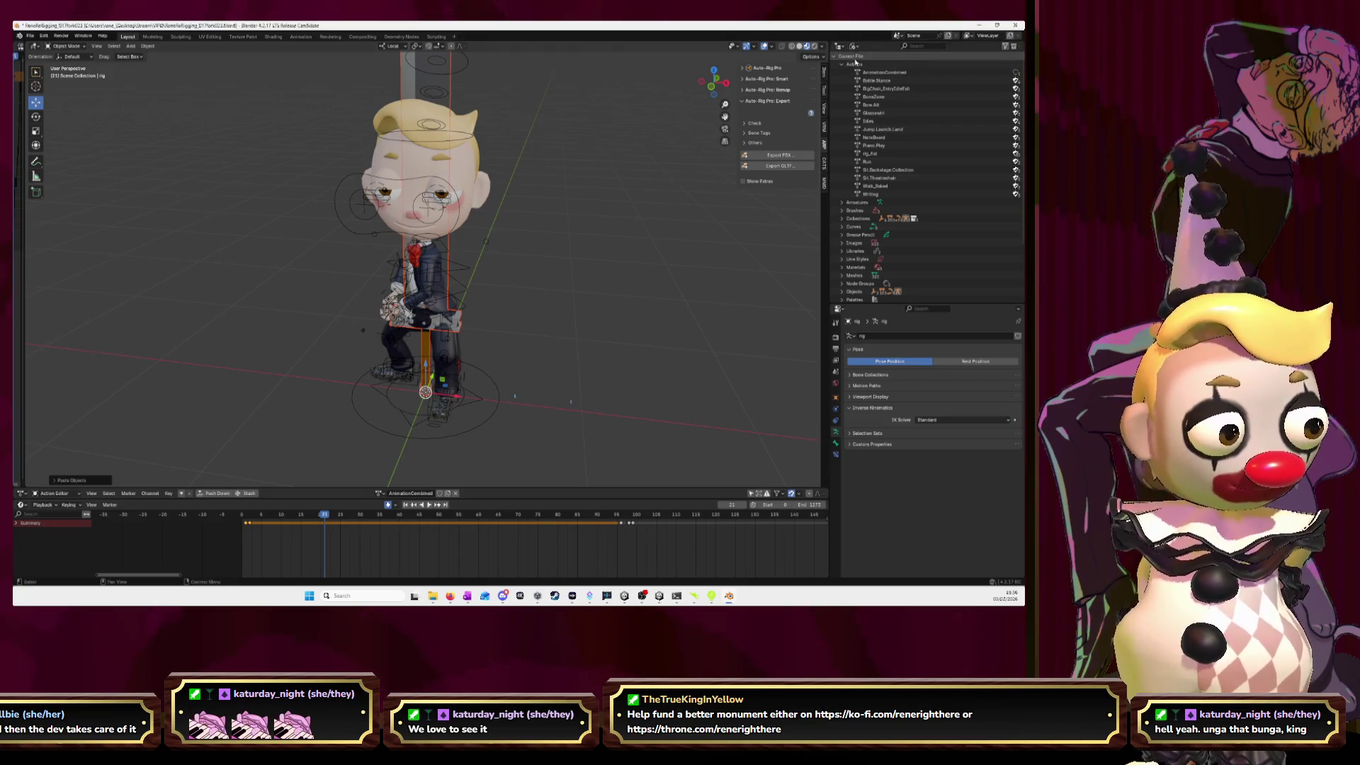
- Show the View Layer in the Outliner and delete the stray Cube.001
{"action": "left_click", "coordinate": [854, 46]}
{"action": "left_click", "coordinate": [870, 75]}
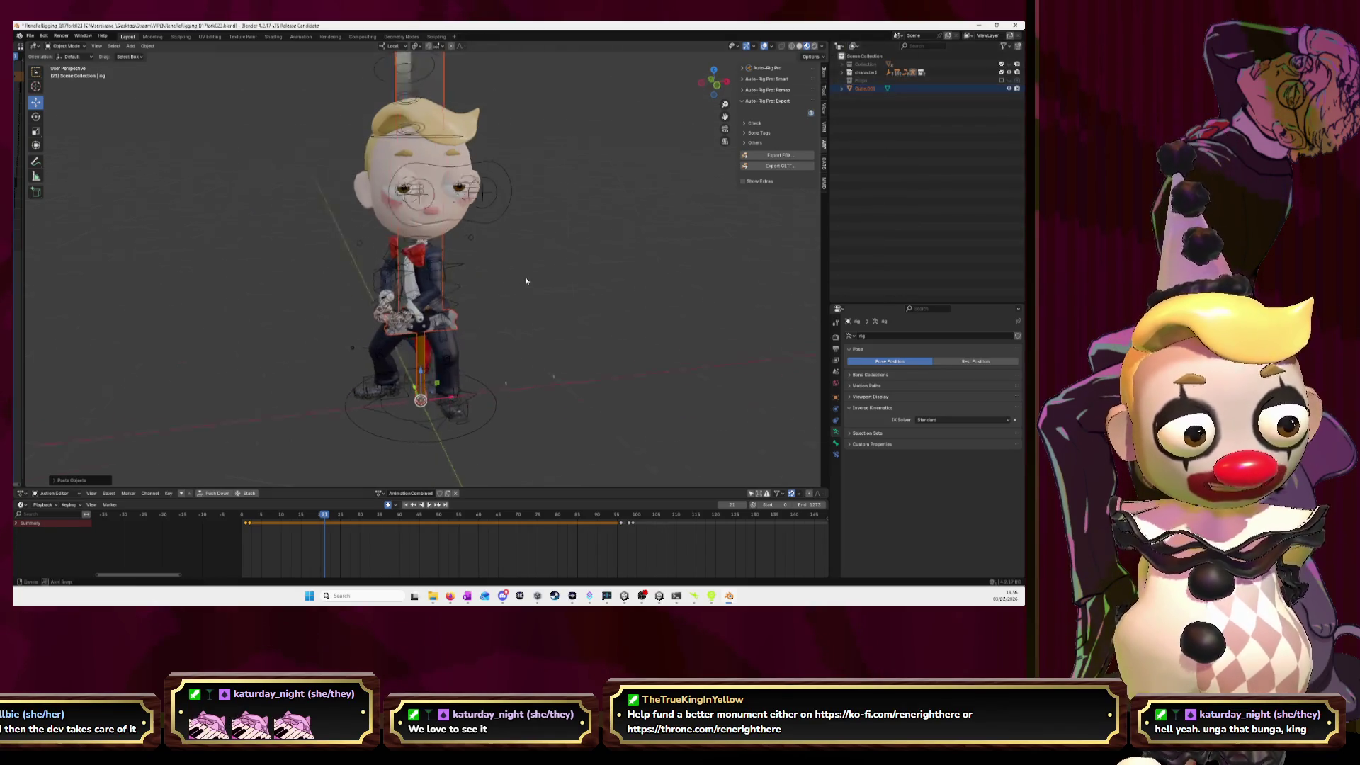
{"action": "scroll", "coordinate": [583, 322], "scroll_direction": "down", "scroll_amount": 5}
{"action": "scroll", "coordinate": [583, 322], "scroll_direction": "up", "scroll_amount": 6}
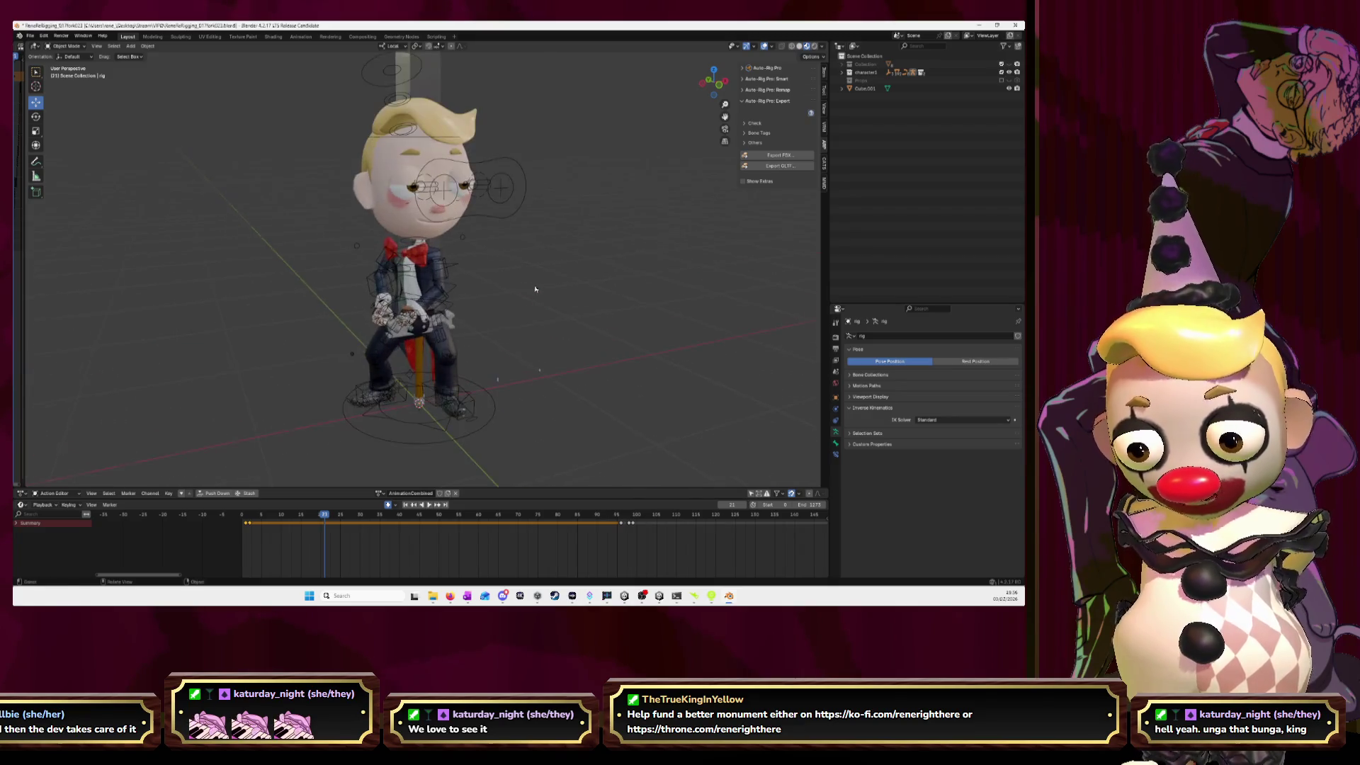
{"action": "left_click", "coordinate": [578, 316]}
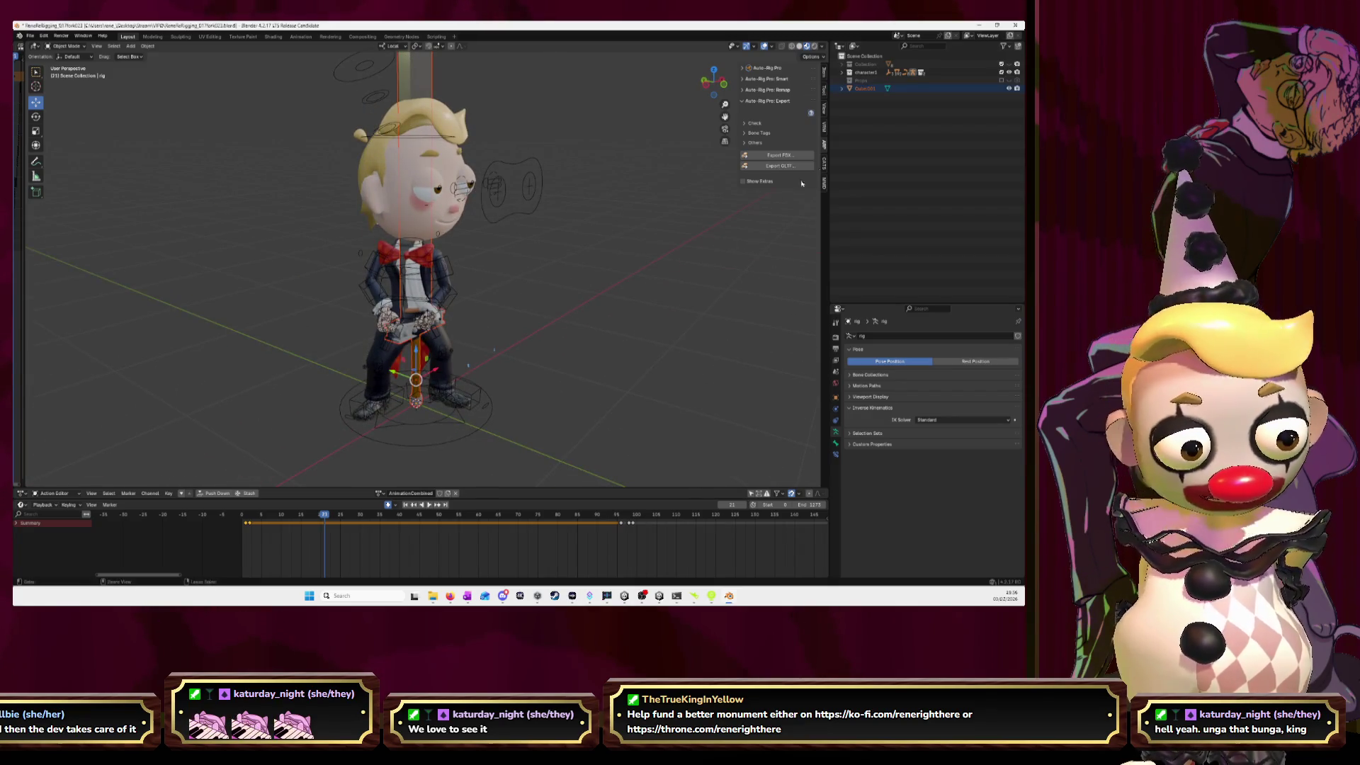
{"action": "left_click", "coordinate": [873, 92], "text": "ctrl"}
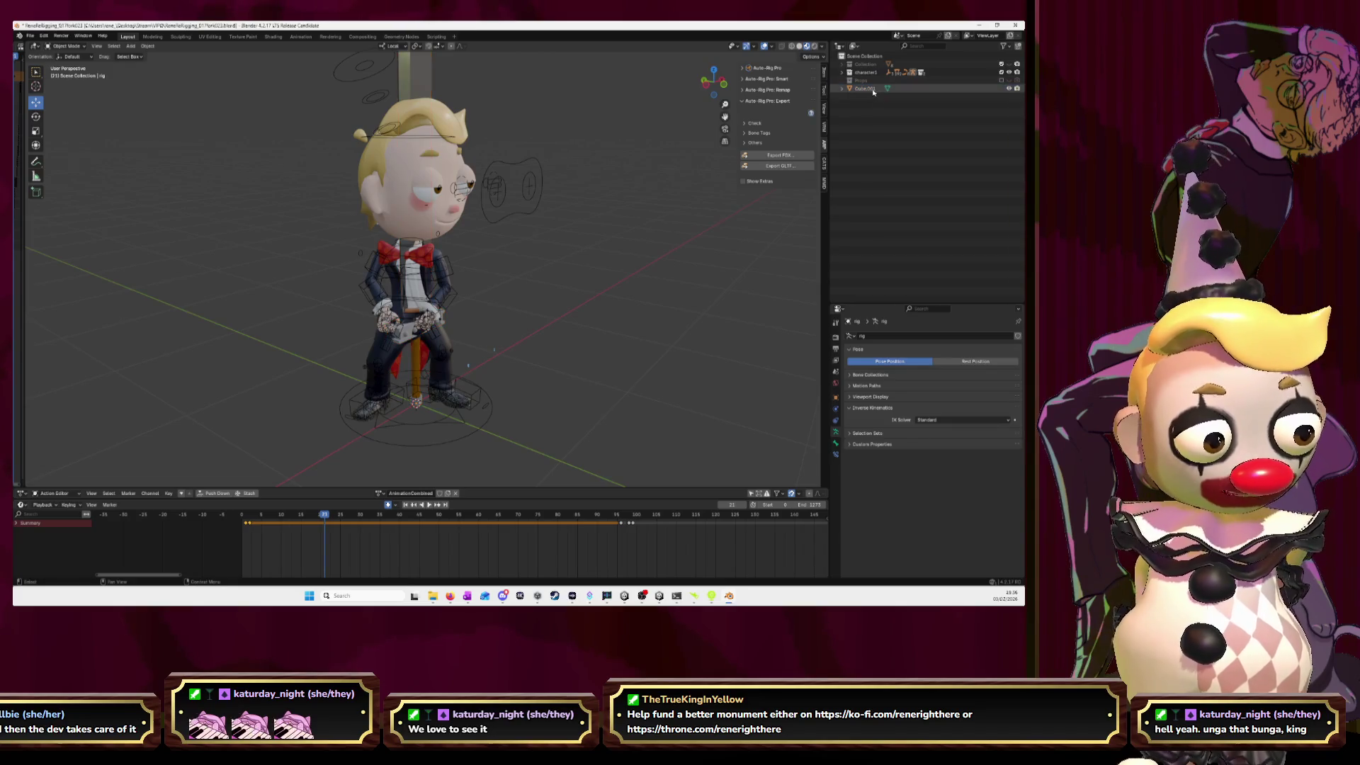
{"action": "left_click", "coordinate": [873, 91]}
{"action": "key", "text": "Delete"}
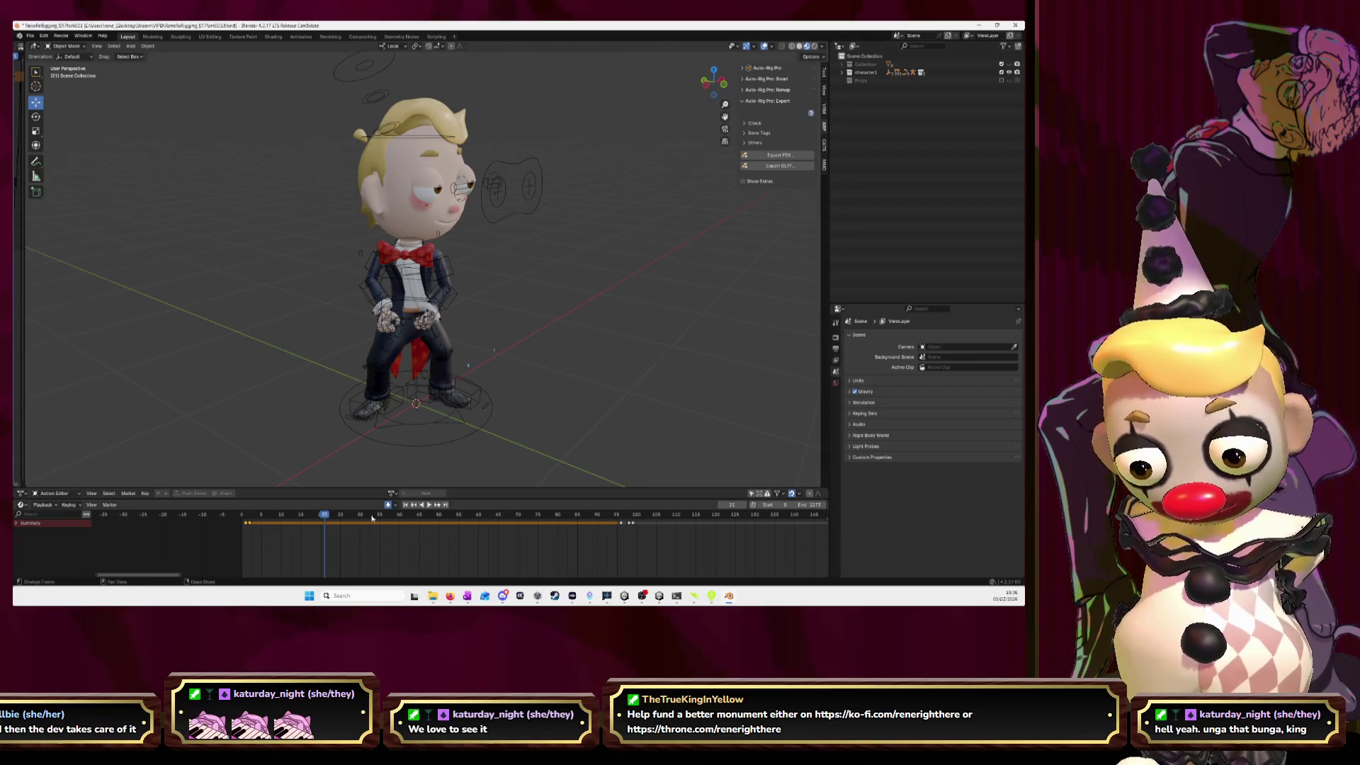
- Select the character's armature and play AnimationCombined from frame 0
{"action": "left_click", "coordinate": [392, 493]}
{"action": "key", "text": "Escape"}
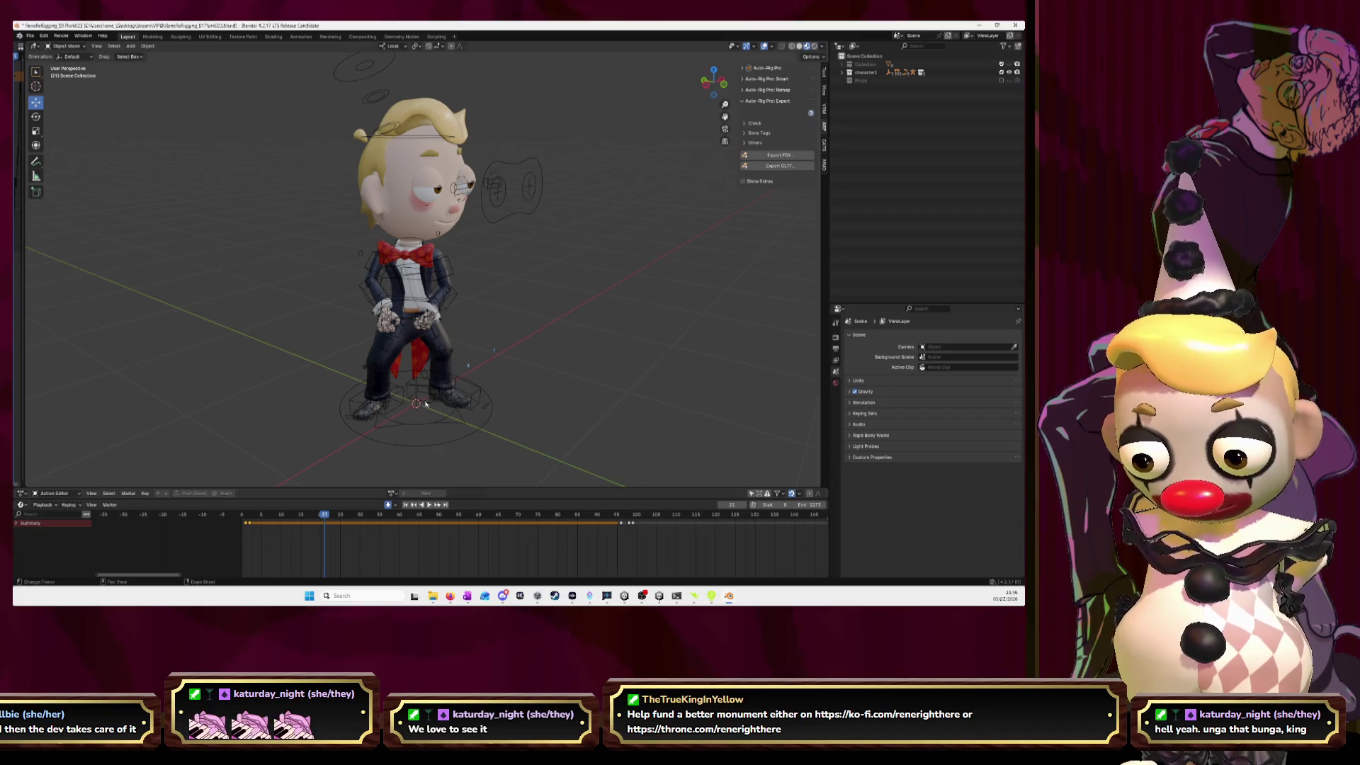
{"action": "left_click_drag", "start_coordinate": [324, 515], "coordinate": [227, 521]}
{"action": "key", "text": "space"}
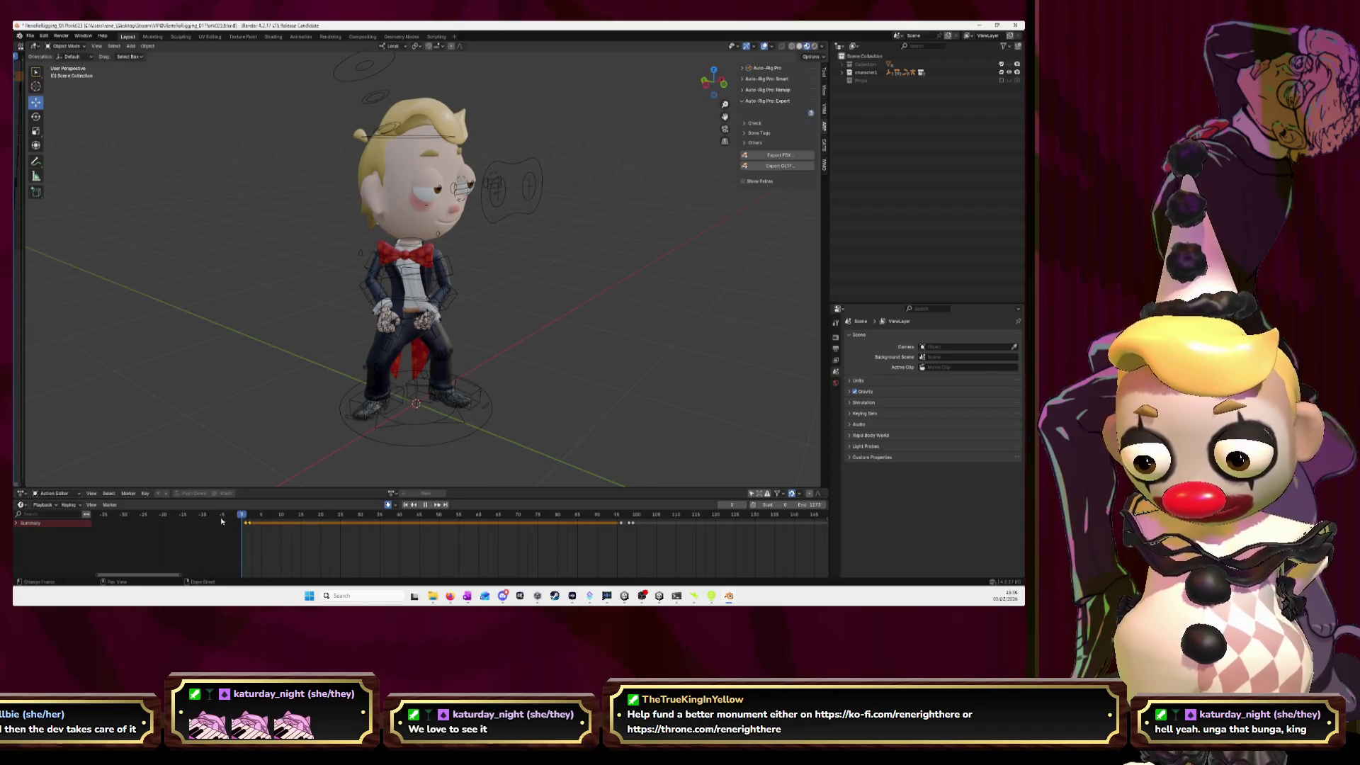
{"action": "left_click", "coordinate": [458, 432]}
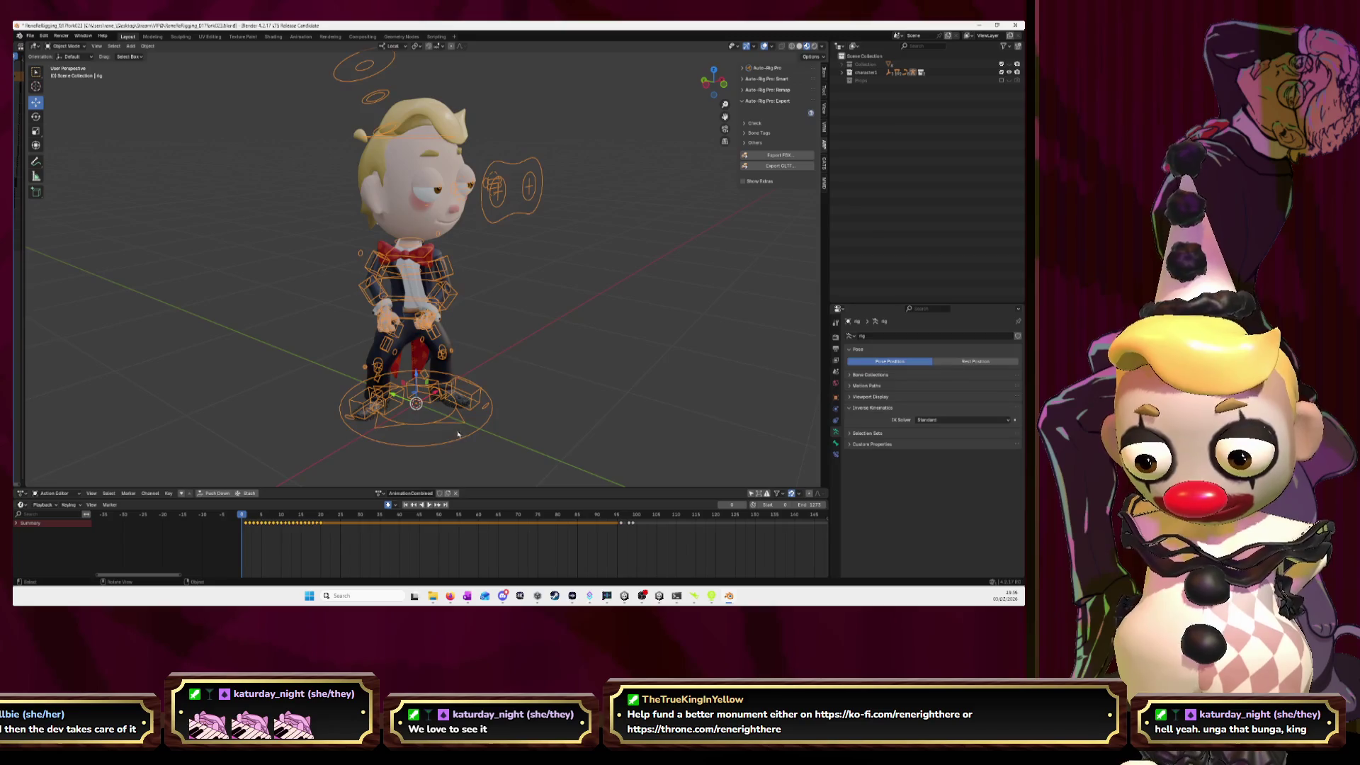
{"action": "key", "text": "space"}
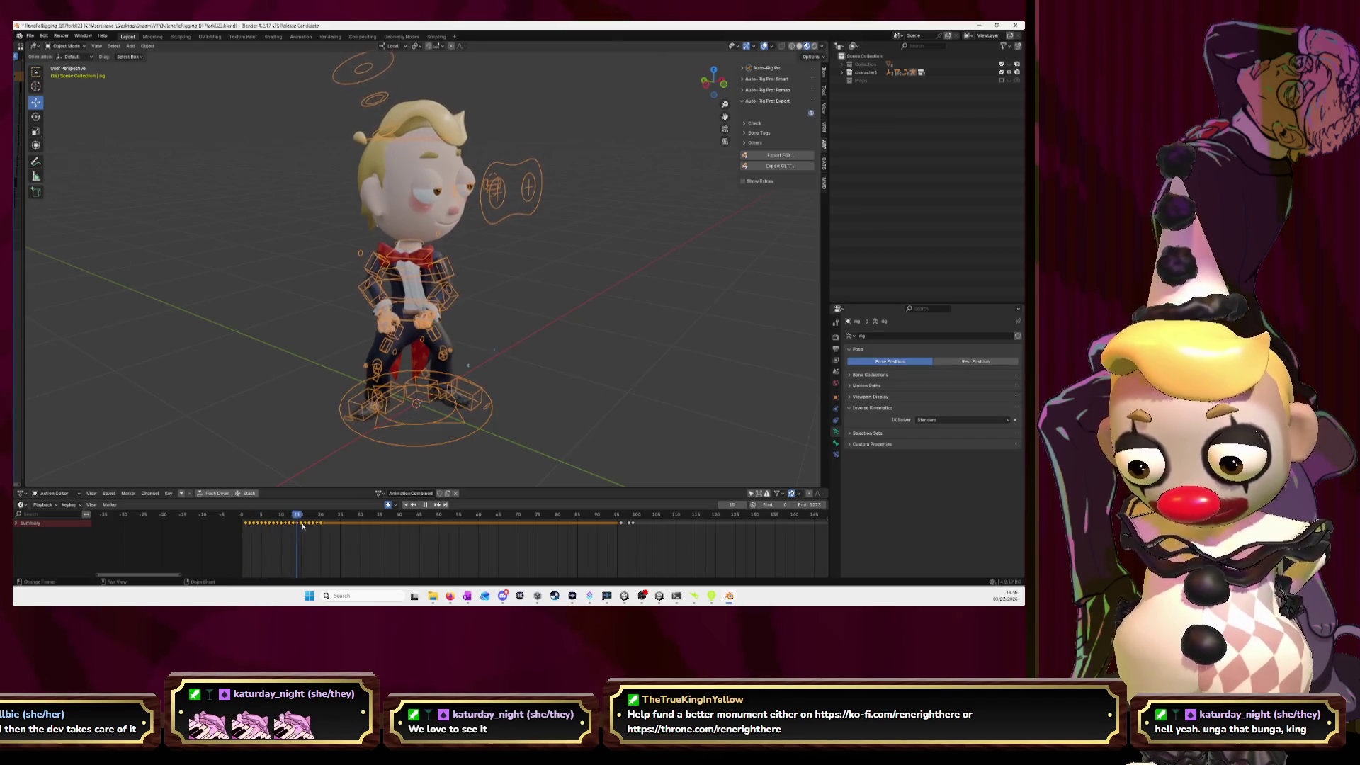
{"action": "left_click", "coordinate": [388, 493]}
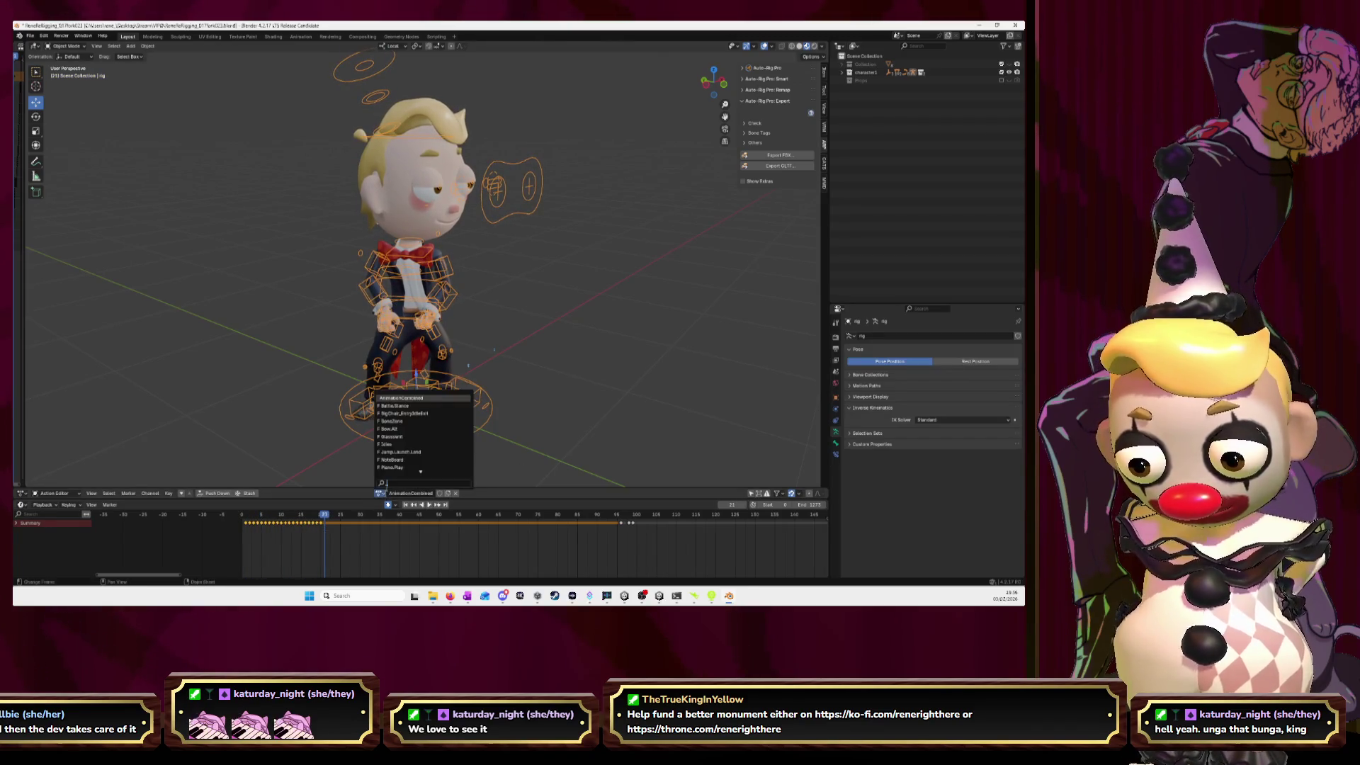
- Paste BigChair_EntryIdleExit's keyframes into AnimationCombined and play the result
{"action": "left_click", "coordinate": [402, 413]}
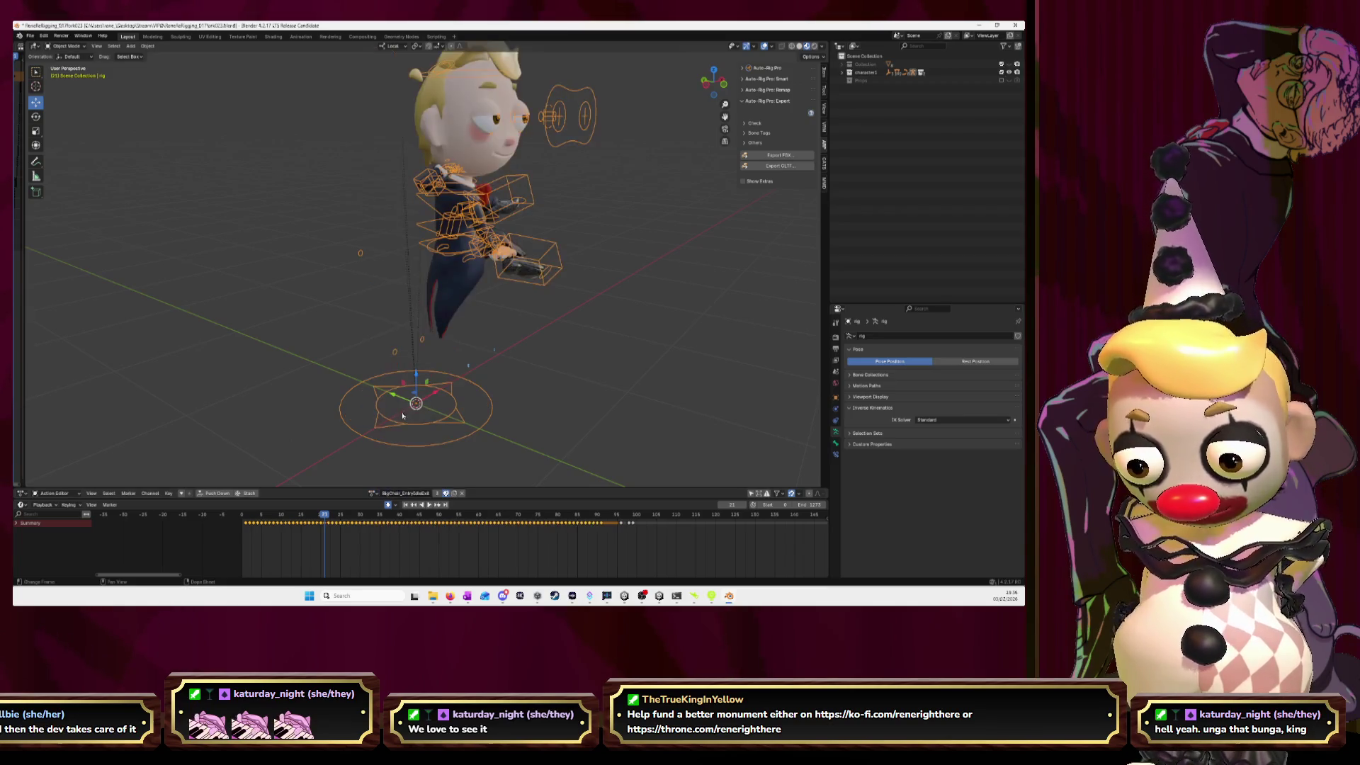
{"action": "left_click_drag", "start_coordinate": [600, 544], "coordinate": [240, 515]}
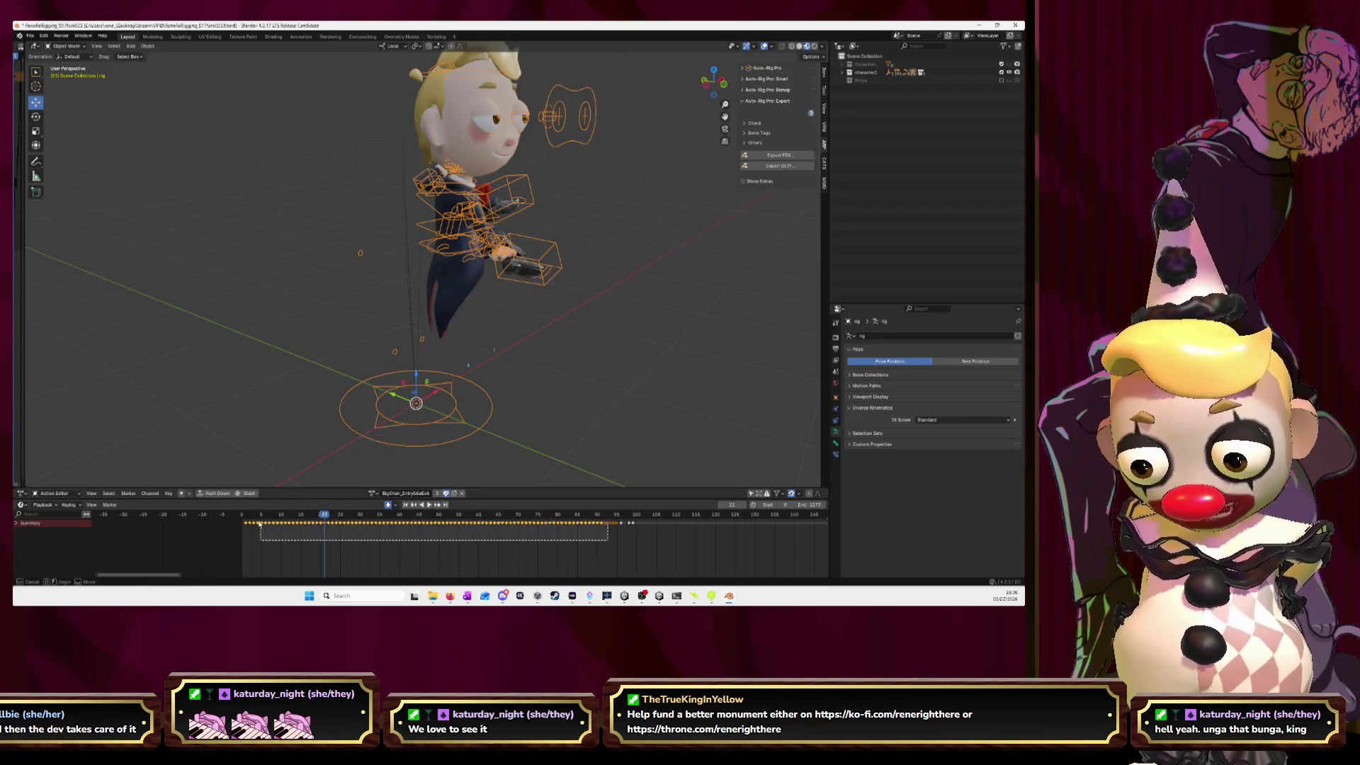
{"action": "left_click", "coordinate": [375, 494]}
{"action": "left_click", "coordinate": [396, 401]}
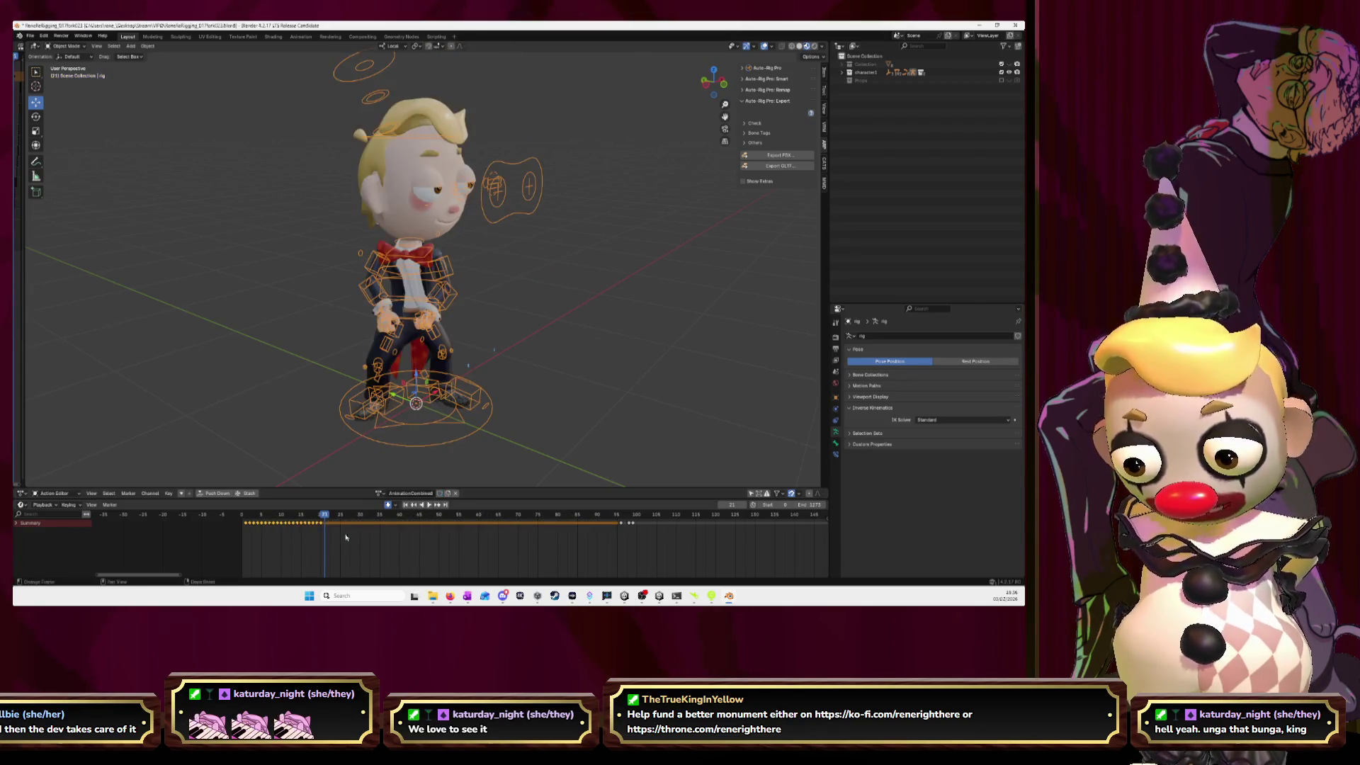
{"action": "key", "text": "ctrl+v"}
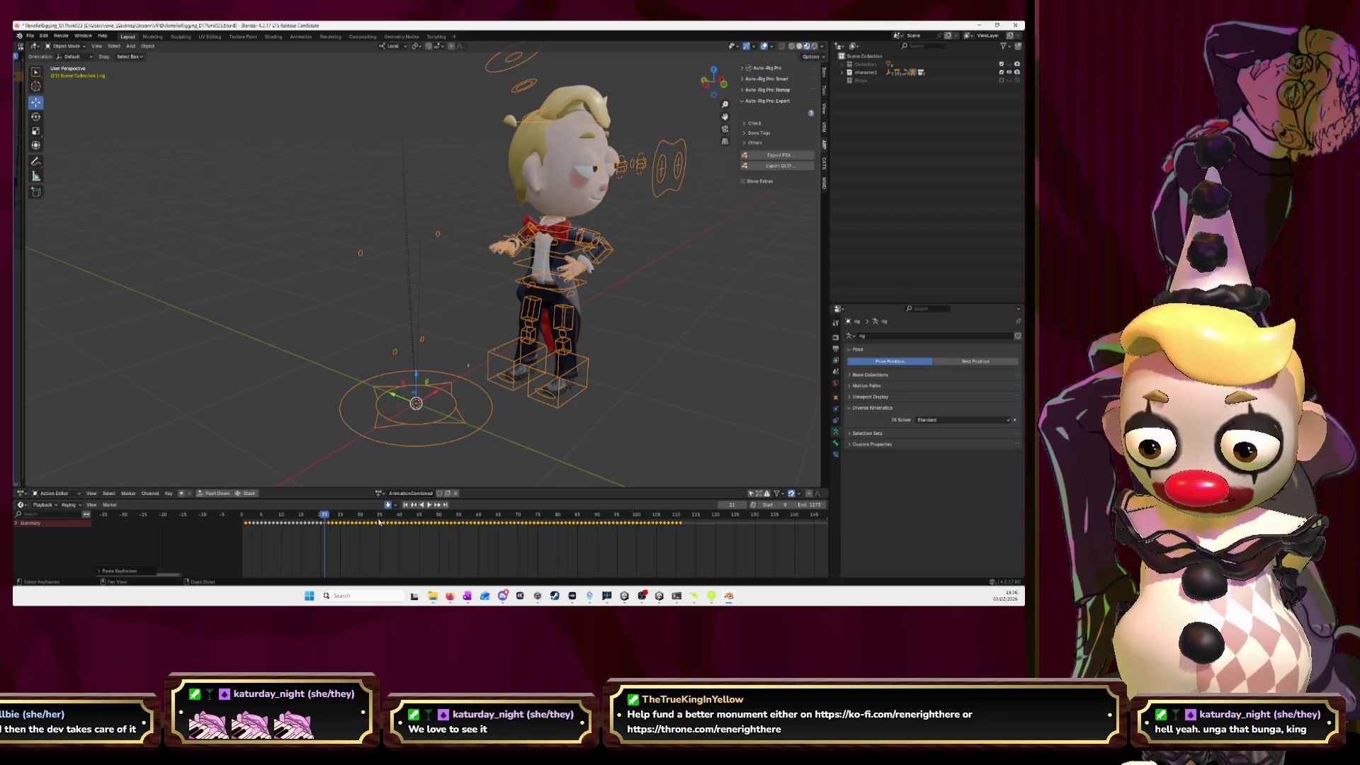
{"action": "middle_click_drag", "start_coordinate": [526, 558], "coordinate": [482, 558]}
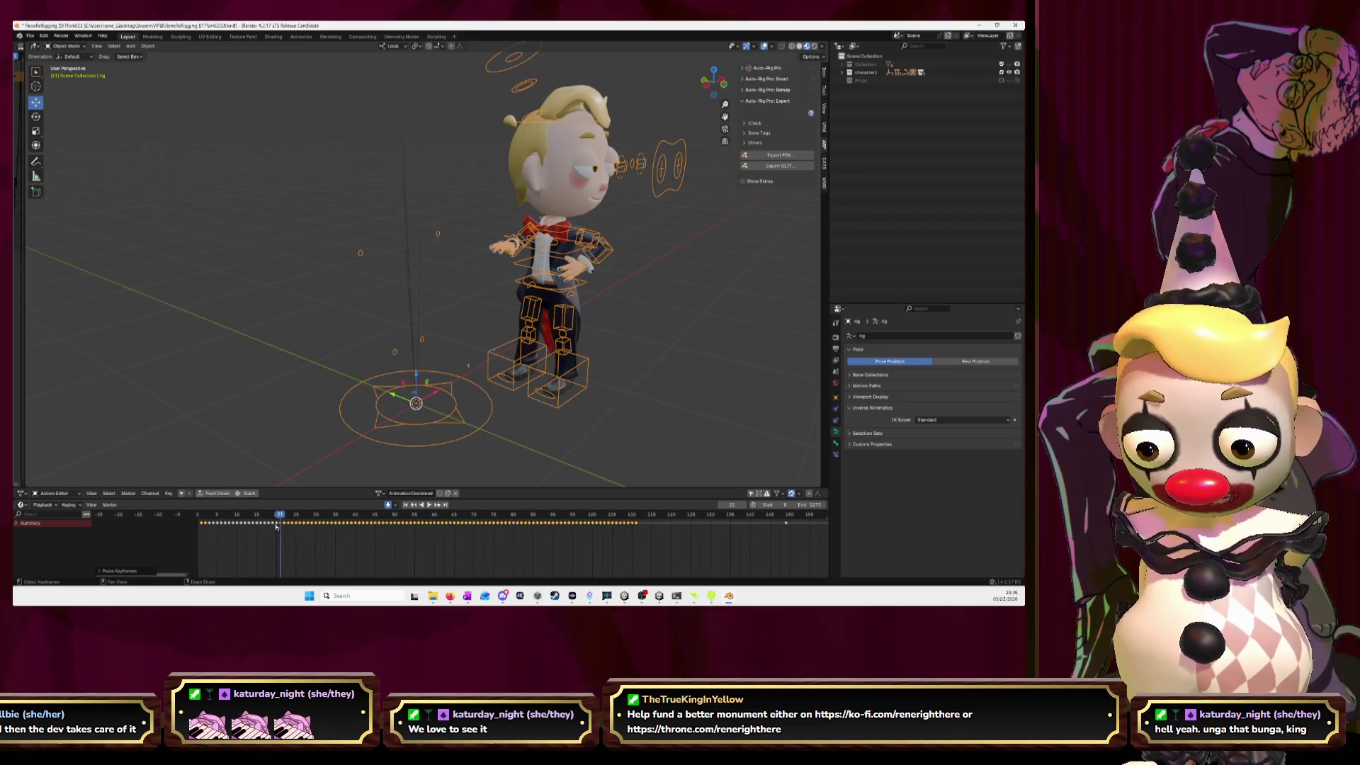
{"action": "left_click_drag", "start_coordinate": [278, 516], "coordinate": [204, 516]}
{"action": "key", "text": "space"}
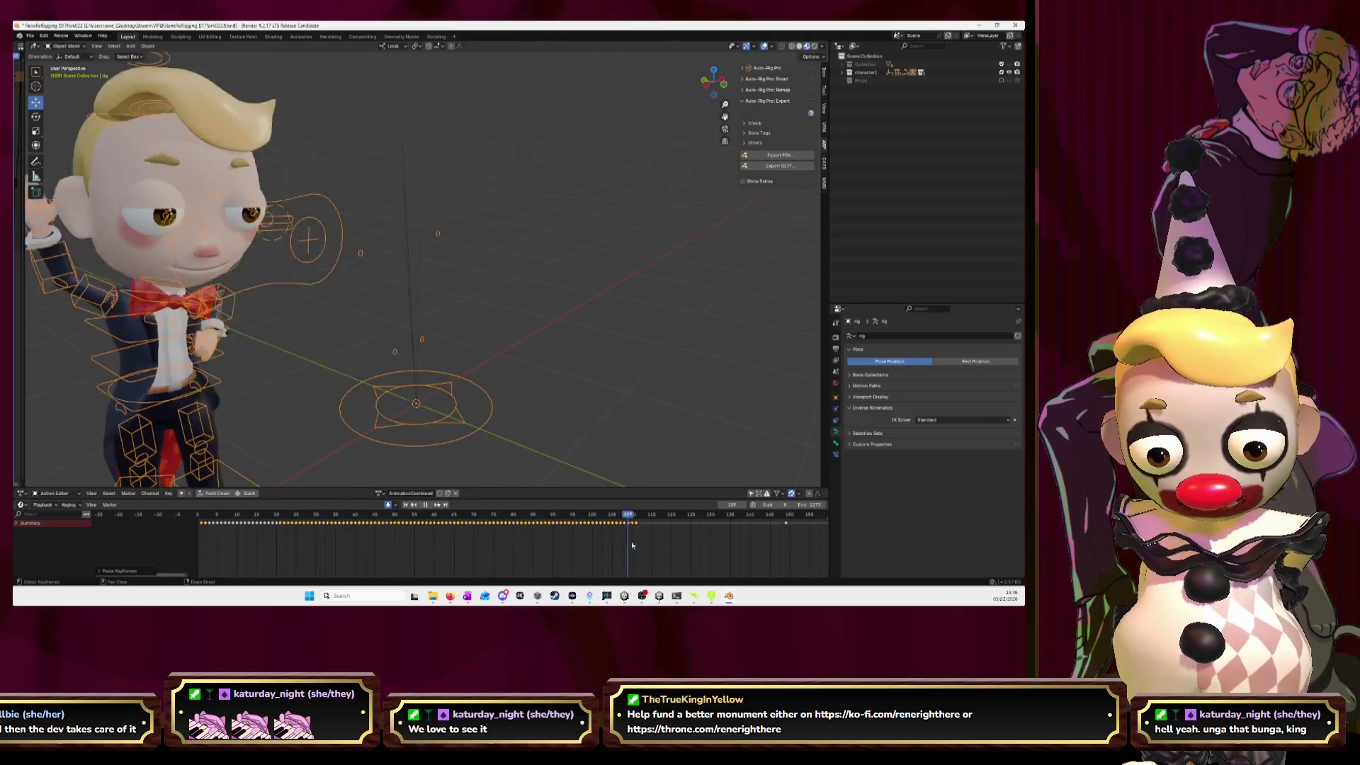
- Paste the BoneZone keyframes after the existing ones and give AnimationCombined a fake user
{"action": "left_click", "coordinate": [379, 492]}
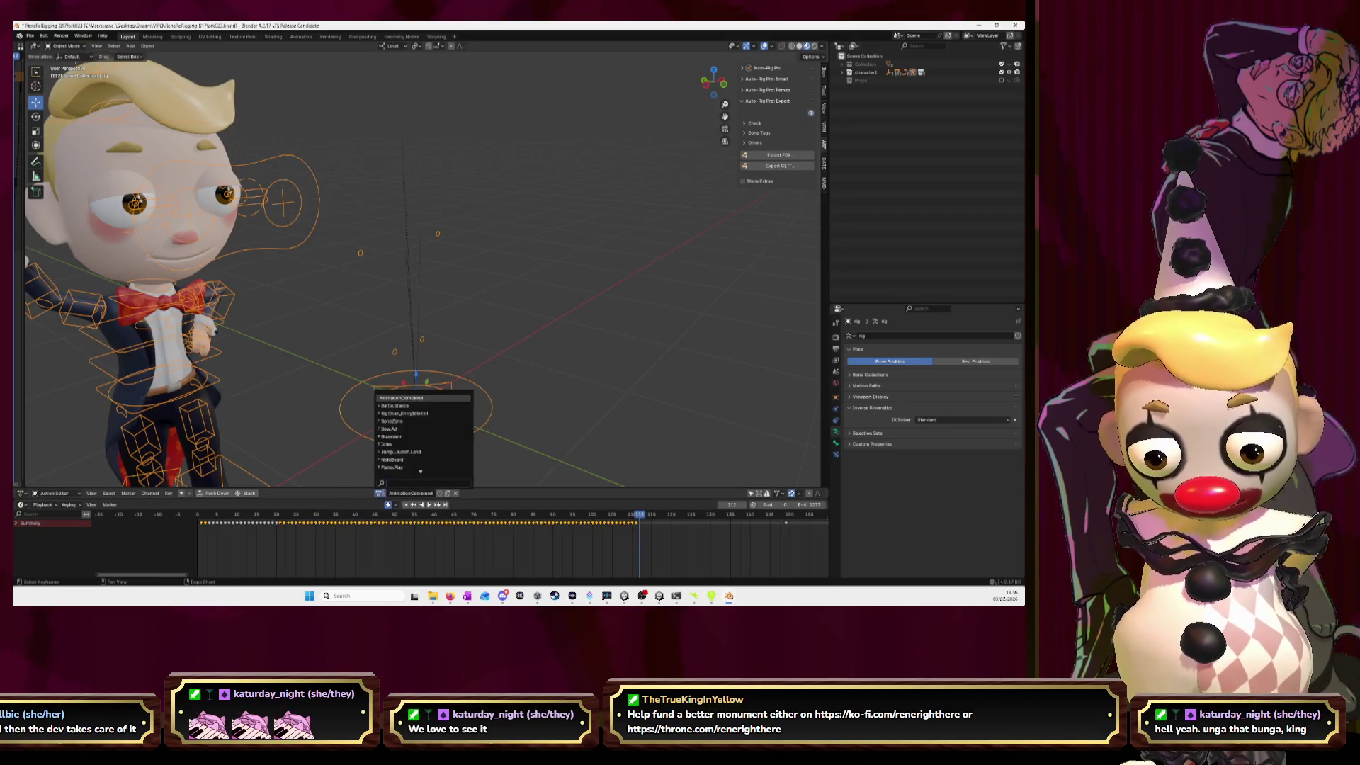
{"action": "left_click", "coordinate": [392, 421]}
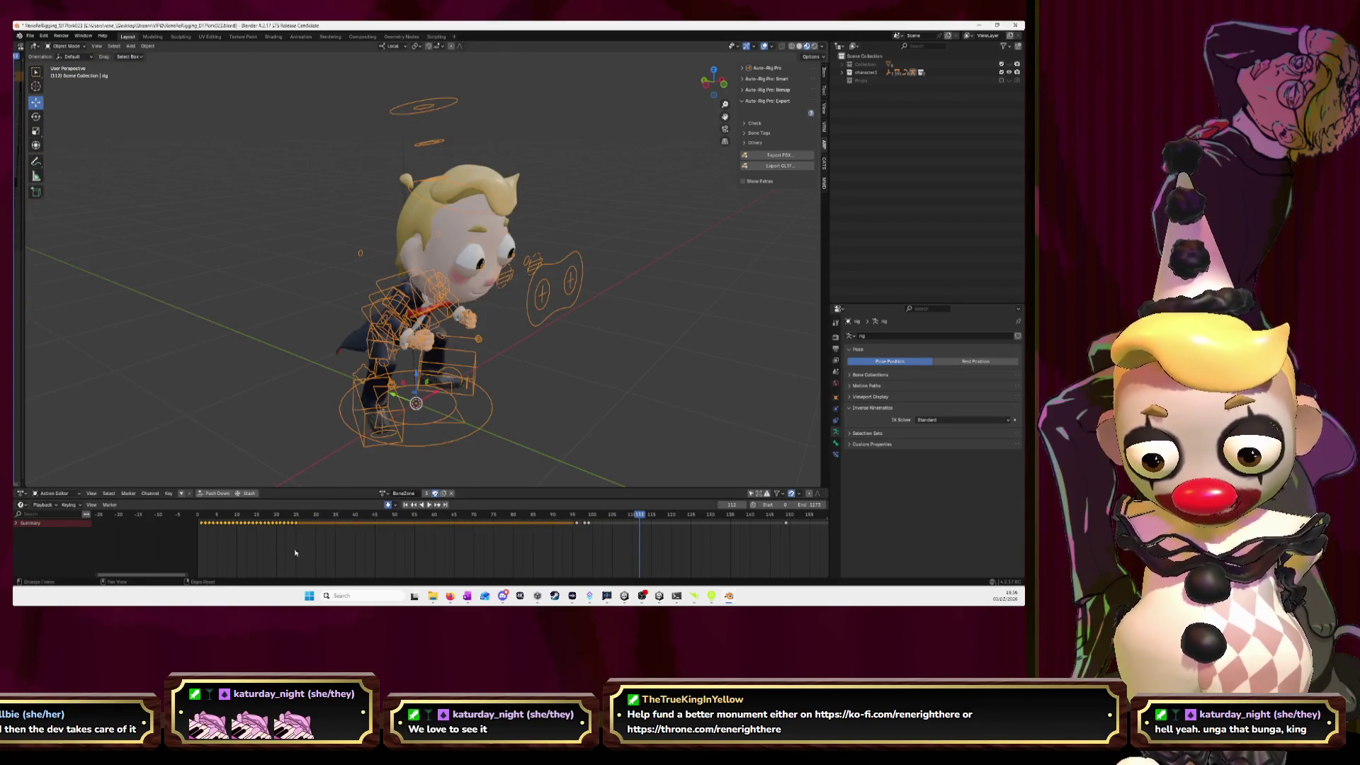
{"action": "middle_click_drag", "start_coordinate": [287, 551], "coordinate": [380, 558]}
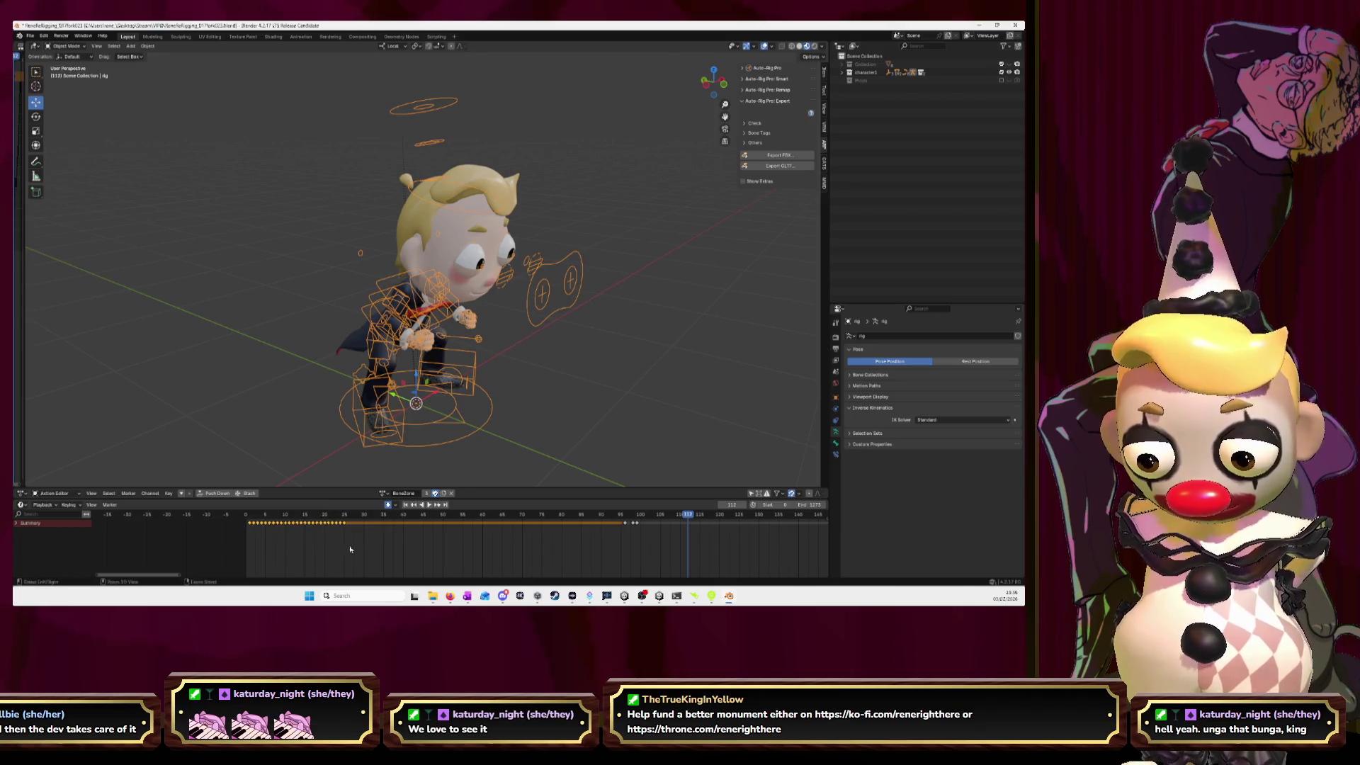
{"action": "left_click", "coordinate": [388, 495]}
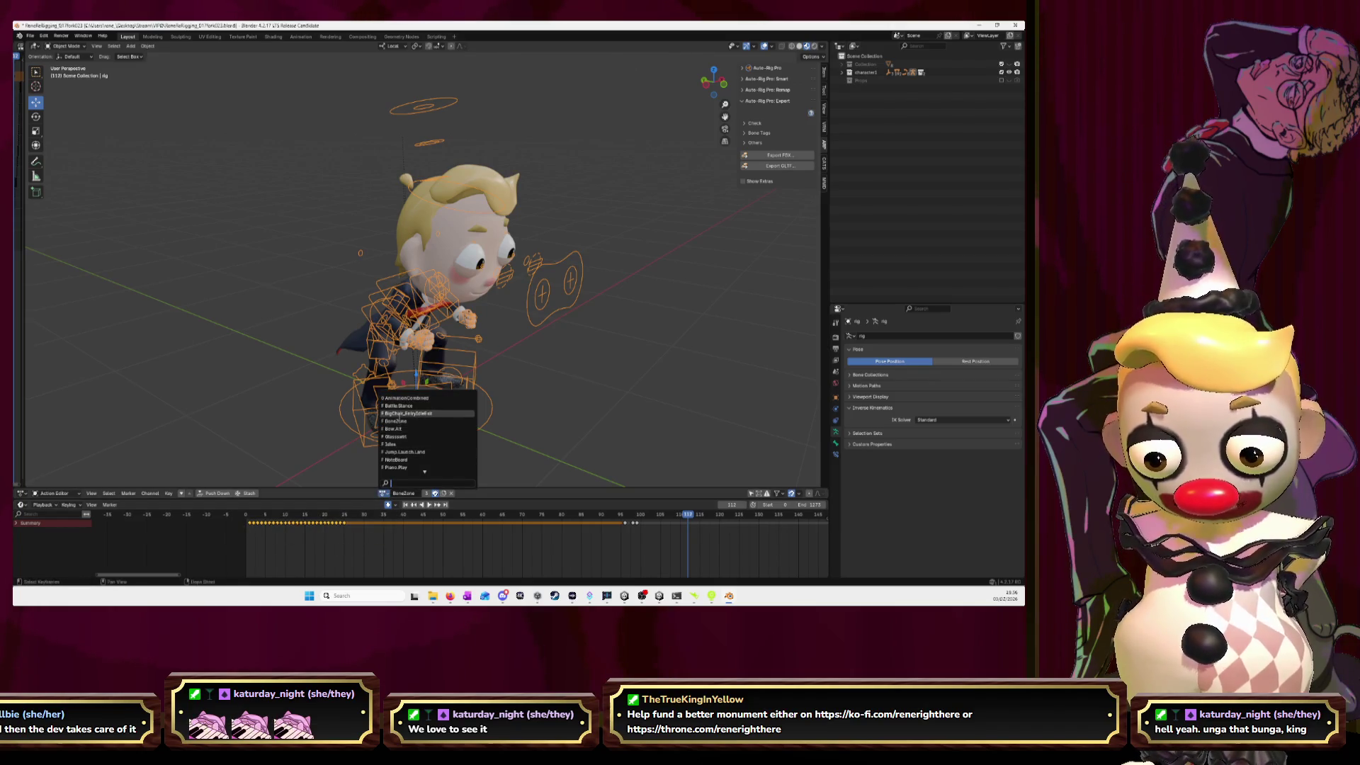
{"action": "left_click", "coordinate": [404, 399]}
{"action": "left_click", "coordinate": [440, 494]}
{"action": "middle_click_drag", "start_coordinate": [677, 556], "coordinate": [623, 557]}
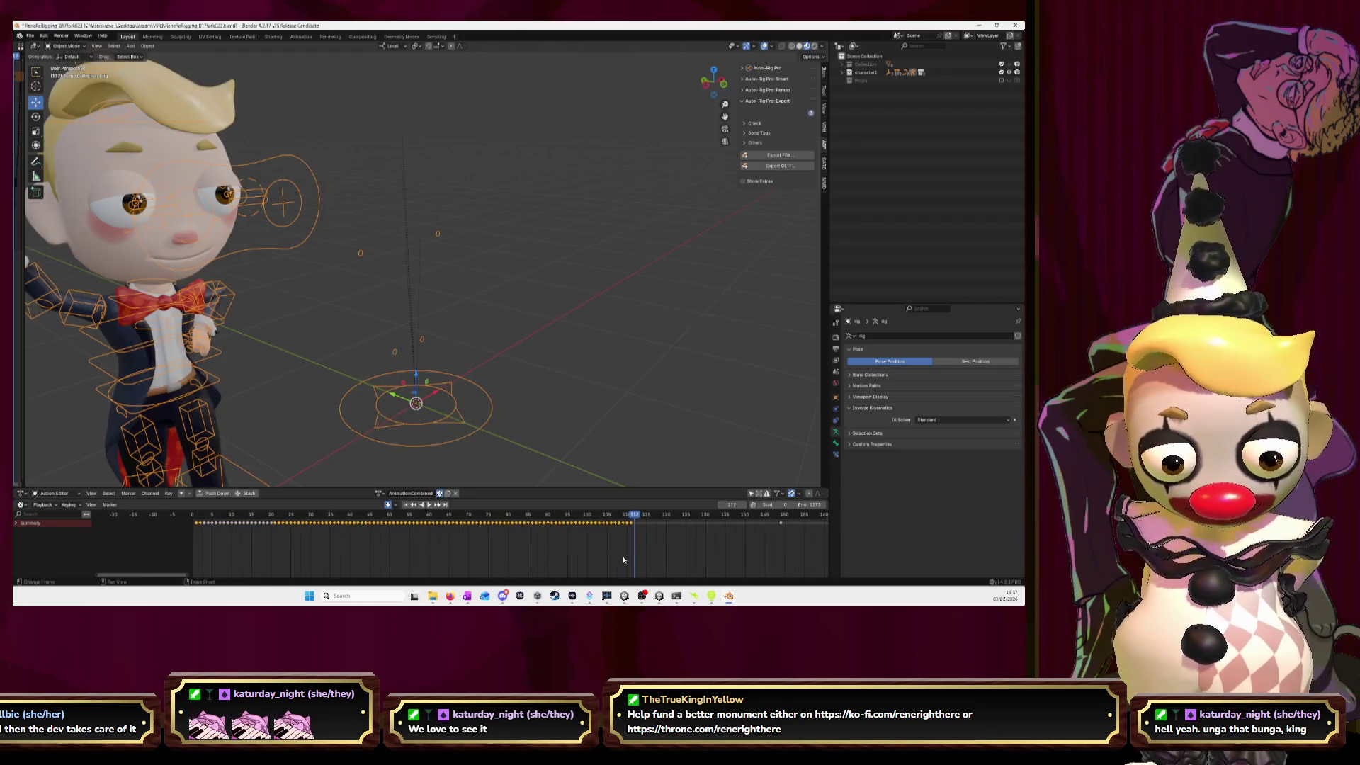
{"action": "key", "text": "ctrl+v"}
{"action": "key", "text": "space"}
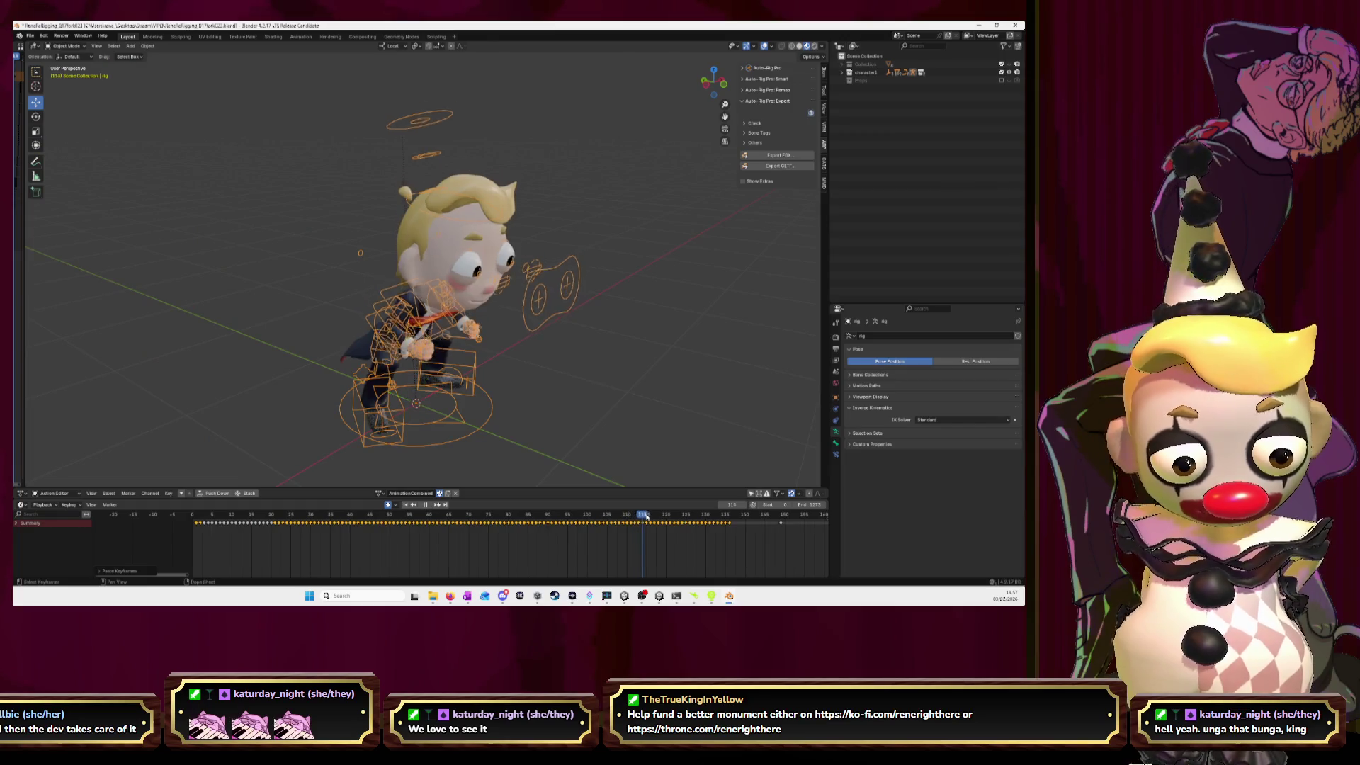
- Box-select all Bow.Alt keyframes and switch back to AnimationCombined
{"action": "left_click", "coordinate": [380, 493]}
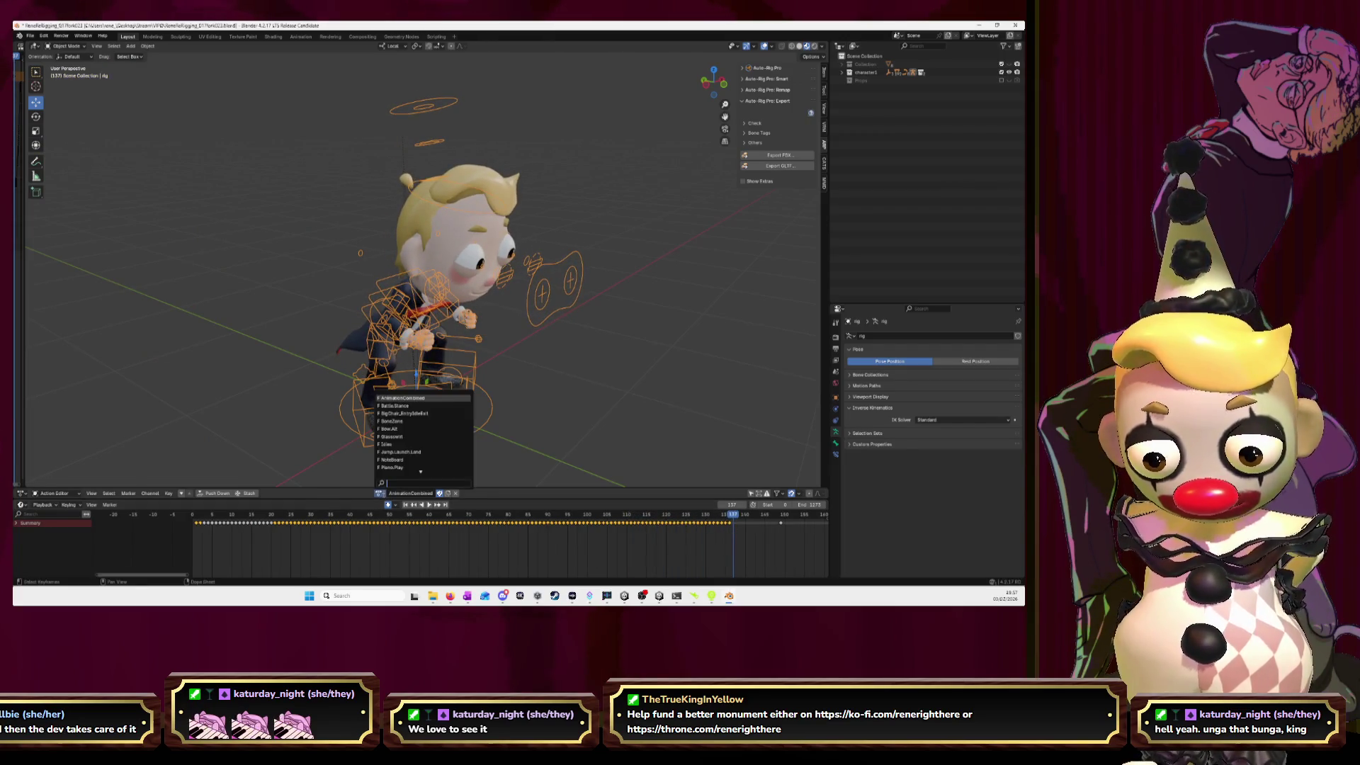
{"action": "left_click", "coordinate": [391, 427]}
{"action": "middle_click_drag", "start_coordinate": [263, 546], "coordinate": [372, 546]}
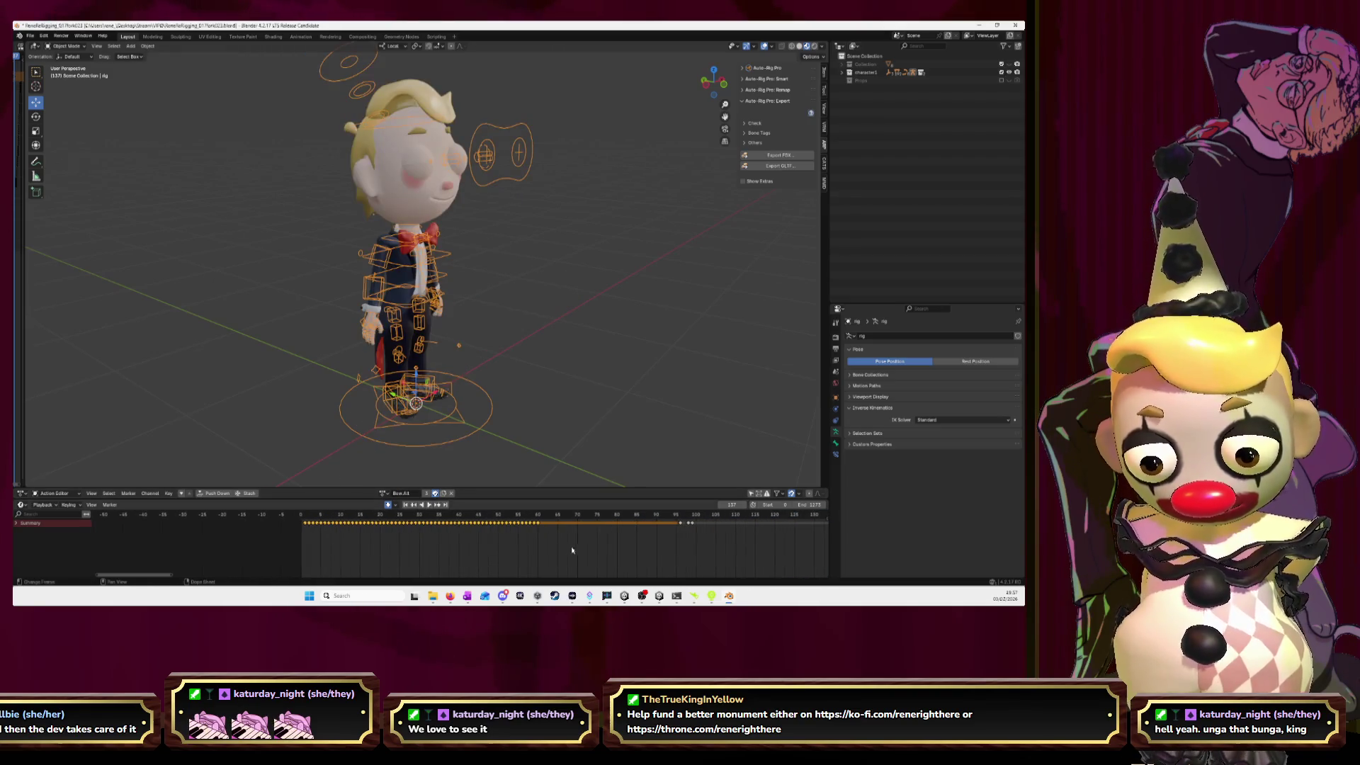
{"action": "left_click_drag", "start_coordinate": [575, 546], "coordinate": [271, 521]}
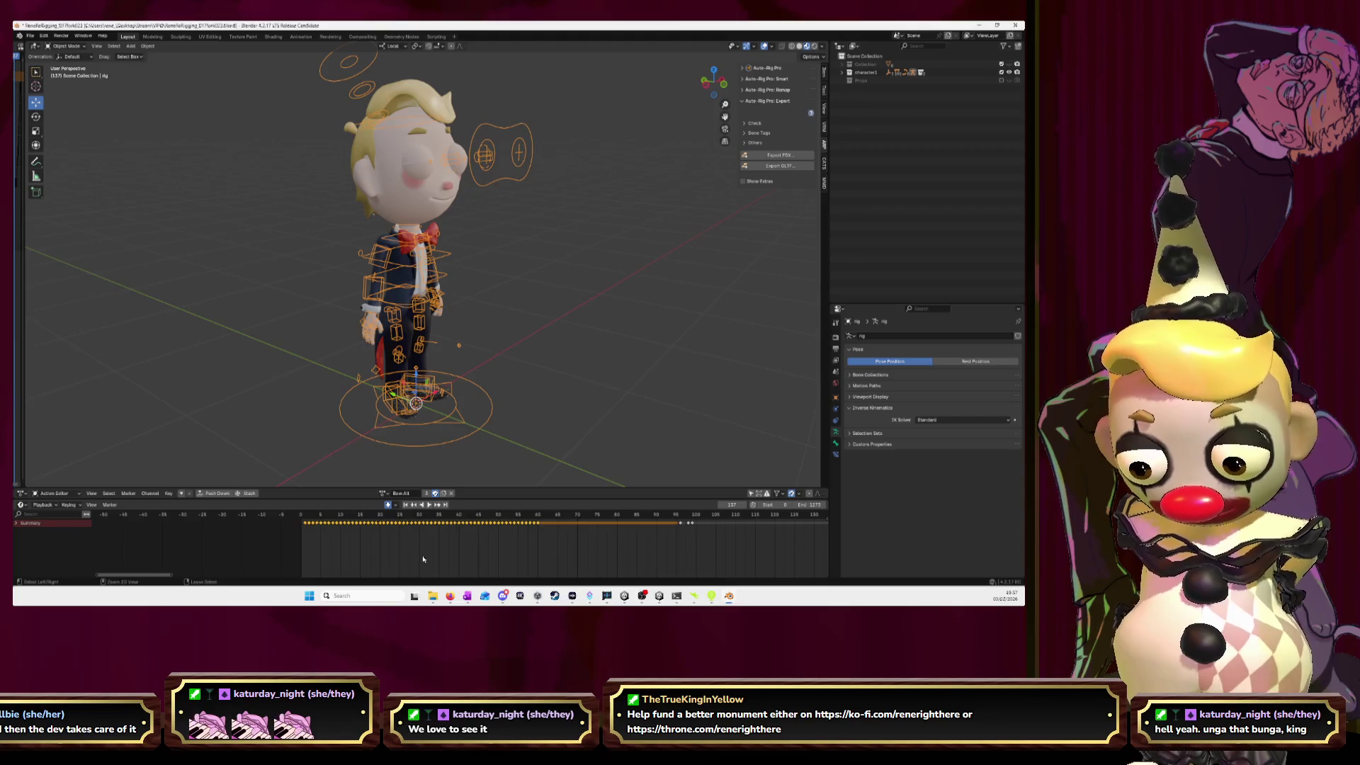
{"action": "left_click", "coordinate": [394, 493]}
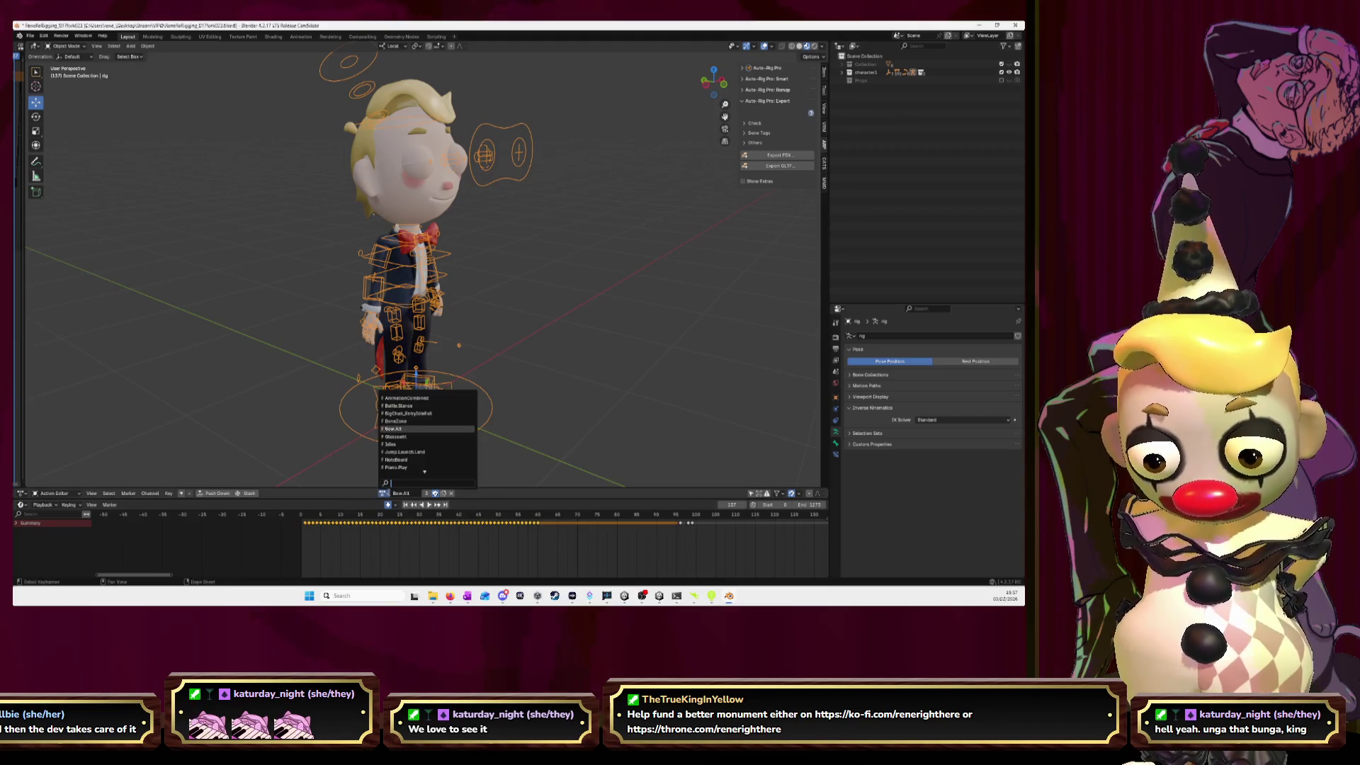
{"action": "left_click", "coordinate": [400, 401]}
{"action": "scroll", "coordinate": [570, 538], "scroll_direction": "down", "scroll_amount": 6, "text": "ctrl"}
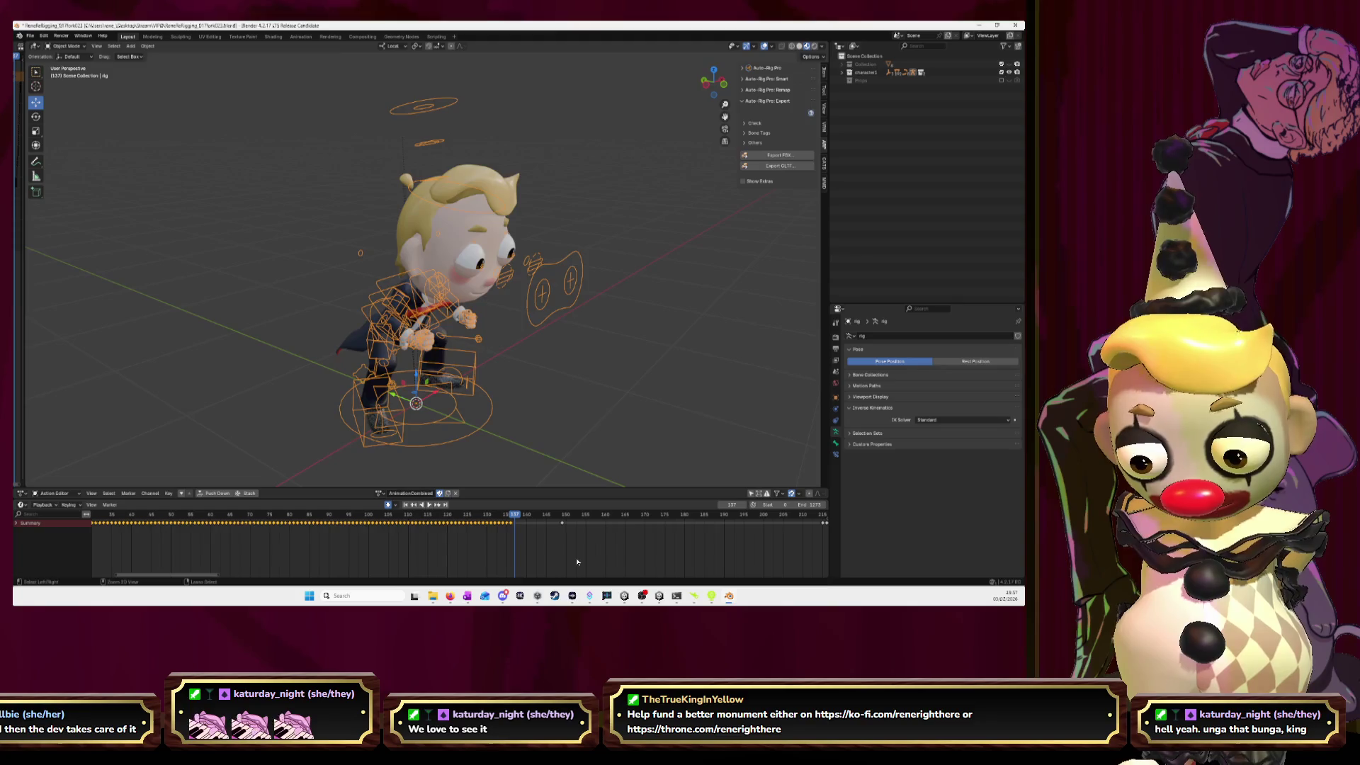
- Paste the Bow.Alt keyframes and play up to frame 197
{"action": "key", "text": "ctrl+v"}
{"action": "key", "text": "space"}
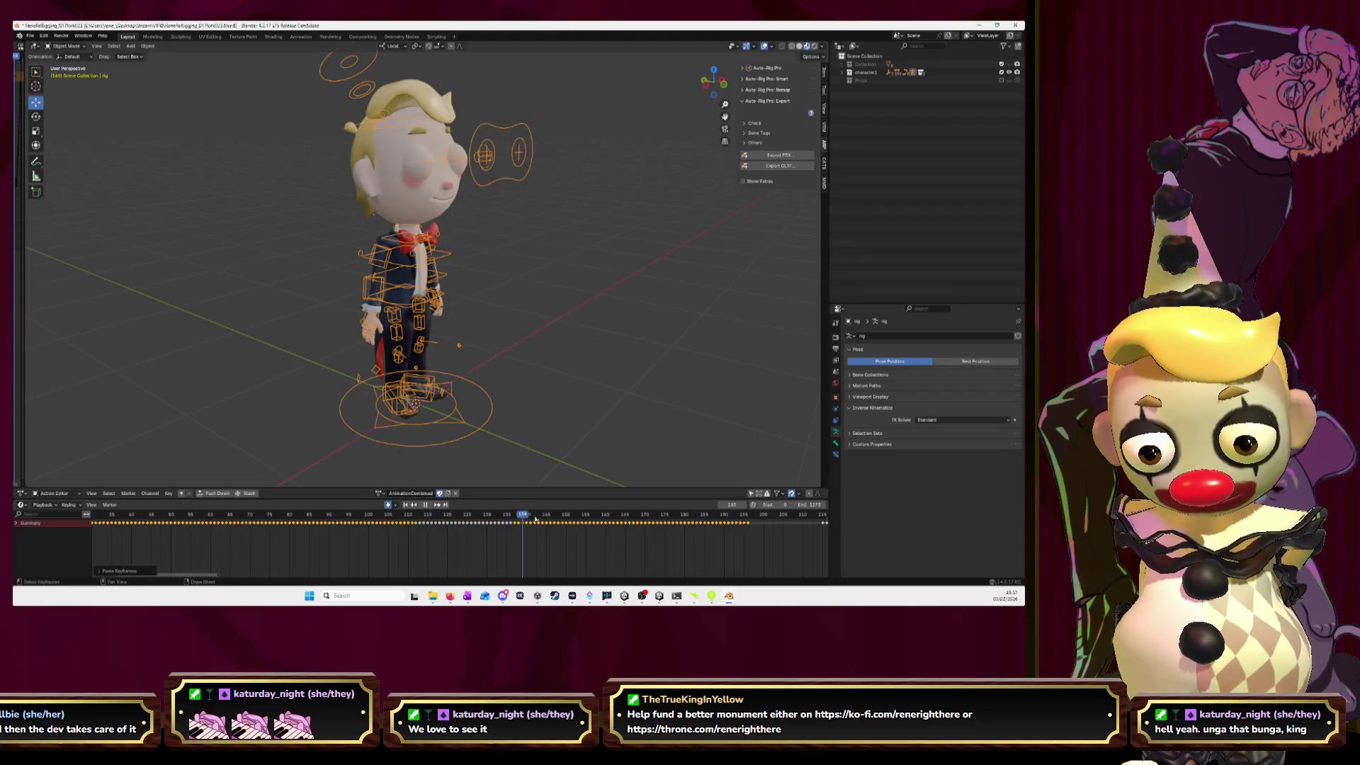
{"action": "key", "text": "space"}
- Paste the Glasses##1 keyframes into AnimationCombined at frame 197 and play them back
{"action": "left_click", "coordinate": [379, 493]}
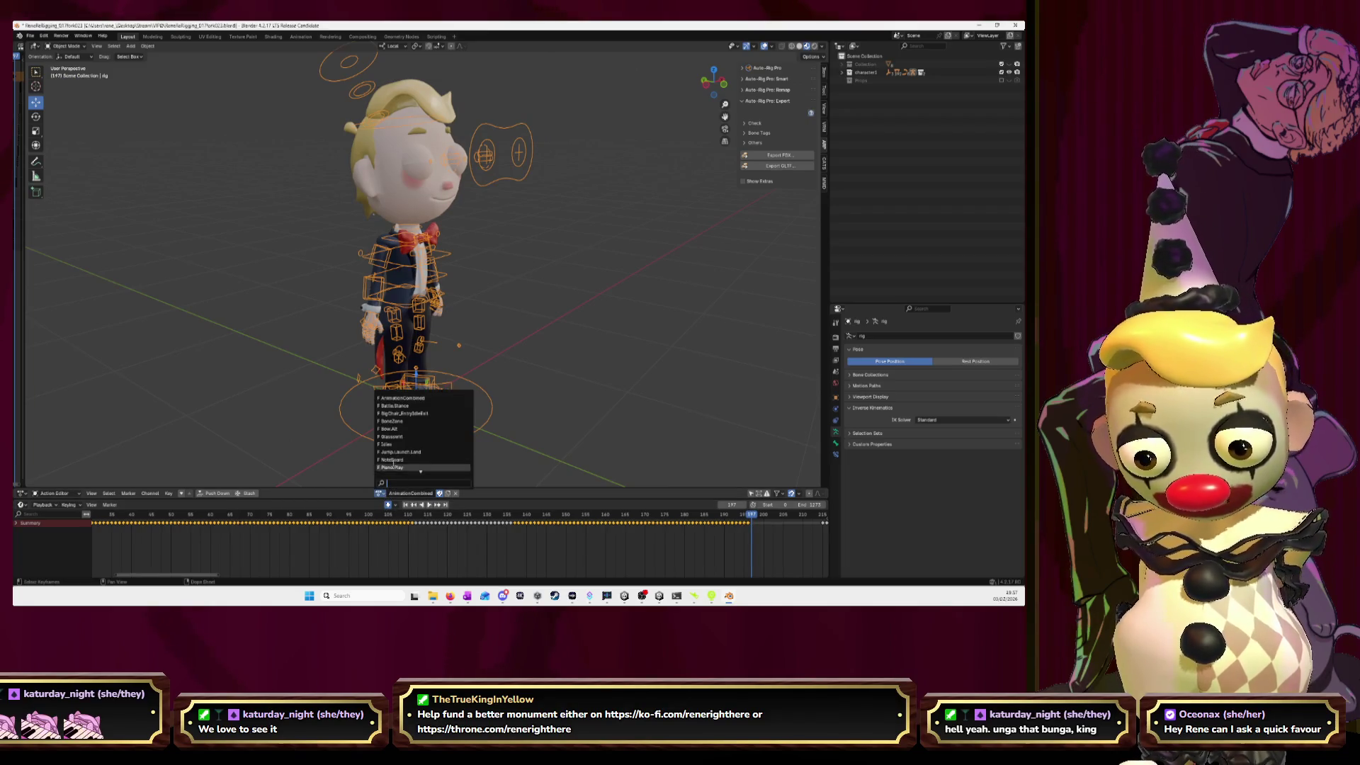
{"action": "left_click", "coordinate": [403, 439]}
{"action": "scroll", "coordinate": [192, 523], "scroll_direction": "up", "scroll_amount": 5, "text": "ctrl"}
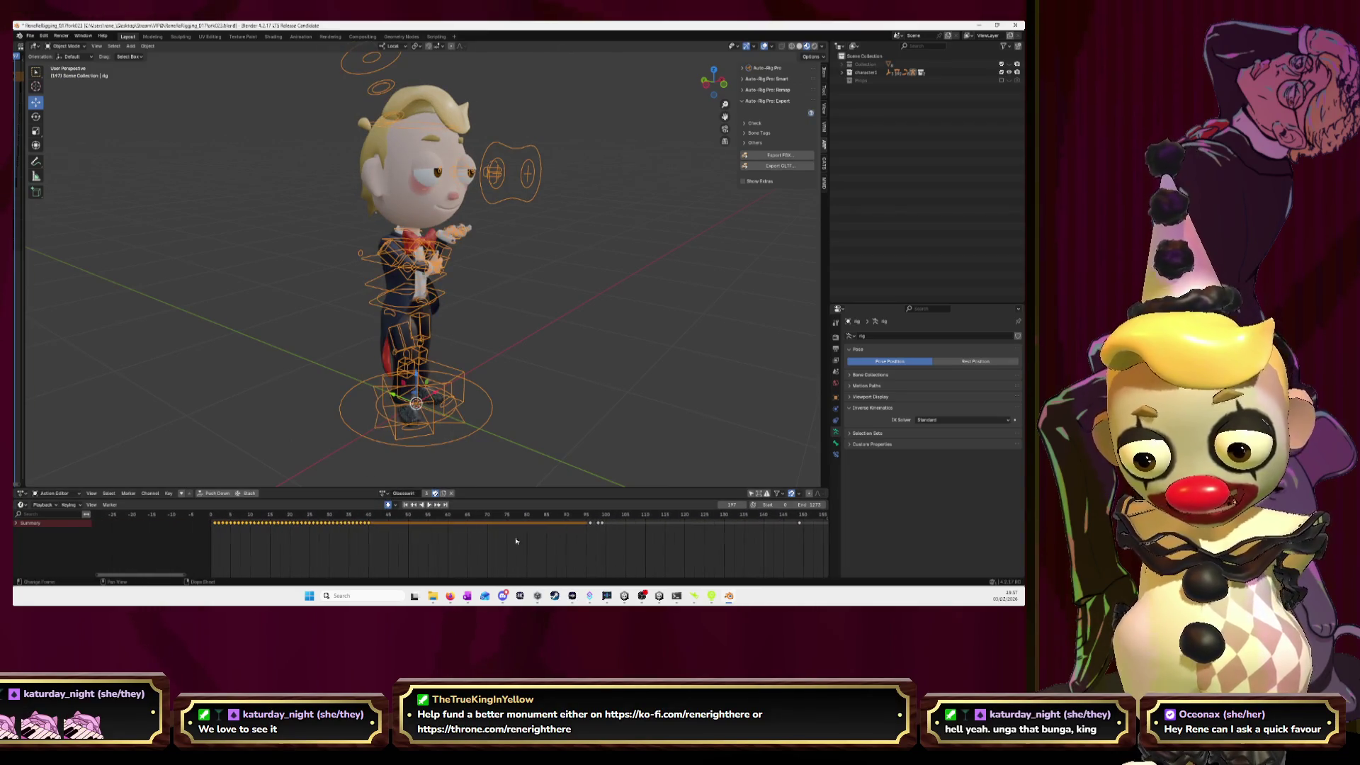
{"action": "left_click", "coordinate": [381, 494]}
{"action": "left_click", "coordinate": [407, 398]}
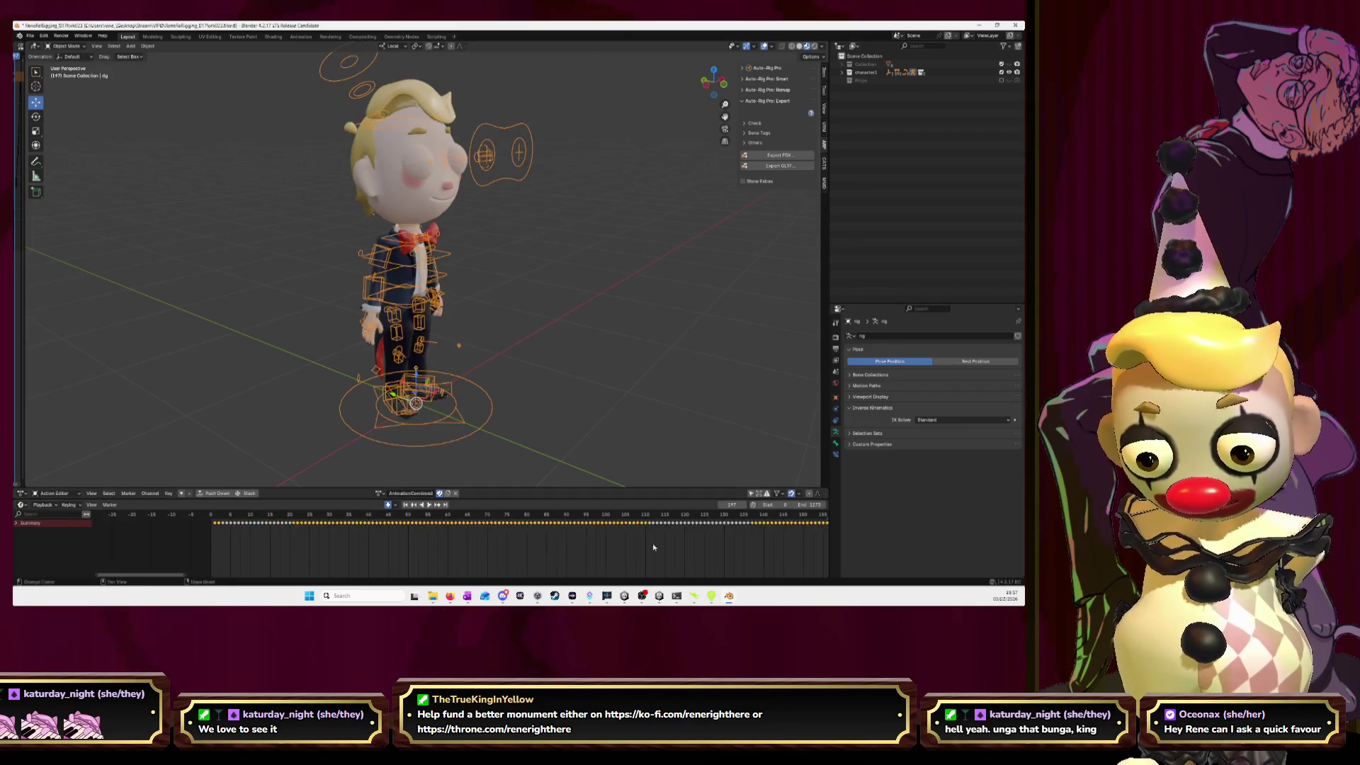
{"action": "scroll", "coordinate": [651, 547], "scroll_direction": "down", "scroll_amount": 5, "text": "ctrl"}
{"action": "key", "text": "ctrl+v"}
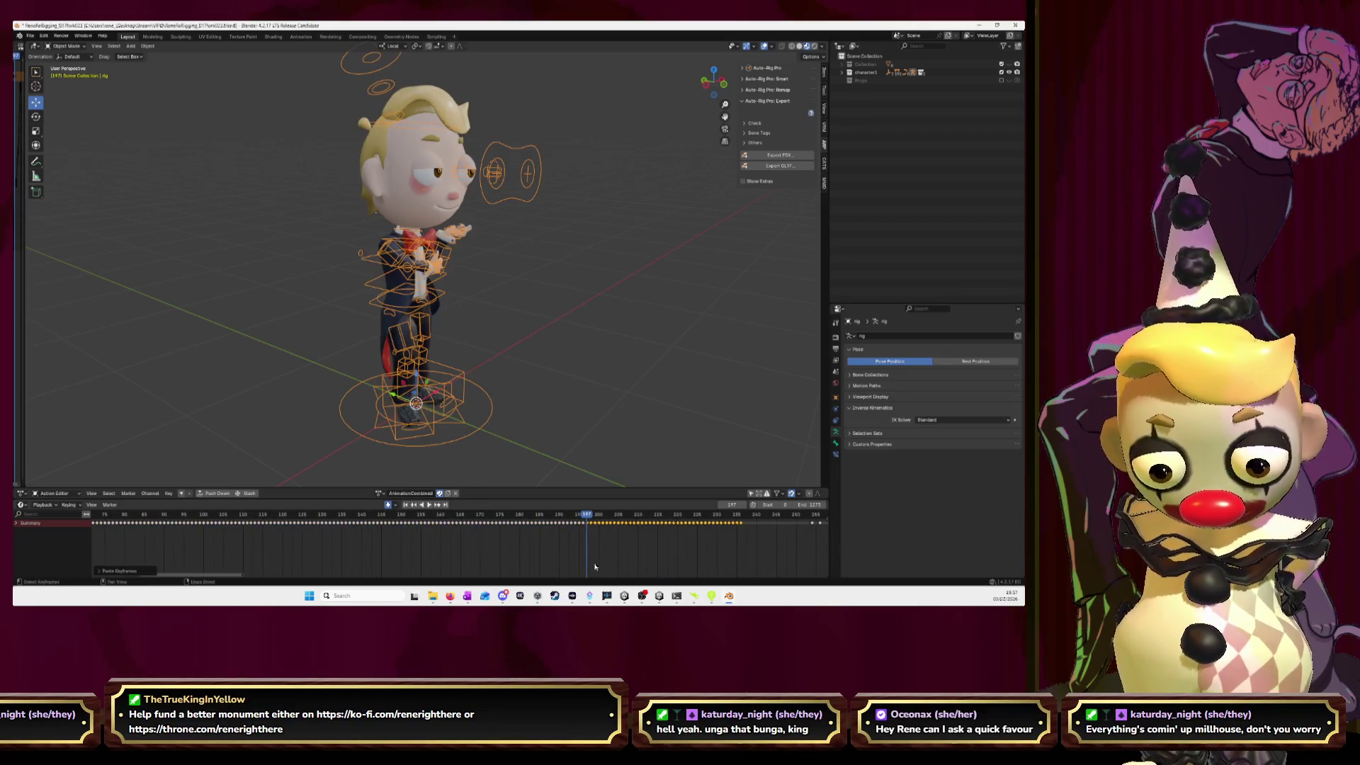
{"action": "key", "text": "space"}
{"action": "key", "text": "space"}
- Select all Idles keyframes and paste them into AnimationCombined at frame 237
{"action": "left_click", "coordinate": [380, 494]}
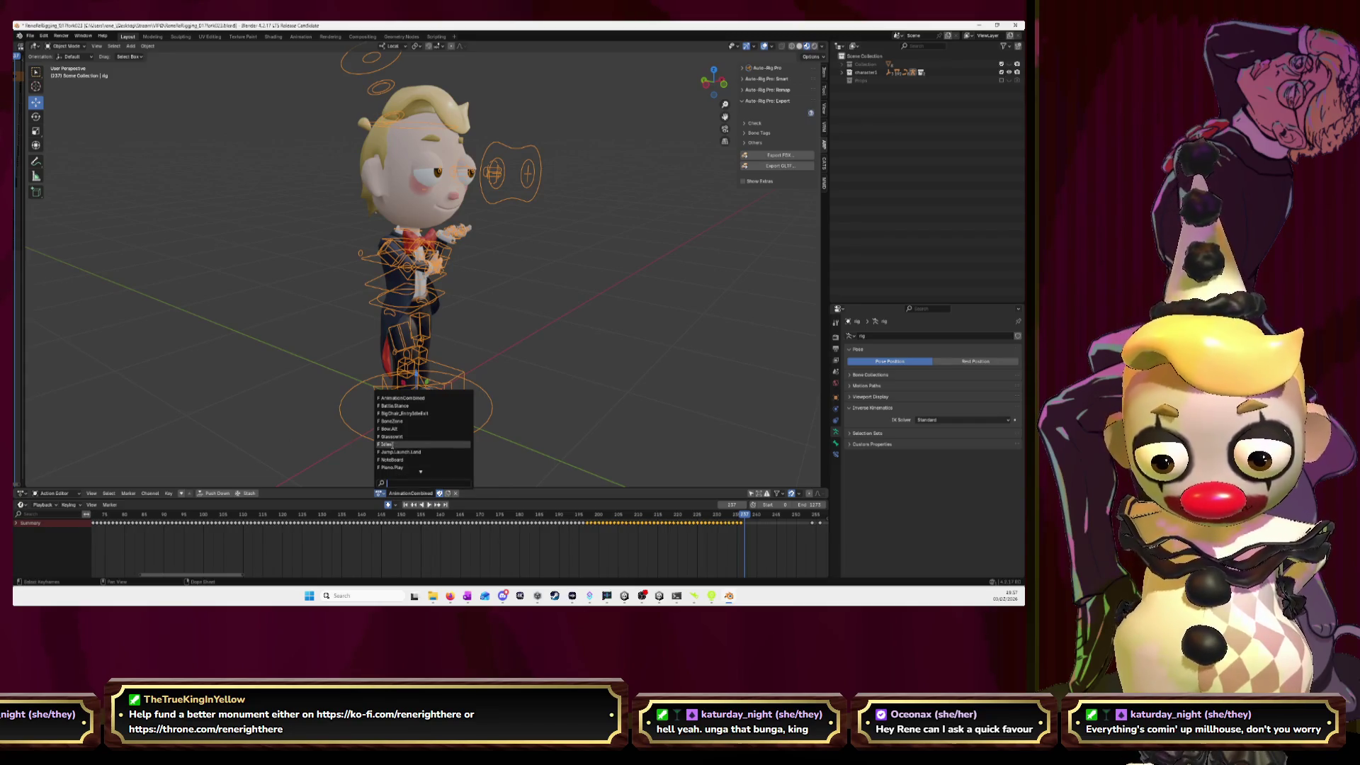
{"action": "left_click", "coordinate": [386, 444]}
{"action": "scroll", "coordinate": [533, 526], "scroll_direction": "down", "scroll_amount": 5}
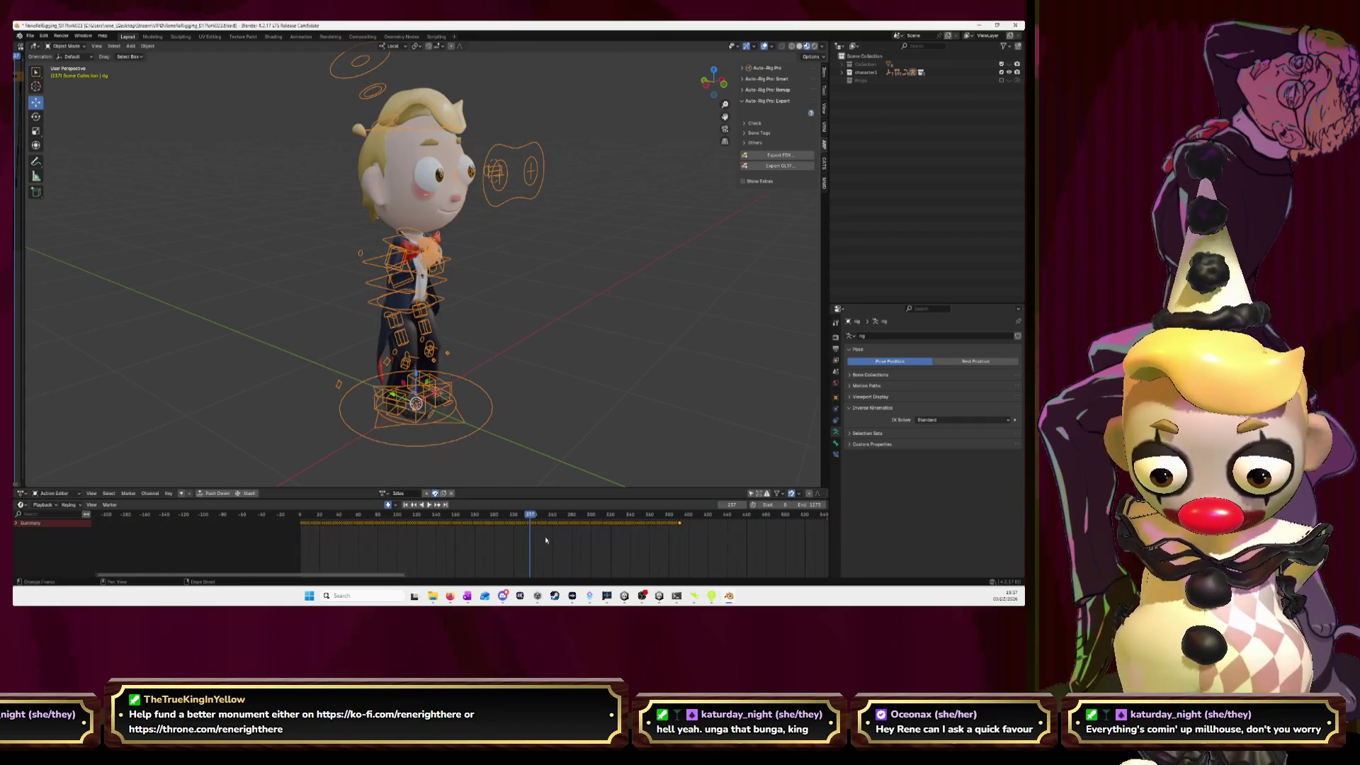
{"action": "mouse_move", "coordinate": [719, 553]}
{"action": "left_mouse_down"}
{"action": "mouse_move", "coordinate": [325, 516]}
{"action": "mouse_move", "coordinate": [317, 527]}
{"action": "left_mouse_up"}
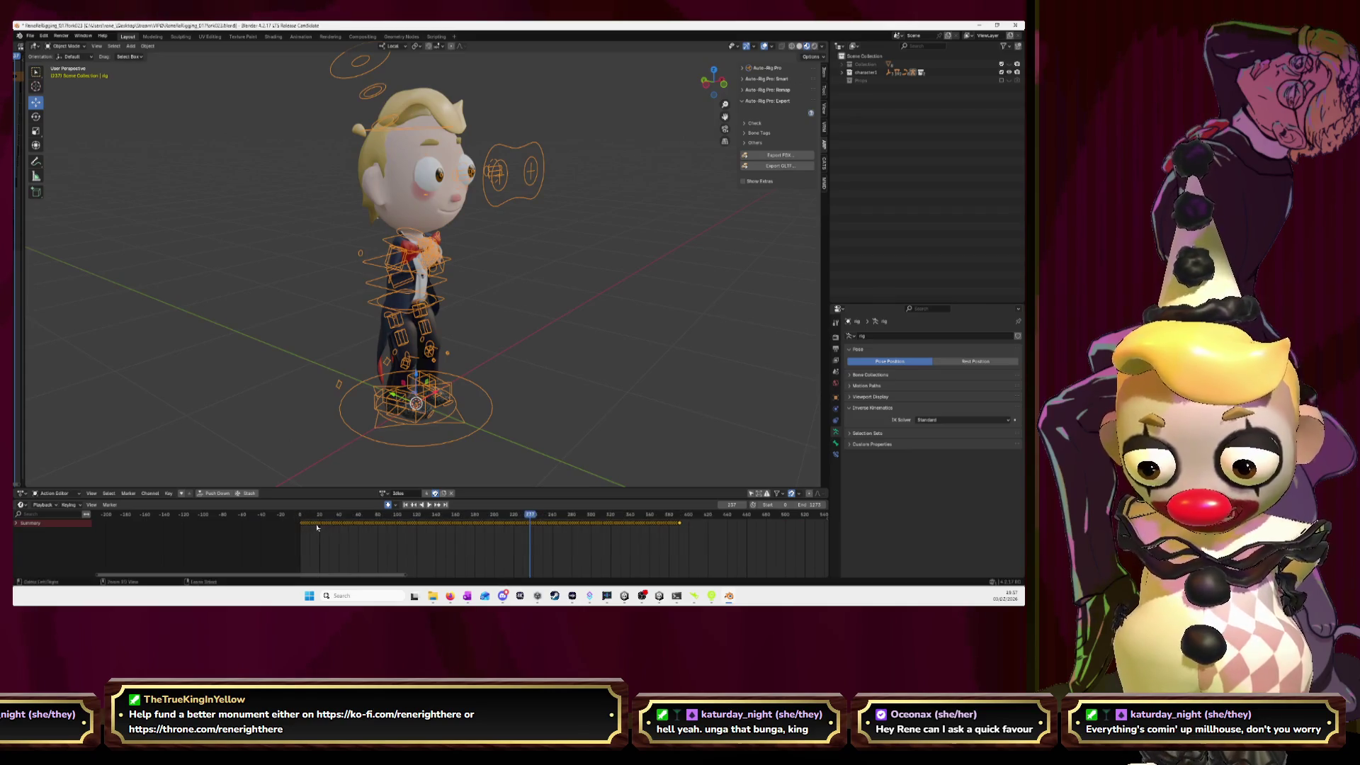
{"action": "left_click", "coordinate": [383, 494]}
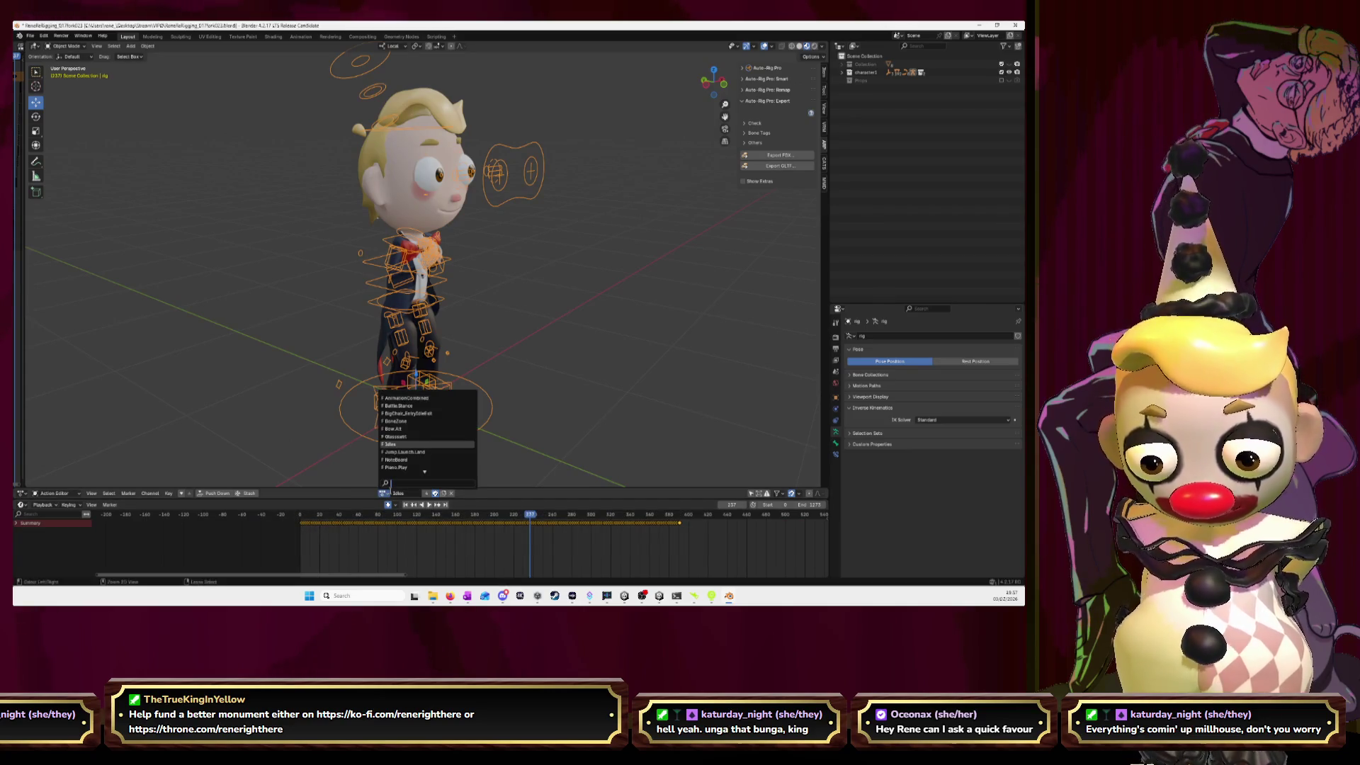
{"action": "left_click", "coordinate": [409, 398]}
{"action": "scroll", "coordinate": [560, 551], "scroll_direction": "up", "scroll_amount": 6}
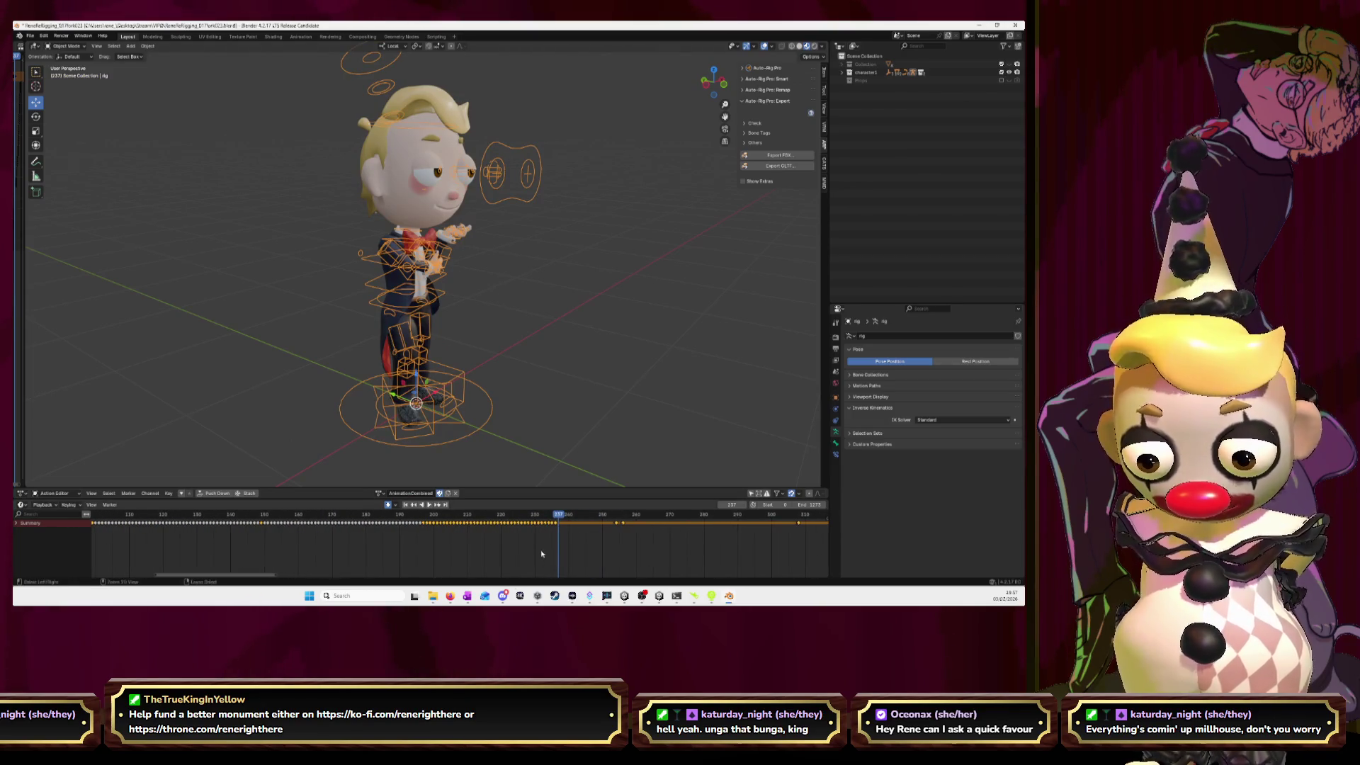
{"action": "key", "text": "ctrl+v"}
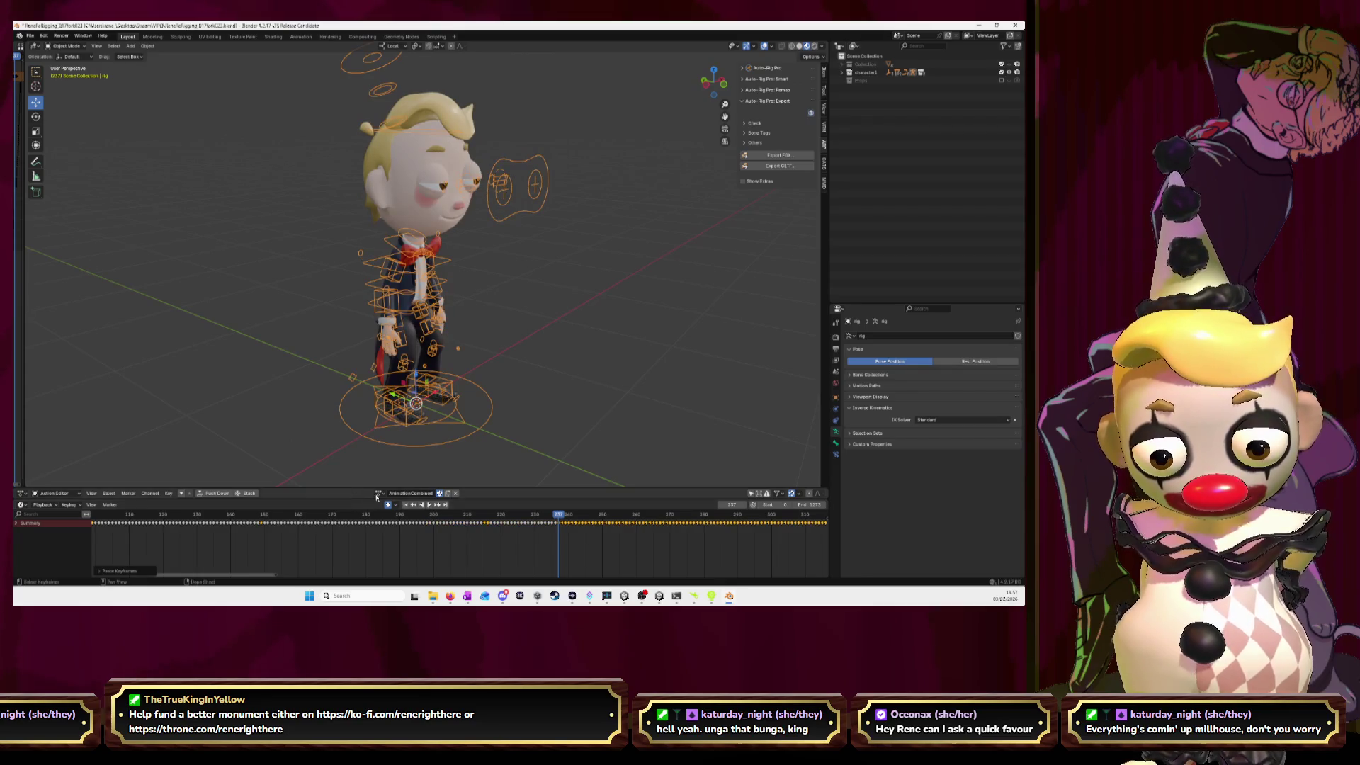
- Recheck the Idles action, then return to AnimationCombined
{"action": "left_click", "coordinate": [379, 493]}
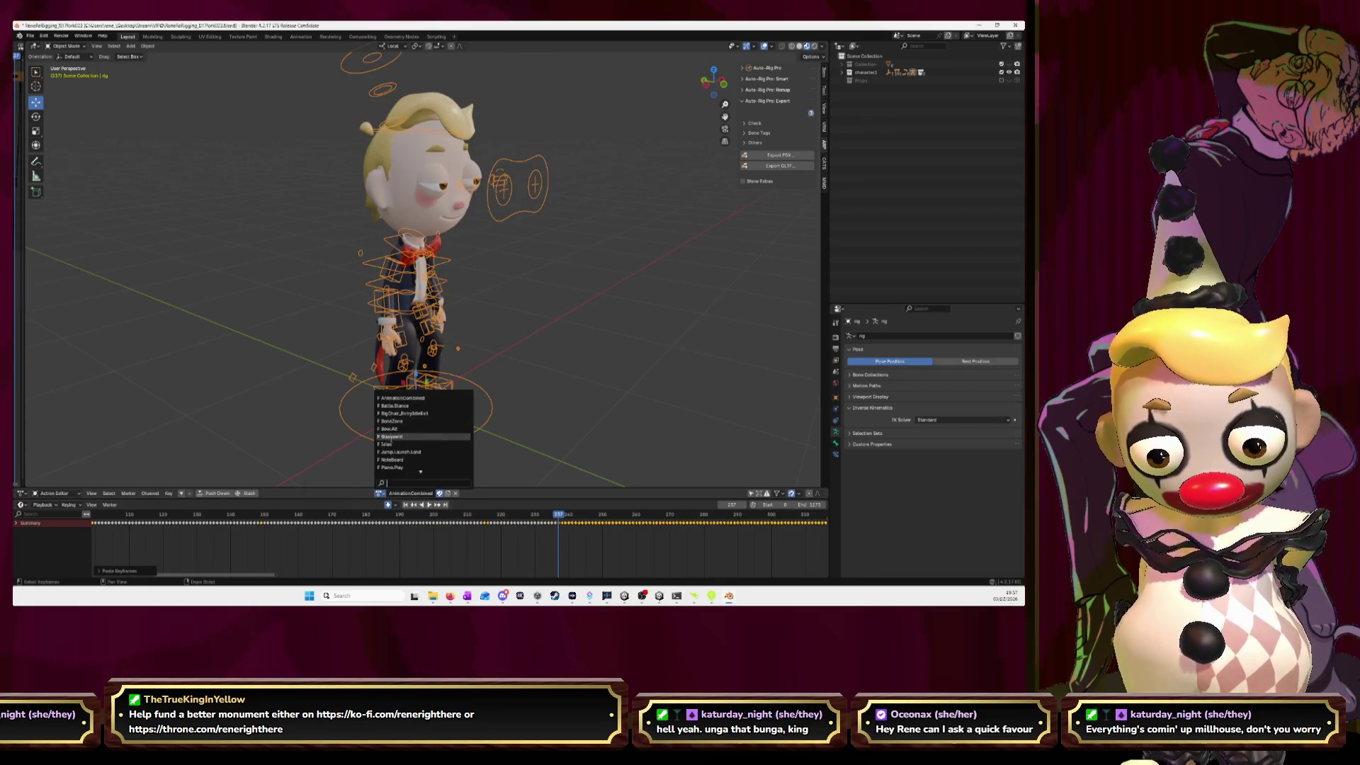
{"action": "left_click", "coordinate": [390, 444]}
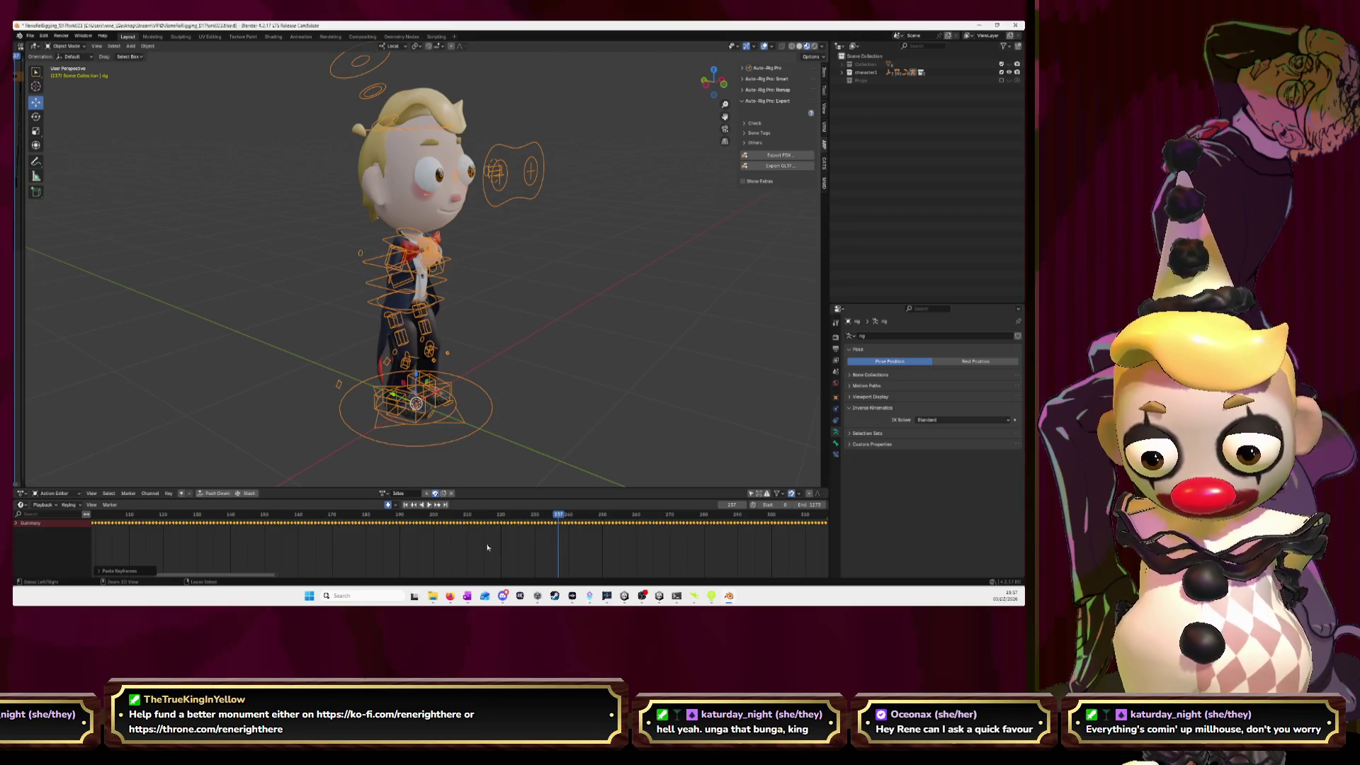
{"action": "left_click", "coordinate": [382, 492]}
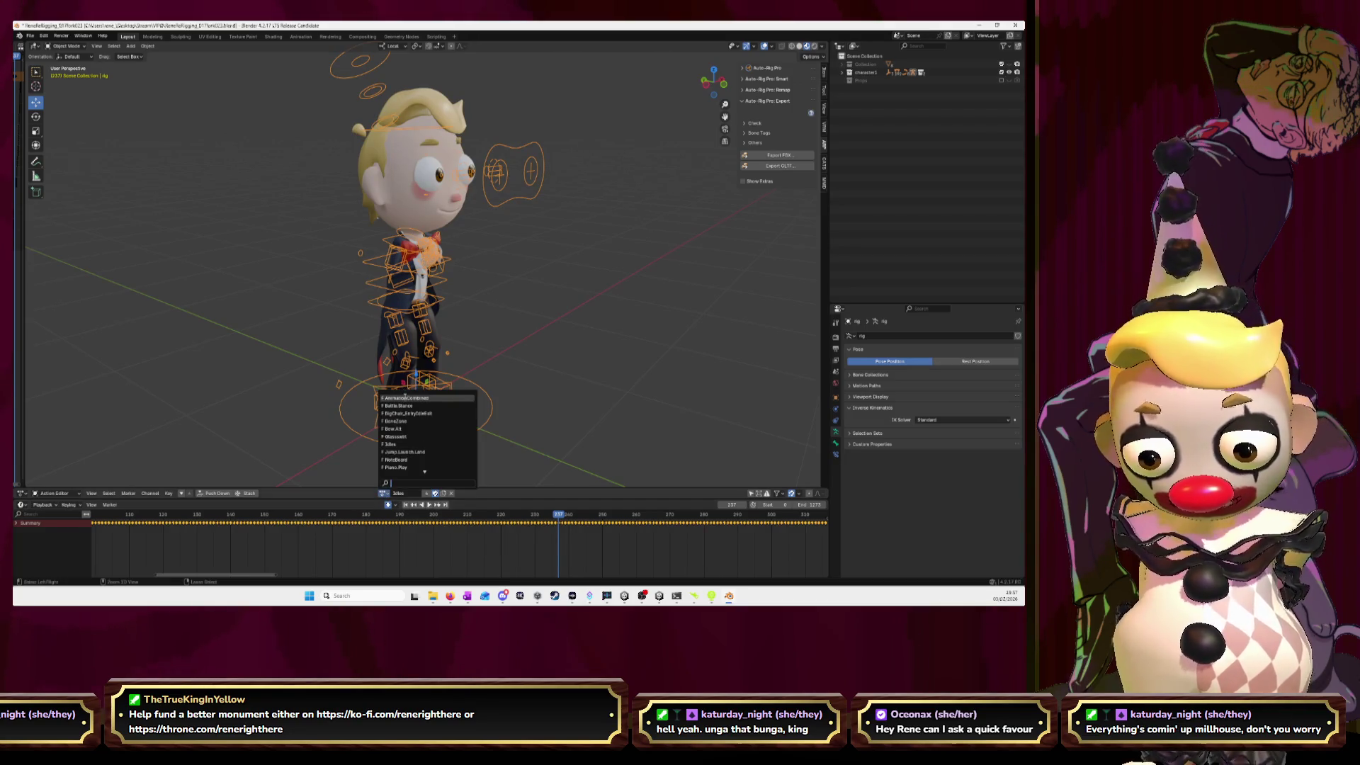
{"action": "left_click", "coordinate": [400, 474]}
{"action": "scroll", "coordinate": [602, 559], "scroll_direction": "down", "scroll_amount": 1}
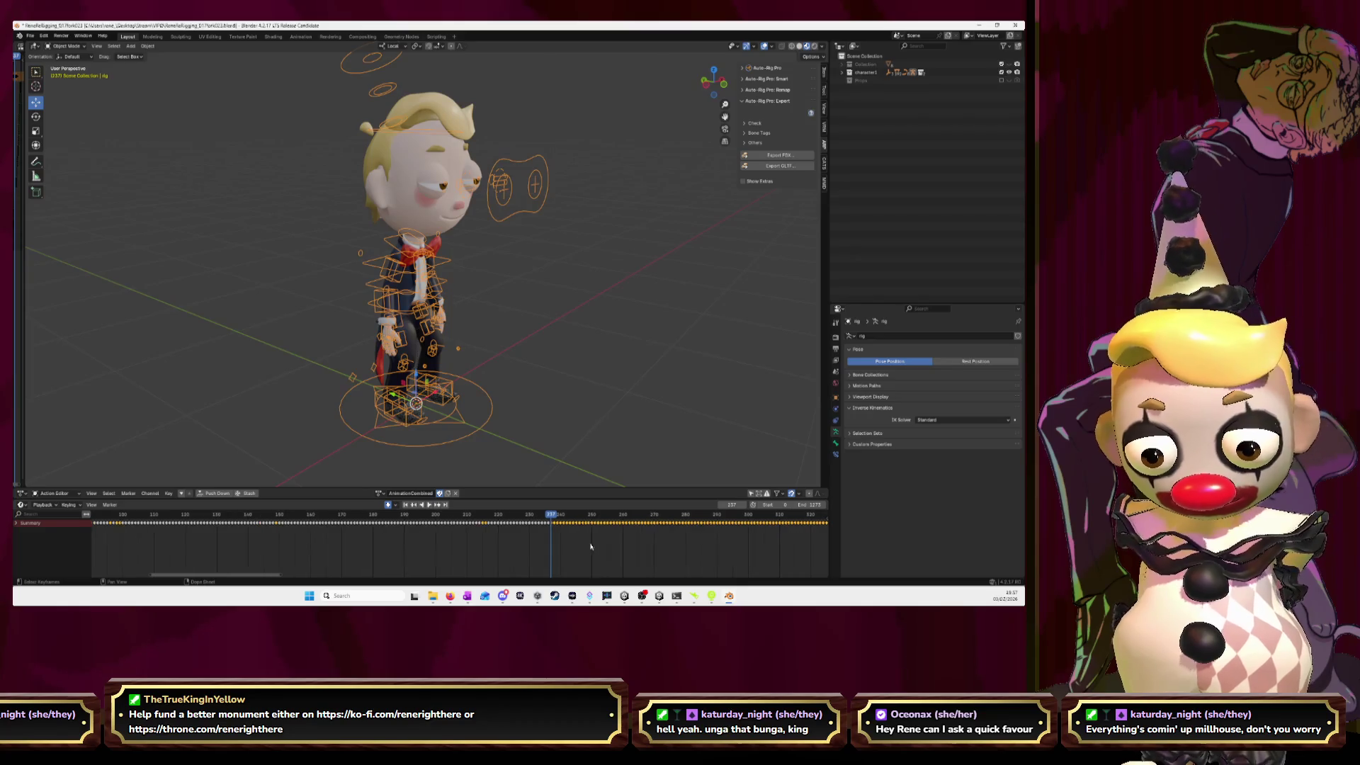
{"action": "scroll", "coordinate": [597, 552], "scroll_direction": "down", "scroll_amount": 1}
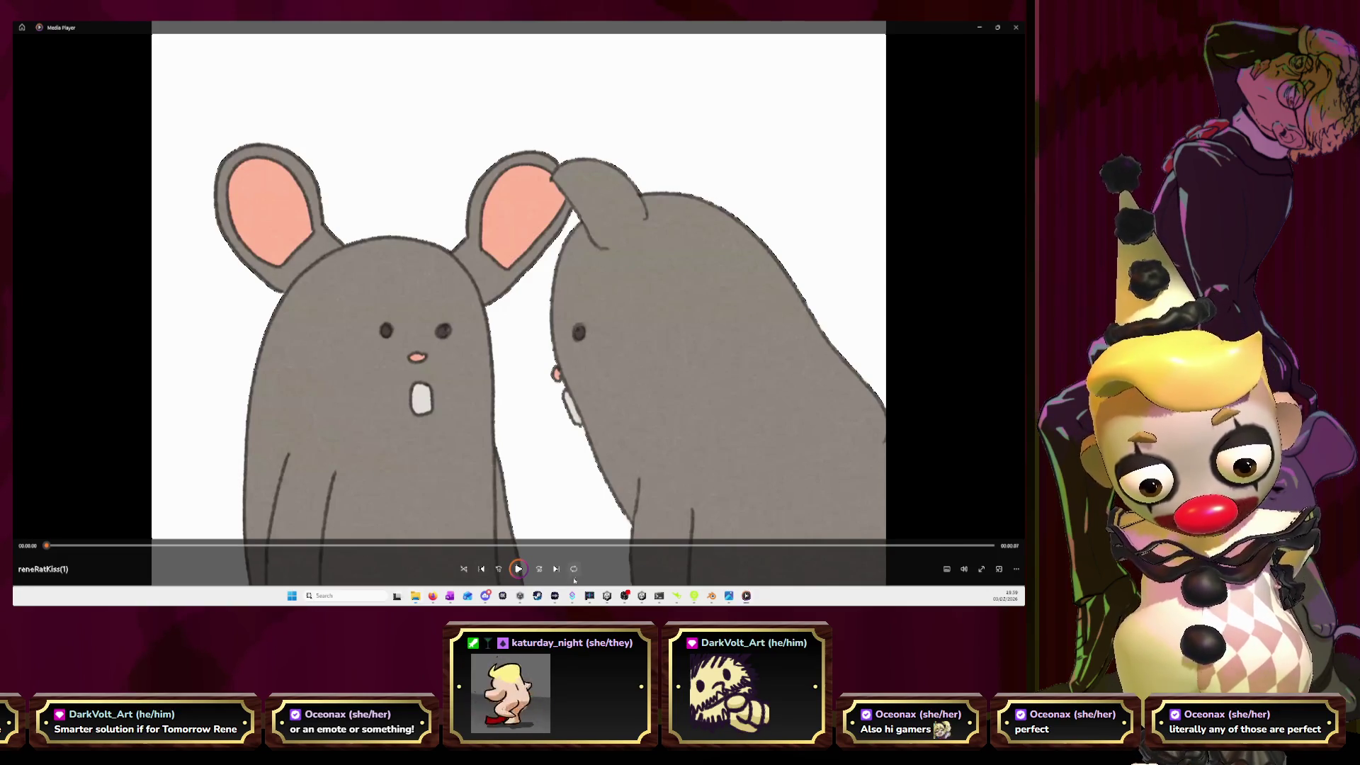
- Play the rat animation in Media Player, close the player, and close one image window
{"action": "left_click", "coordinate": [524, 569]}
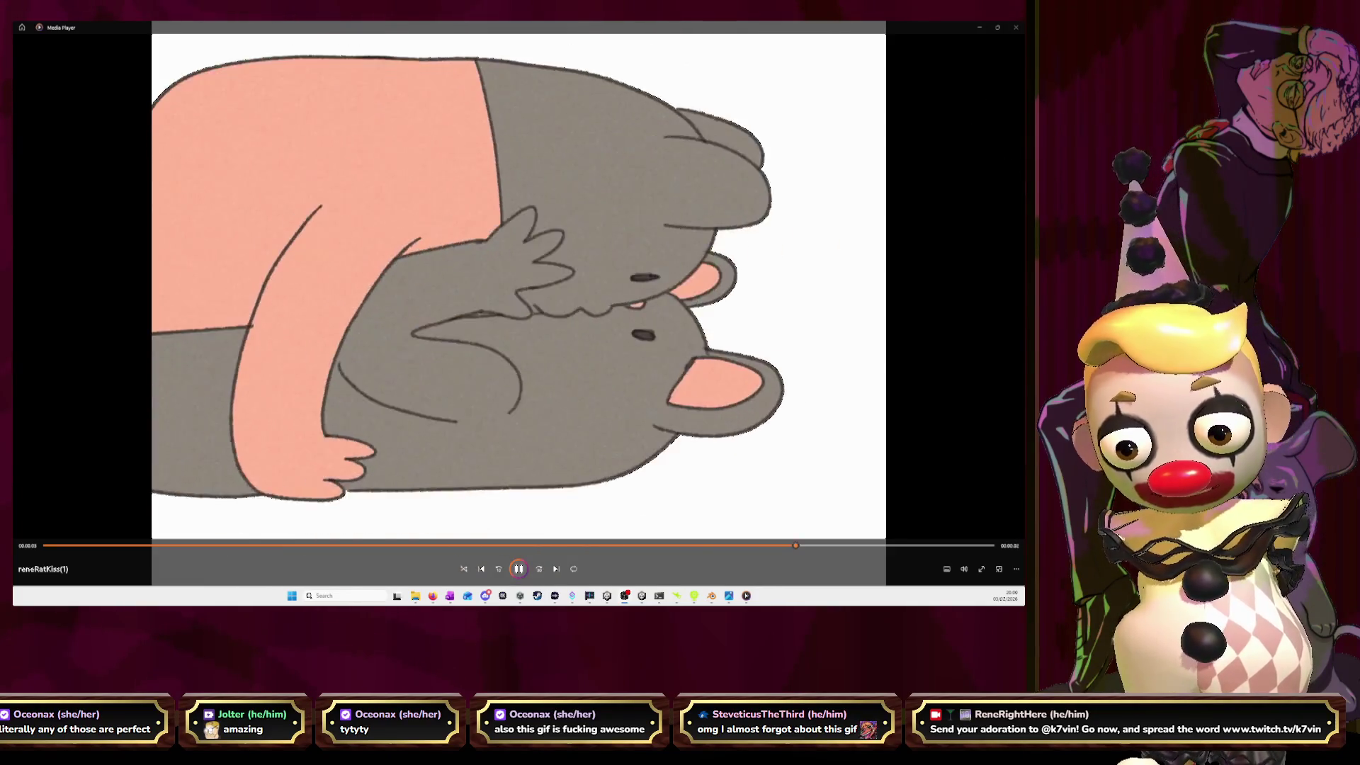
{"action": "left_click", "coordinate": [1015, 27]}
{"action": "left_click", "coordinate": [776, 107]}
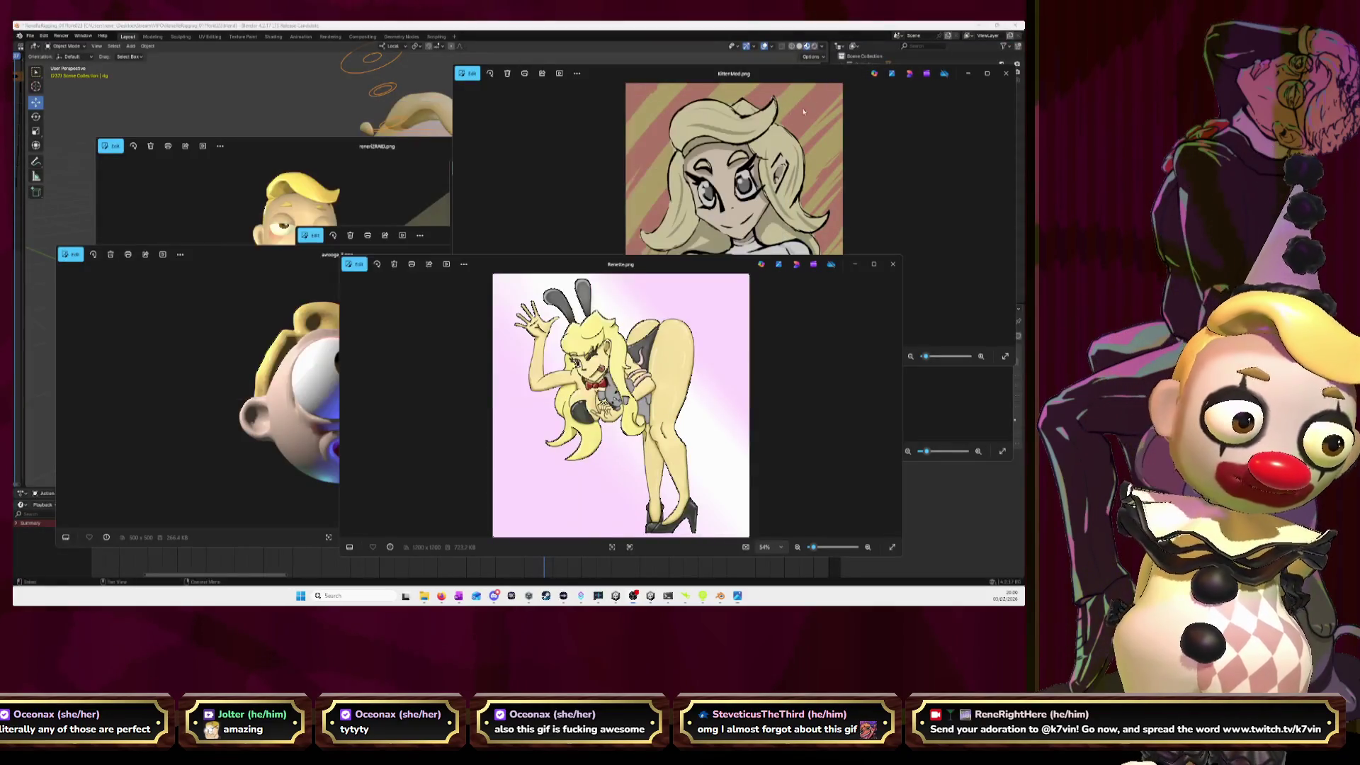
- Close the six remaining Photos image windows covering Blender
{"action": "left_click", "coordinate": [1006, 73]}
{"action": "left_click", "coordinate": [892, 263]}
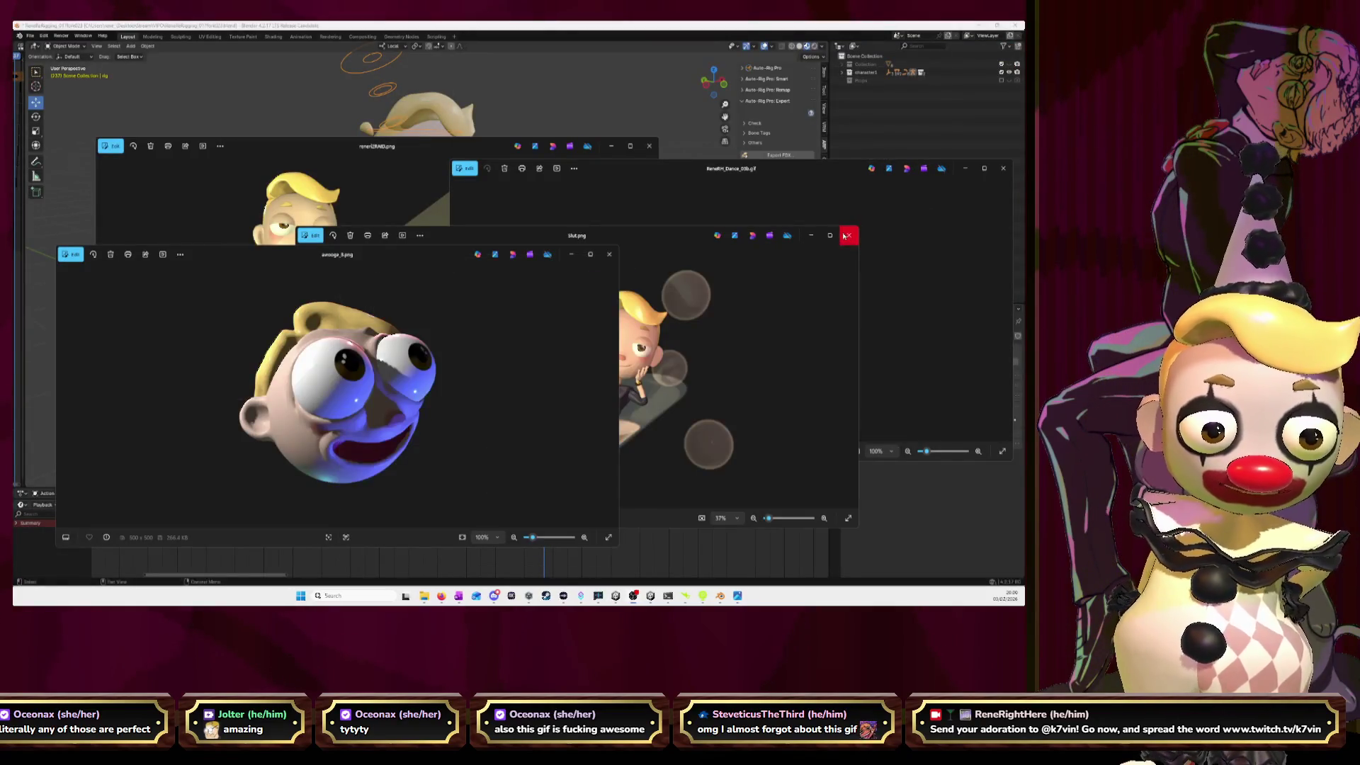
{"action": "left_click", "coordinate": [849, 235]}
{"action": "left_click", "coordinate": [1003, 168]}
{"action": "left_click", "coordinate": [609, 254]}
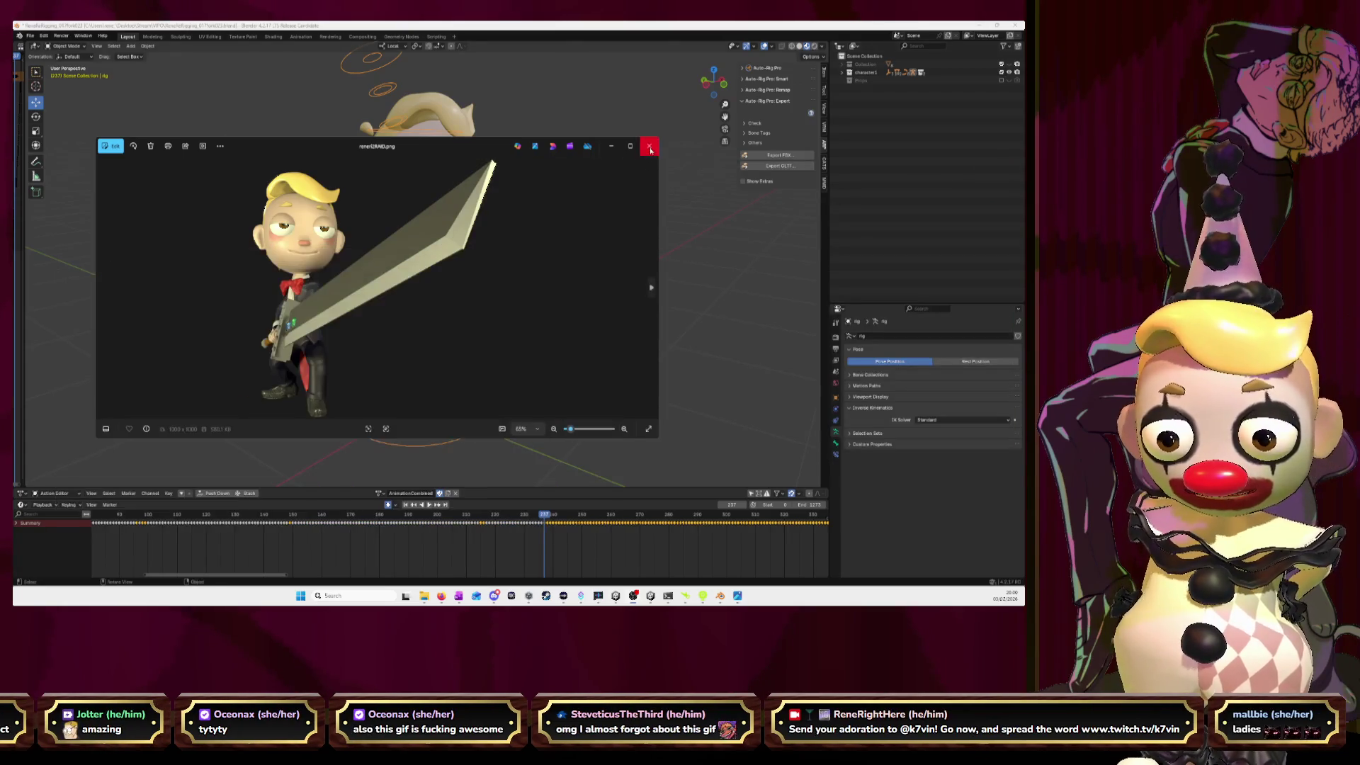
{"action": "left_click", "coordinate": [649, 146]}
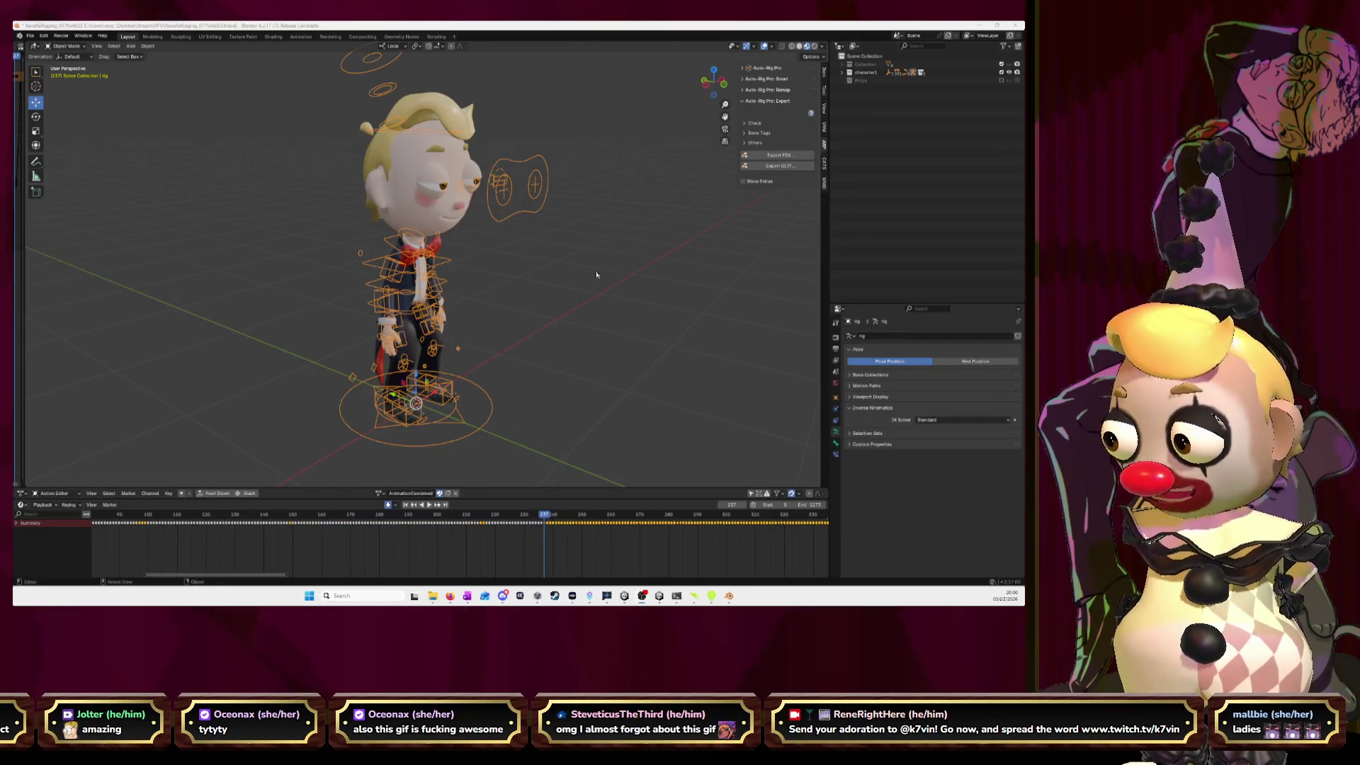
- Scrub AnimationCombined to about frame 634, stop playback, and orbit slightly around the character
{"action": "scroll", "coordinate": [255, 516], "scroll_direction": "down", "scroll_amount": 5}
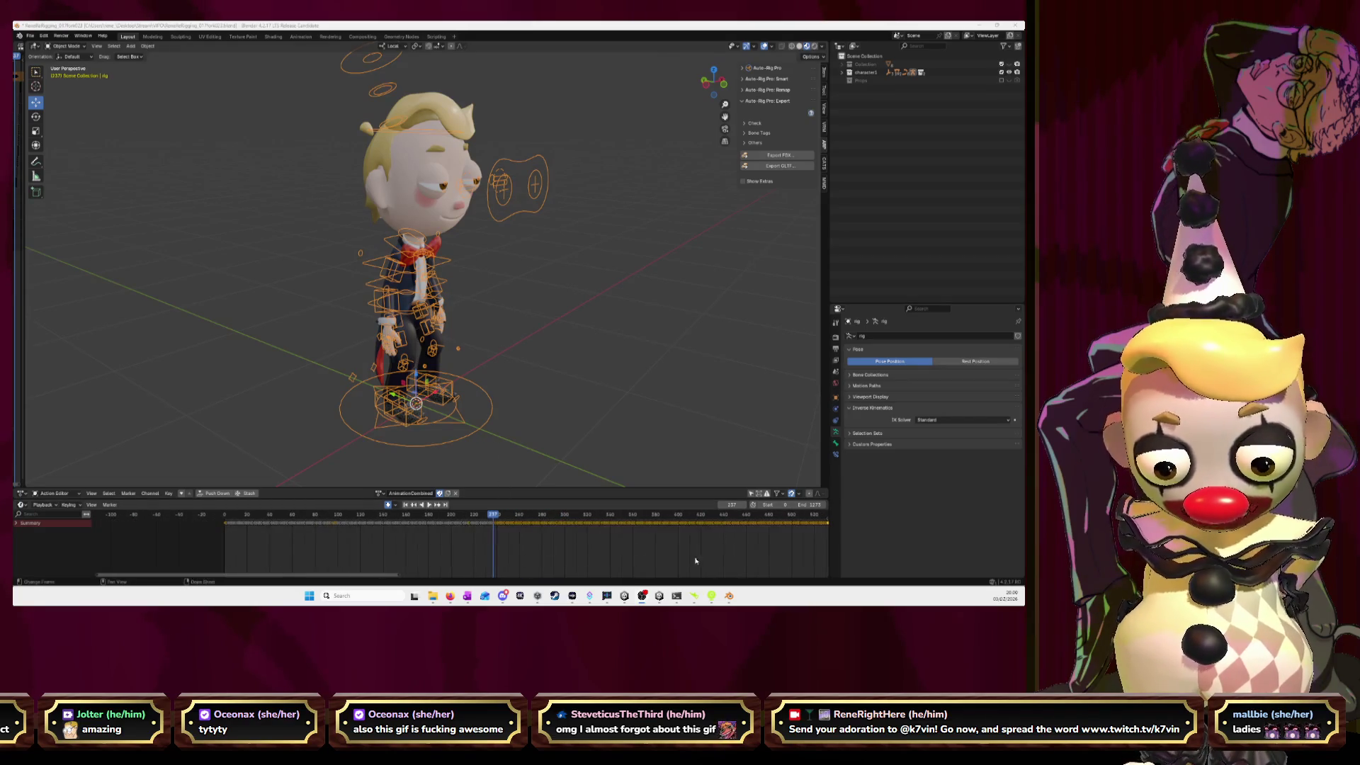
{"action": "left_click_drag", "start_coordinate": [255, 515], "coordinate": [696, 546]}
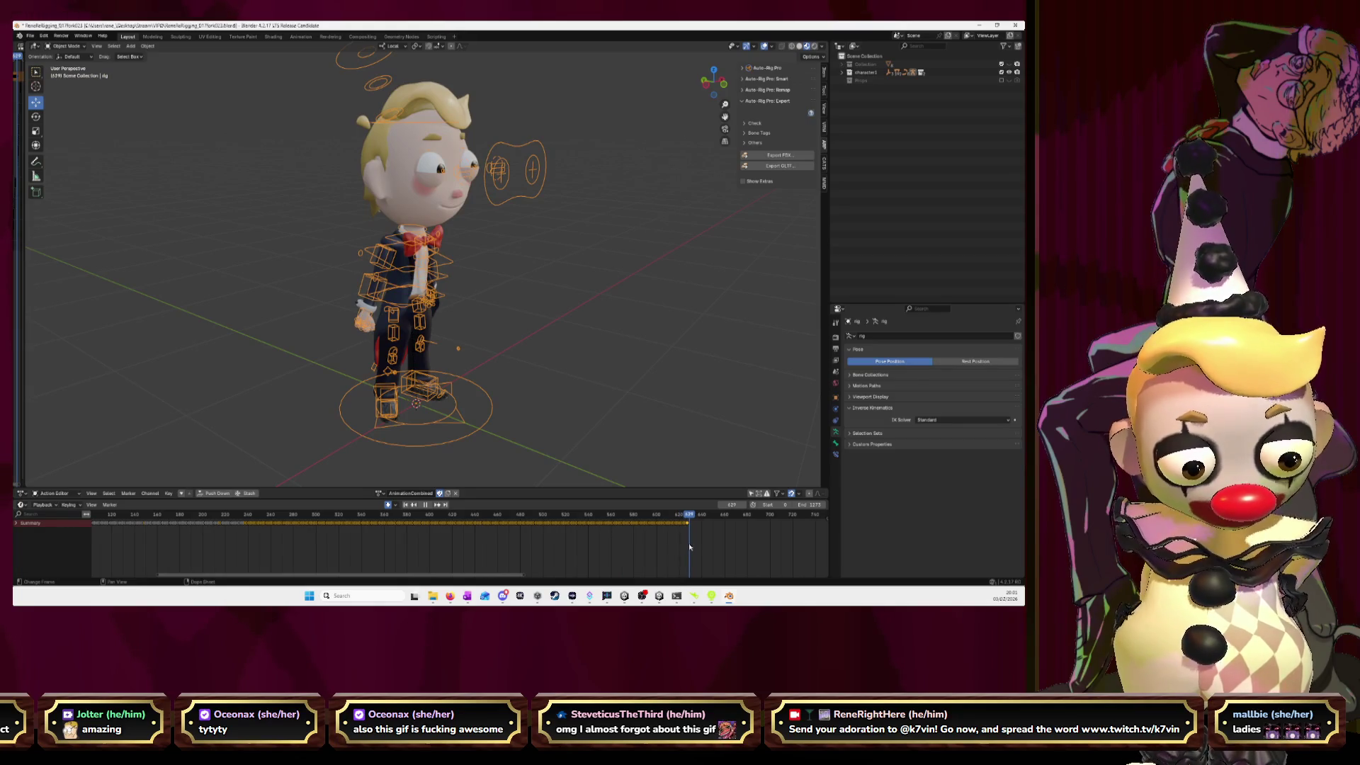
{"action": "scroll", "coordinate": [687, 546], "scroll_direction": "up", "scroll_amount": 5}
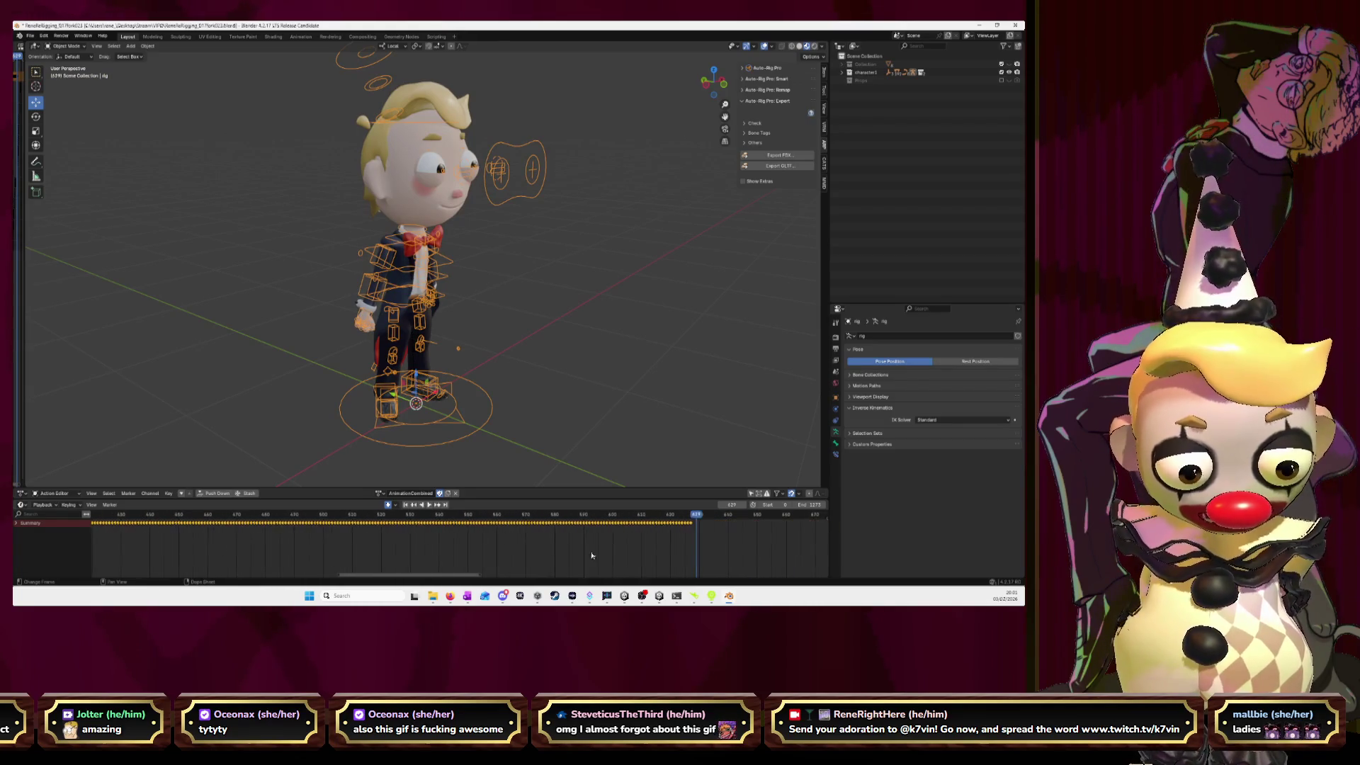
{"action": "left_click", "coordinate": [617, 518]}
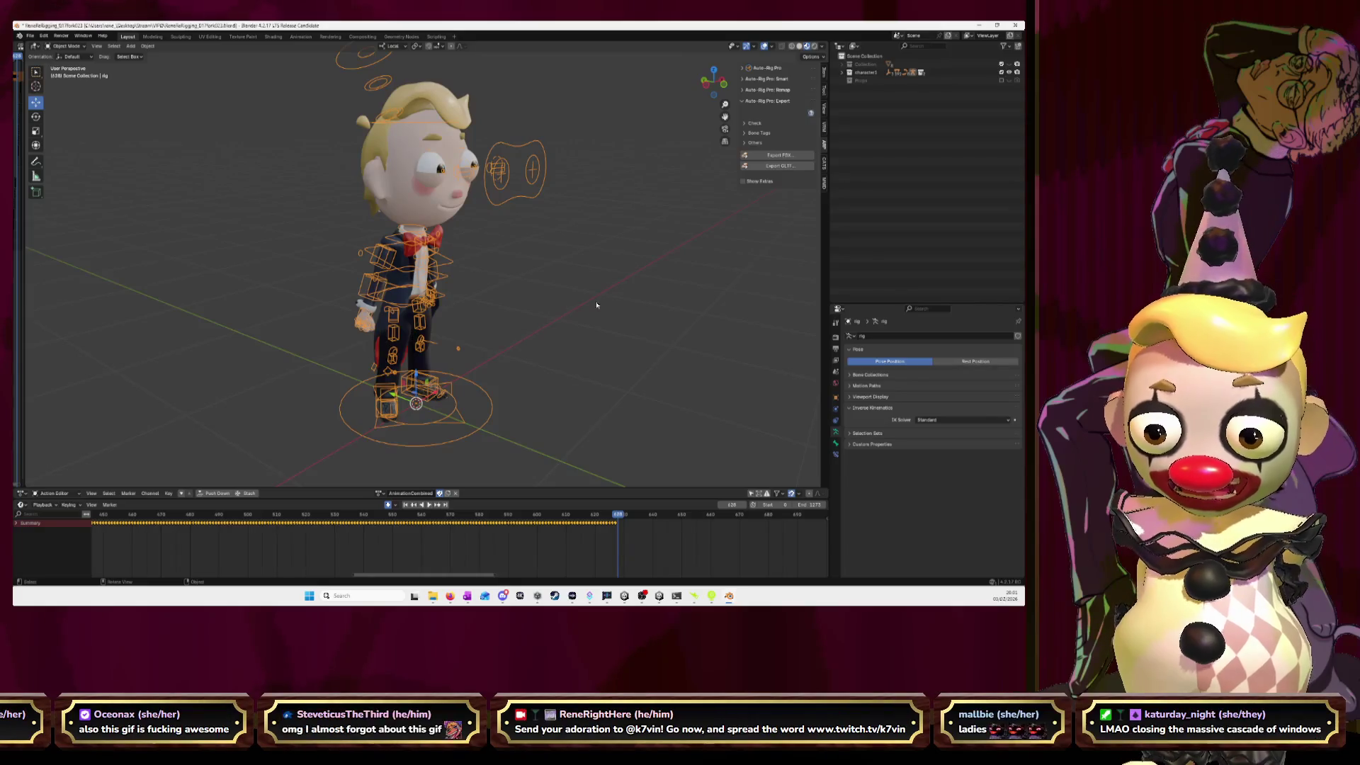
{"action": "middle_click_drag", "start_coordinate": [585, 304], "coordinate": [574, 304]}
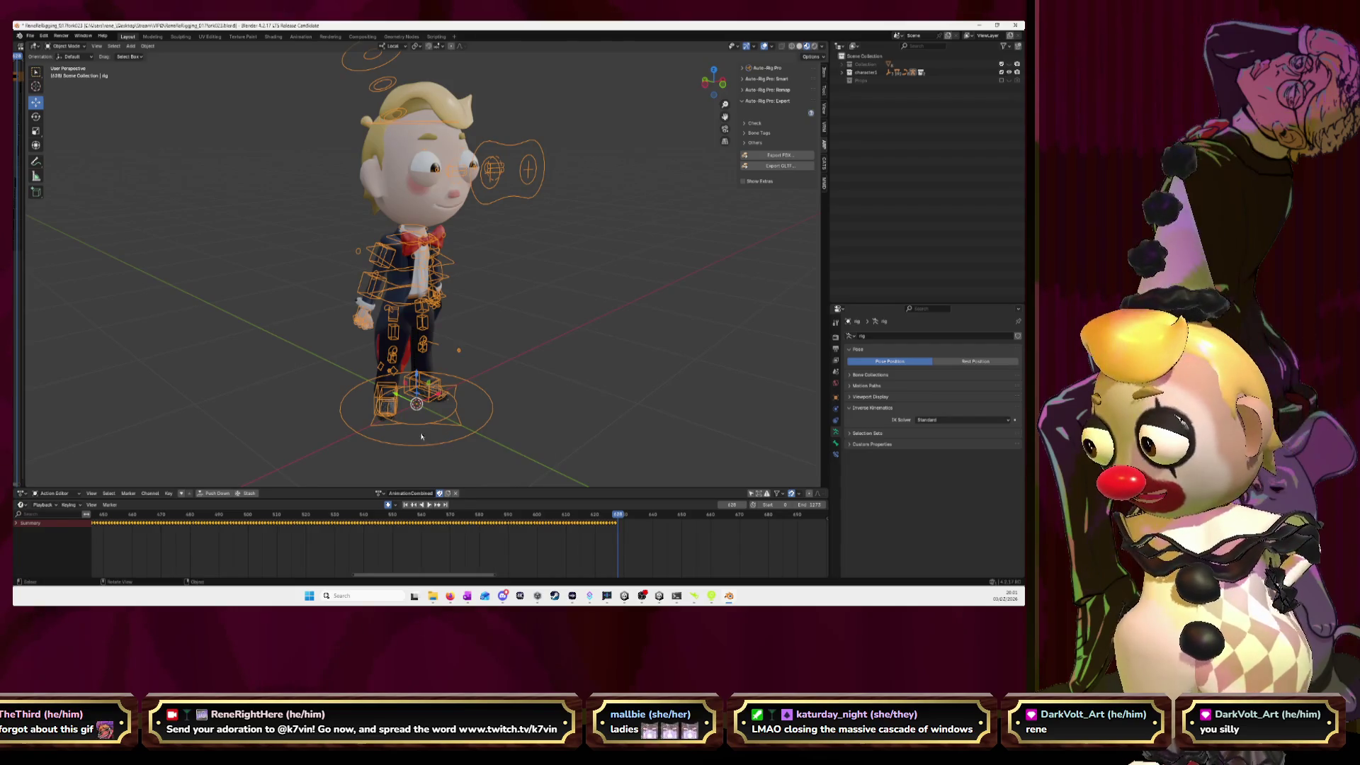
{"action": "left_click", "coordinate": [381, 494]}
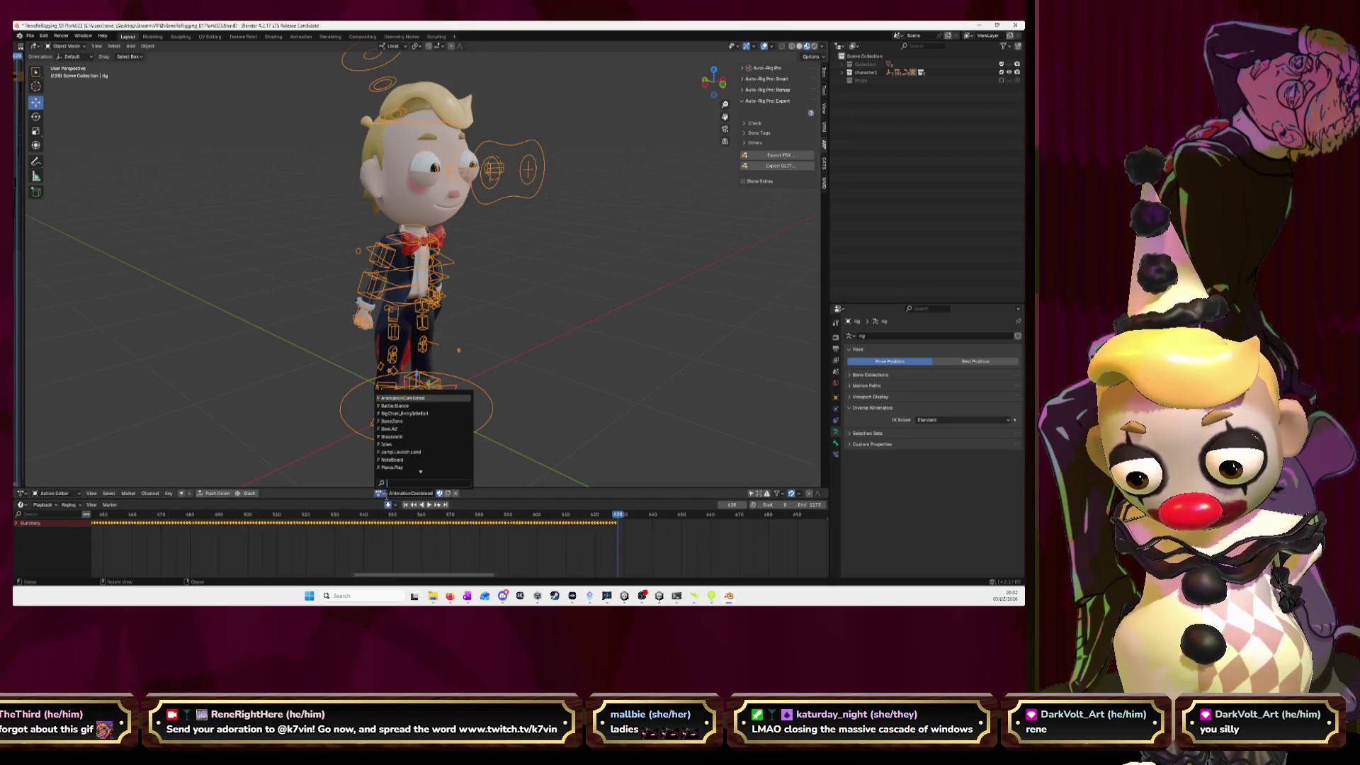
- Load the Jump.Launch.Land action and box-select its keyframes from frame 17
{"action": "left_click", "coordinate": [396, 451]}
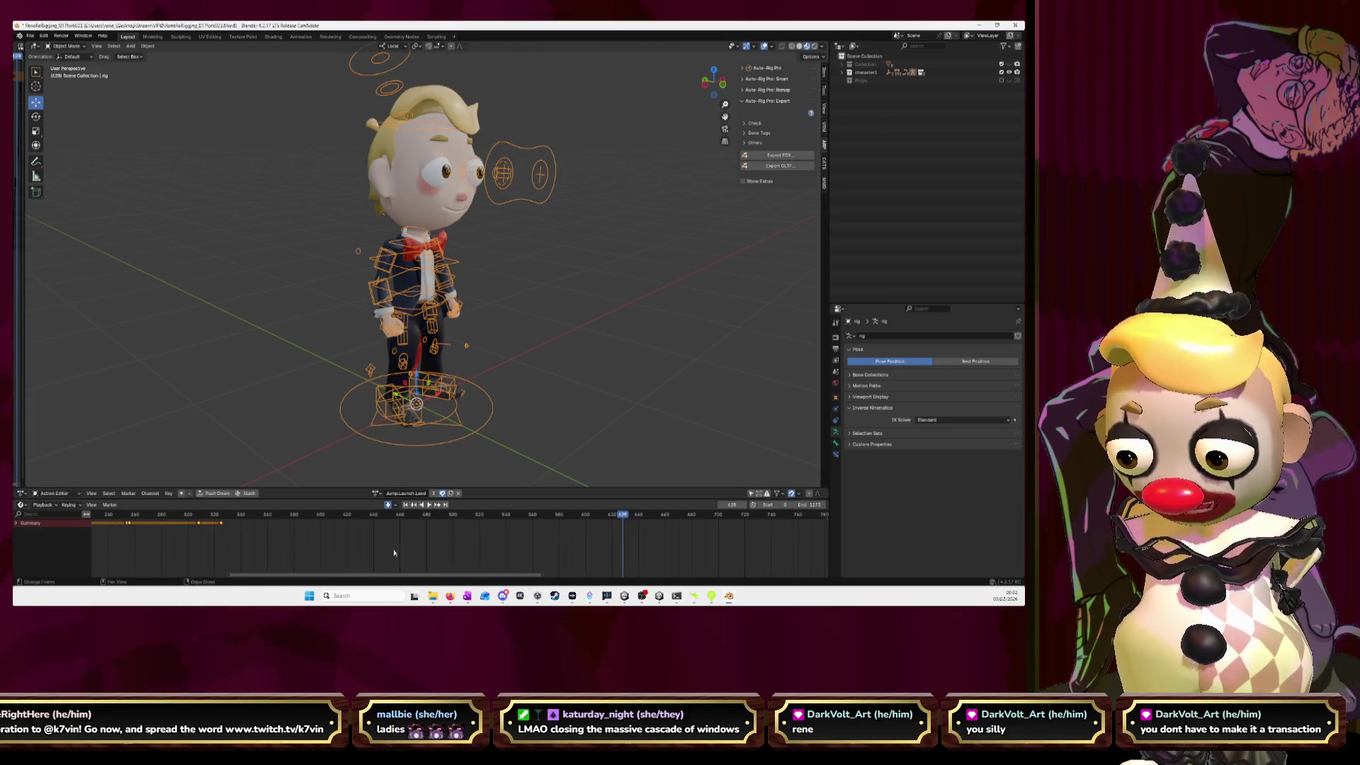
{"action": "scroll", "coordinate": [444, 539], "scroll_direction": "down", "scroll_amount": 8}
{"action": "scroll", "coordinate": [444, 539], "scroll_direction": "up", "scroll_amount": 1, "text": "ctrl"}
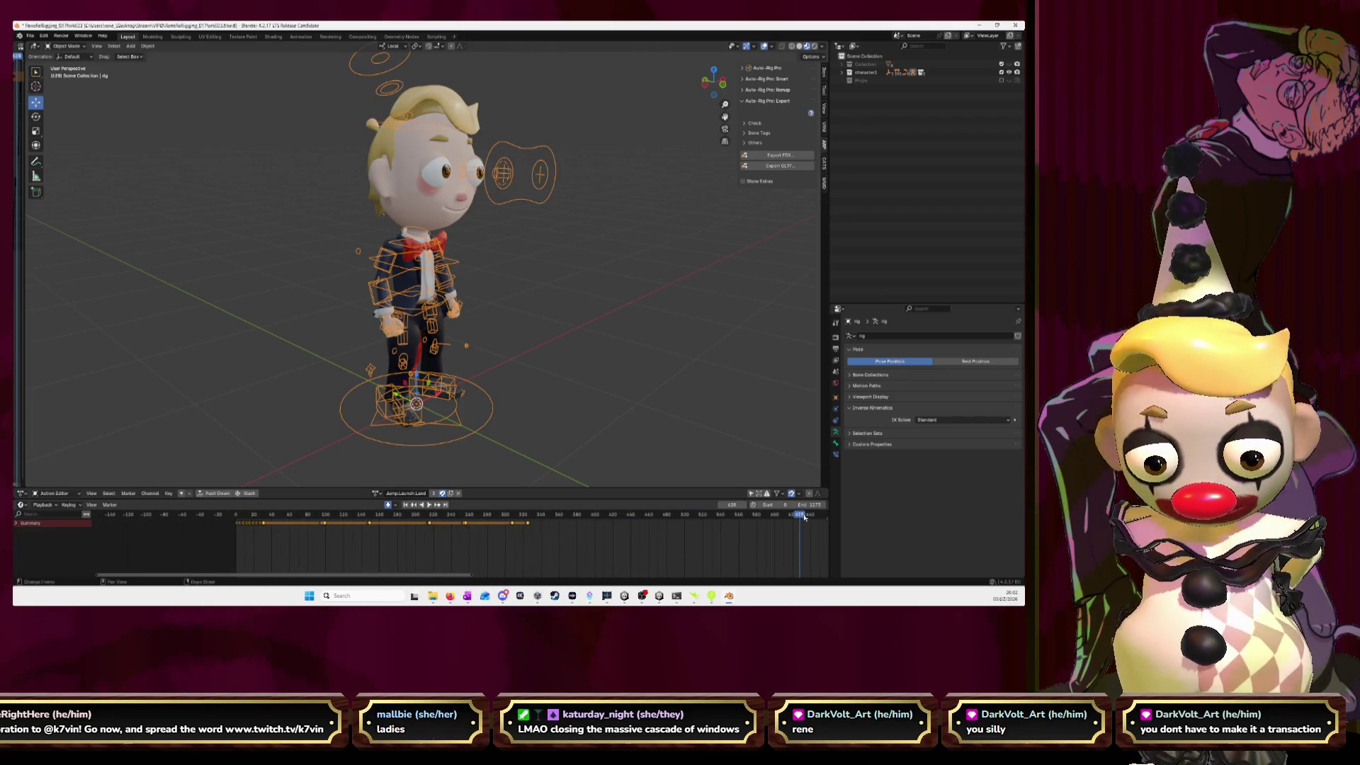
{"action": "left_click", "coordinate": [250, 514]}
{"action": "scroll", "coordinate": [382, 542], "scroll_direction": "up", "scroll_amount": 4}
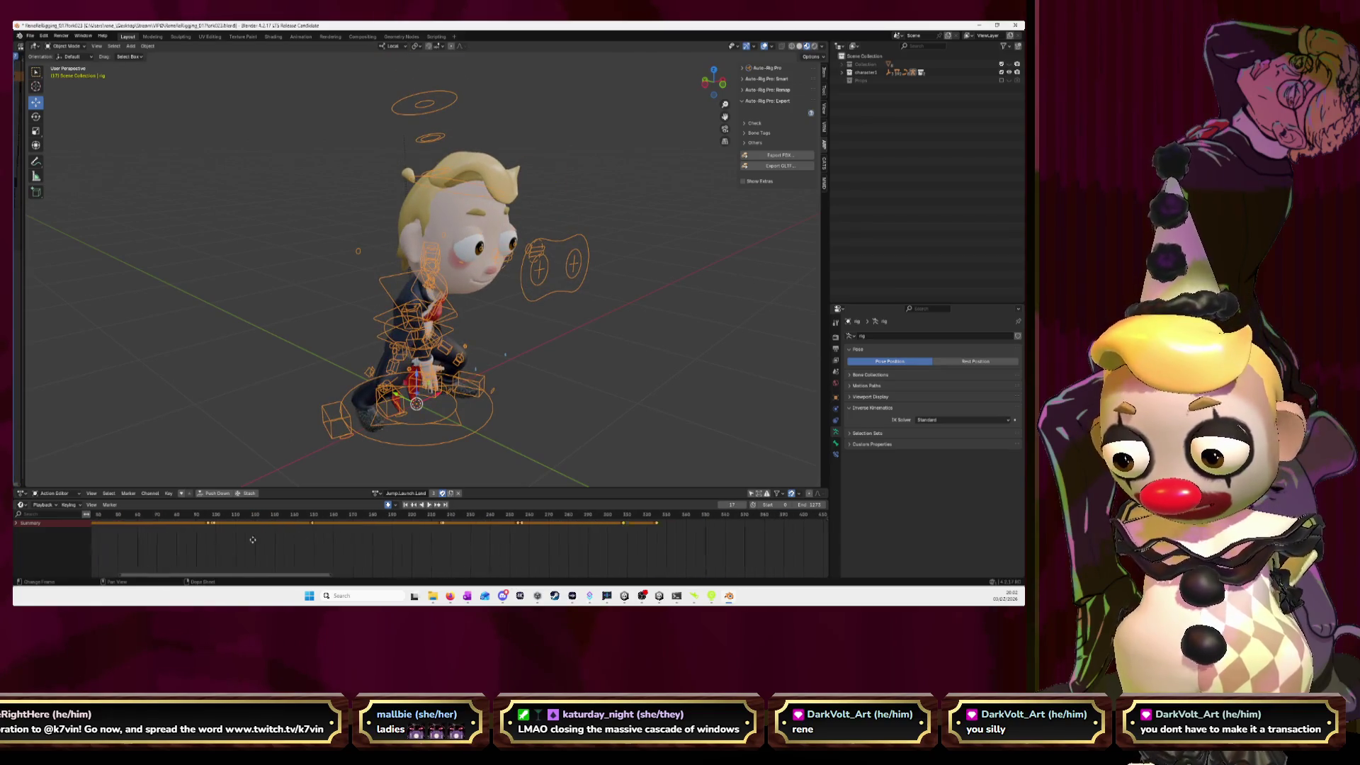
{"action": "scroll", "coordinate": [380, 545], "scroll_direction": "up", "scroll_amount": 6}
{"action": "left_click_drag", "start_coordinate": [468, 547], "coordinate": [292, 525]}
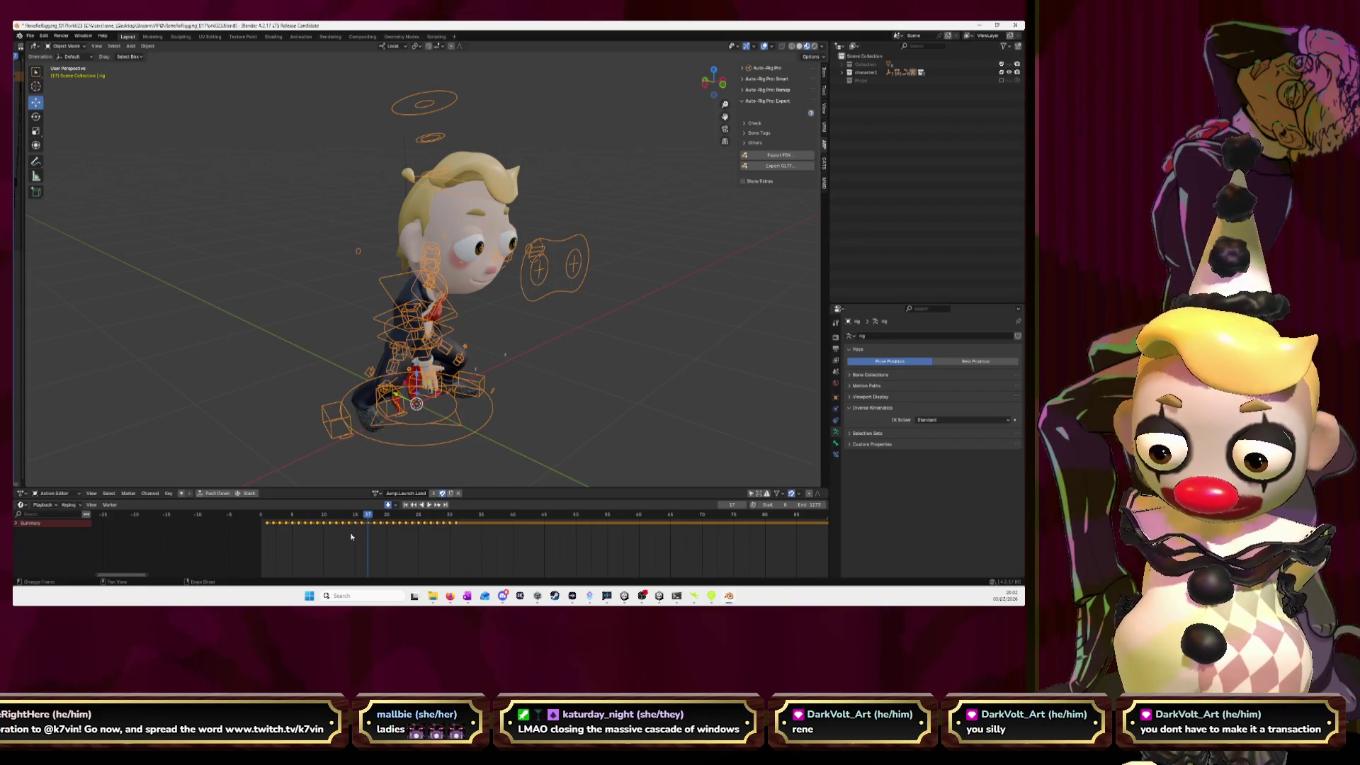
- Switch back to AnimationCombined and move the playhead to about frame 629
{"action": "left_click", "coordinate": [375, 493]}
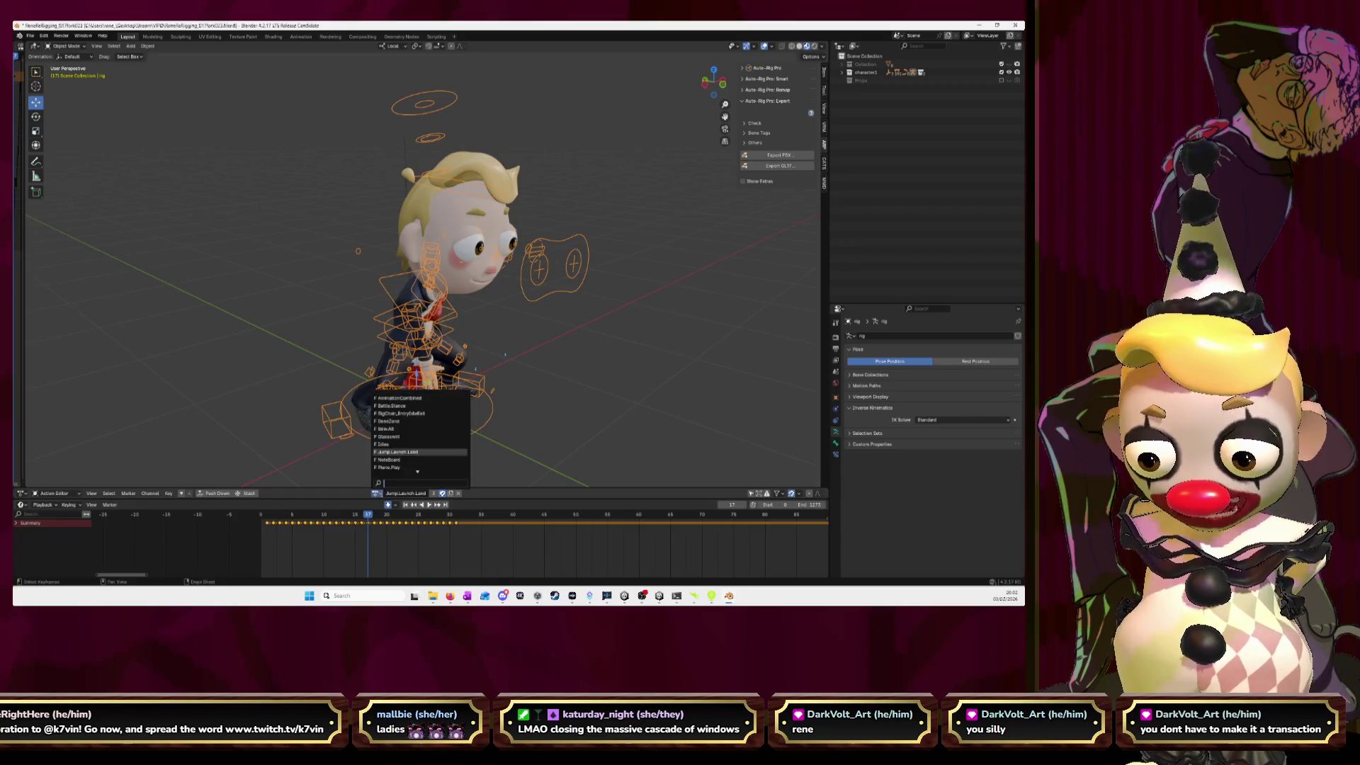
{"action": "left_click", "coordinate": [404, 398]}
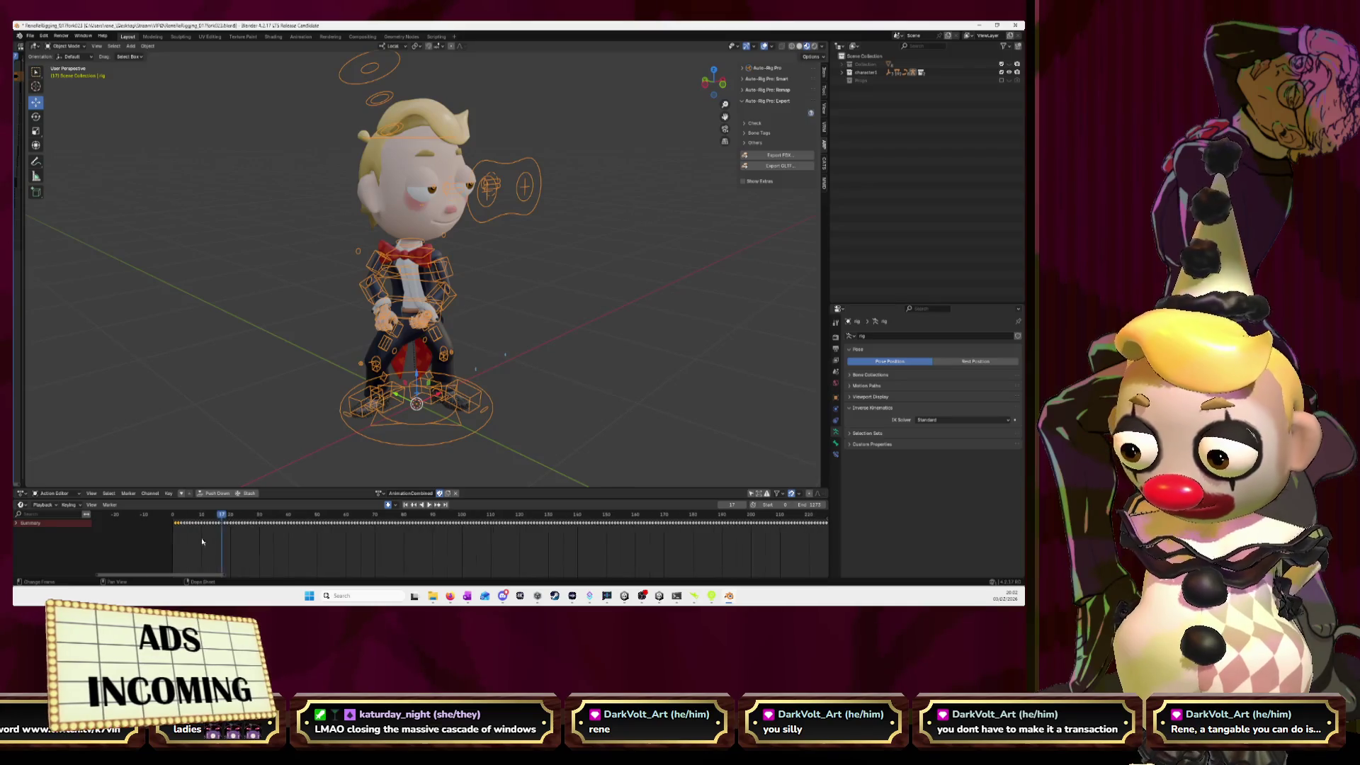
{"action": "scroll", "coordinate": [295, 549], "scroll_direction": "down", "scroll_amount": 2}
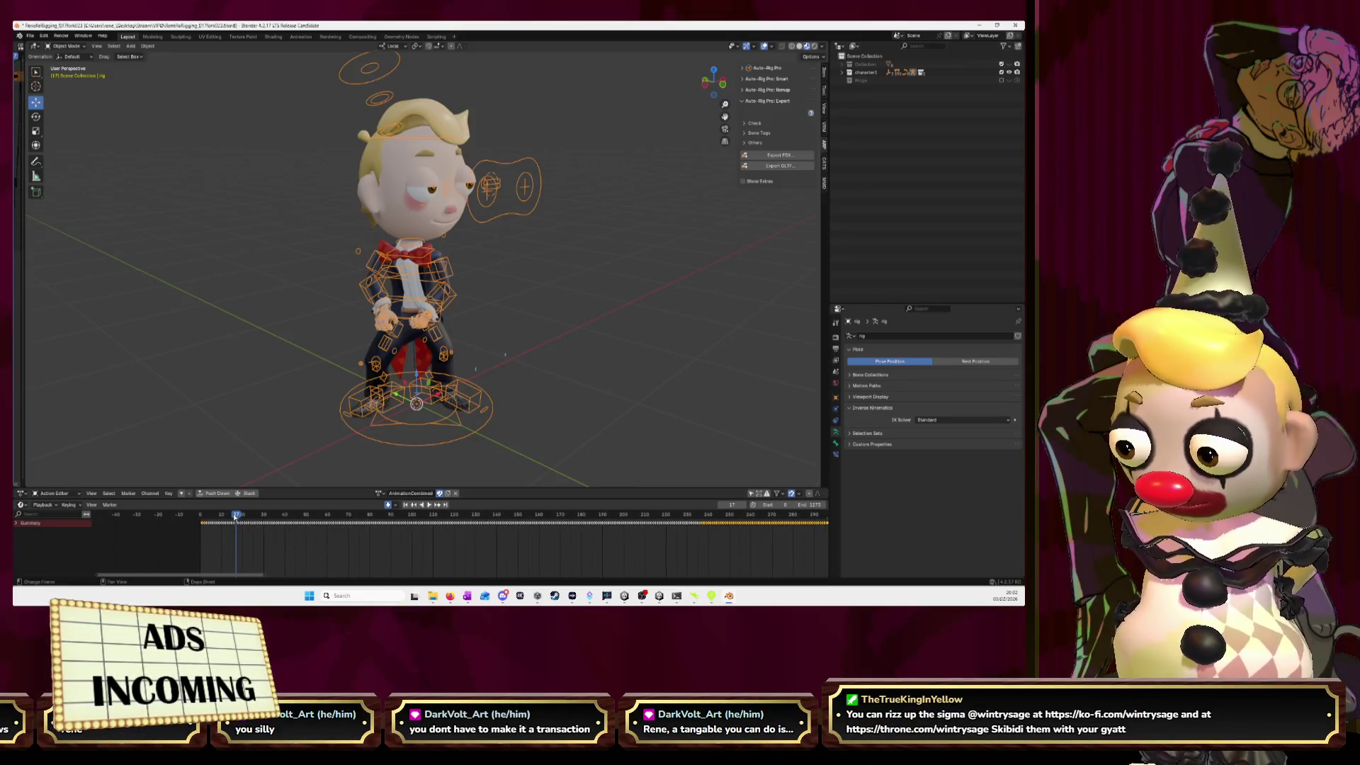
{"action": "left_click_drag", "start_coordinate": [295, 549], "coordinate": [658, 542]}
{"action": "scroll", "coordinate": [658, 542], "scroll_direction": "down", "scroll_amount": 3}
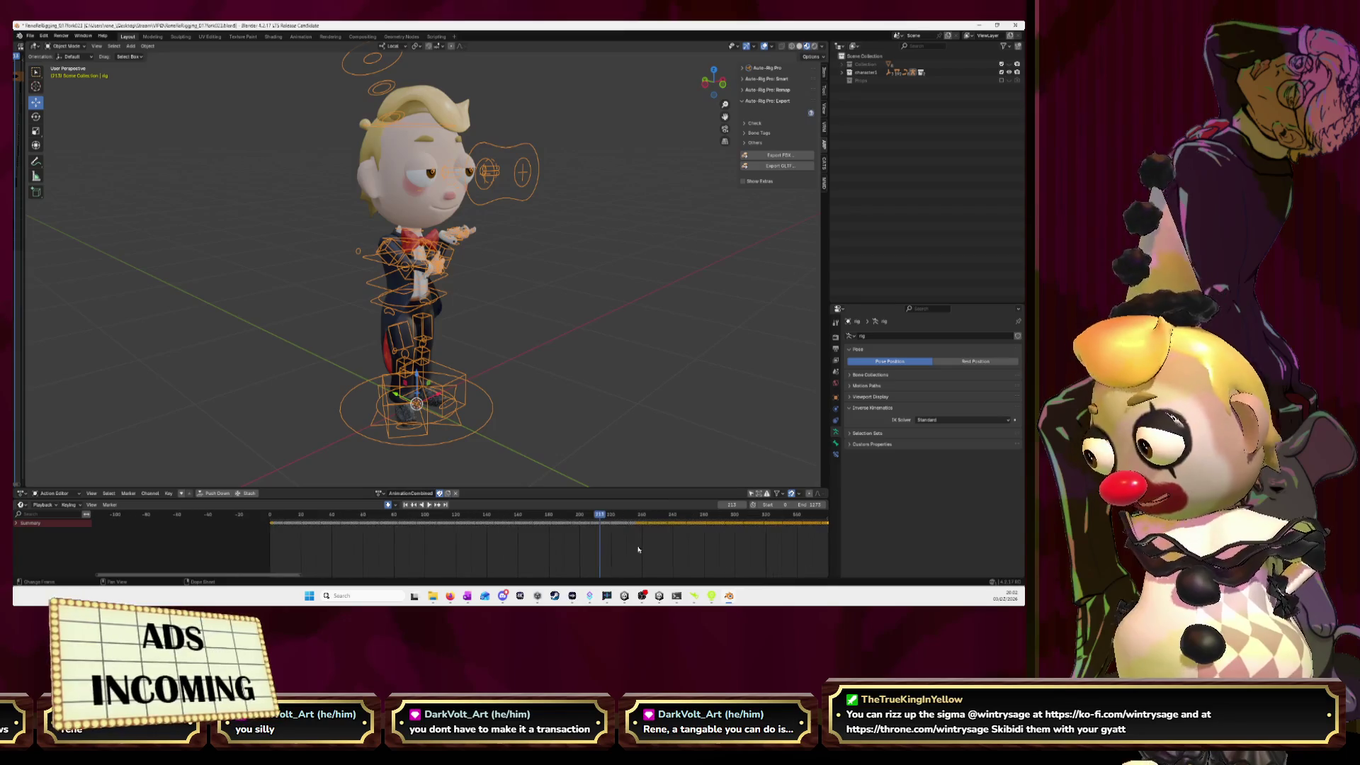
{"action": "scroll", "coordinate": [265, 524], "scroll_direction": "down", "scroll_amount": 3, "text": "ctrl"}
{"action": "left_click_drag", "start_coordinate": [266, 518], "coordinate": [776, 538]}
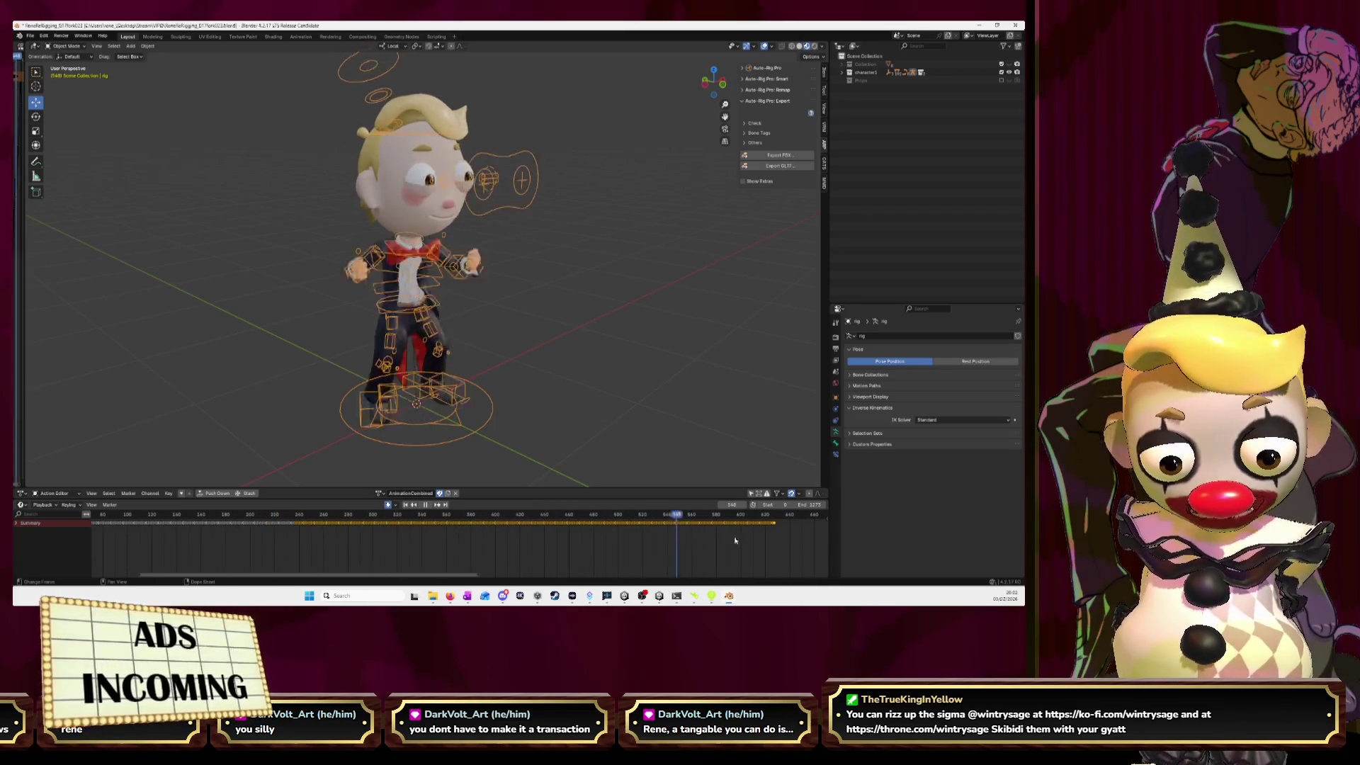
- Paste the jump keyframes at frame 629 and play back the extended animation
{"action": "scroll", "coordinate": [708, 552], "scroll_direction": "up", "scroll_amount": 2}
{"action": "scroll", "coordinate": [674, 567], "scroll_direction": "down", "scroll_amount": 3, "text": "ctrl"}
{"action": "scroll", "coordinate": [394, 540], "scroll_direction": "up", "scroll_amount": 2}
{"action": "scroll", "coordinate": [352, 544], "scroll_direction": "up", "scroll_amount": 1}
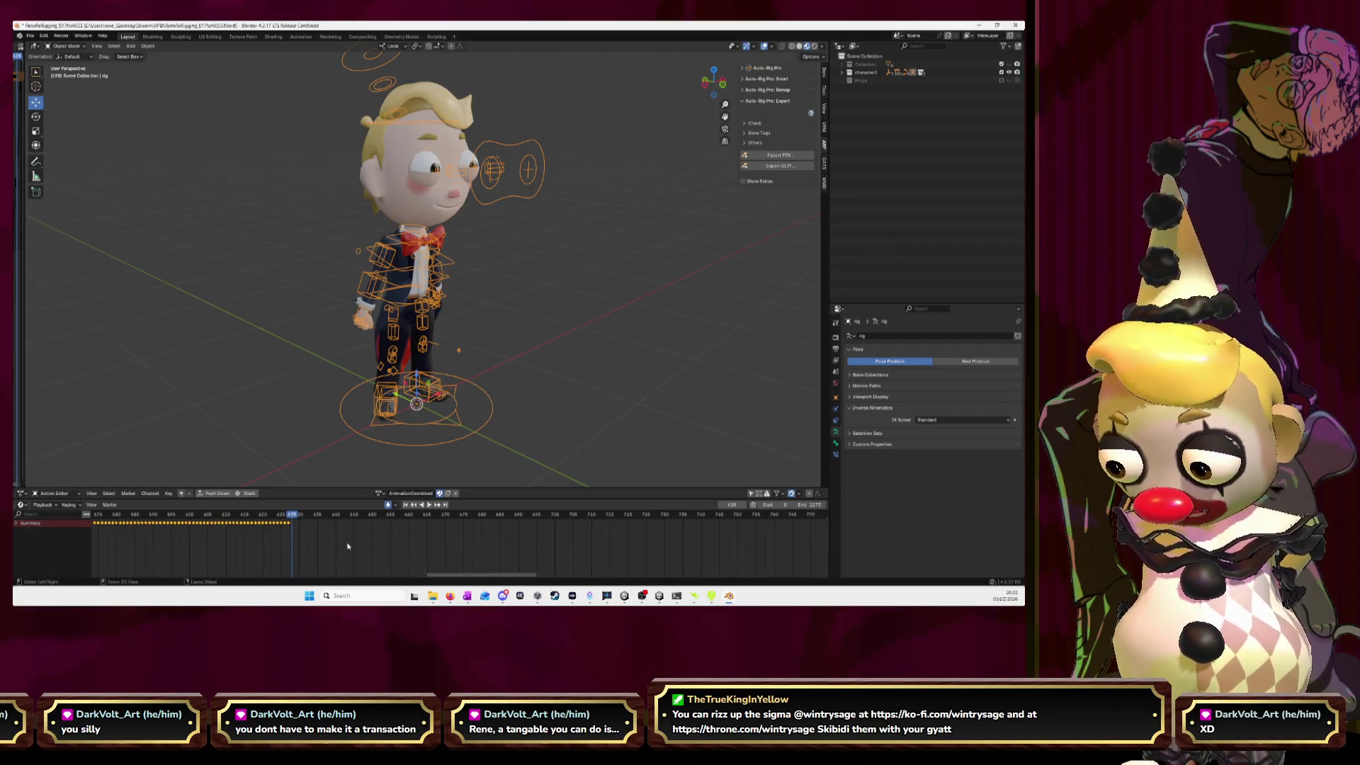
{"action": "key", "text": "ctrl+v"}
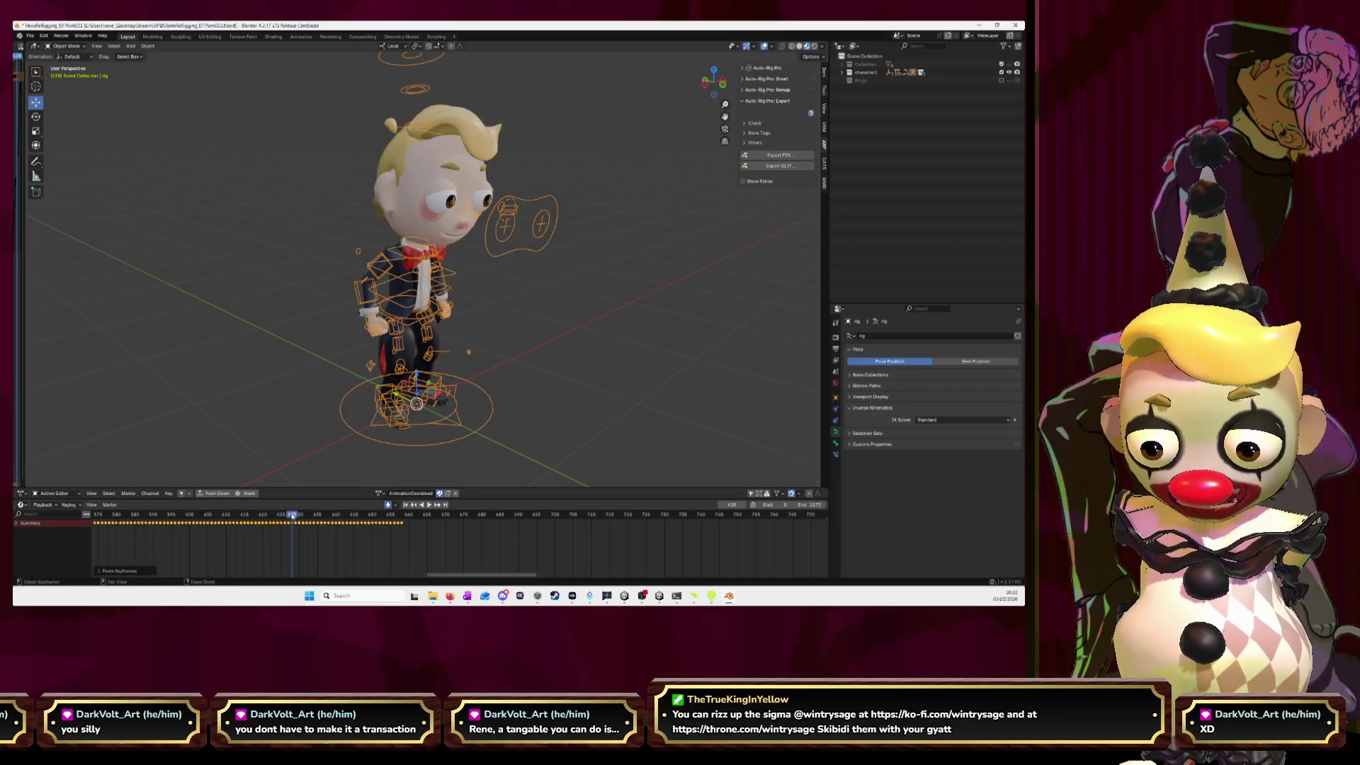
{"action": "key", "text": "space"}
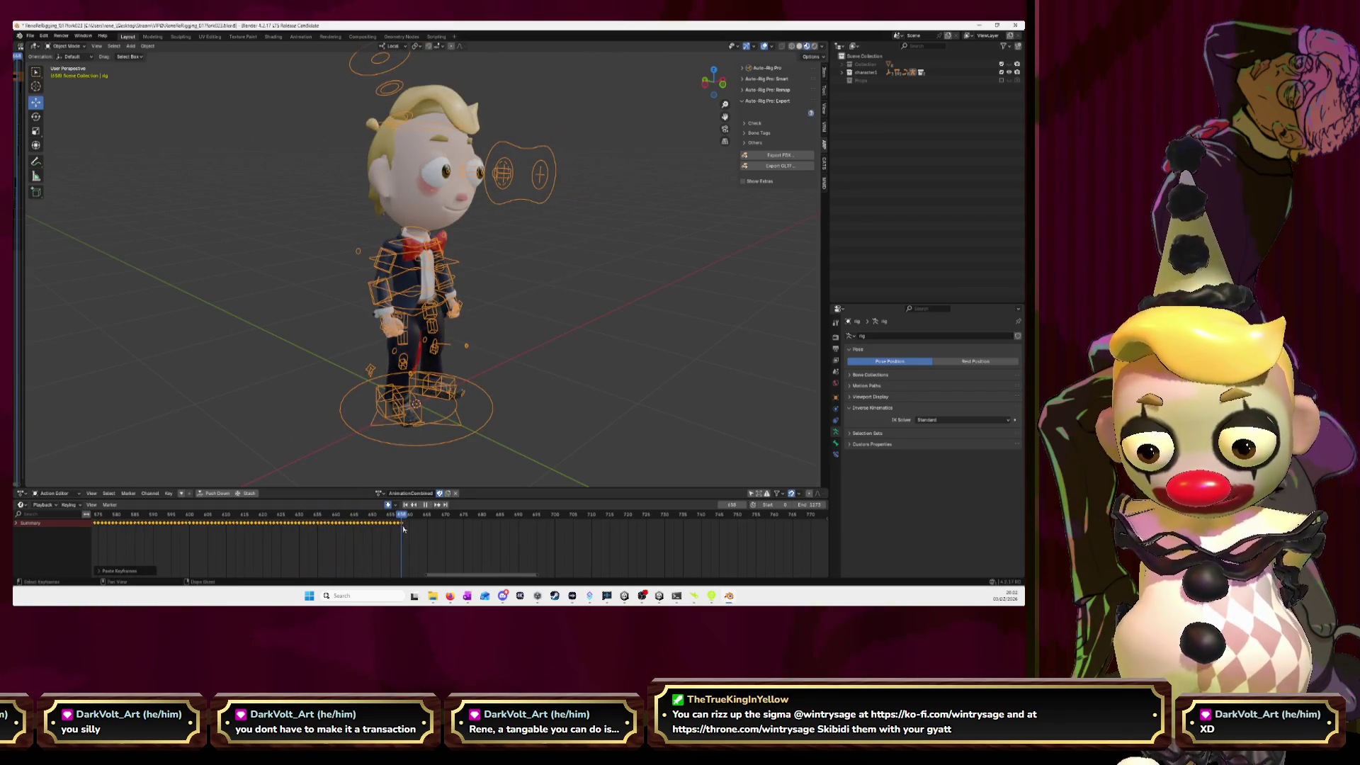
{"action": "left_click", "coordinate": [379, 494]}
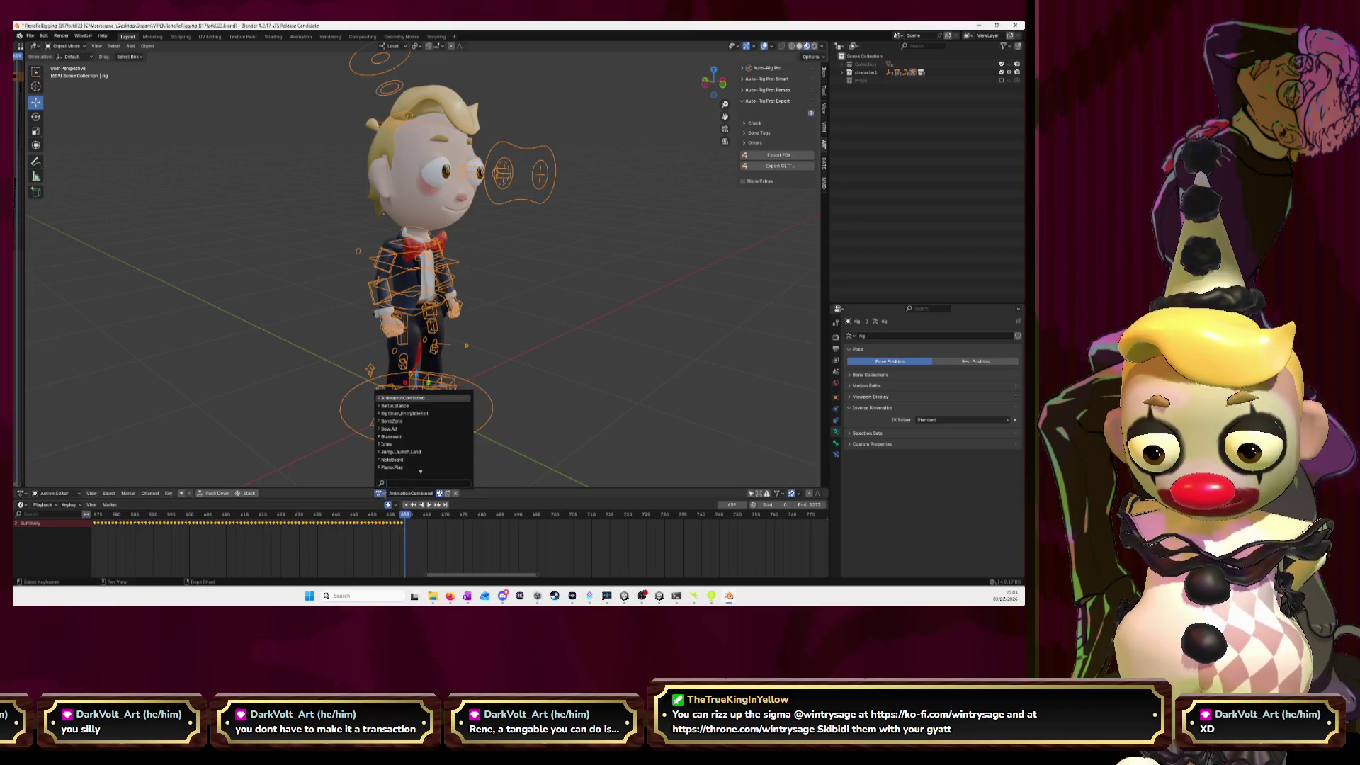
- Load the NoteBoard action and box-select all of its keyframes
{"action": "left_click", "coordinate": [409, 461]}
{"action": "scroll", "coordinate": [371, 539], "scroll_direction": "down", "scroll_amount": 10}
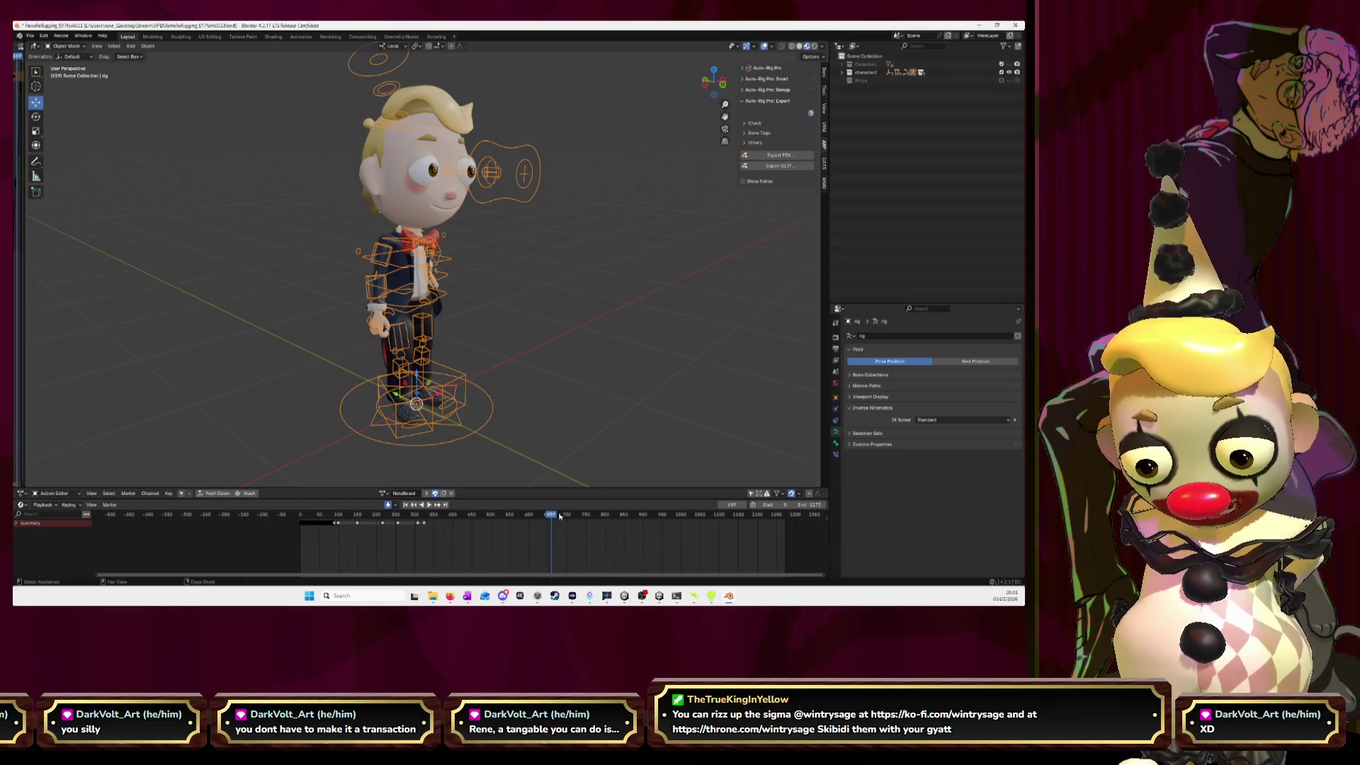
{"action": "key", "text": "shift+Left"}
{"action": "scroll", "coordinate": [319, 529], "scroll_direction": "up", "scroll_amount": 3}
{"action": "scroll", "coordinate": [319, 529], "scroll_direction": "up", "scroll_amount": 3}
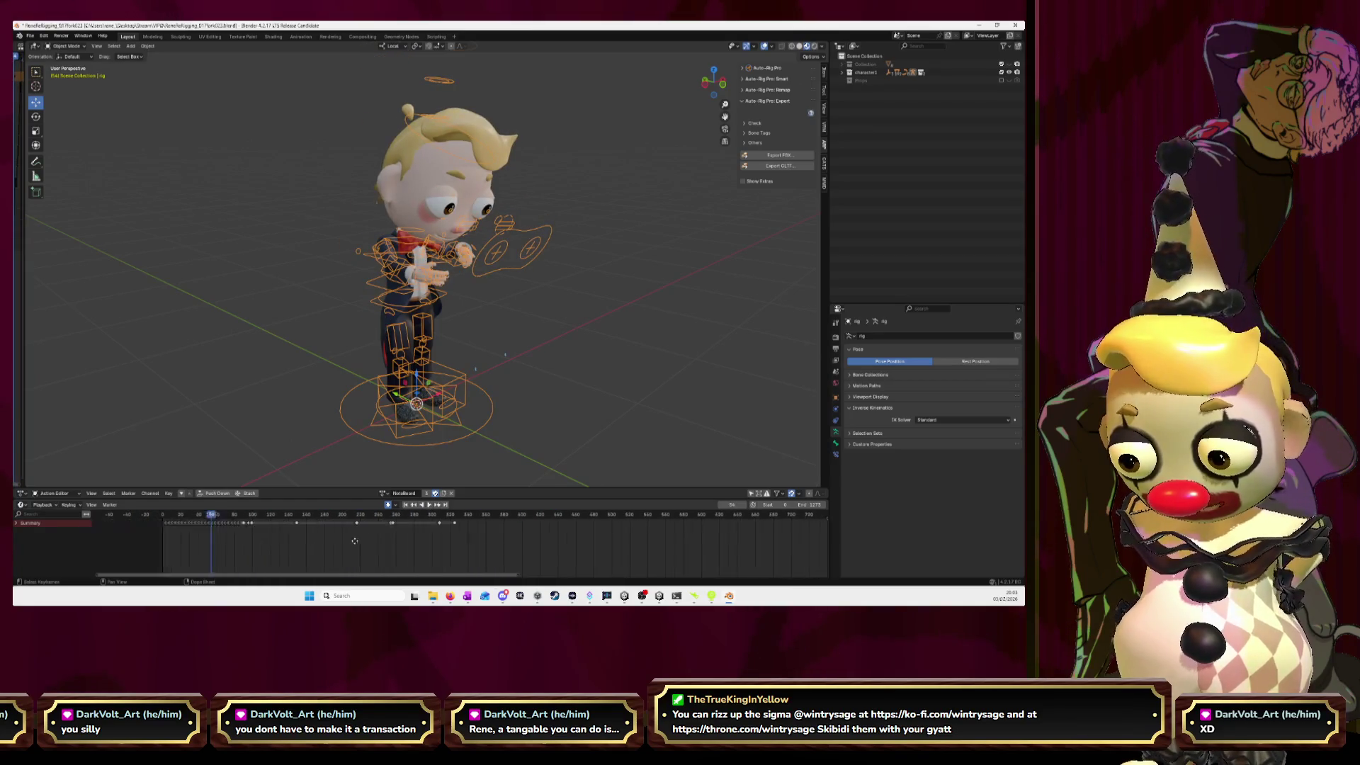
{"action": "scroll", "coordinate": [435, 547], "scroll_direction": "up", "scroll_amount": 3}
{"action": "scroll", "coordinate": [436, 546], "scroll_direction": "up", "scroll_amount": 3}
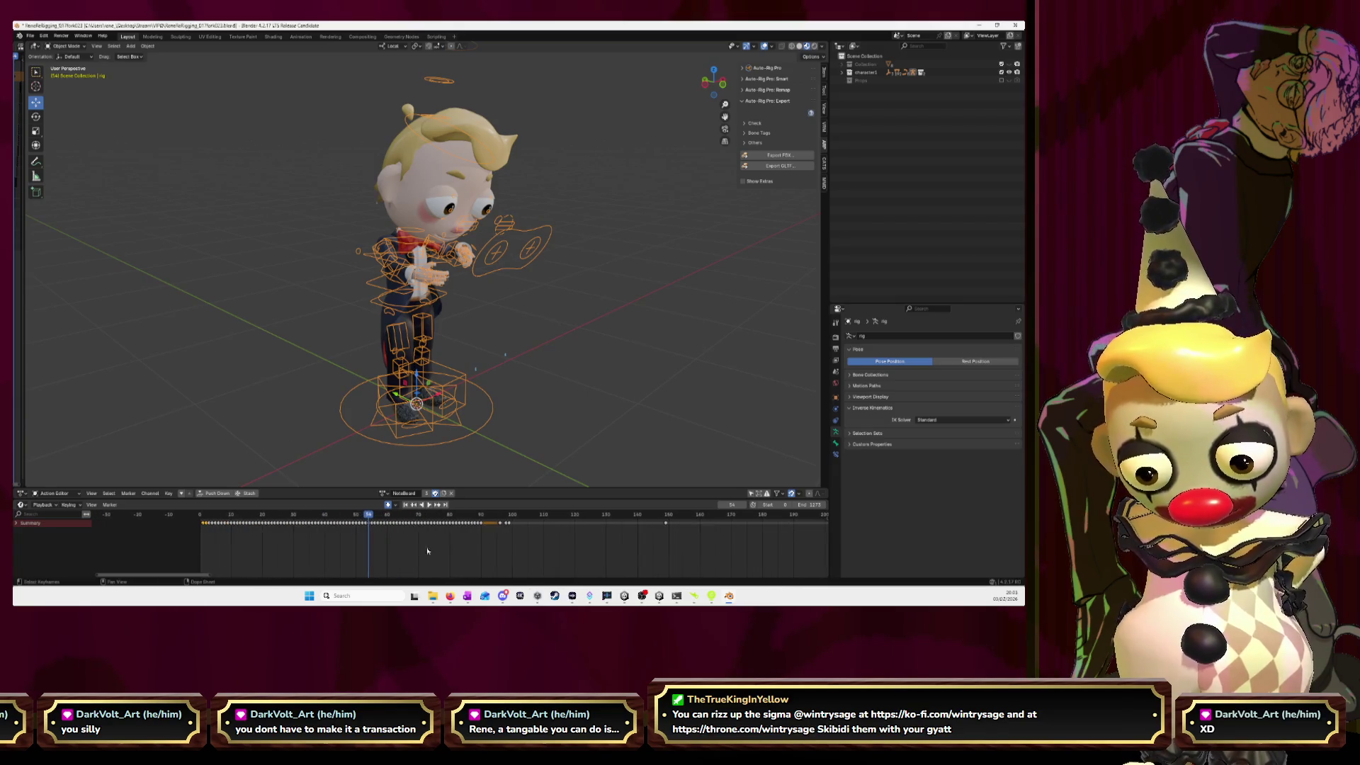
{"action": "left_click_drag", "start_coordinate": [520, 533], "coordinate": [336, 519]}
{"action": "left_click_drag", "start_coordinate": [226, 523], "coordinate": [227, 522]}
- Switch back to AnimationCombined and pan to the end of its keys
{"action": "left_click", "coordinate": [387, 494]}
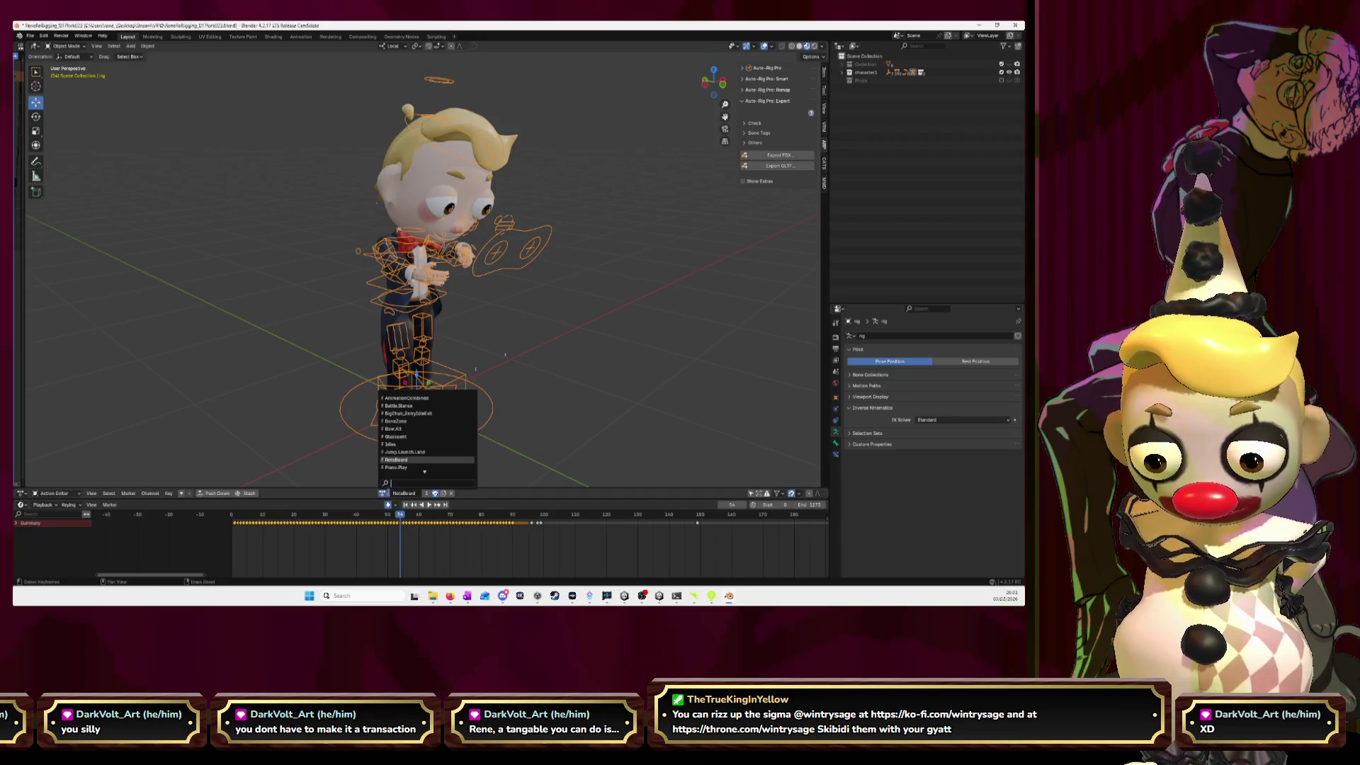
{"action": "key", "text": "Return"}
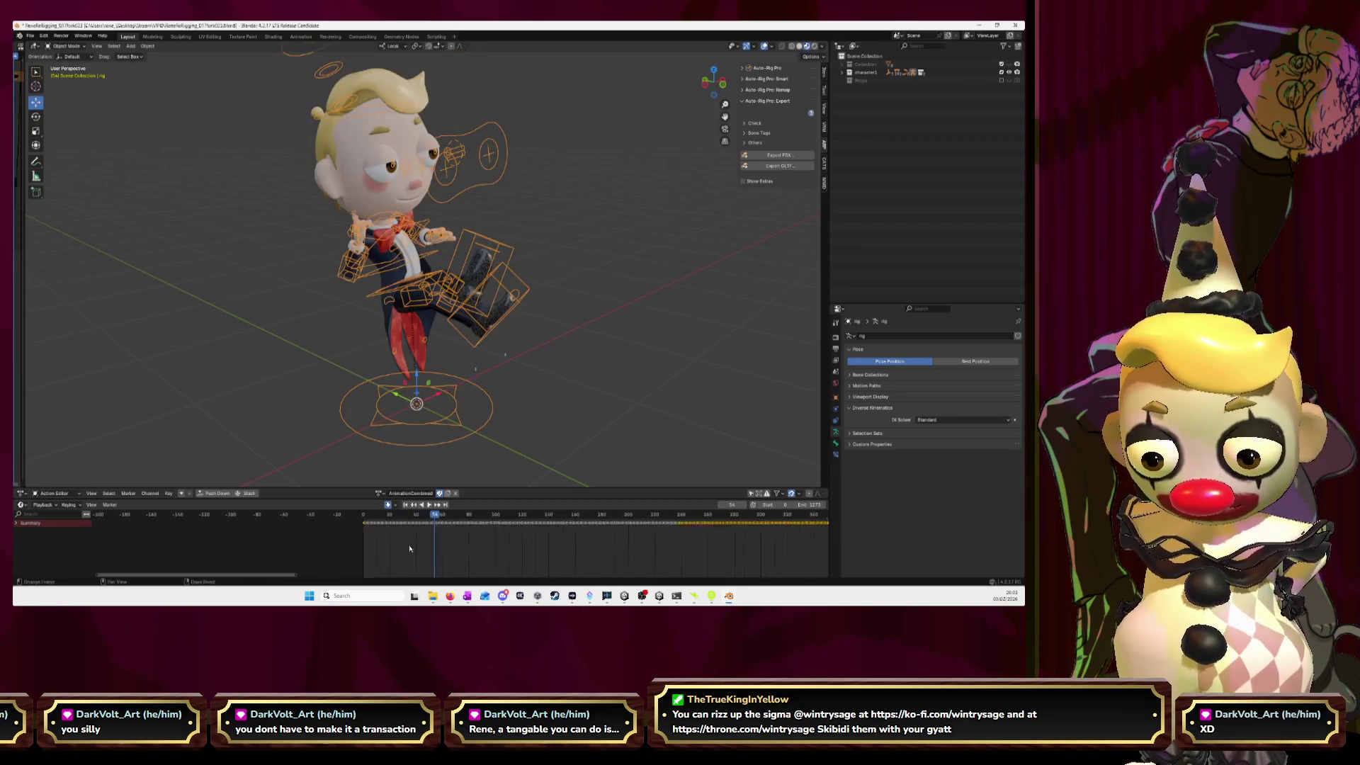
{"action": "scroll", "coordinate": [569, 536], "scroll_direction": "down", "scroll_amount": 10}
{"action": "middle_click_drag", "start_coordinate": [470, 527], "coordinate": [269, 518]}
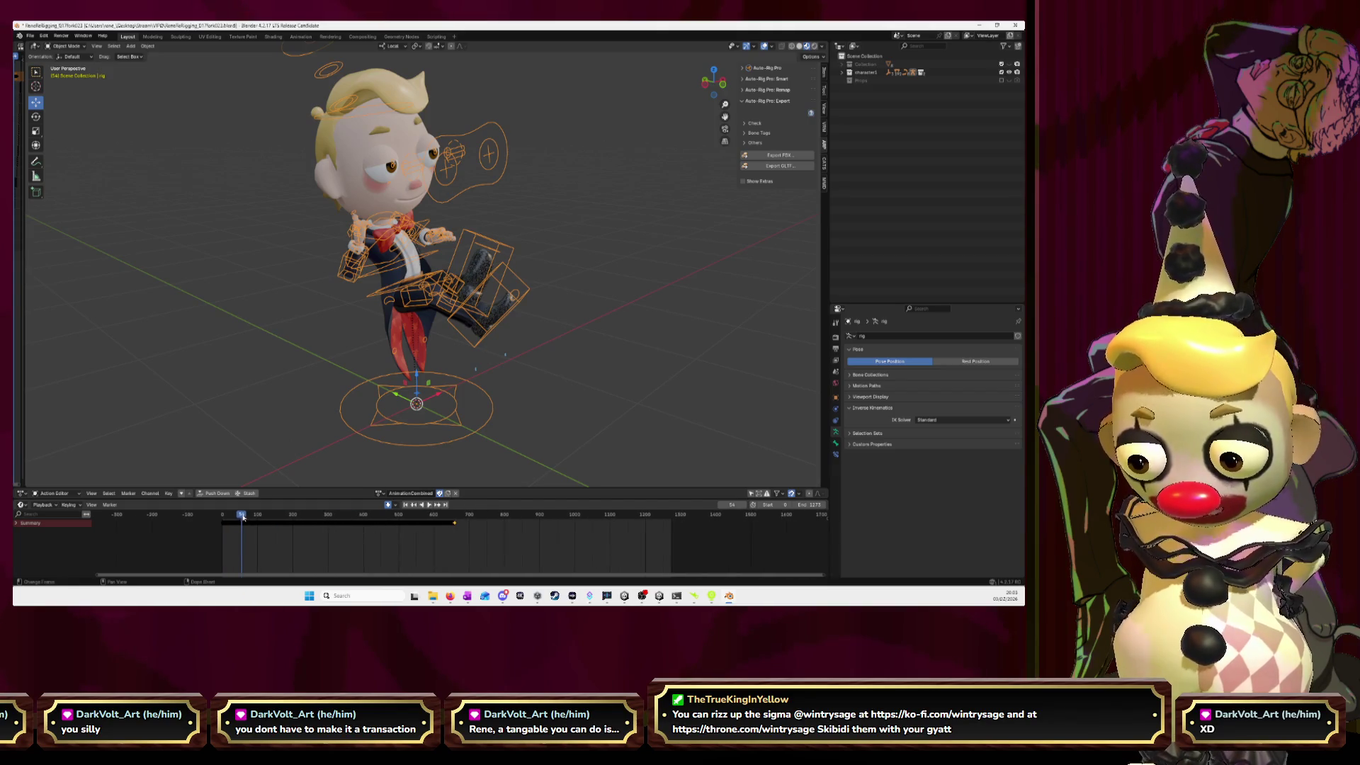
{"action": "left_click_drag", "start_coordinate": [243, 517], "coordinate": [456, 518]}
{"action": "scroll", "coordinate": [463, 530], "scroll_direction": "up", "scroll_amount": 2}
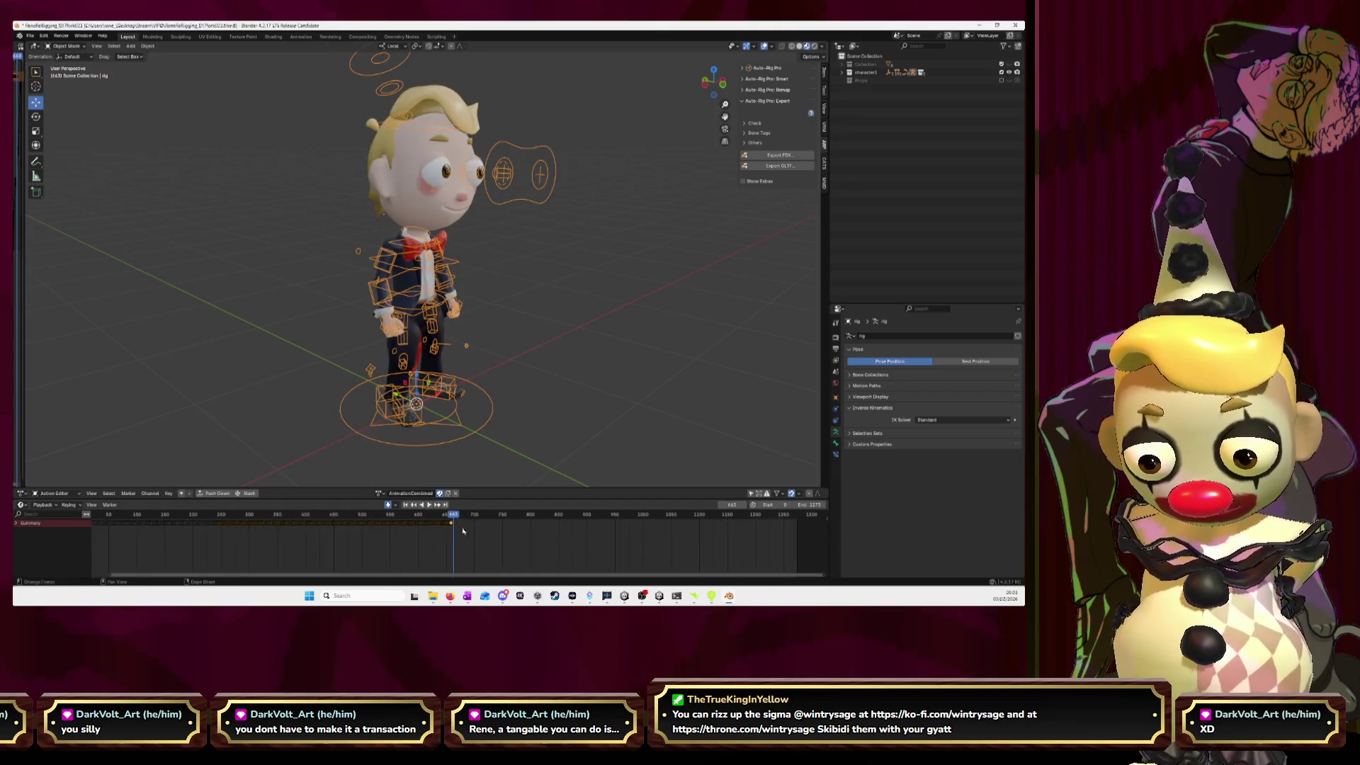
{"action": "scroll", "coordinate": [463, 530], "scroll_direction": "up", "scroll_amount": 6}
- Paste the NoteBoard keyframes at frame 658 and play the result to check it
{"action": "left_click", "coordinate": [401, 519]}
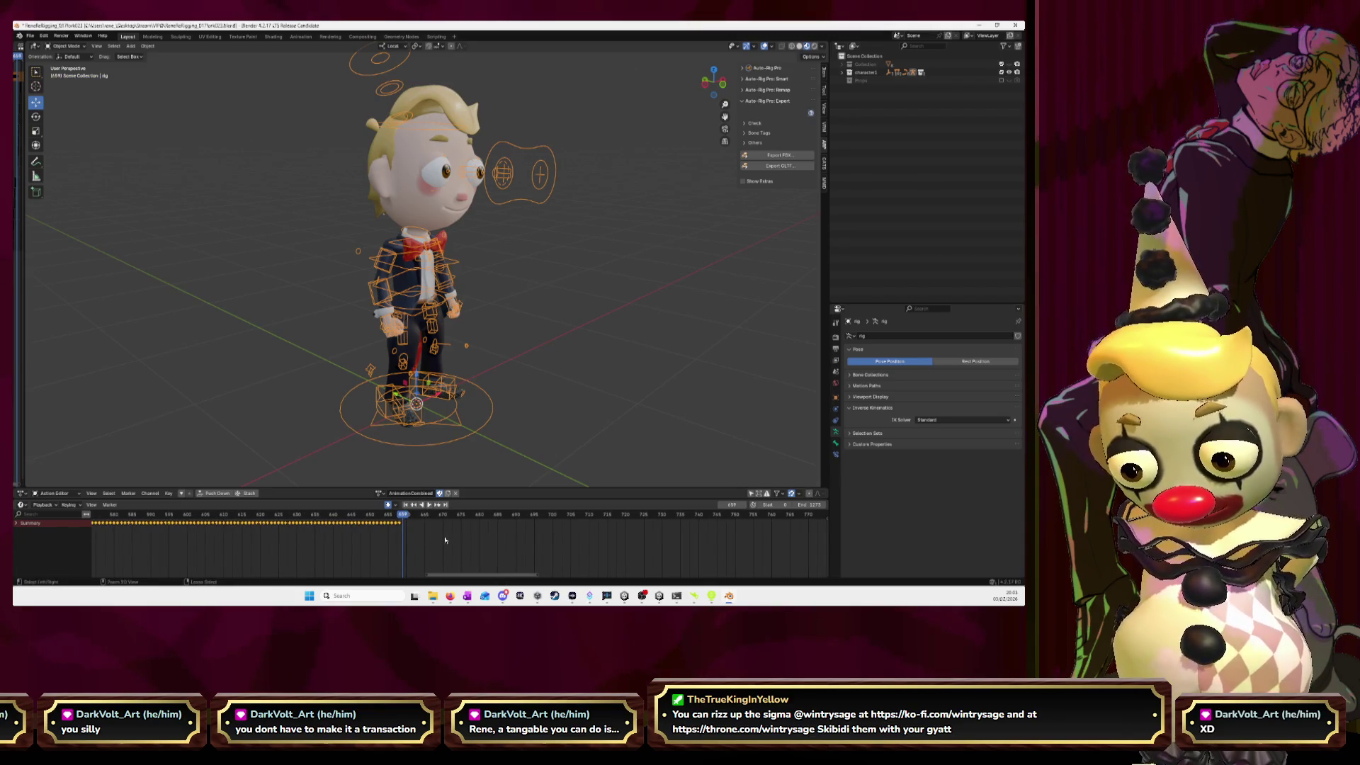
{"action": "key", "text": "ctrl+v"}
{"action": "key", "text": "space"}
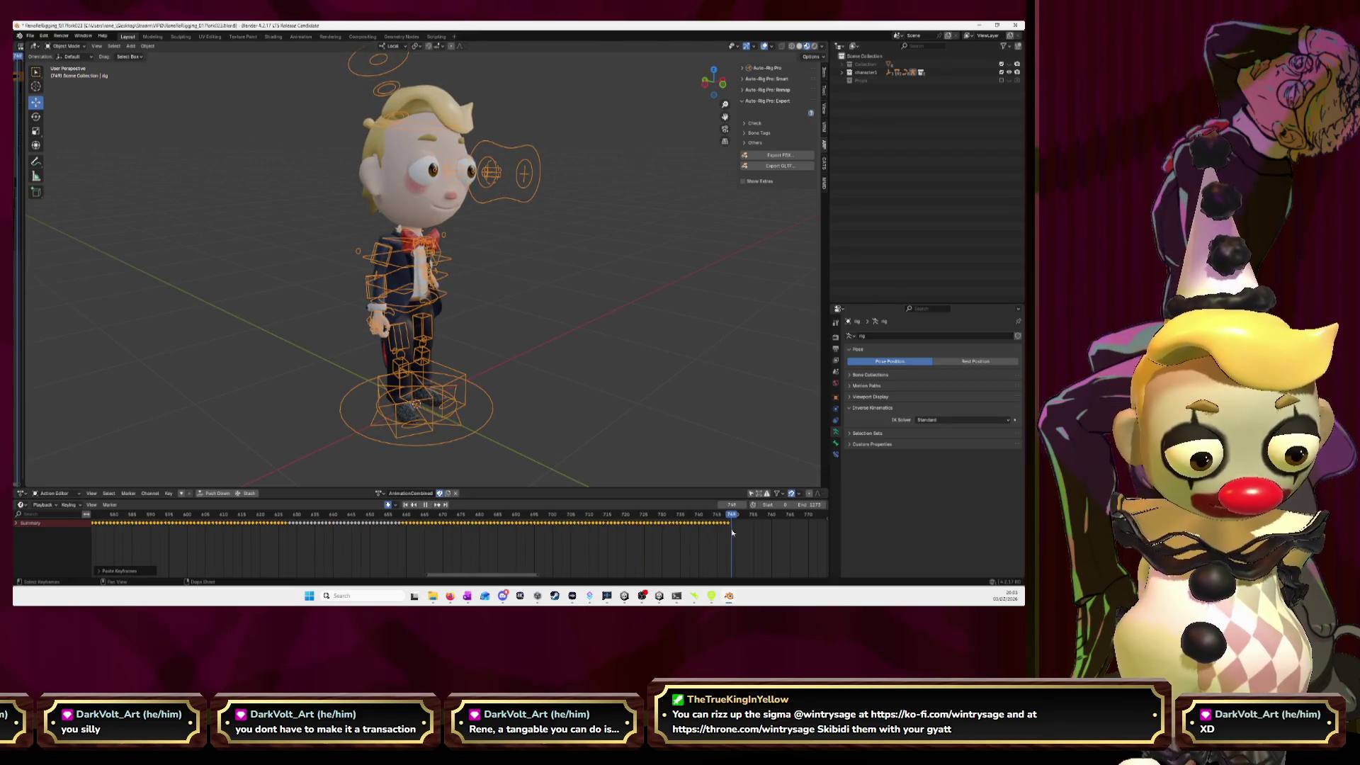
{"action": "left_click", "coordinate": [380, 493]}
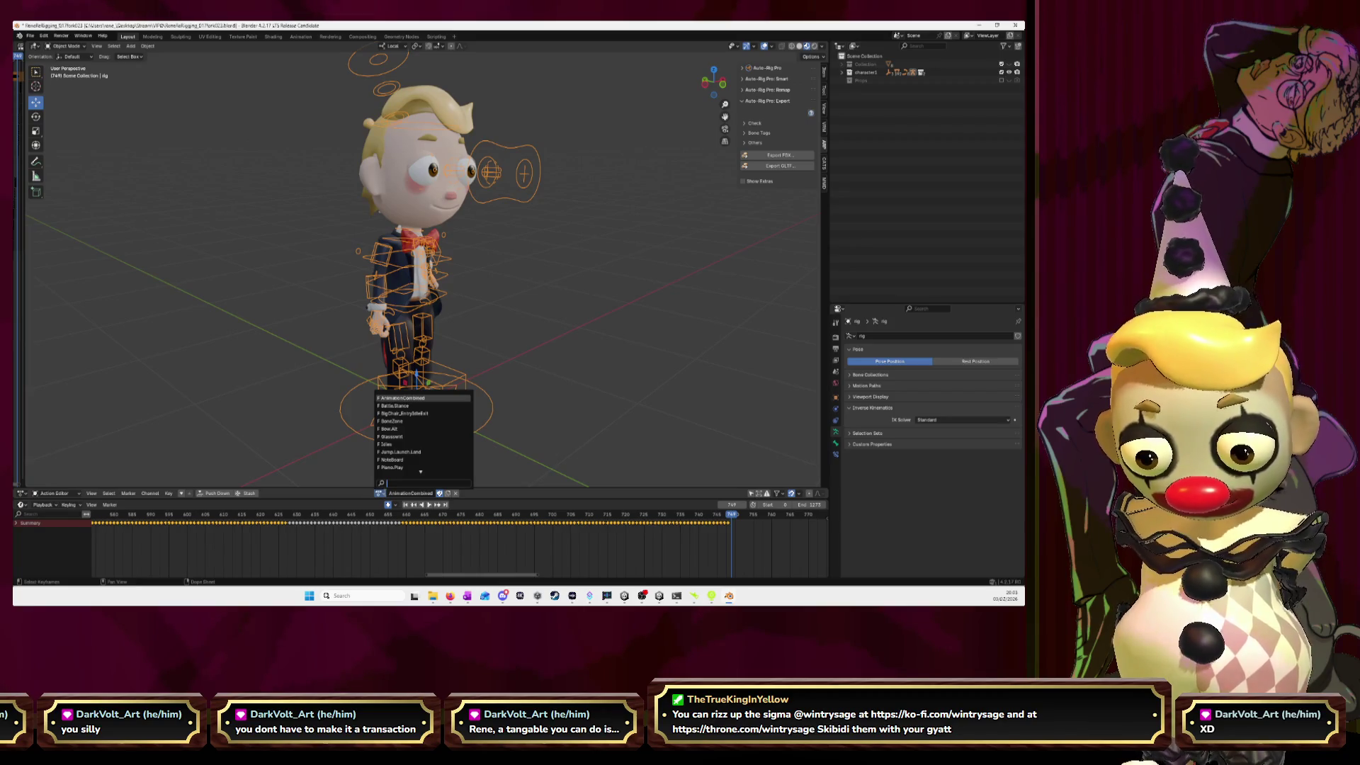
- Load the Piano.Play action and box-select its keyframes
{"action": "left_click", "coordinate": [390, 469]}
{"action": "scroll", "coordinate": [534, 545], "scroll_direction": "down", "scroll_amount": 10}
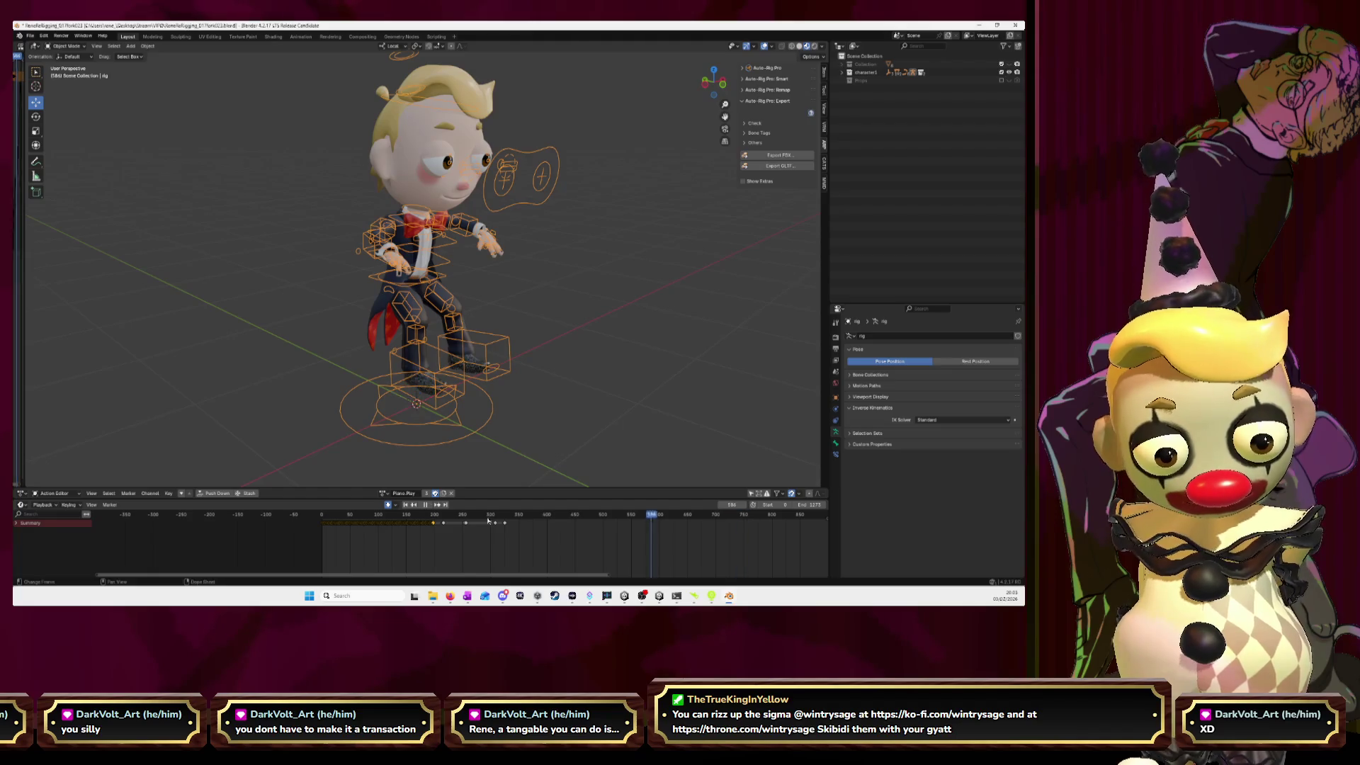
{"action": "left_click_drag", "start_coordinate": [735, 524], "coordinate": [425, 538]}
{"action": "scroll", "coordinate": [412, 551], "scroll_direction": "up", "scroll_amount": 4}
{"action": "scroll", "coordinate": [412, 551], "scroll_direction": "up", "scroll_amount": 3}
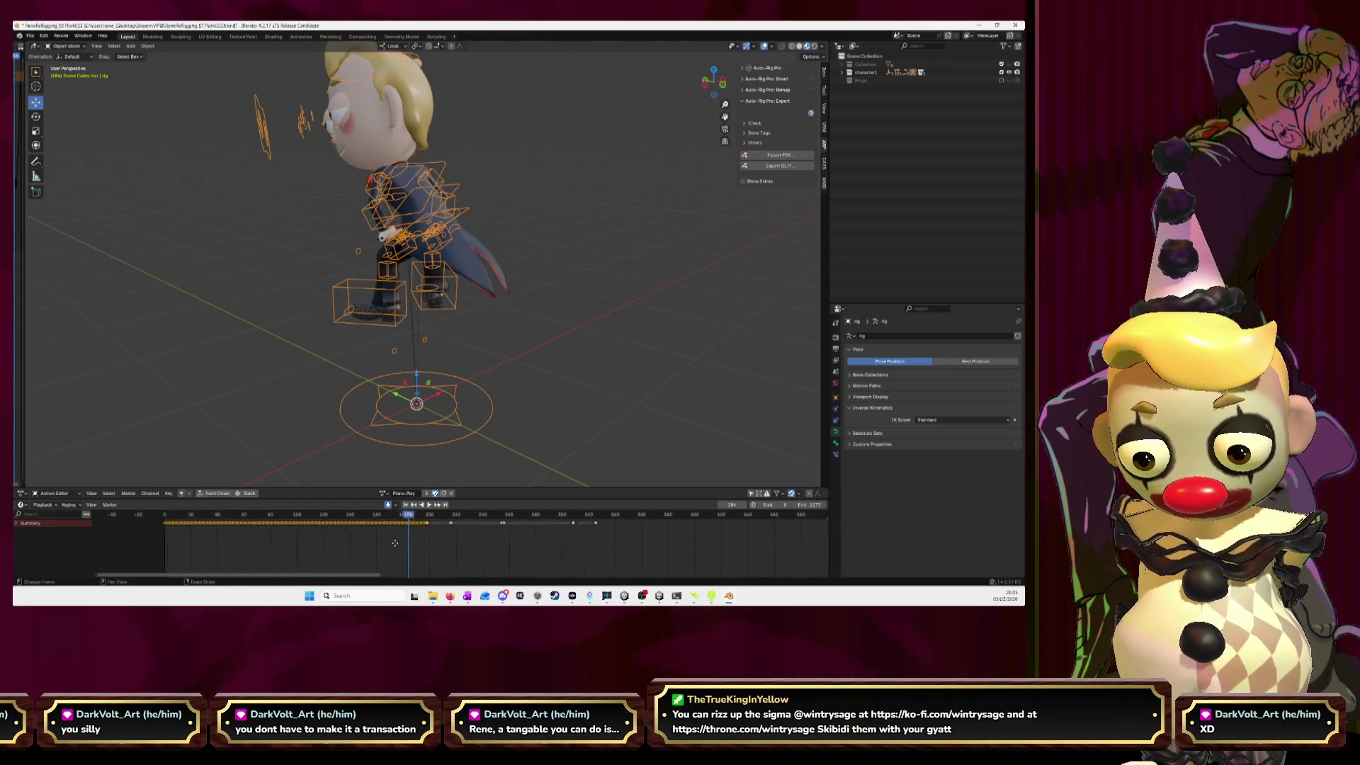
{"action": "left_click_drag", "start_coordinate": [510, 535], "coordinate": [238, 518]}
- Switch back to AnimationCombined and play it to find where its keys end
{"action": "left_click", "coordinate": [383, 493]}
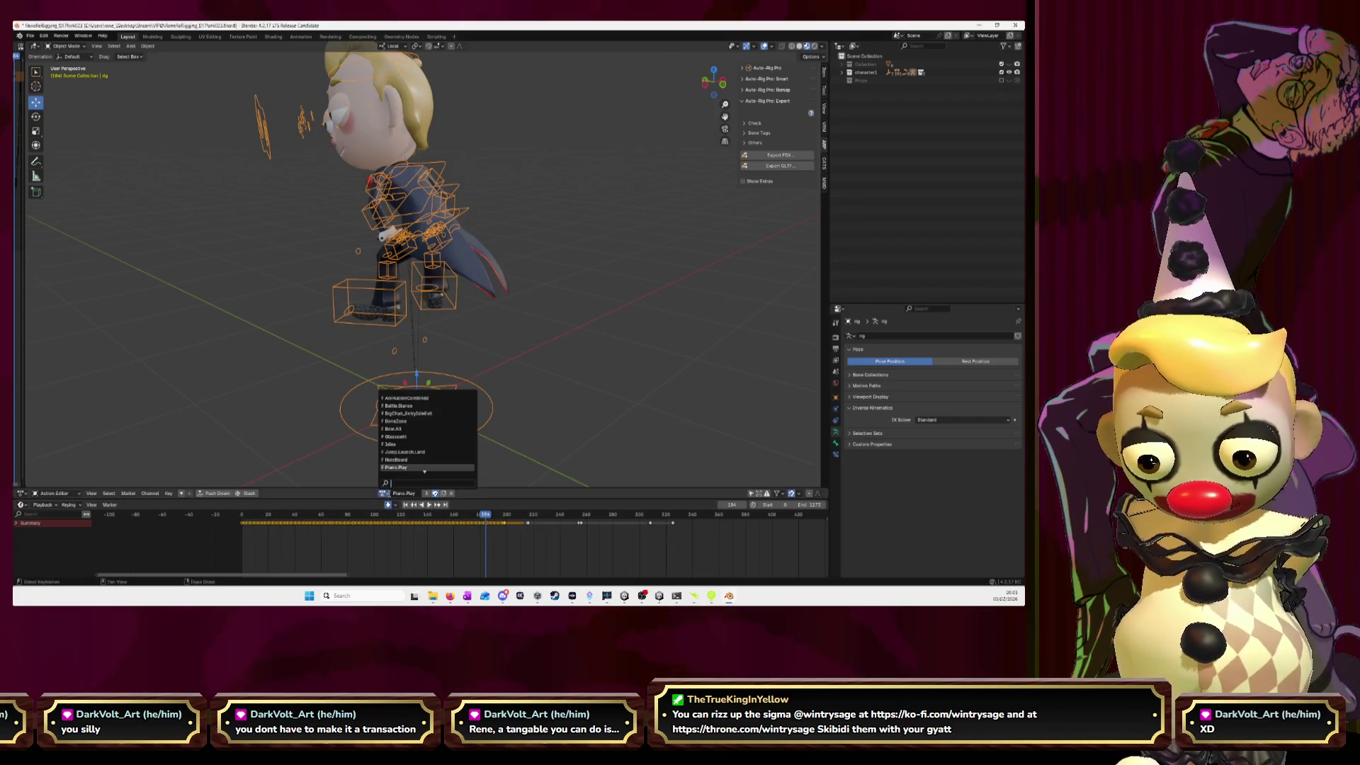
{"action": "left_click", "coordinate": [424, 407]}
{"action": "scroll", "coordinate": [459, 548], "scroll_direction": "down", "scroll_amount": 5}
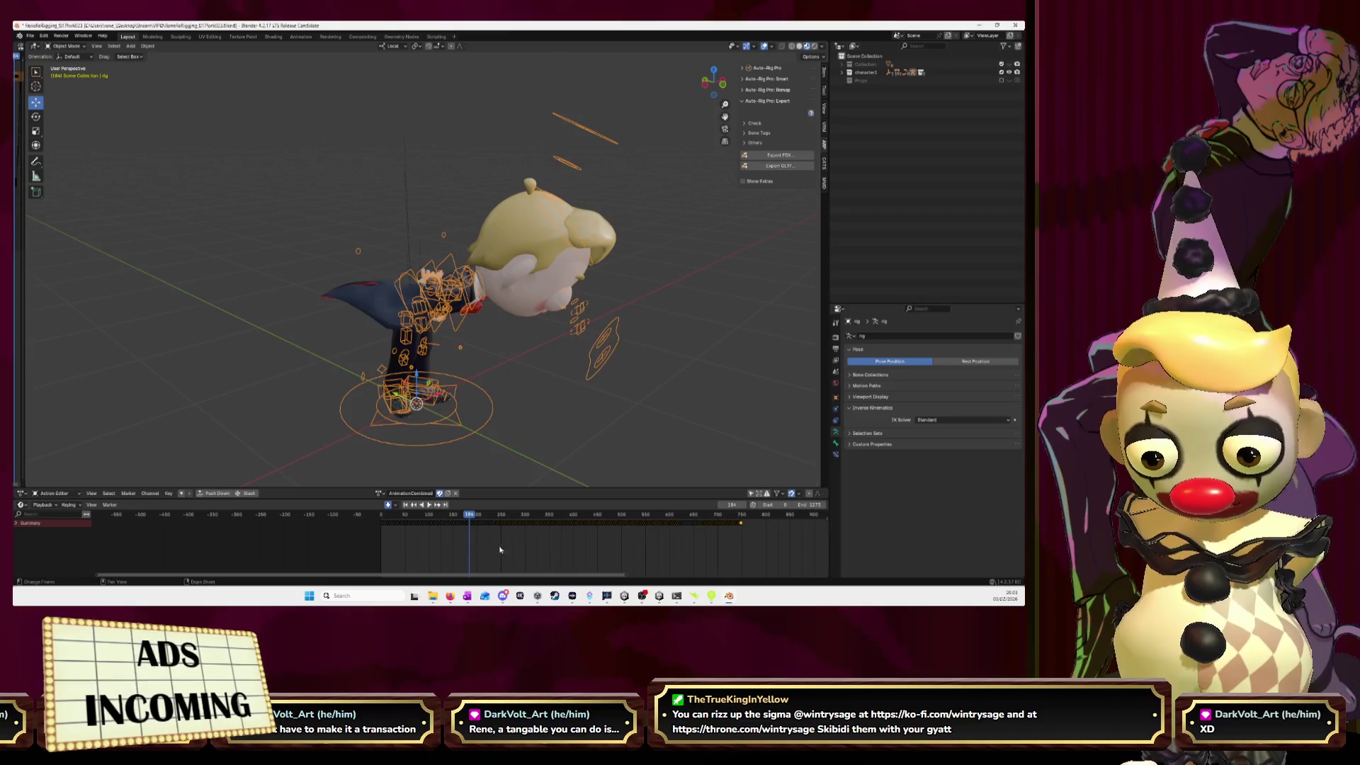
{"action": "left_click", "coordinate": [254, 516]}
{"action": "key", "text": "space"}
{"action": "left_click", "coordinate": [729, 514]}
{"action": "key", "text": "space"}
{"action": "scroll", "coordinate": [482, 534], "scroll_direction": "right", "scroll_amount": 5, "text": "ctrl"}
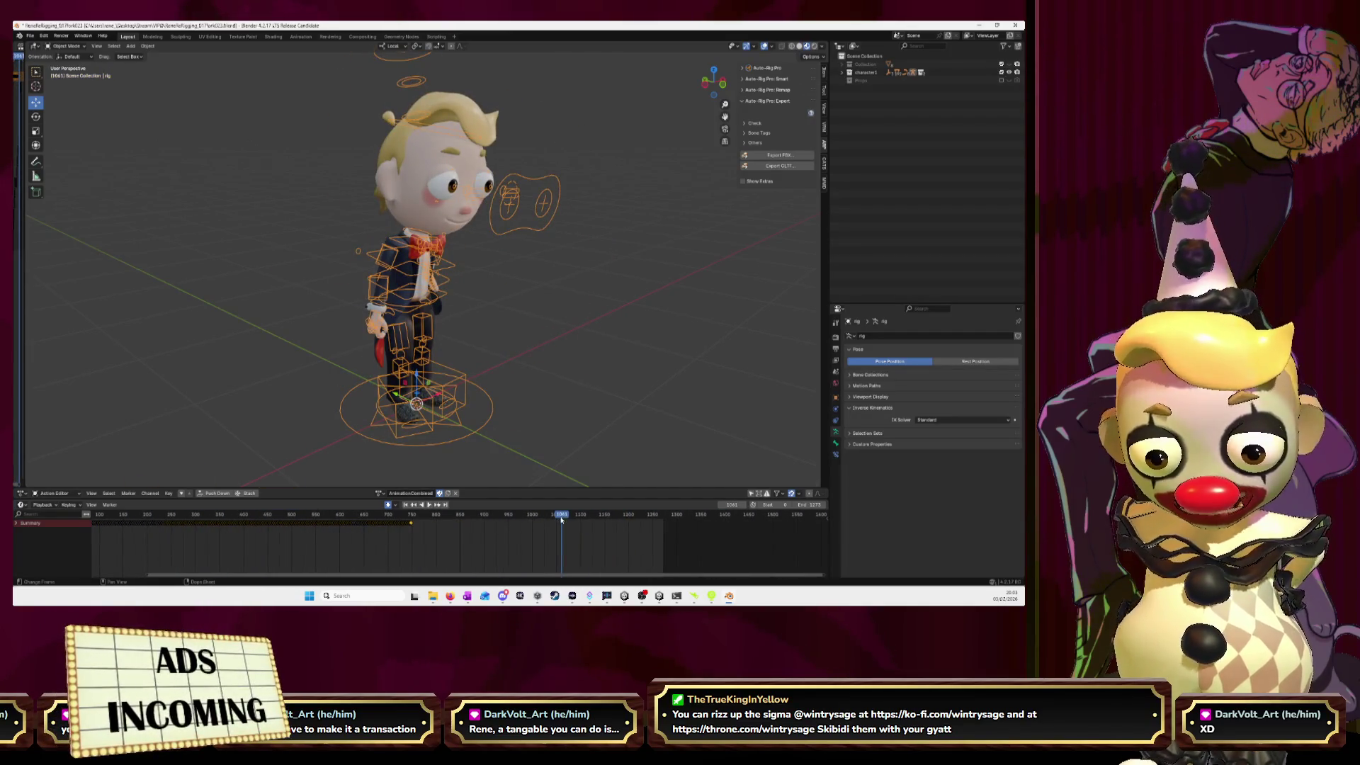
- Paste the Piano.Play keyframes at frame 749 and scrub through them
{"action": "left_click", "coordinate": [413, 527]}
{"action": "key", "text": "space"}
{"action": "key", "text": "space"}
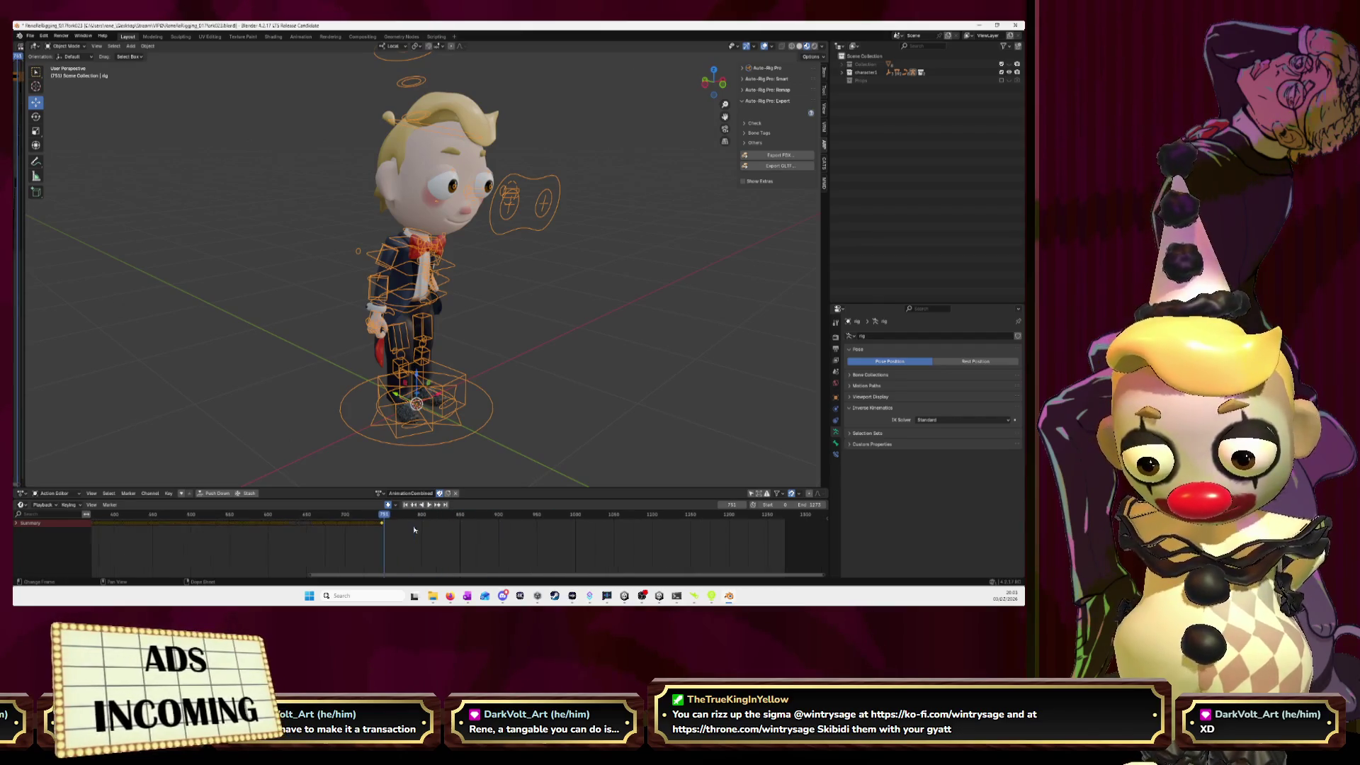
{"action": "scroll", "coordinate": [319, 524], "scroll_direction": "up", "scroll_amount": 5}
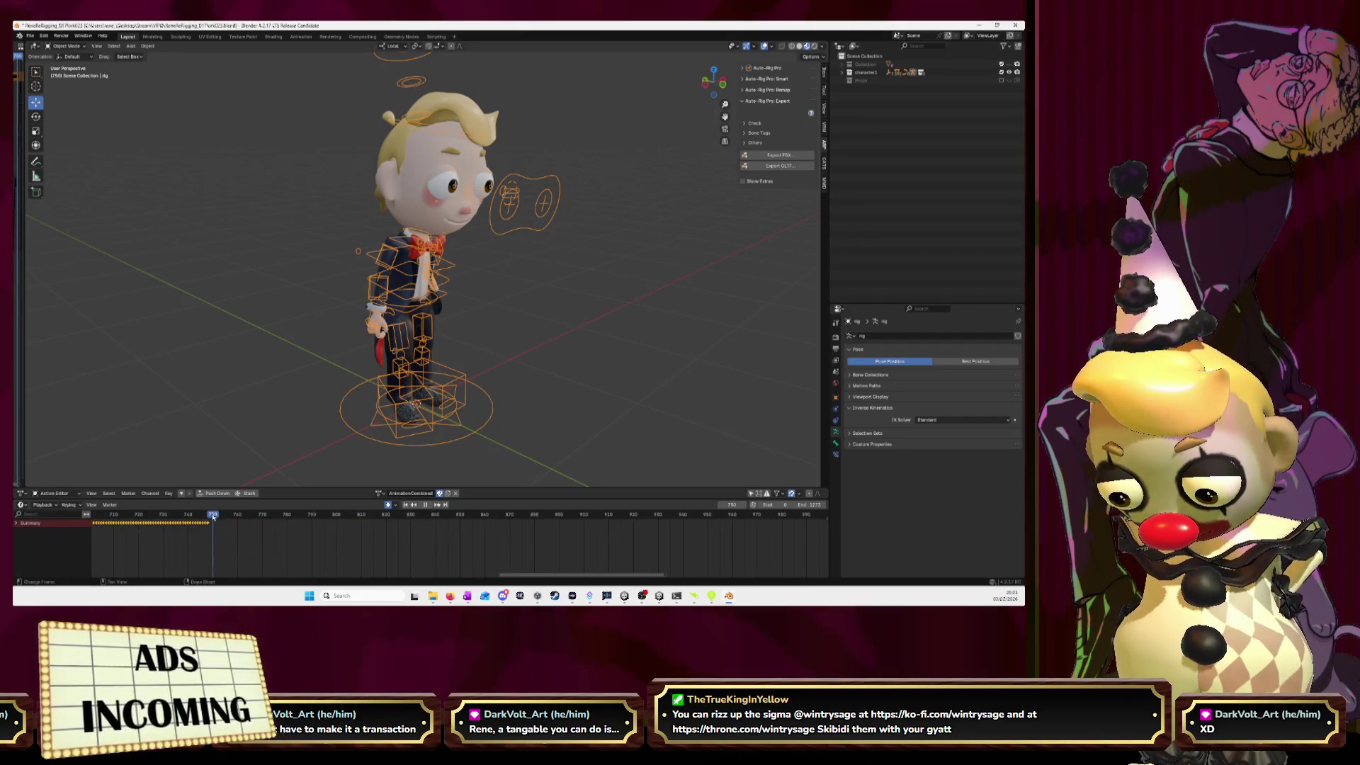
{"action": "key", "text": "Left"}
{"action": "key", "text": "Left"}
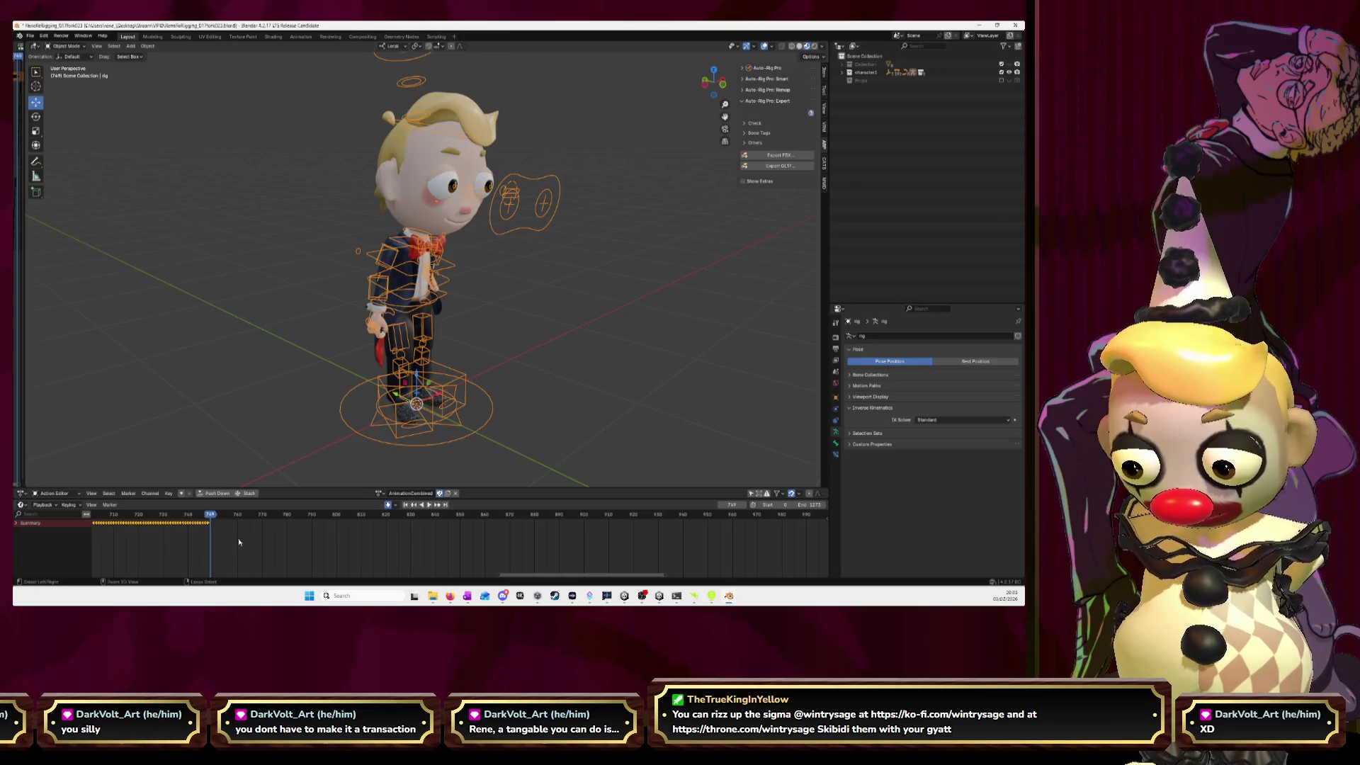
{"action": "key", "text": "ctrl+v"}
{"action": "left_click_drag", "start_coordinate": [210, 519], "coordinate": [702, 543]}
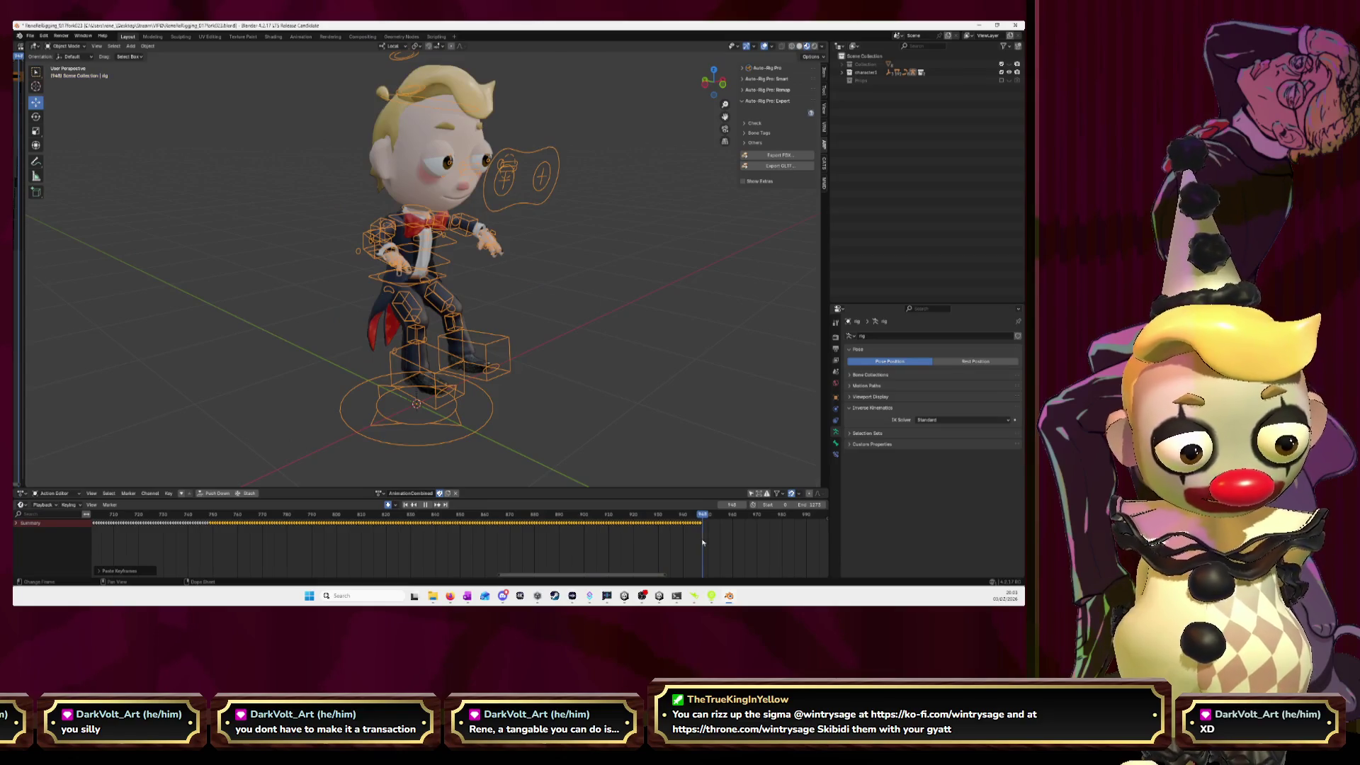
- Load the rig_fist action and bring frame 0 back into view
{"action": "left_click", "coordinate": [380, 494]}
{"action": "scroll", "coordinate": [392, 464], "scroll_direction": "down", "scroll_amount": 2}
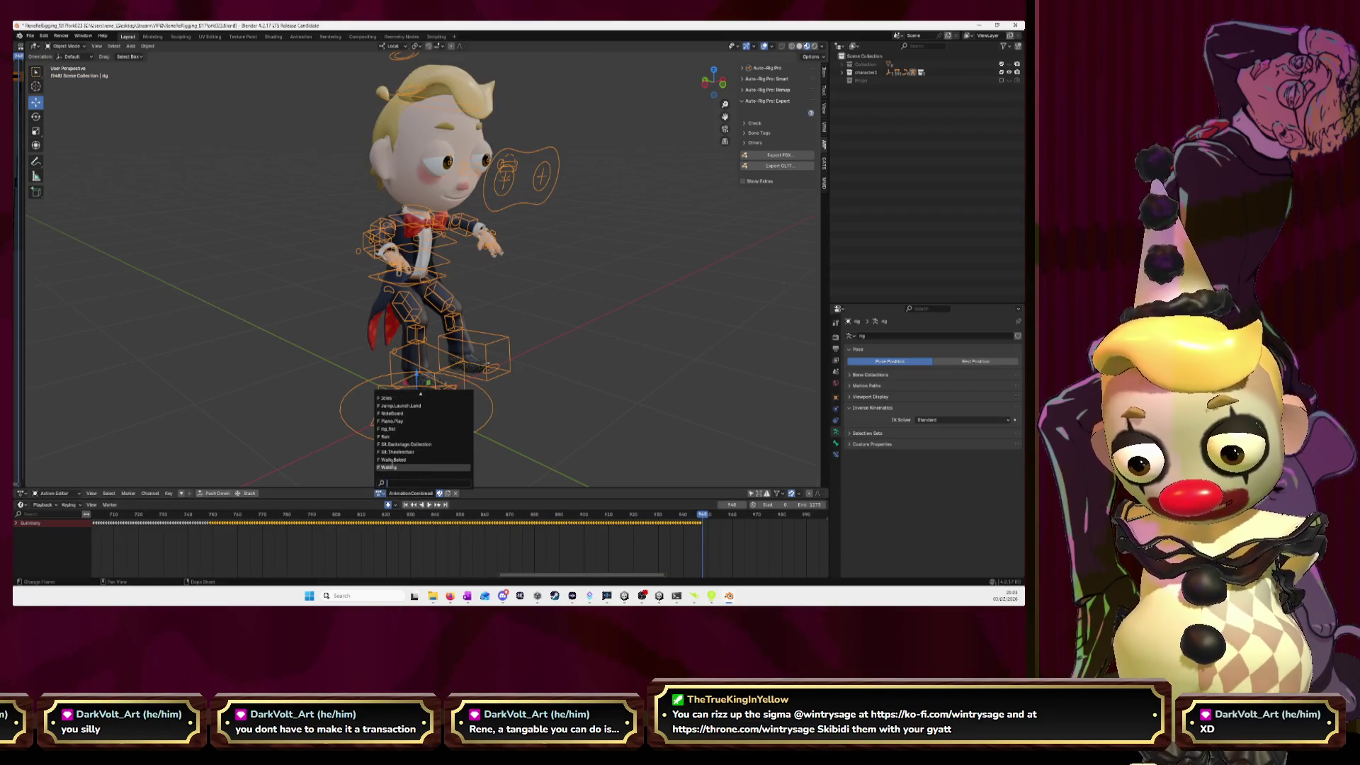
{"action": "left_click", "coordinate": [401, 427]}
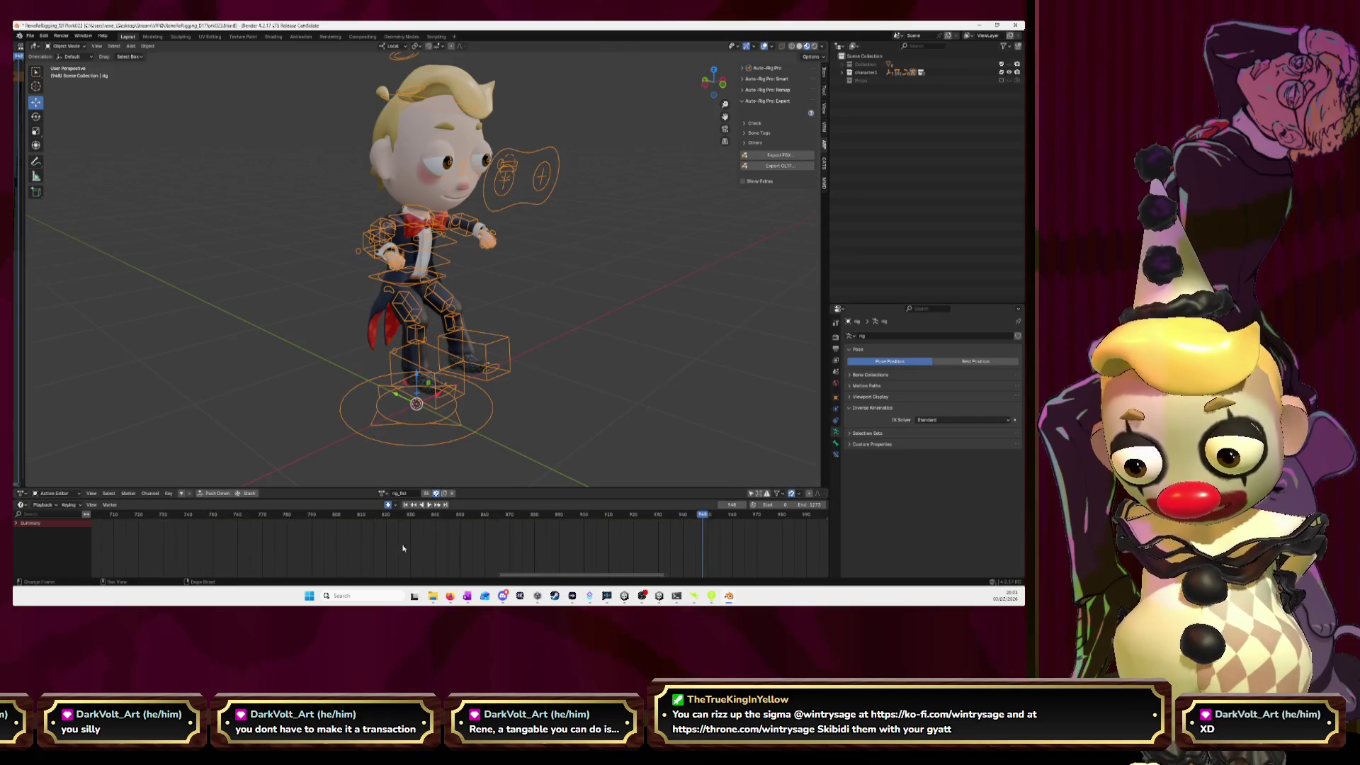
{"action": "scroll", "coordinate": [419, 555], "scroll_direction": "down", "scroll_amount": 10}
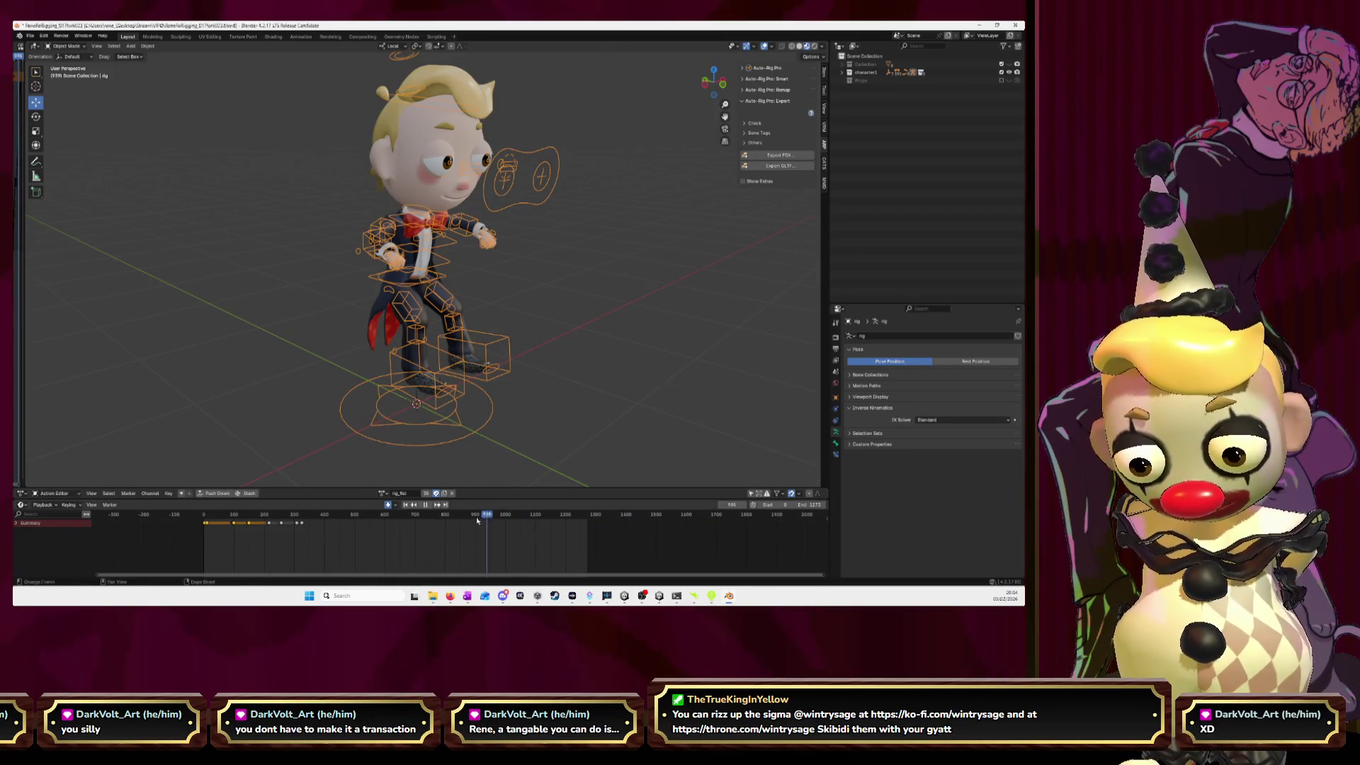
{"action": "left_click_drag", "start_coordinate": [488, 519], "coordinate": [219, 530]}
{"action": "scroll", "coordinate": [212, 534], "scroll_direction": "up", "scroll_amount": 7}
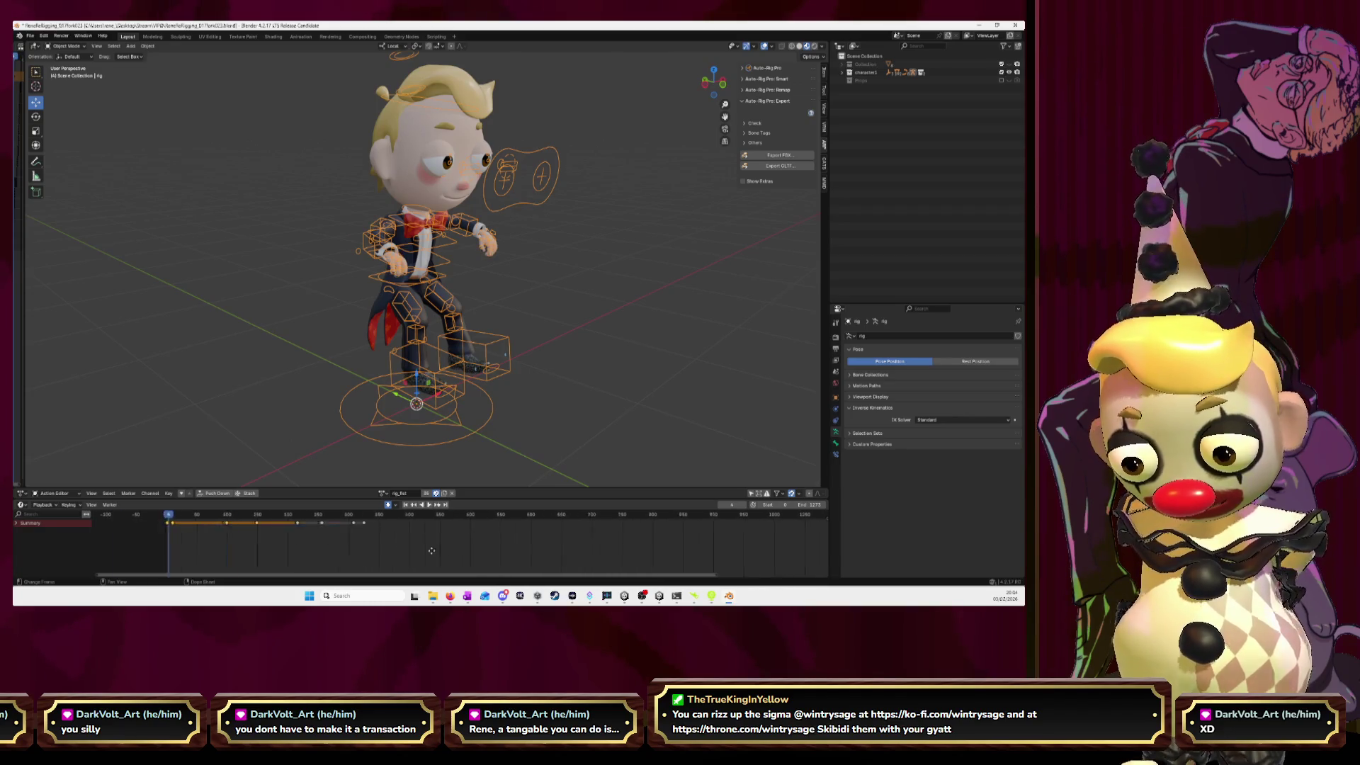
{"action": "scroll", "coordinate": [245, 546], "scroll_direction": "up", "scroll_amount": 3}
{"action": "middle_click_drag", "start_coordinate": [245, 546], "coordinate": [358, 547]}
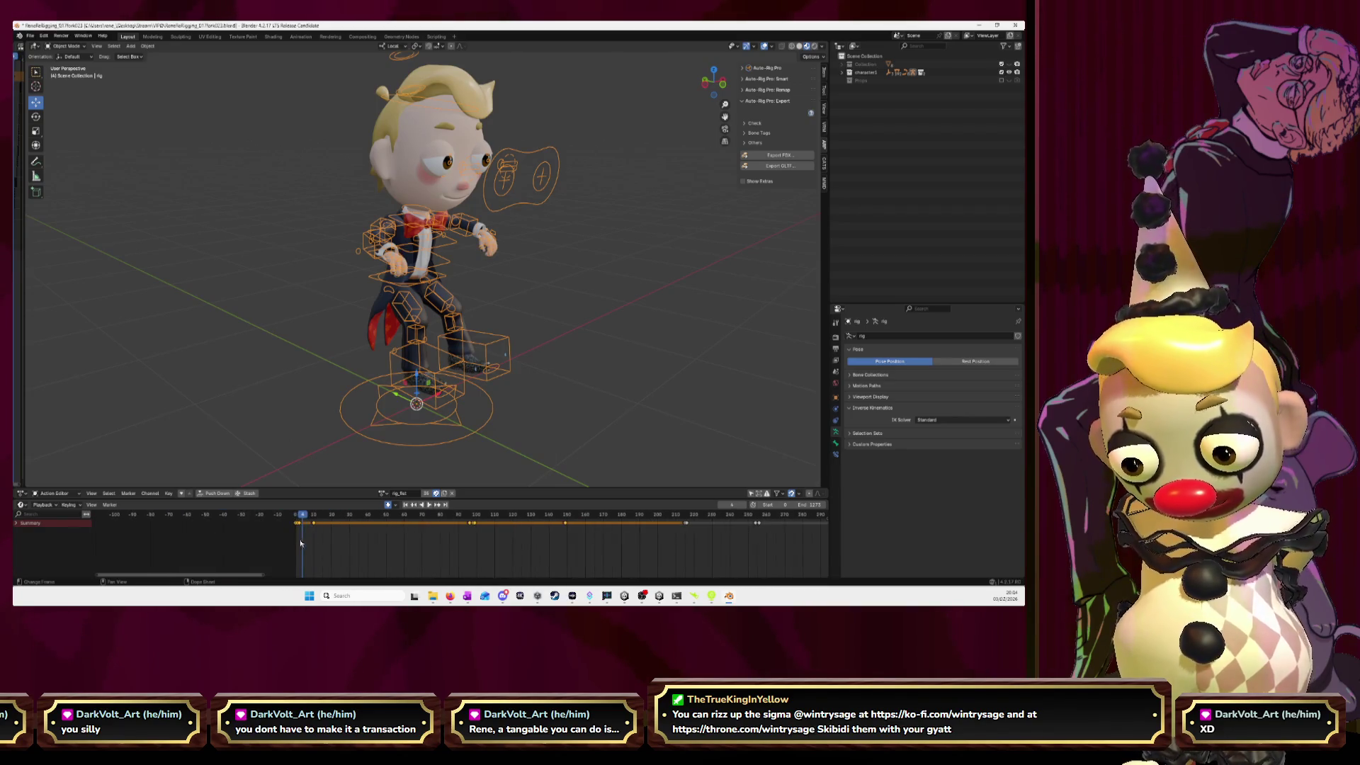
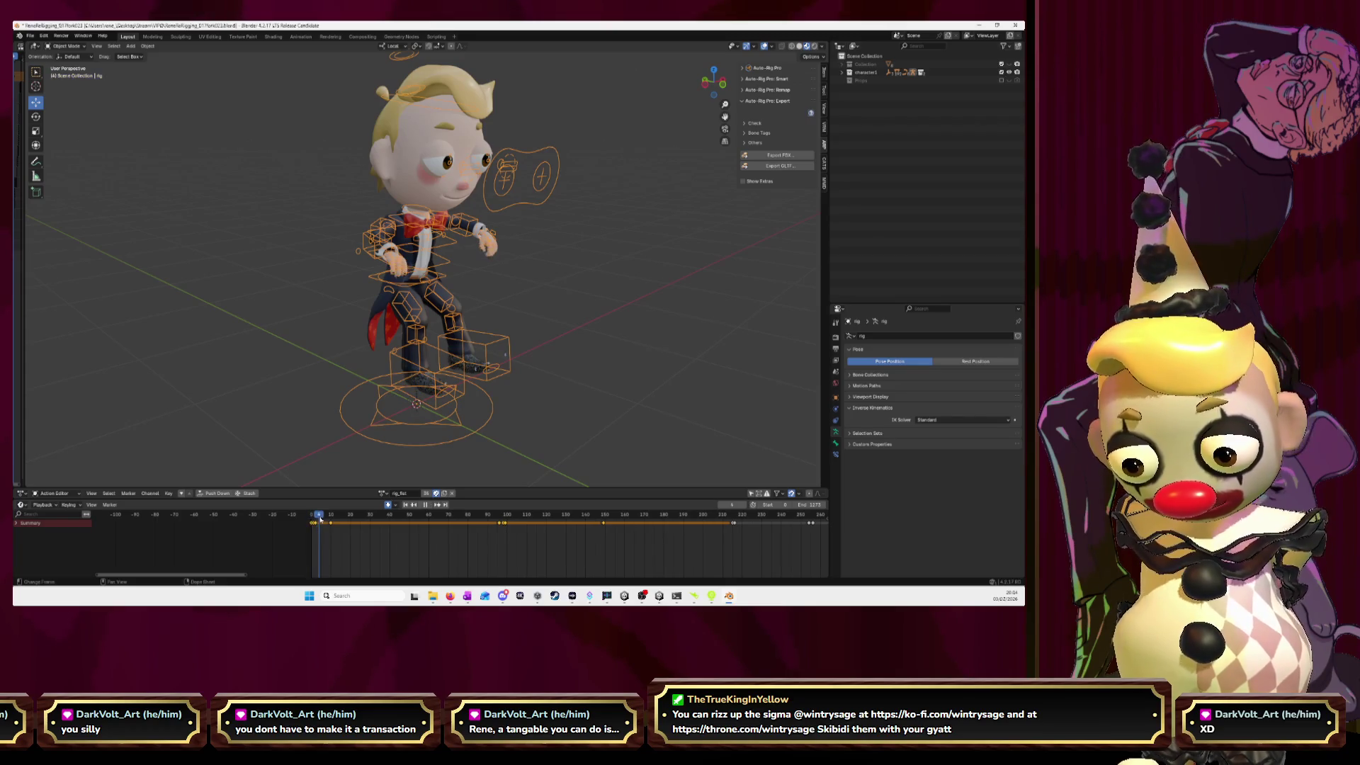
- Load the Run action onto the rig and move to an early frame of it
{"action": "left_click", "coordinate": [383, 494]}
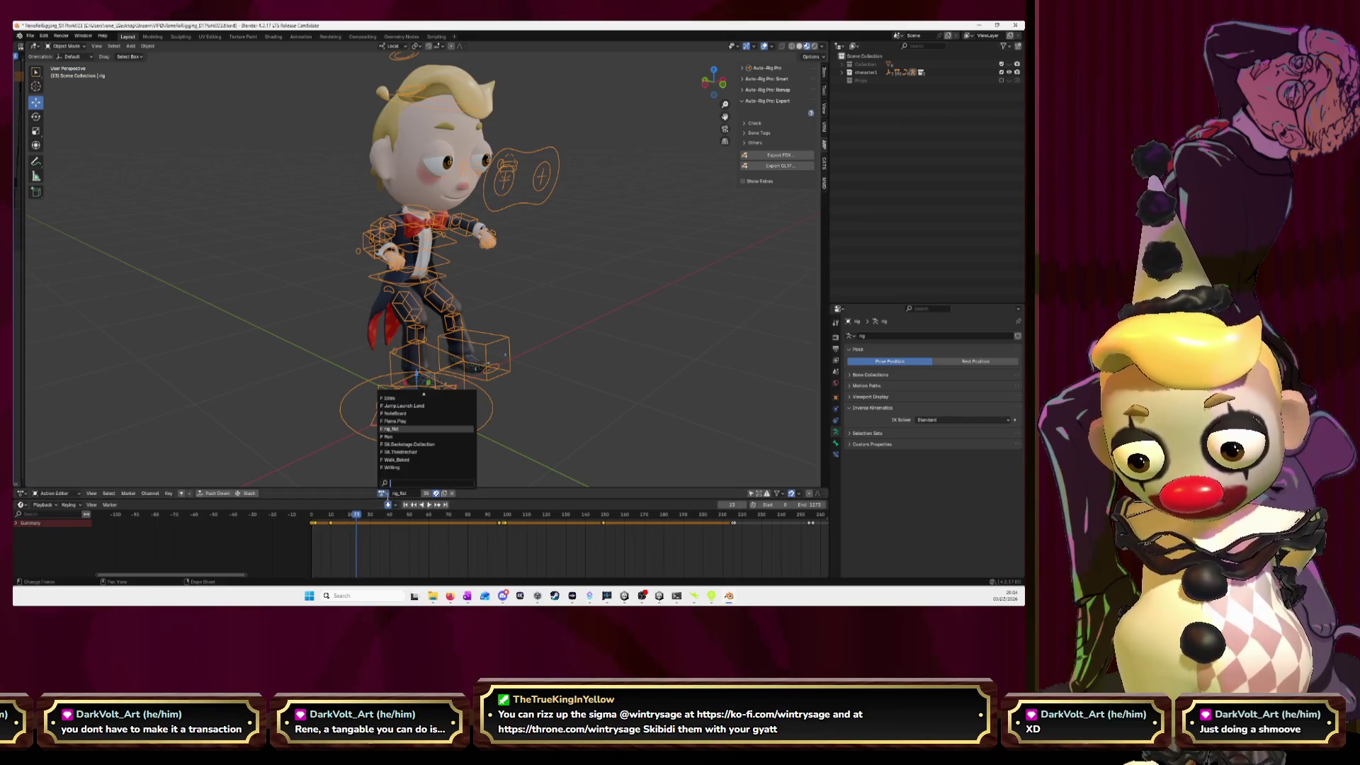
{"action": "left_click", "coordinate": [388, 436]}
{"action": "left_click_drag", "start_coordinate": [354, 521], "coordinate": [294, 522]}
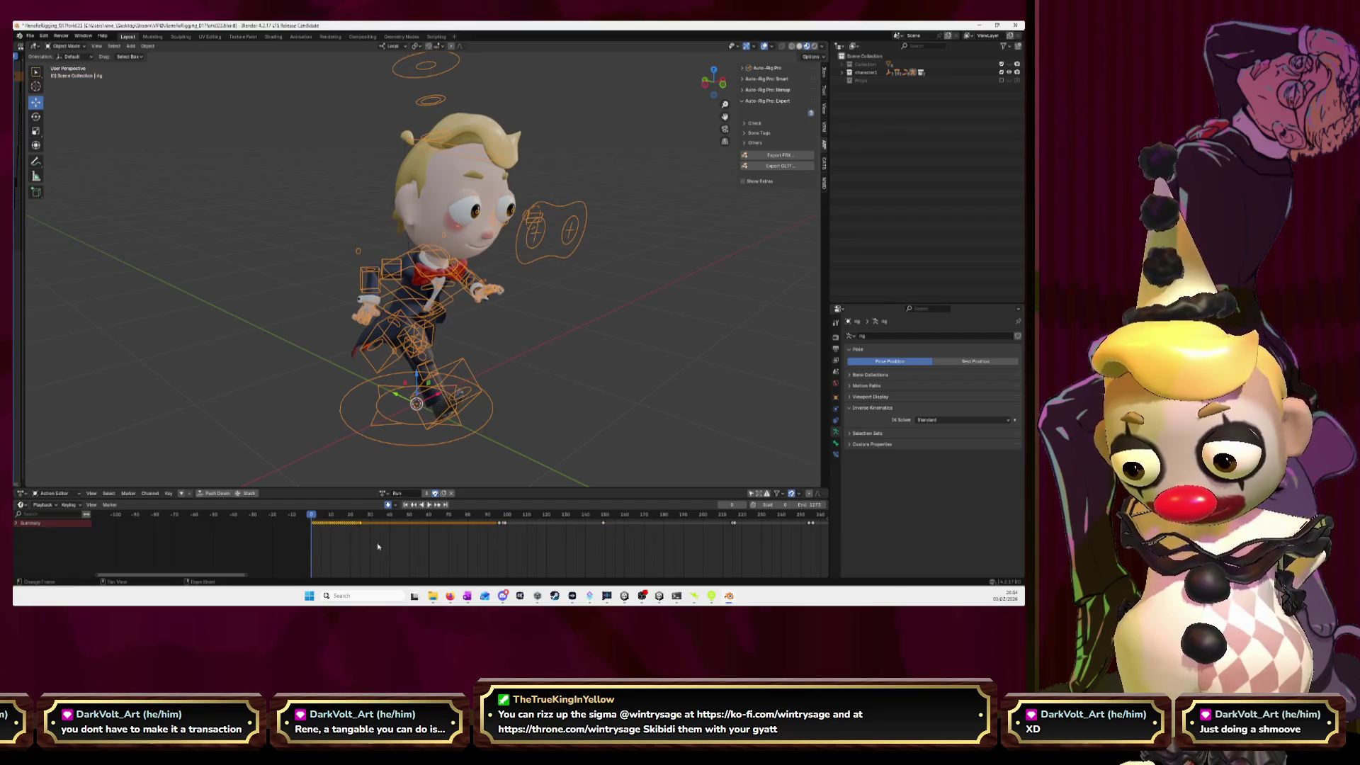
- Switch to AnimationCombined and paste the Run keys after frame 948, extending to about frame 975
{"action": "left_click", "coordinate": [384, 493]}
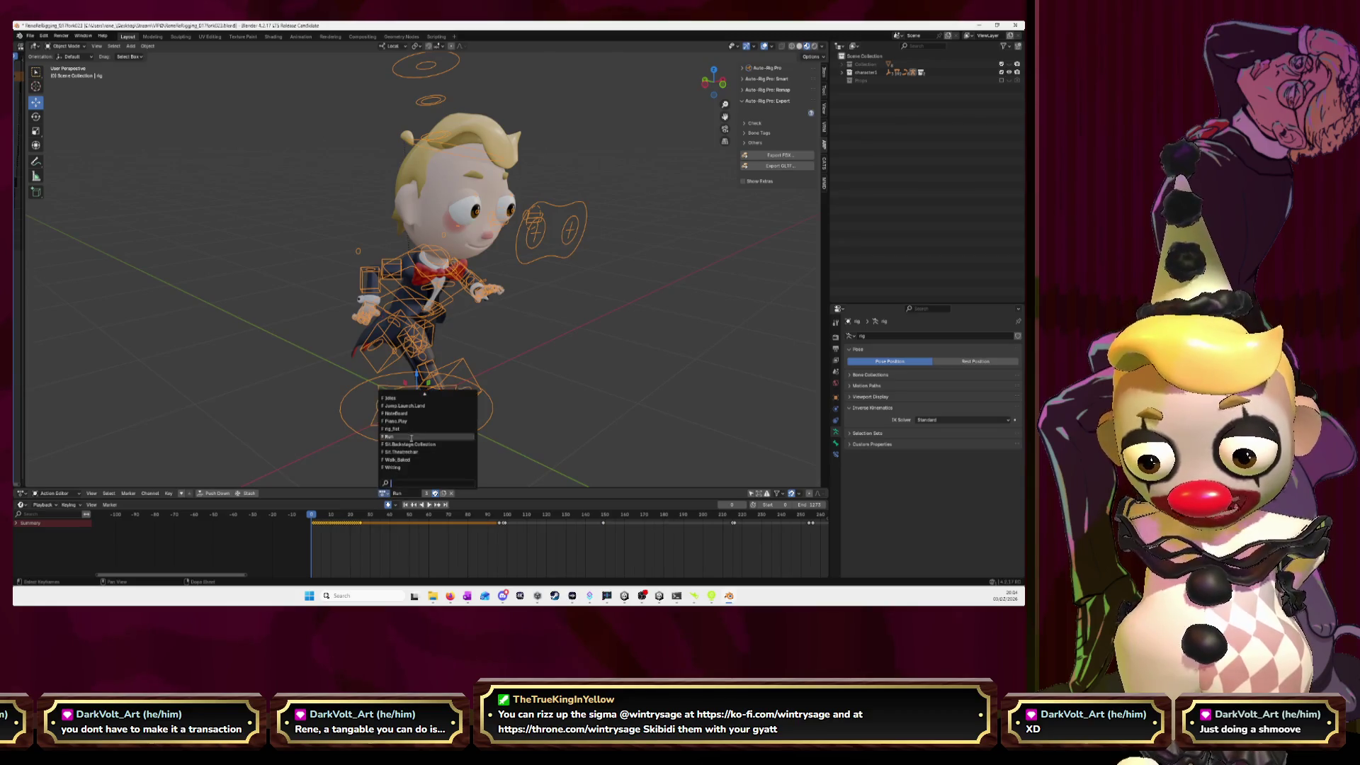
{"action": "left_click", "coordinate": [405, 397]}
{"action": "scroll", "coordinate": [201, 517], "scroll_direction": "down", "scroll_amount": 5}
{"action": "left_click_drag", "start_coordinate": [202, 518], "coordinate": [334, 519]}
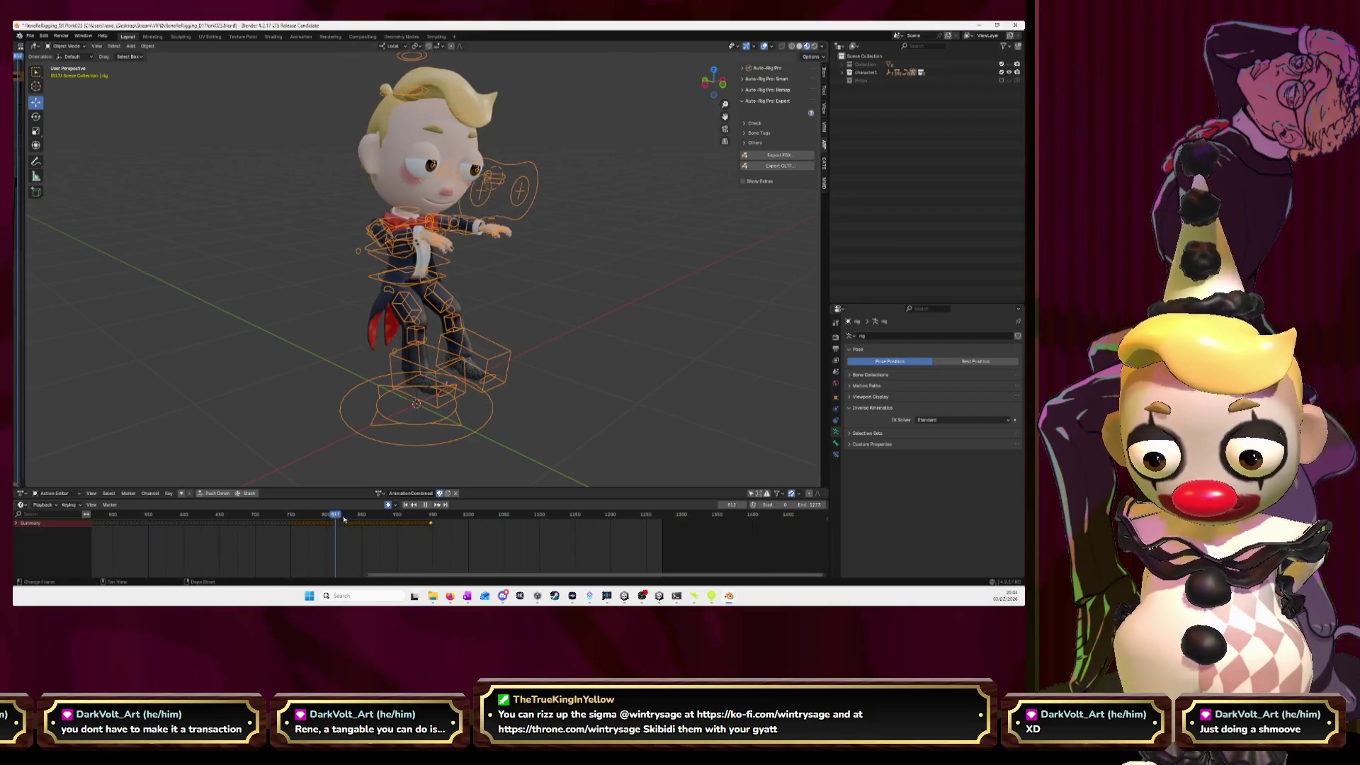
{"action": "left_click_drag", "start_coordinate": [334, 519], "coordinate": [428, 540]}
{"action": "scroll", "coordinate": [449, 541], "scroll_direction": "up", "scroll_amount": 3}
{"action": "scroll", "coordinate": [449, 541], "scroll_direction": "up", "scroll_amount": 4}
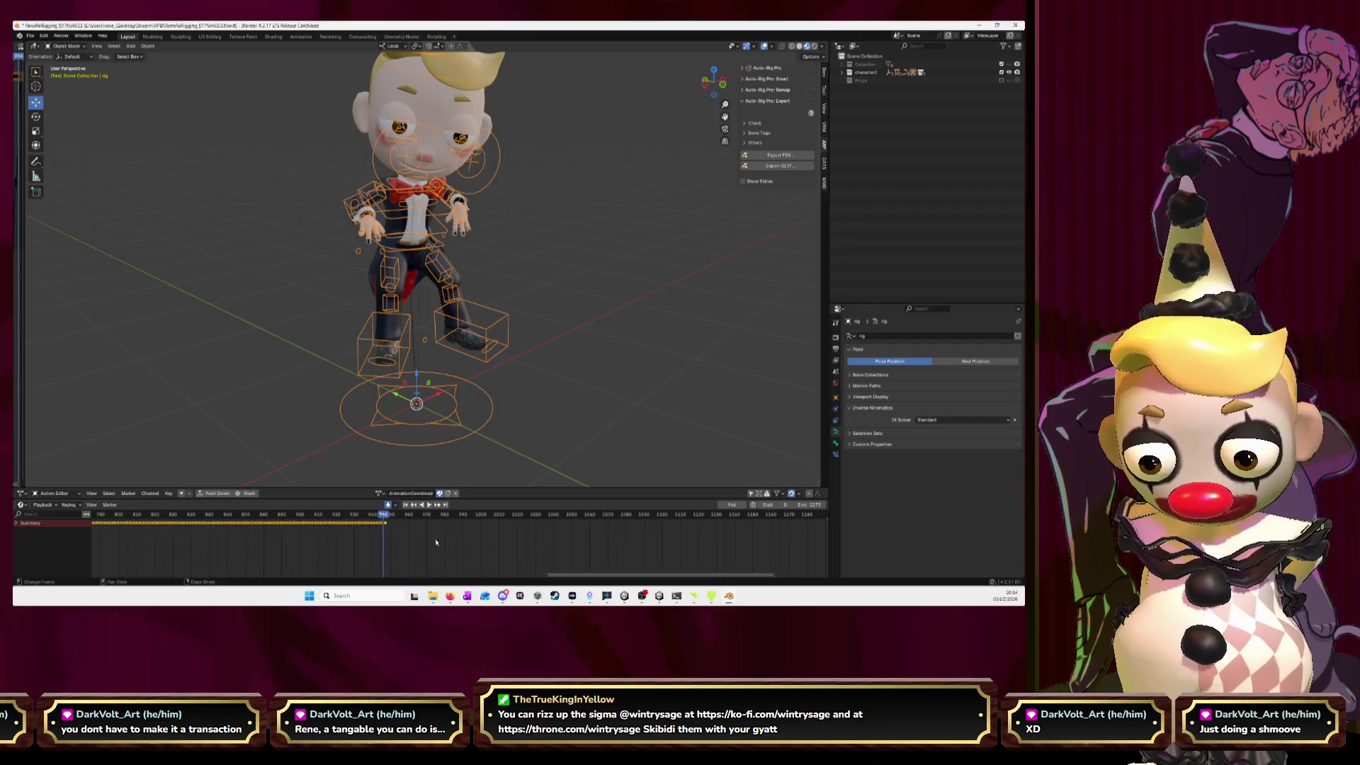
{"action": "left_click", "coordinate": [352, 519]}
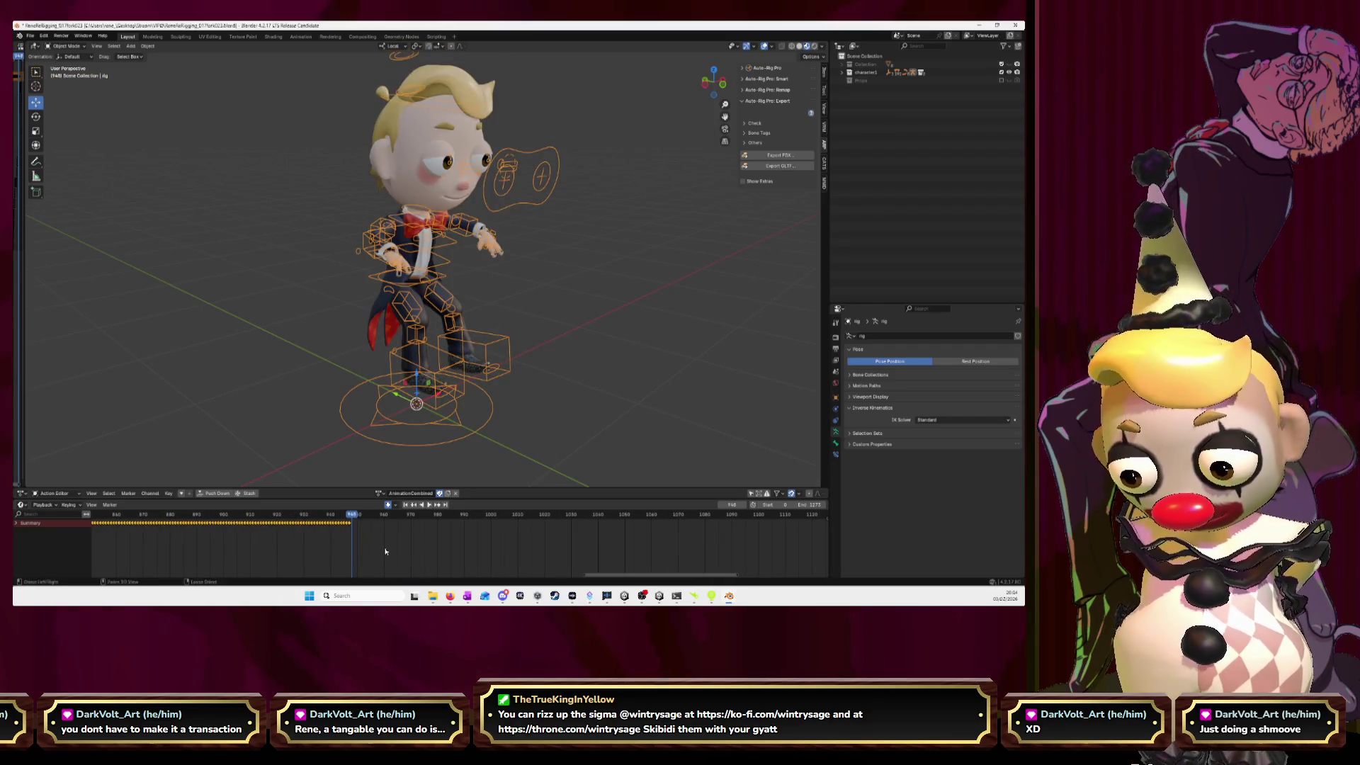
{"action": "key", "text": "ctrl+v"}
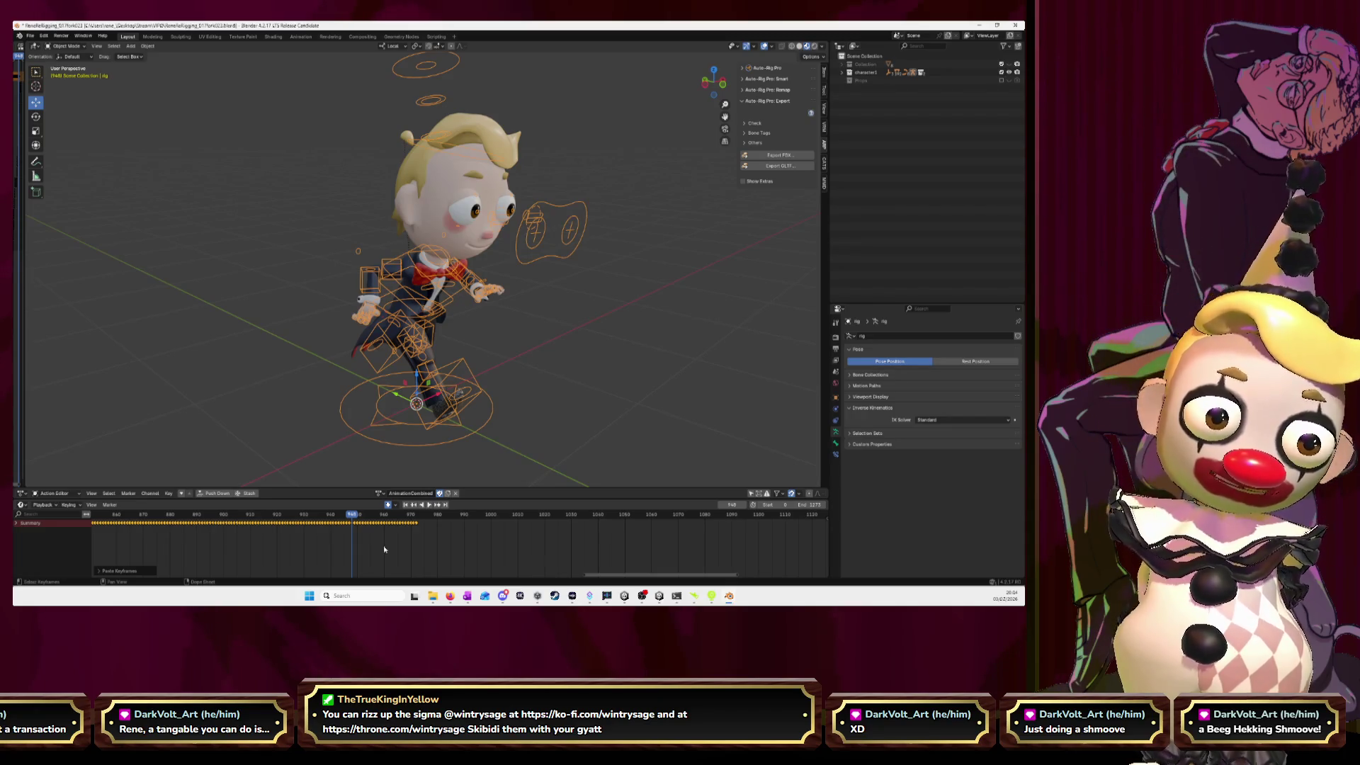
{"action": "left_click", "coordinate": [379, 493]}
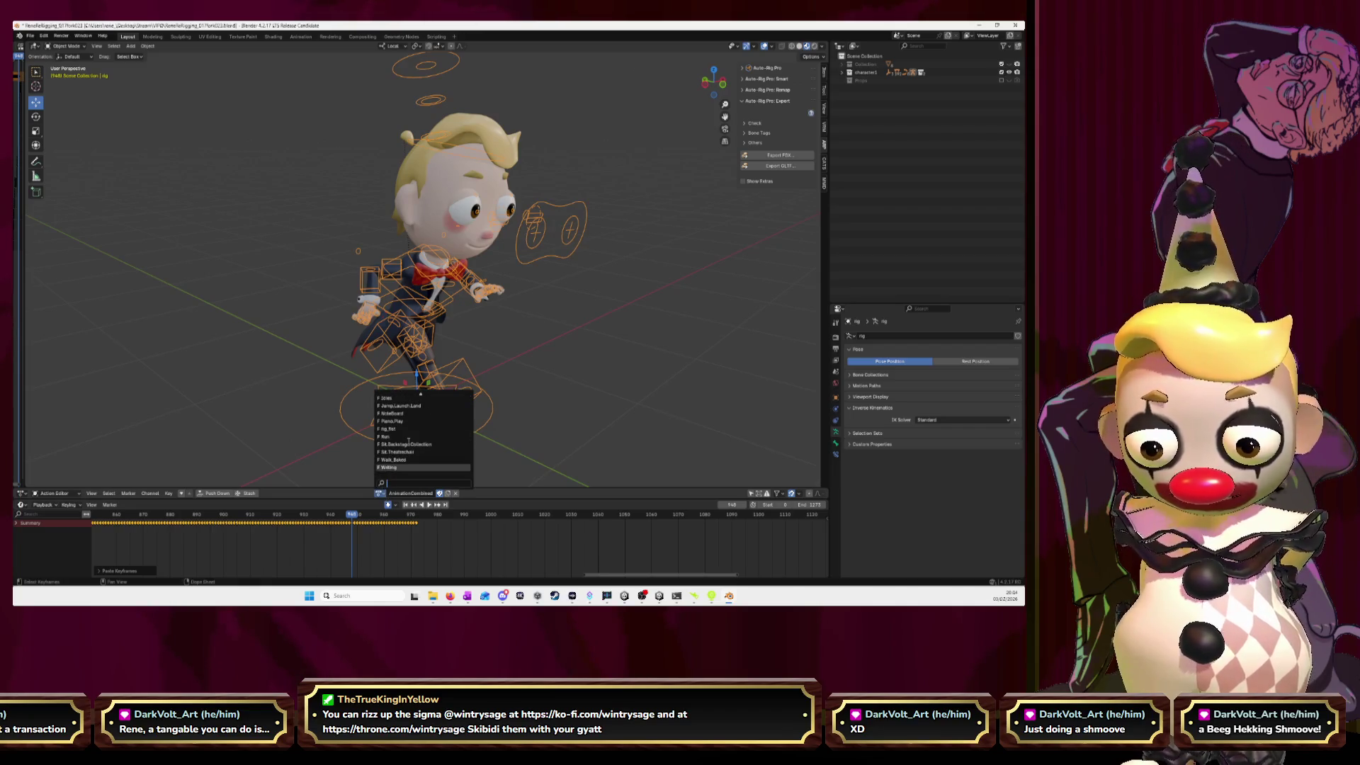
- Load Sit.Backstage.Collection, go to frame 57 and copy its keyframes
{"action": "left_click", "coordinate": [391, 444]}
{"action": "scroll", "coordinate": [431, 520], "scroll_direction": "down", "scroll_amount": 10}
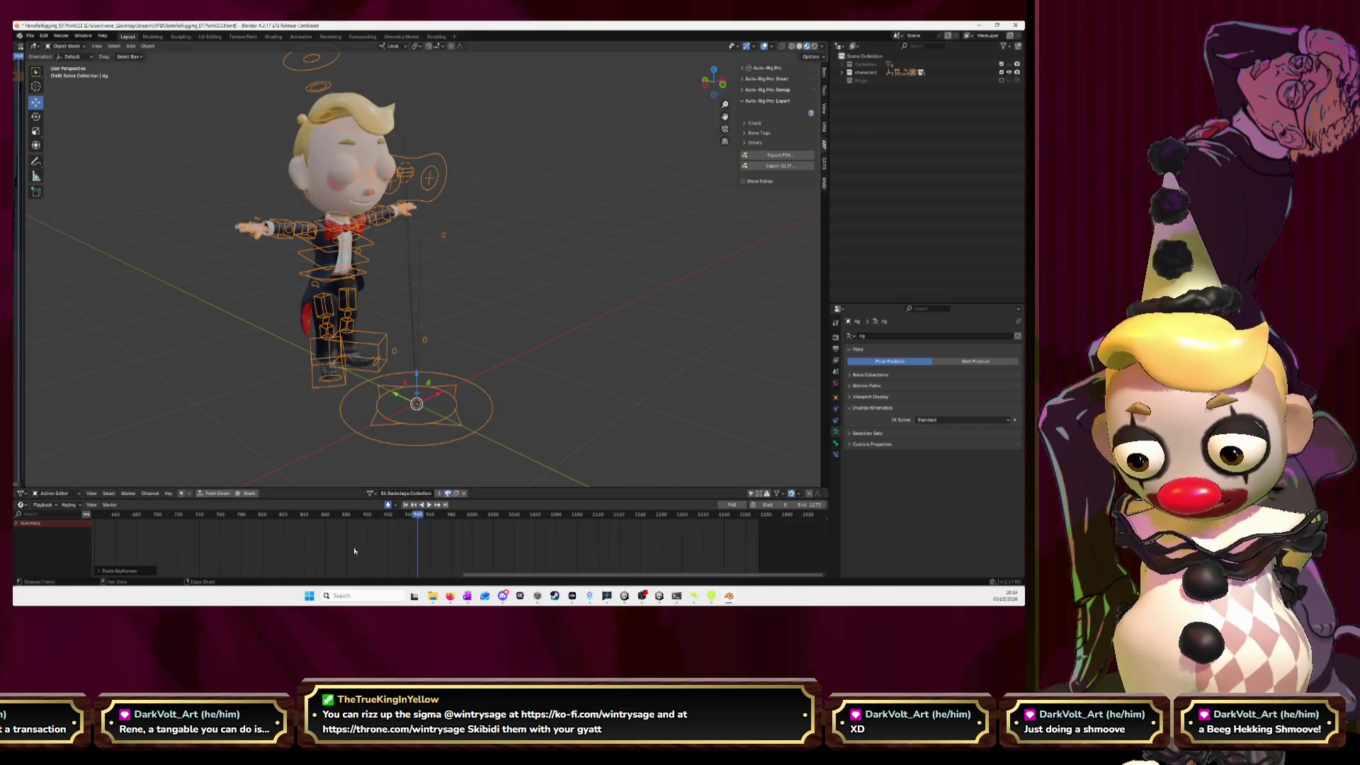
{"action": "left_click", "coordinate": [106, 521]}
{"action": "key", "text": "Home"}
{"action": "scroll", "coordinate": [316, 555], "scroll_direction": "up", "scroll_amount": 5}
{"action": "scroll", "coordinate": [391, 549], "scroll_direction": "up", "scroll_amount": 3}
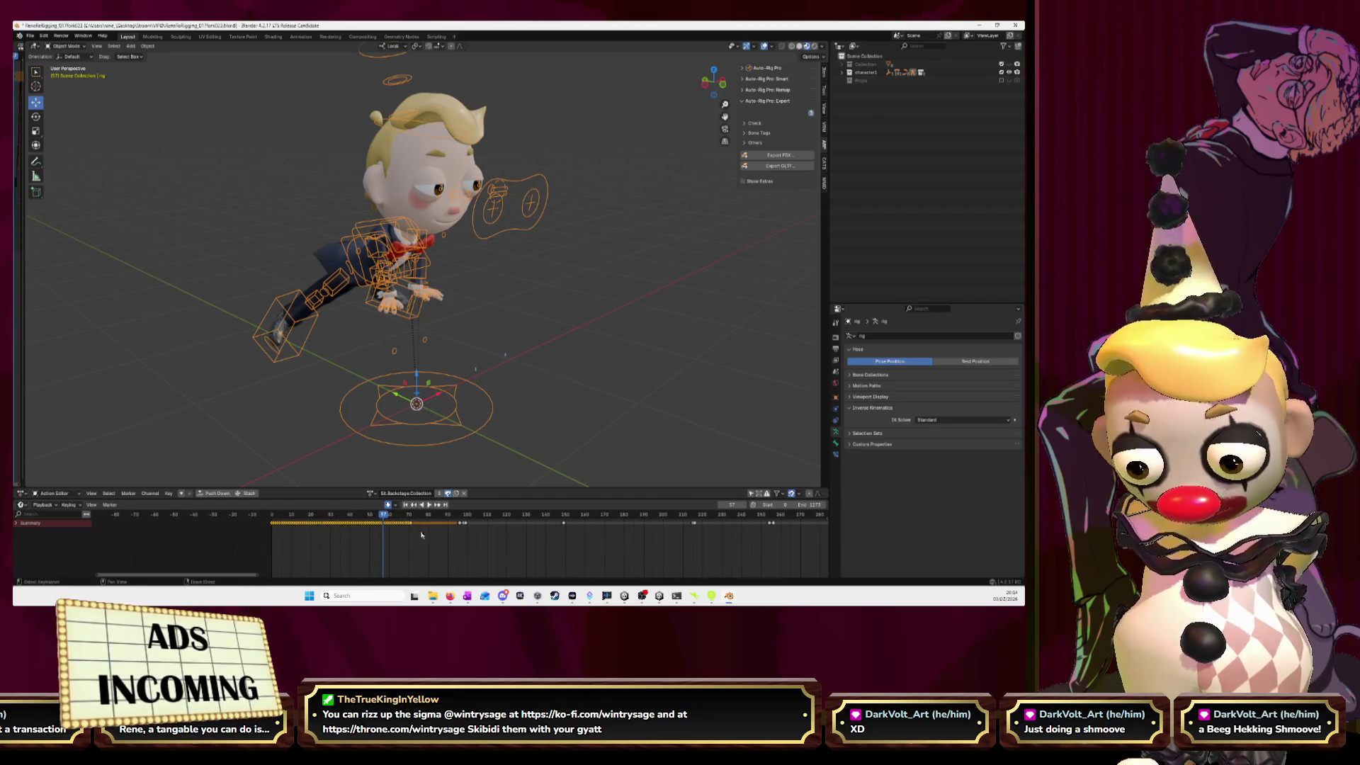
- Switch back to AnimationCombined and paste the sitting keys after frame 976
{"action": "left_click", "coordinate": [372, 493]}
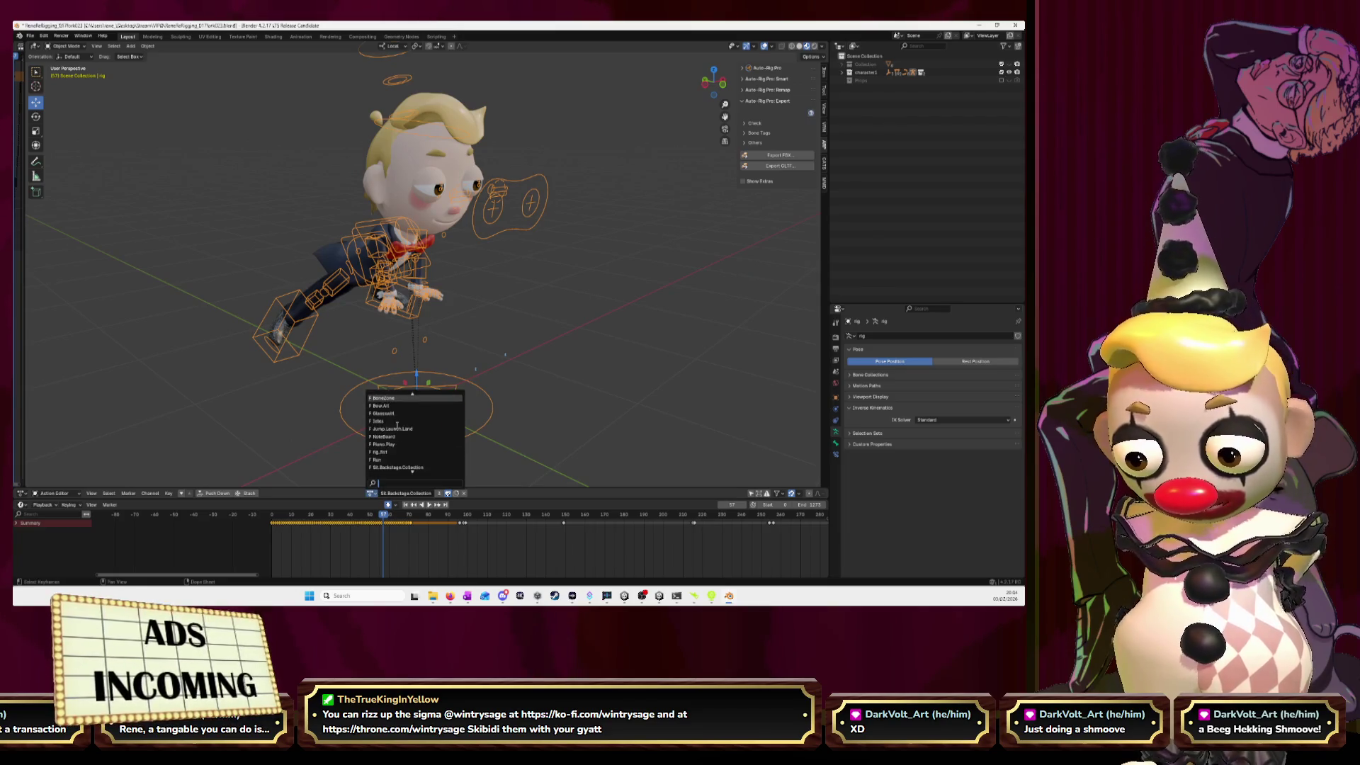
{"action": "scroll", "coordinate": [386, 397], "scroll_direction": "up", "scroll_amount": 6}
{"action": "left_click", "coordinate": [386, 398]}
{"action": "scroll", "coordinate": [277, 511], "scroll_direction": "down", "scroll_amount": 10}
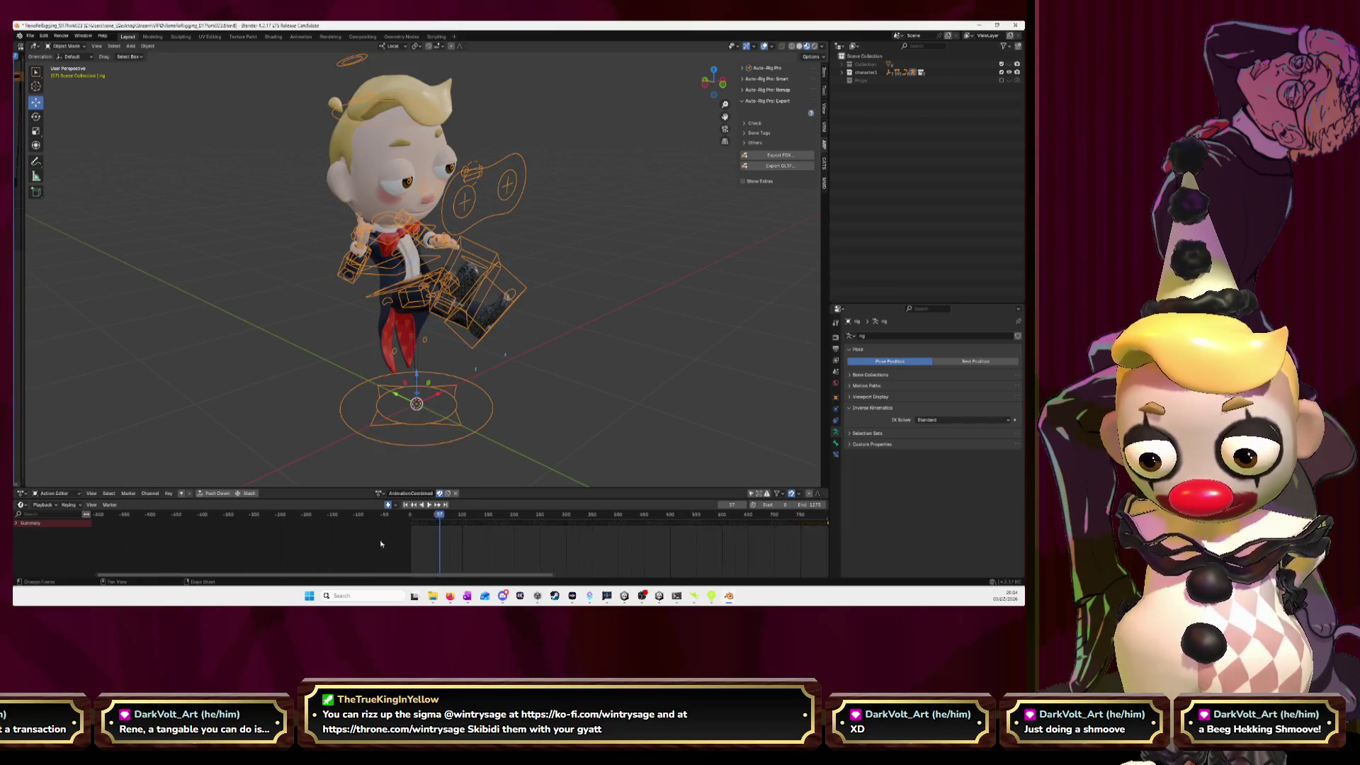
{"action": "left_click_drag", "start_coordinate": [249, 517], "coordinate": [508, 533]}
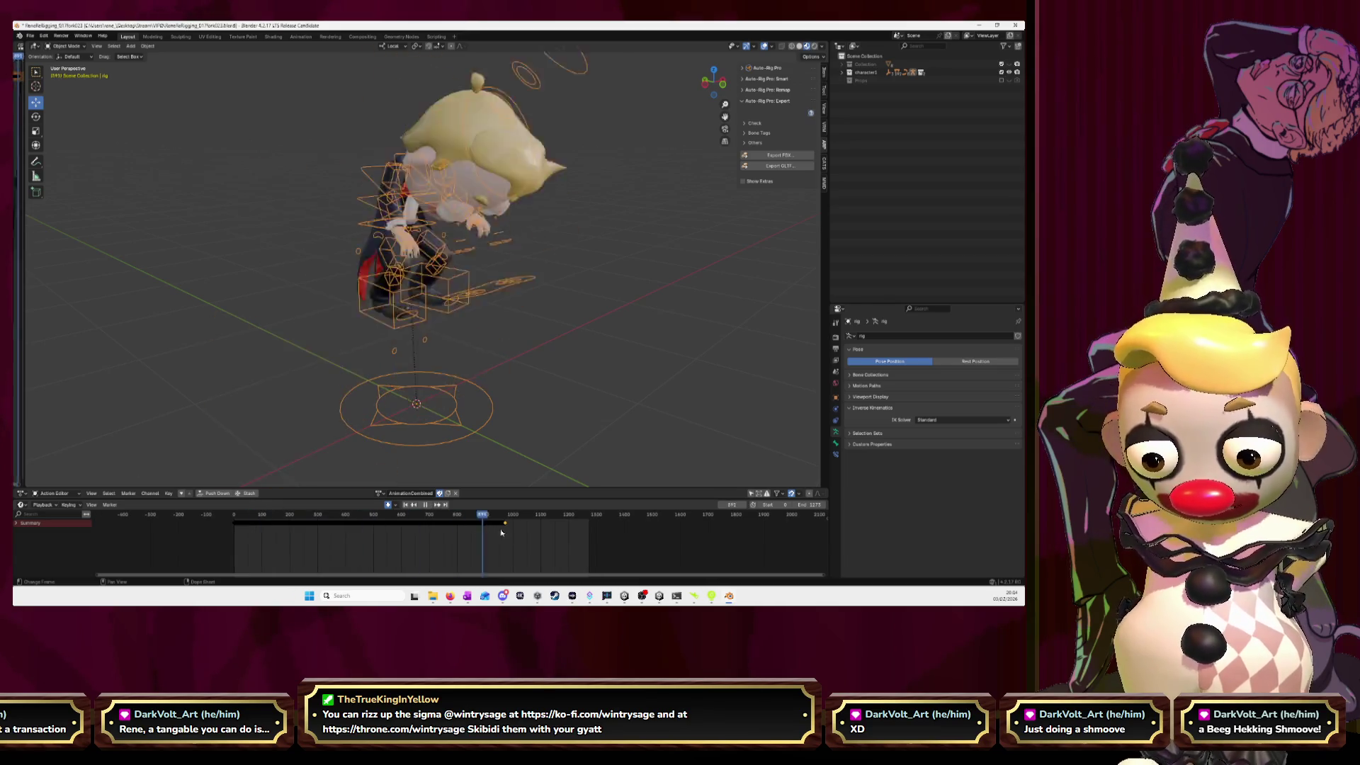
{"action": "key", "text": "space"}
{"action": "scroll", "coordinate": [439, 524], "scroll_direction": "up", "scroll_amount": 5}
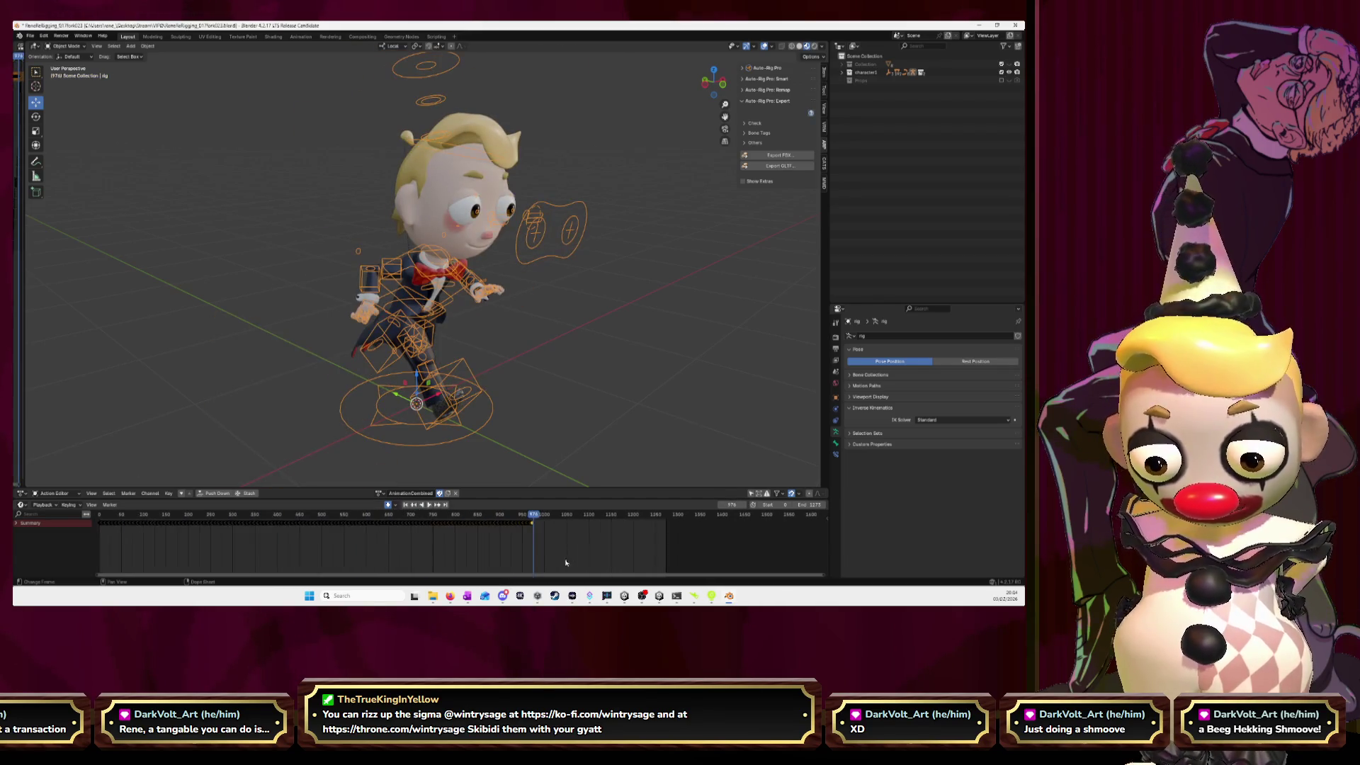
{"action": "scroll", "coordinate": [465, 537], "scroll_direction": "up", "scroll_amount": 5}
{"action": "scroll", "coordinate": [495, 528], "scroll_direction": "up", "scroll_amount": 3}
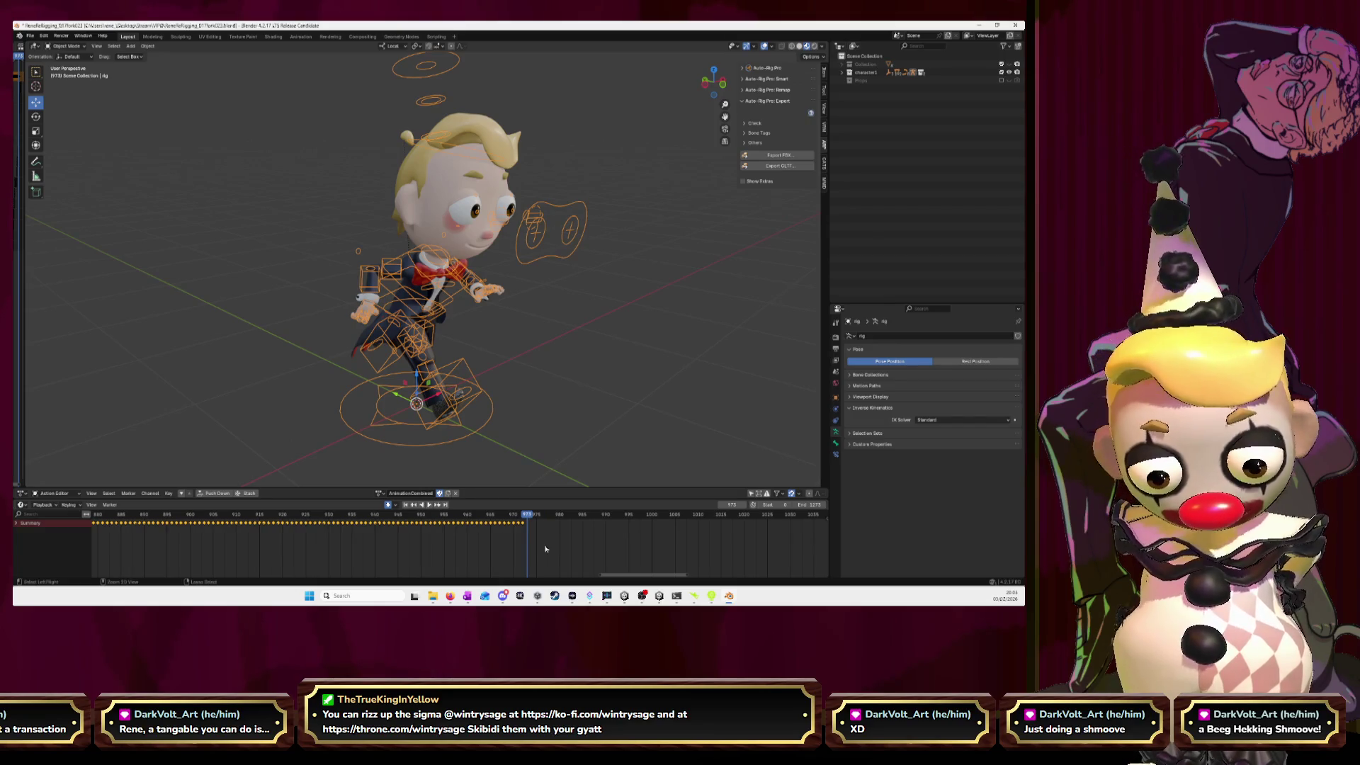
{"action": "key", "text": "ctrl+v"}
- Check the result at frame 1045, then load the Sit.Theatrechair action
{"action": "scroll", "coordinate": [602, 547], "scroll_direction": "down", "scroll_amount": 3}
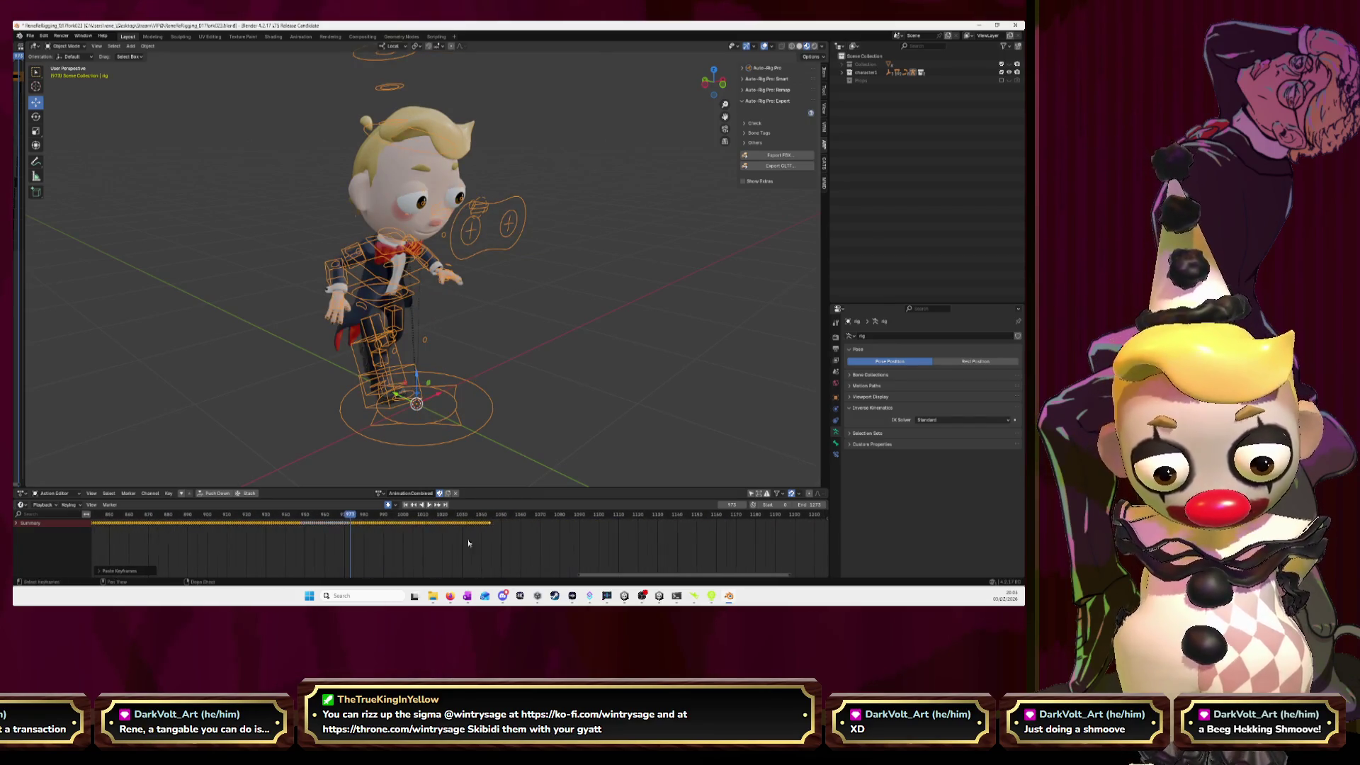
{"action": "left_click_drag", "start_coordinate": [350, 517], "coordinate": [493, 525]}
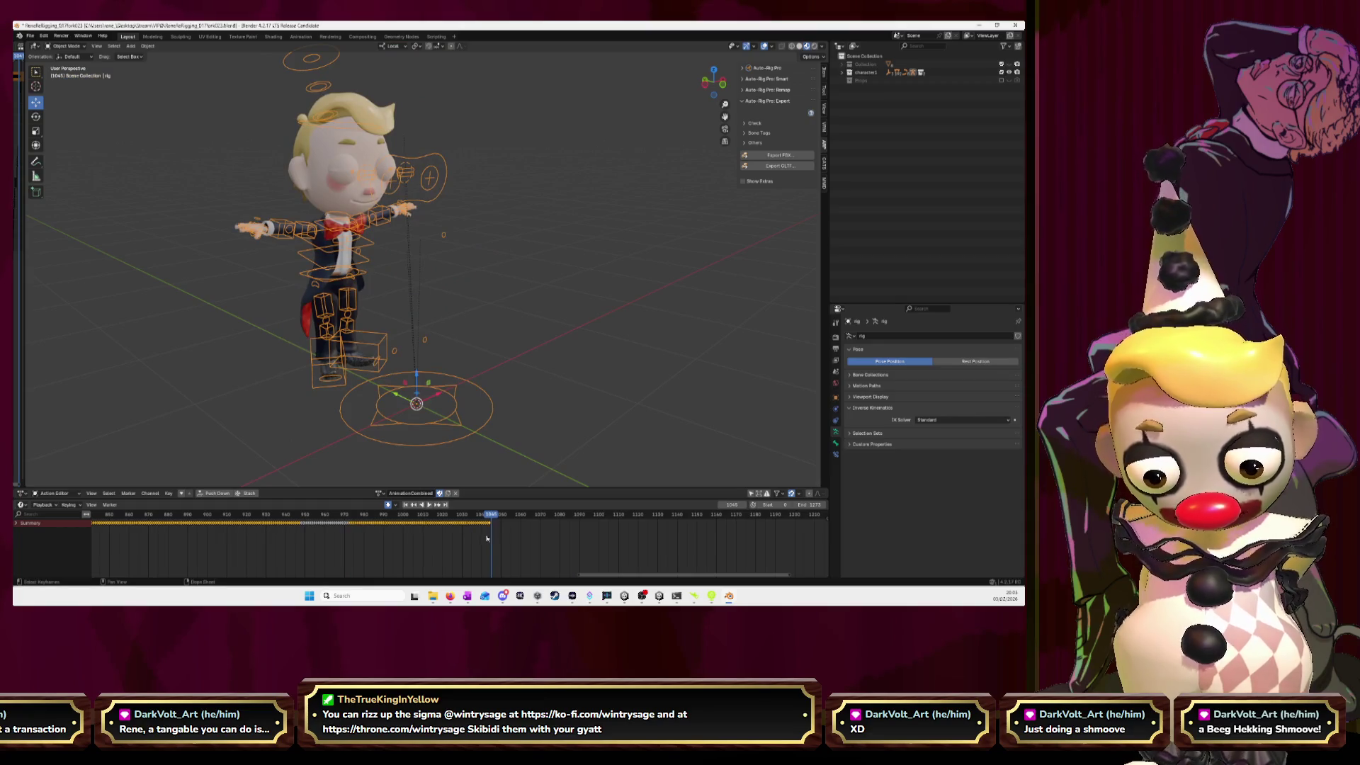
{"action": "scroll", "coordinate": [489, 546], "scroll_direction": "up", "scroll_amount": 2}
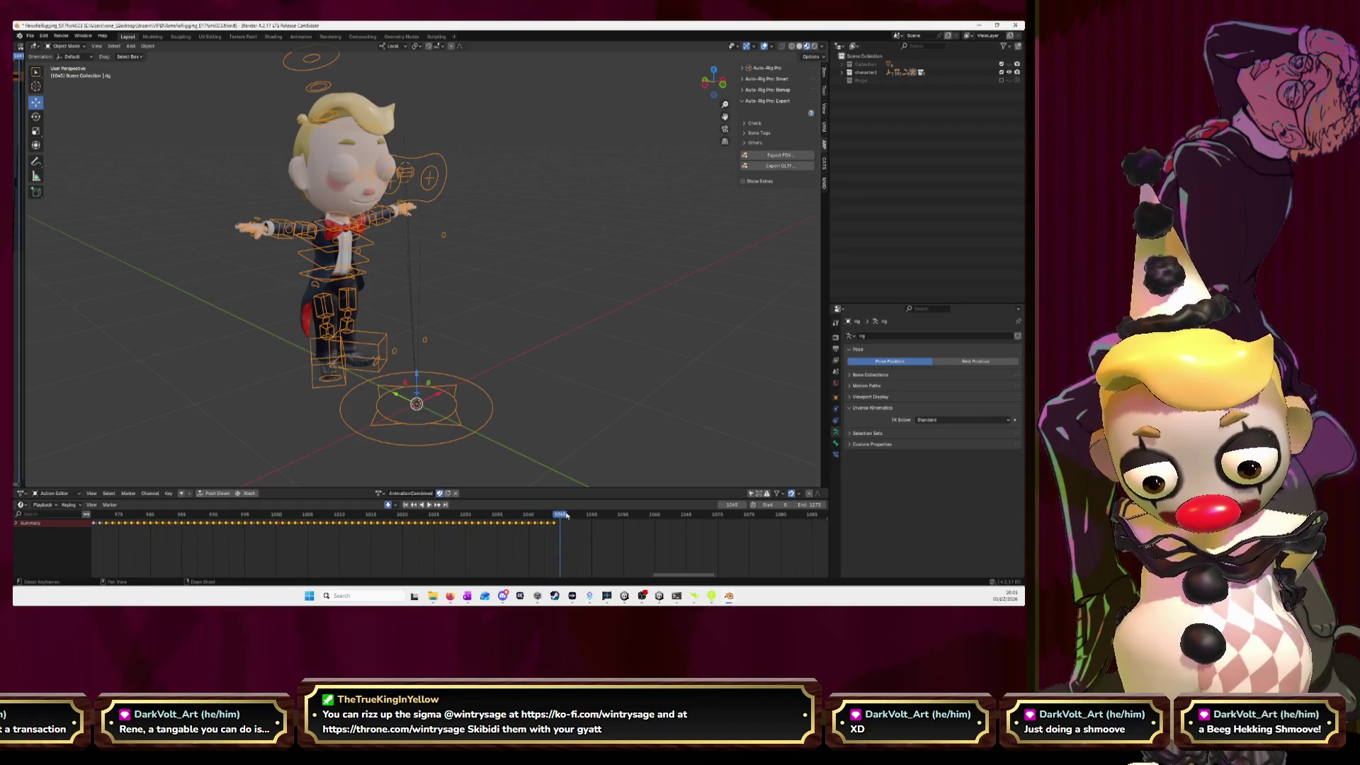
{"action": "left_click", "coordinate": [386, 494]}
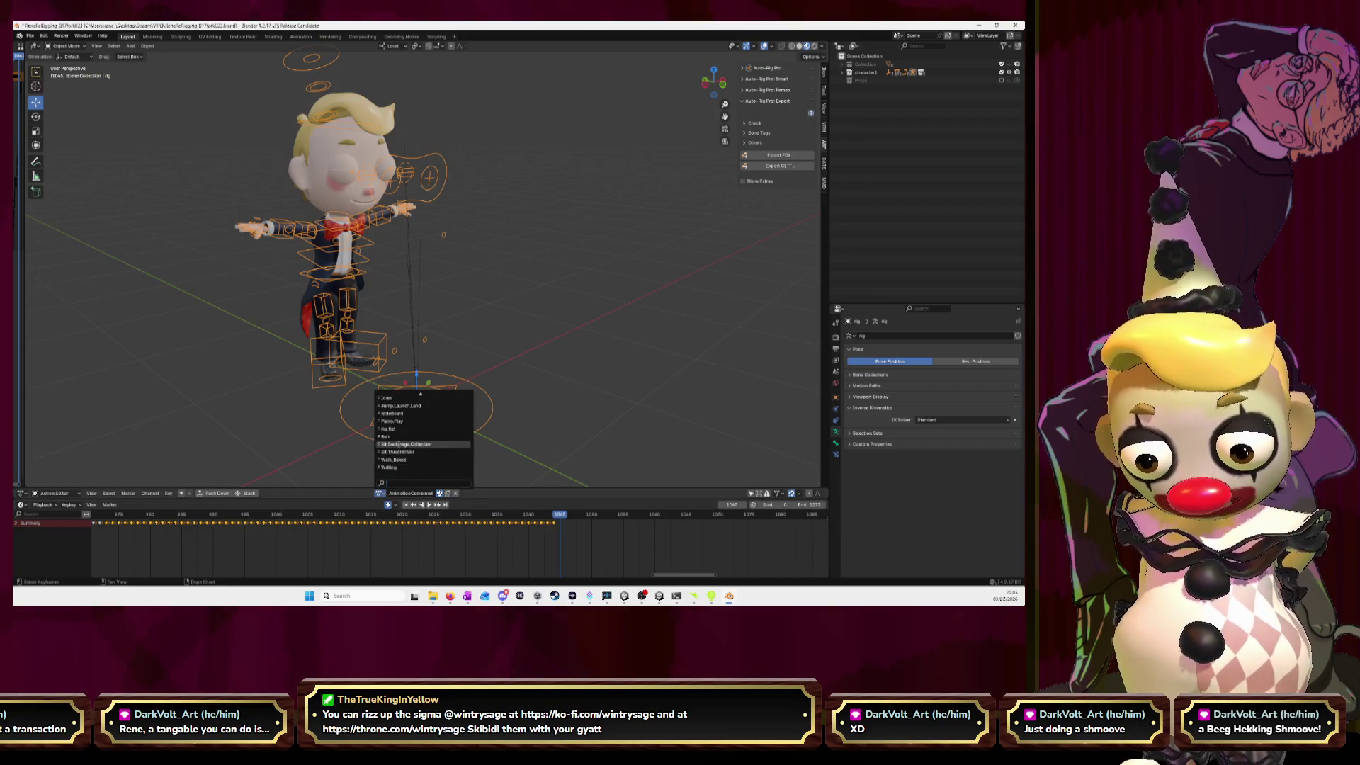
{"action": "left_click", "coordinate": [398, 451]}
- Select the Sit.Theatrechair keyframes from frame 29 to 60
{"action": "scroll", "coordinate": [387, 560], "scroll_direction": "down", "scroll_amount": 5}
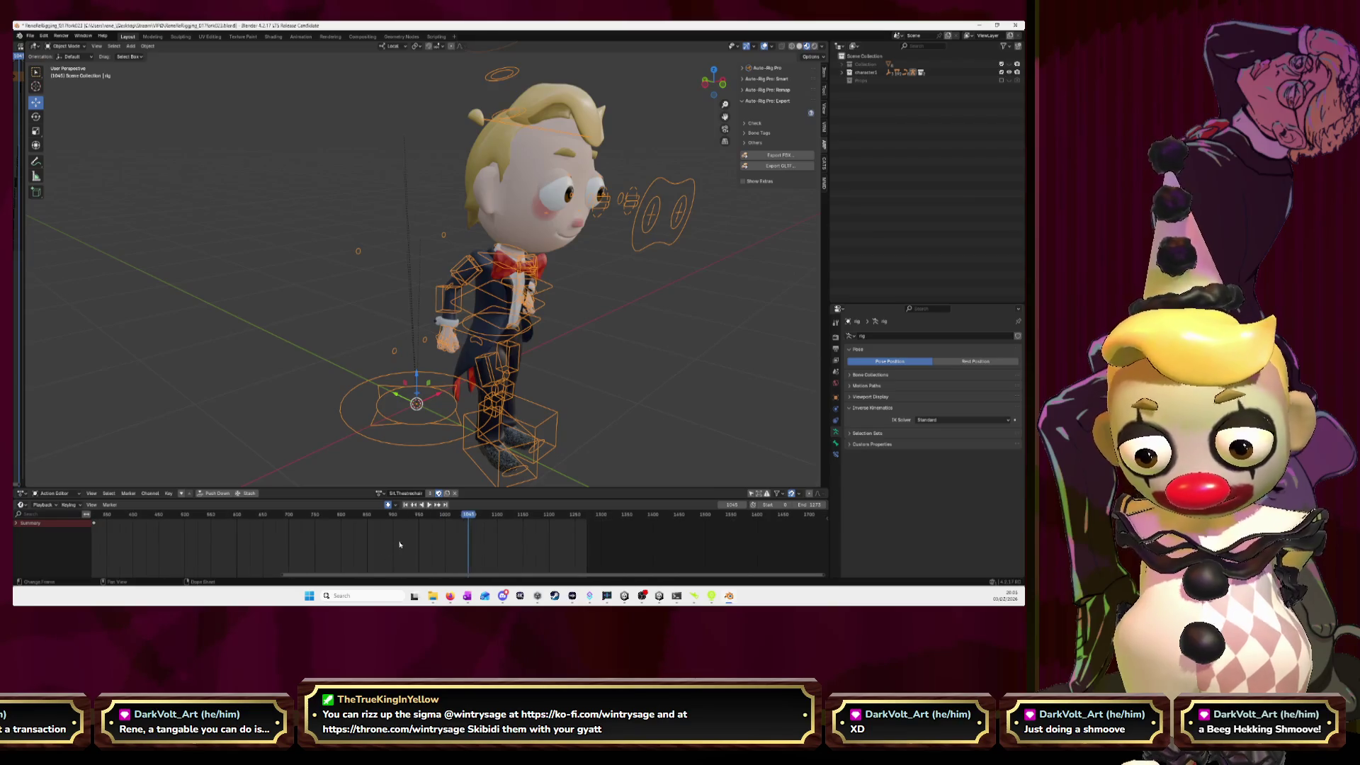
{"action": "scroll", "coordinate": [387, 560], "scroll_direction": "down", "scroll_amount": 4}
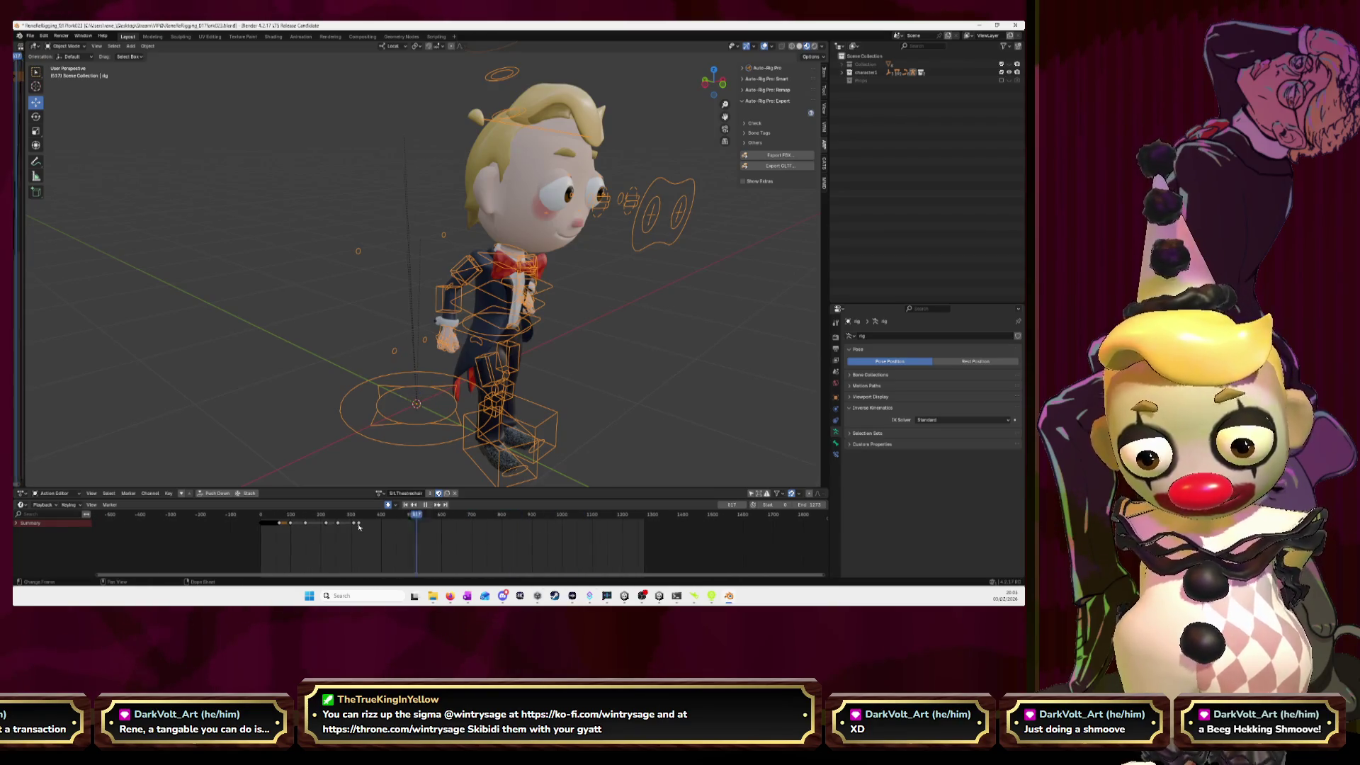
{"action": "left_click", "coordinate": [269, 515]}
{"action": "scroll", "coordinate": [517, 546], "scroll_direction": "up", "scroll_amount": 5}
{"action": "scroll", "coordinate": [504, 550], "scroll_direction": "up", "scroll_amount": 3}
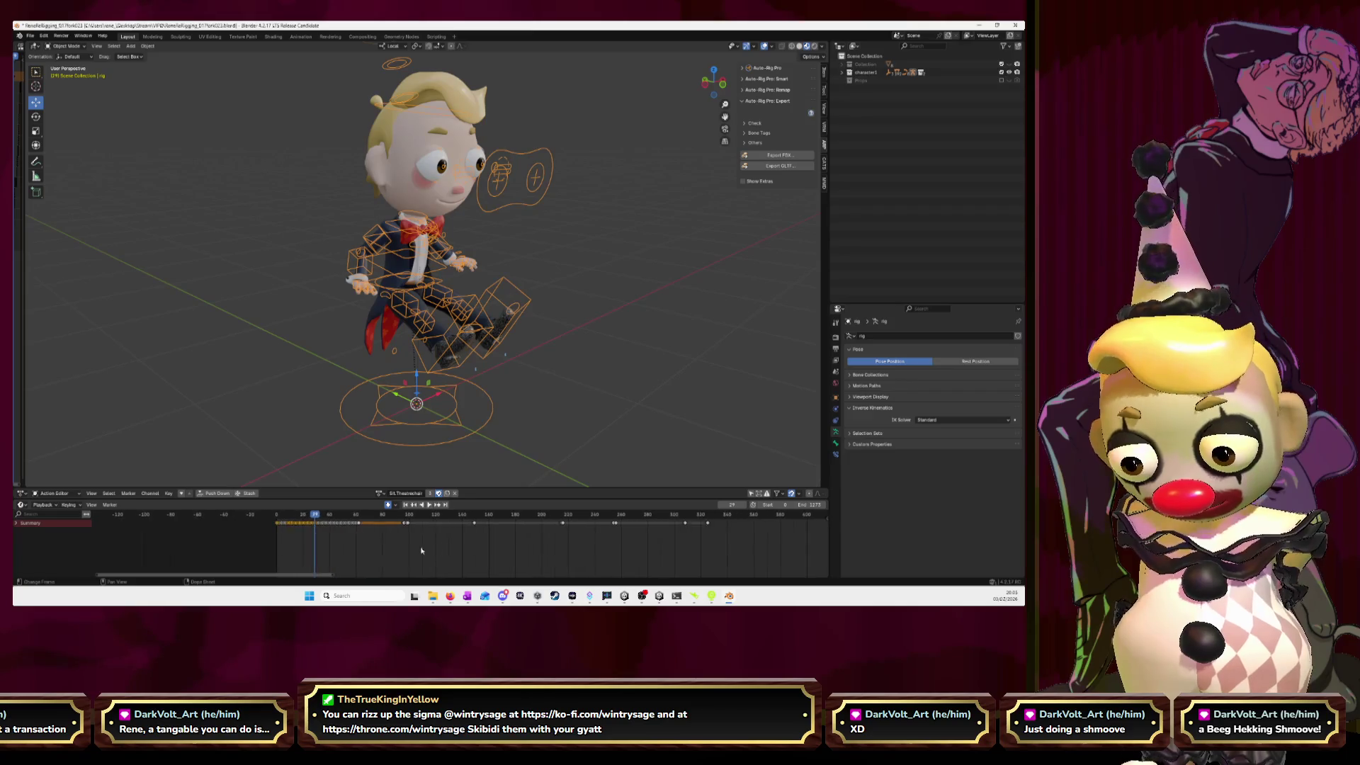
{"action": "scroll", "coordinate": [491, 552], "scroll_direction": "up", "scroll_amount": 2}
{"action": "scroll", "coordinate": [478, 555], "scroll_direction": "up", "scroll_amount": 2}
{"action": "left_click_drag", "start_coordinate": [492, 540], "coordinate": [581, 517]}
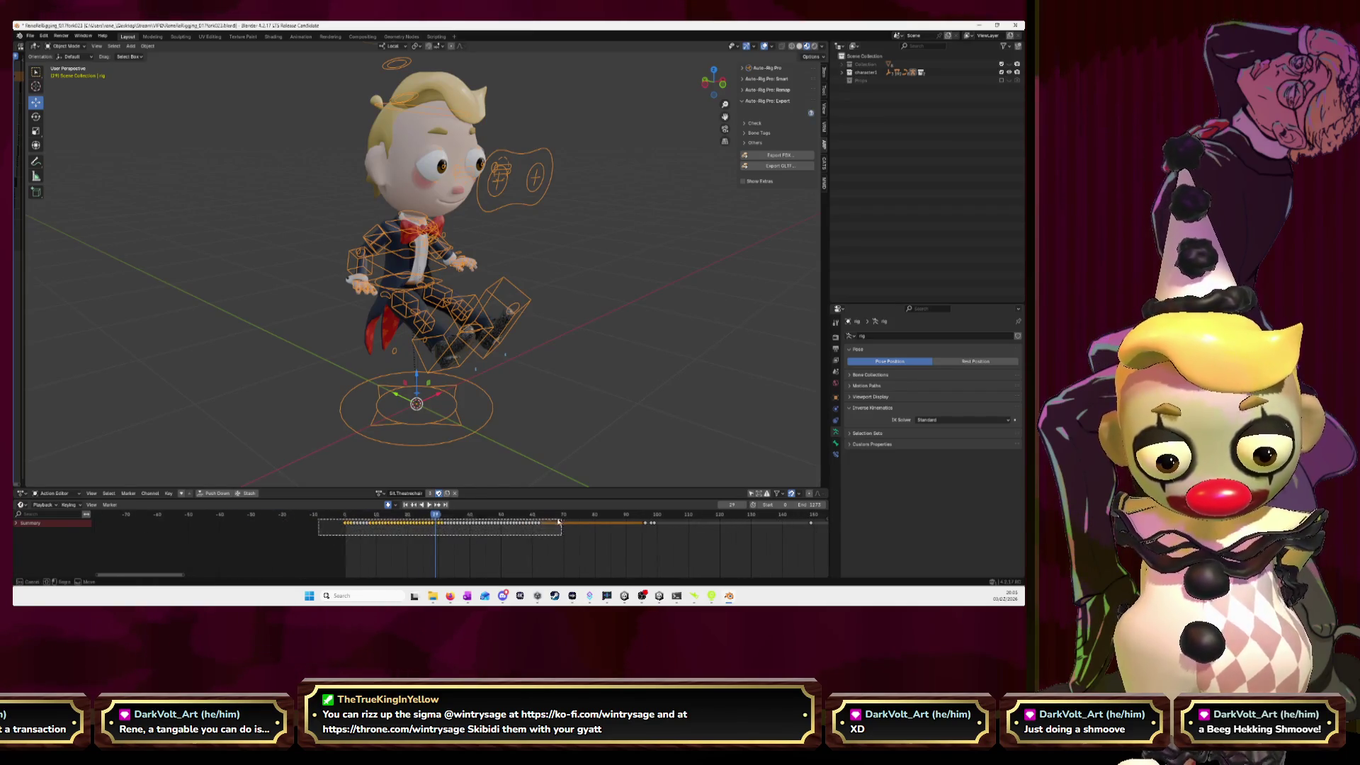
- Paste them into AnimationCombined at frame 1053 and check the pose at frame 1117
{"action": "left_click", "coordinate": [380, 493]}
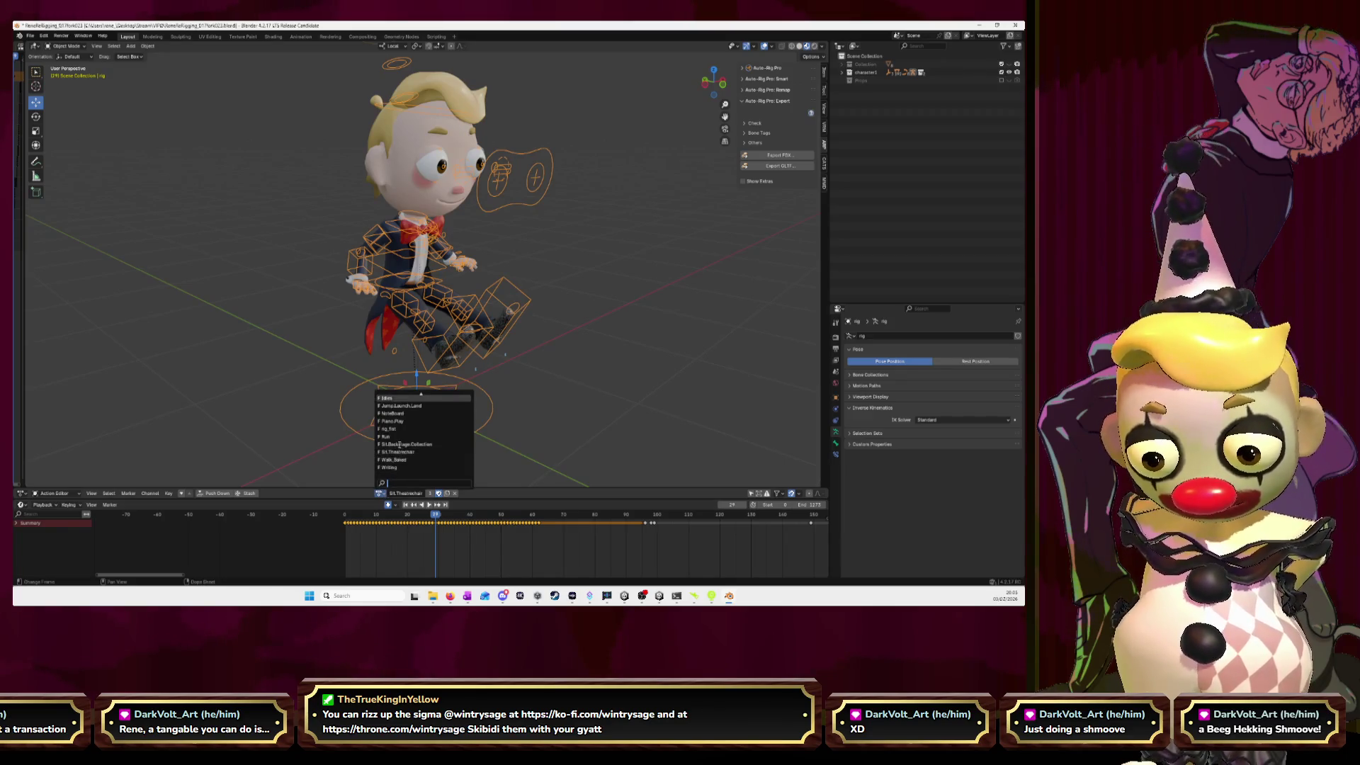
{"action": "left_click", "coordinate": [401, 398]}
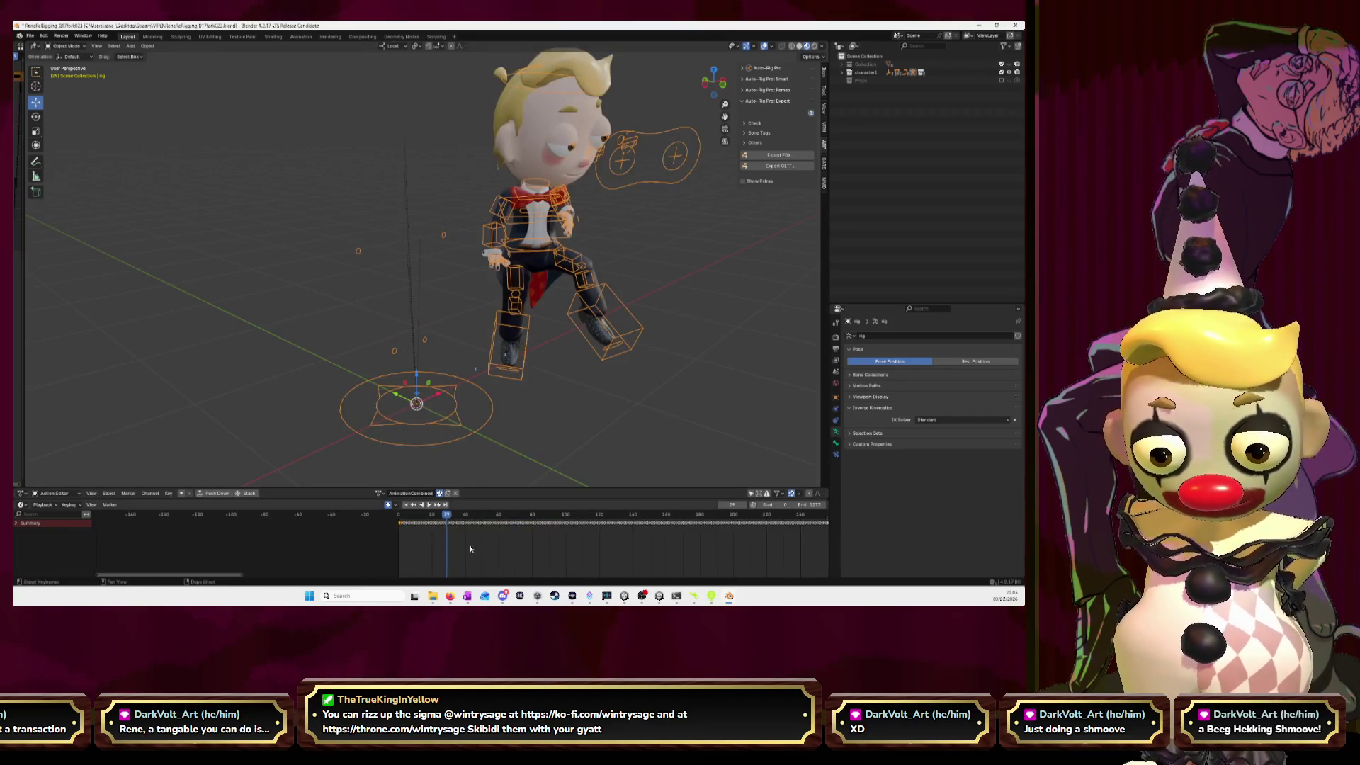
{"action": "key", "text": "Home"}
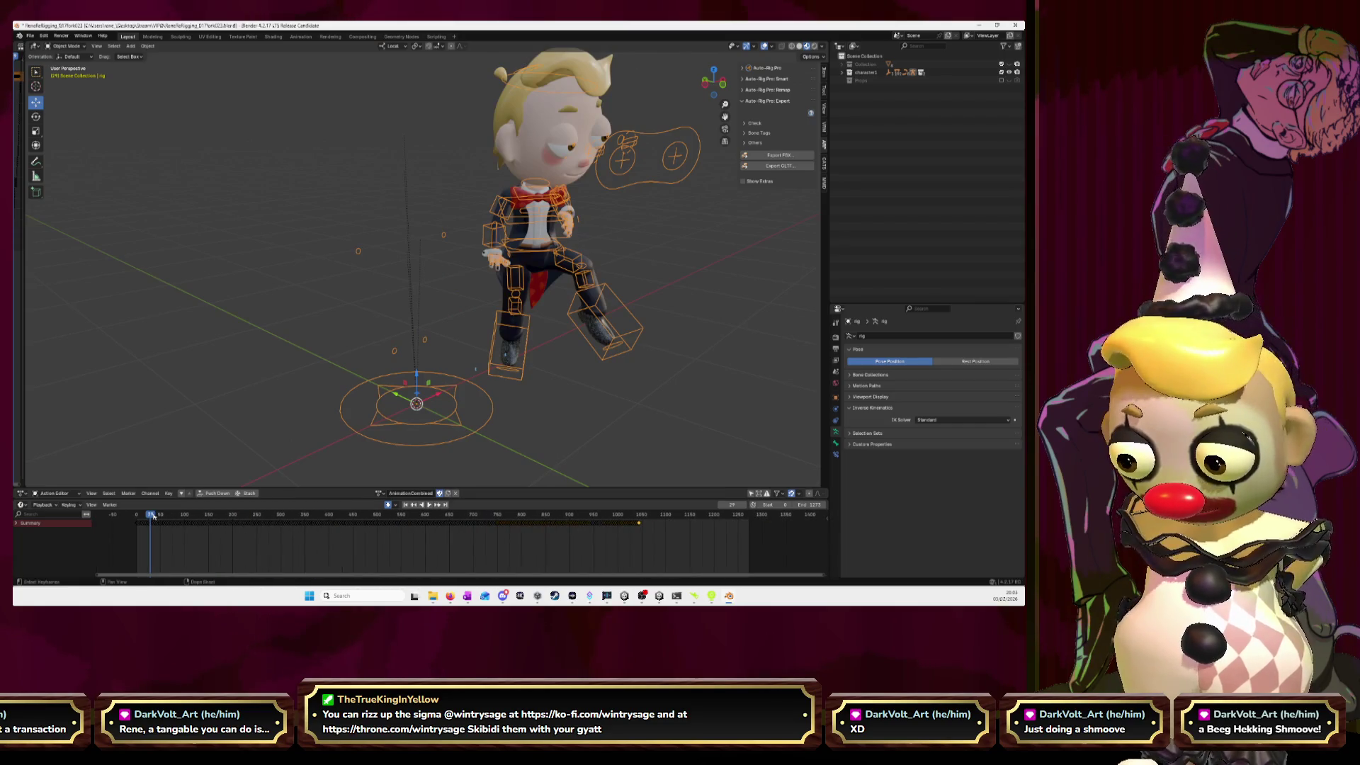
{"action": "left_click_drag", "start_coordinate": [153, 517], "coordinate": [641, 517]}
{"action": "scroll", "coordinate": [652, 544], "scroll_direction": "up", "scroll_amount": 5}
{"action": "scroll", "coordinate": [651, 544], "scroll_direction": "down", "scroll_amount": 5, "text": "ctrl"}
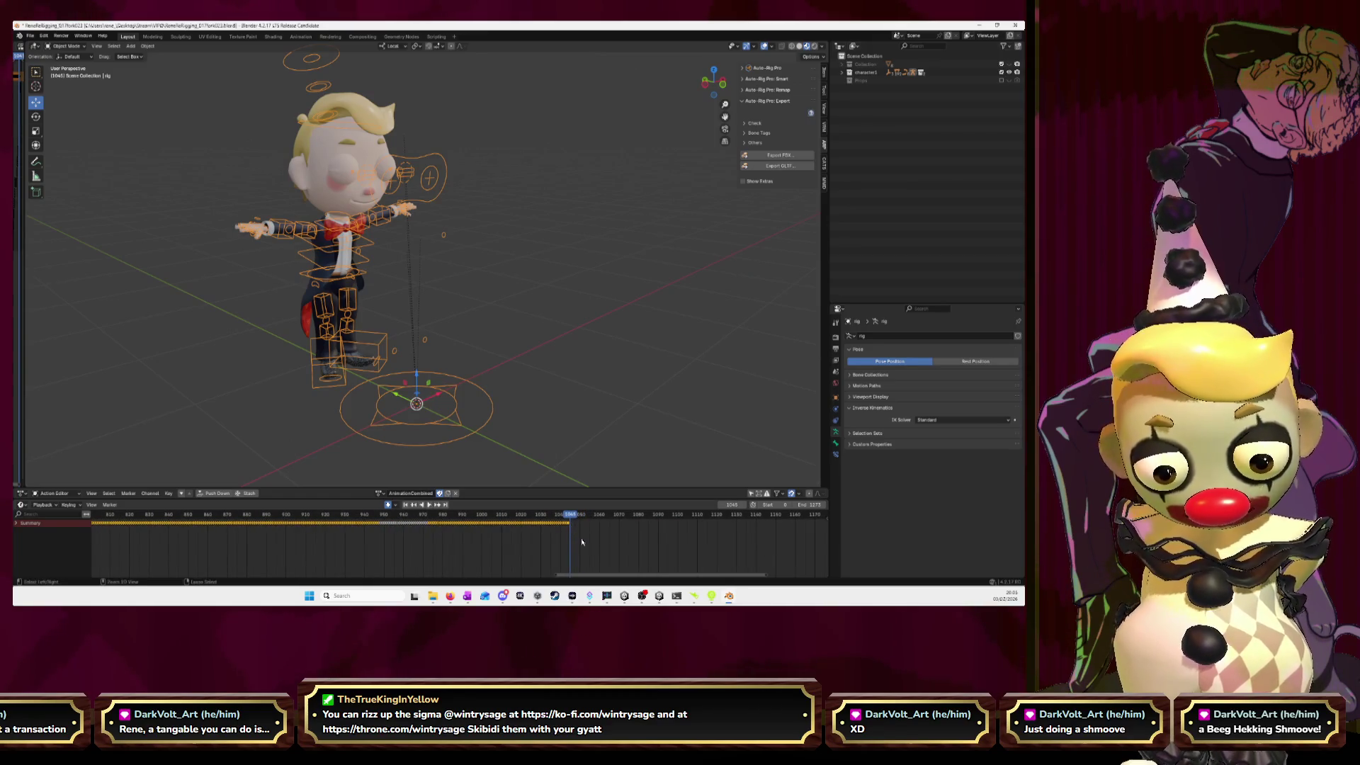
{"action": "key", "text": "ctrl+v"}
{"action": "scroll", "coordinate": [578, 524], "scroll_direction": "up", "scroll_amount": 3}
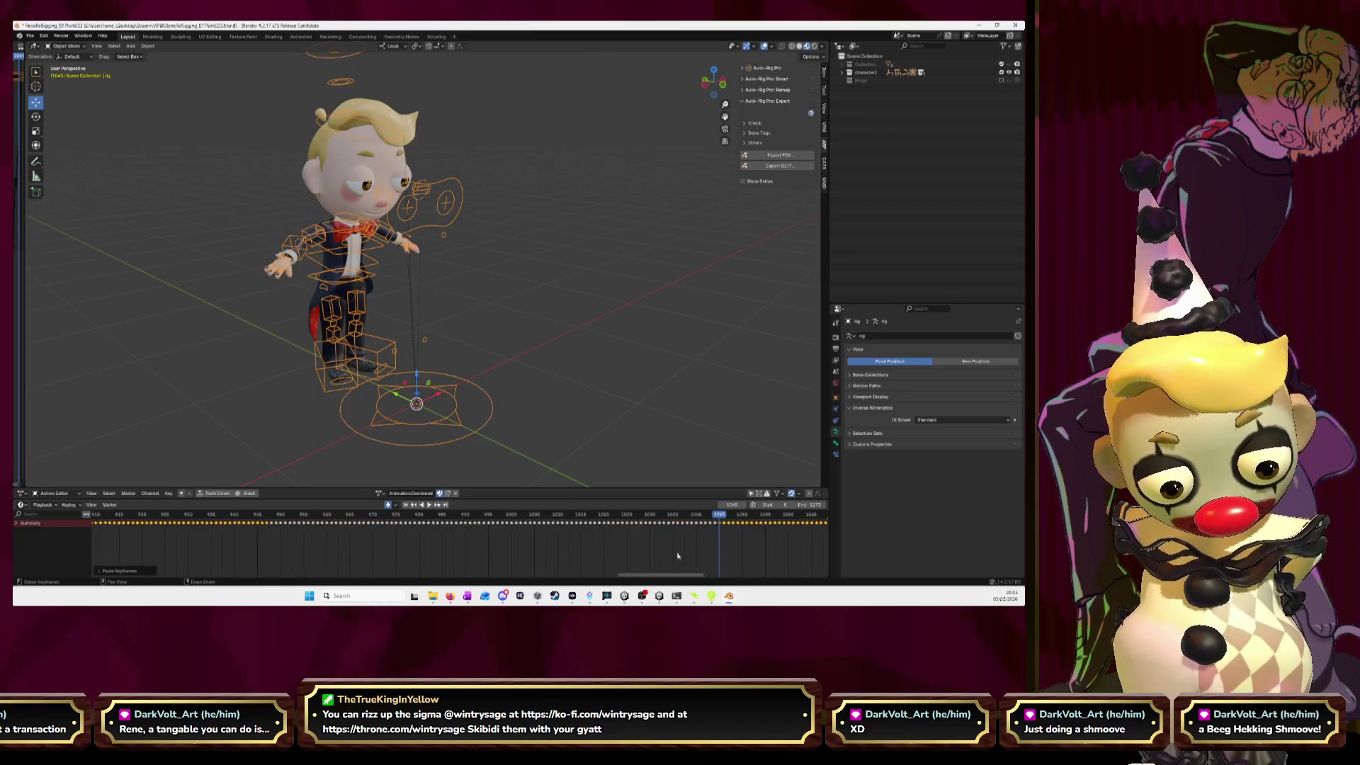
{"action": "scroll", "coordinate": [306, 534], "scroll_direction": "down", "scroll_amount": 3, "text": "ctrl"}
{"action": "left_click_drag", "start_coordinate": [361, 515], "coordinate": [654, 534]}
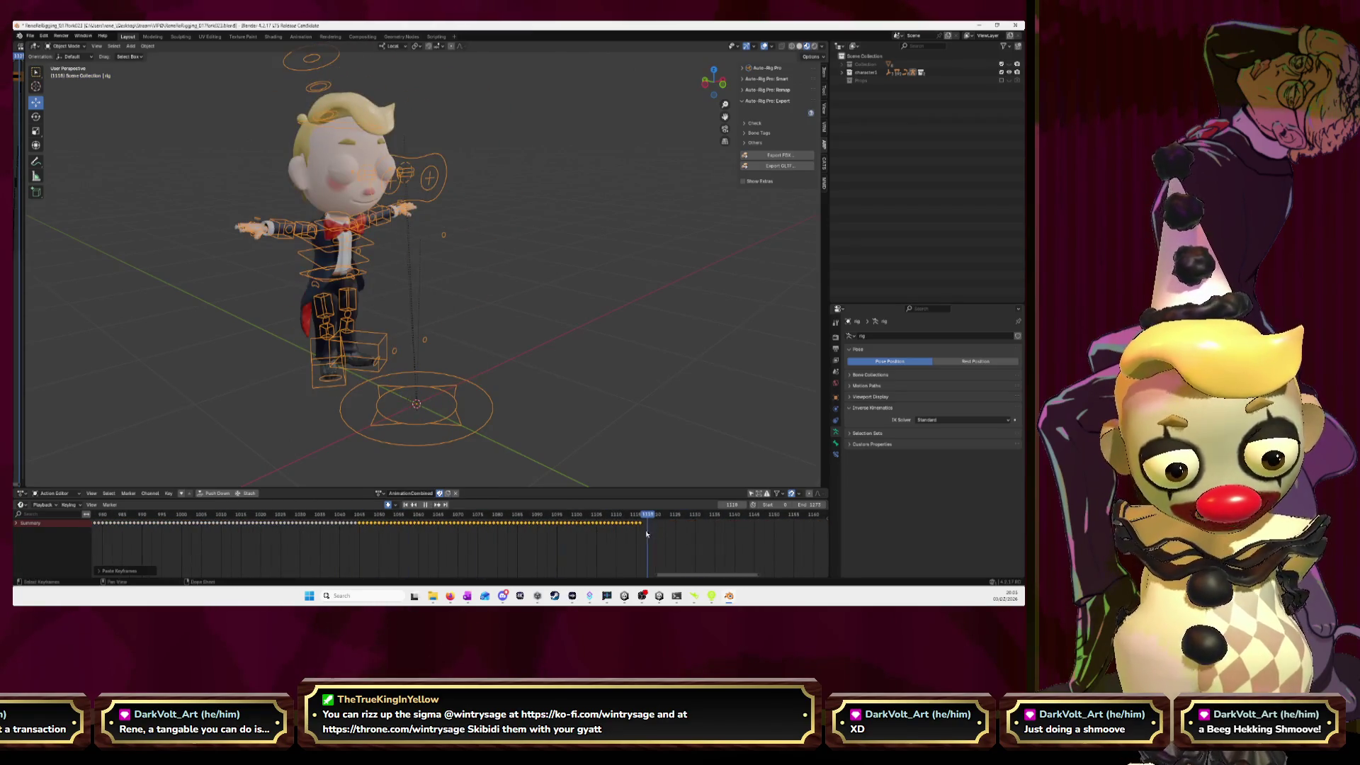
- Replay from frame 1031, stop at 1045 and remove the keyframes after frame 1045
{"action": "left_click", "coordinate": [381, 493]}
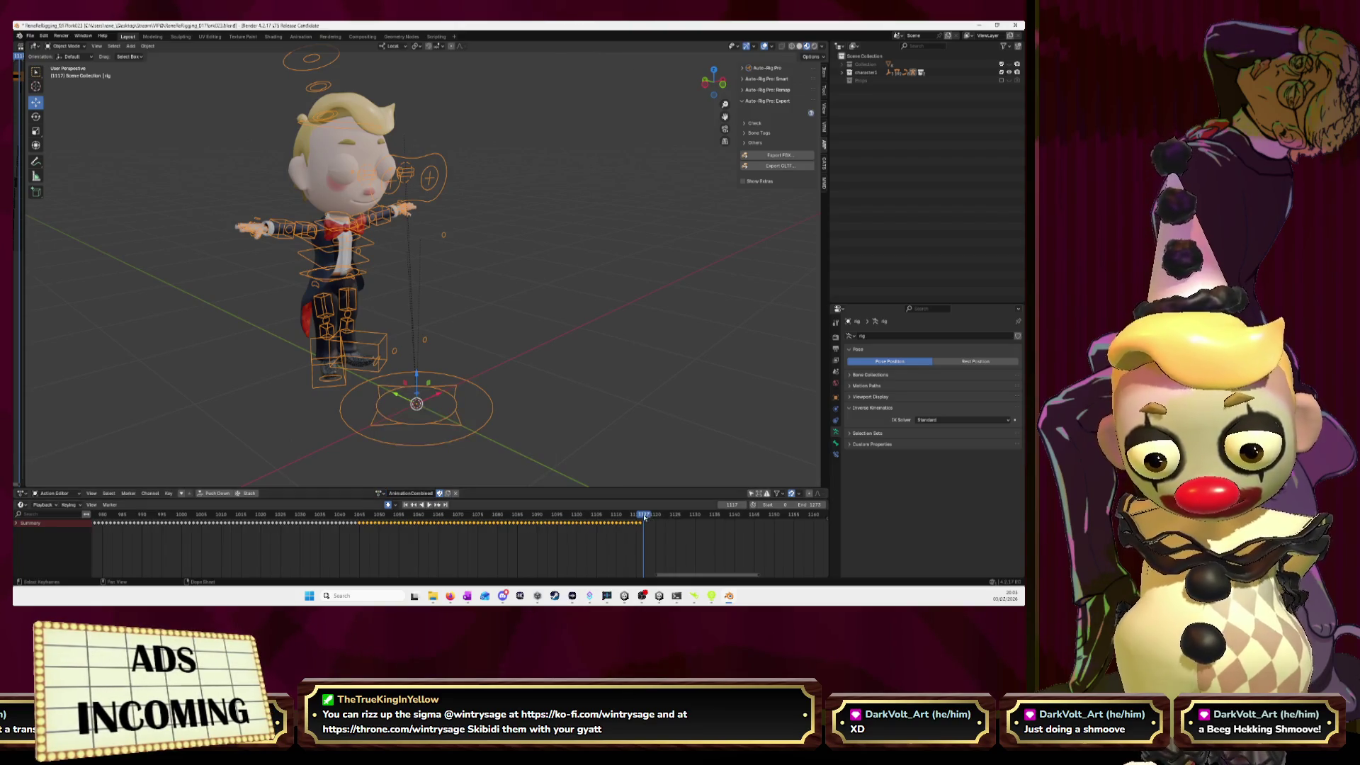
{"action": "left_click_drag", "start_coordinate": [644, 518], "coordinate": [296, 535]}
{"action": "key", "text": "space"}
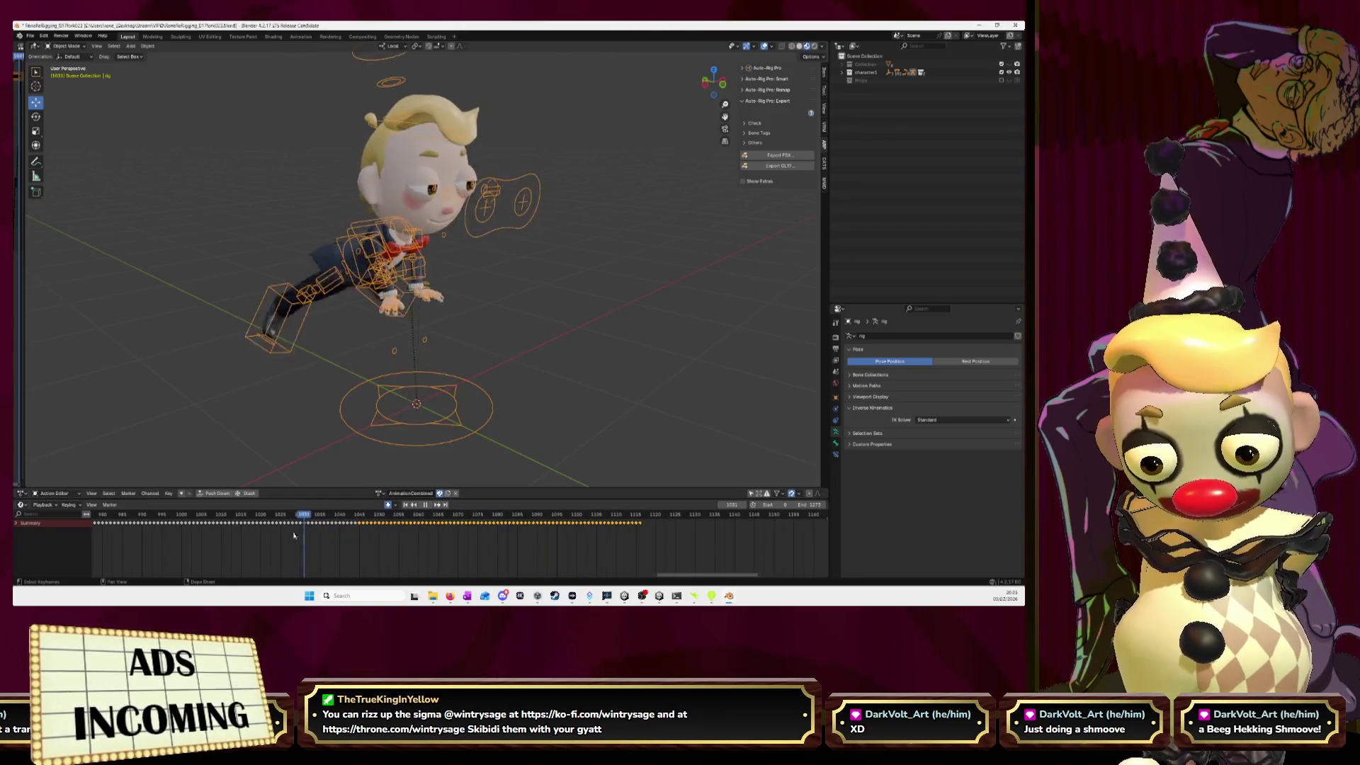
{"action": "key", "text": "space"}
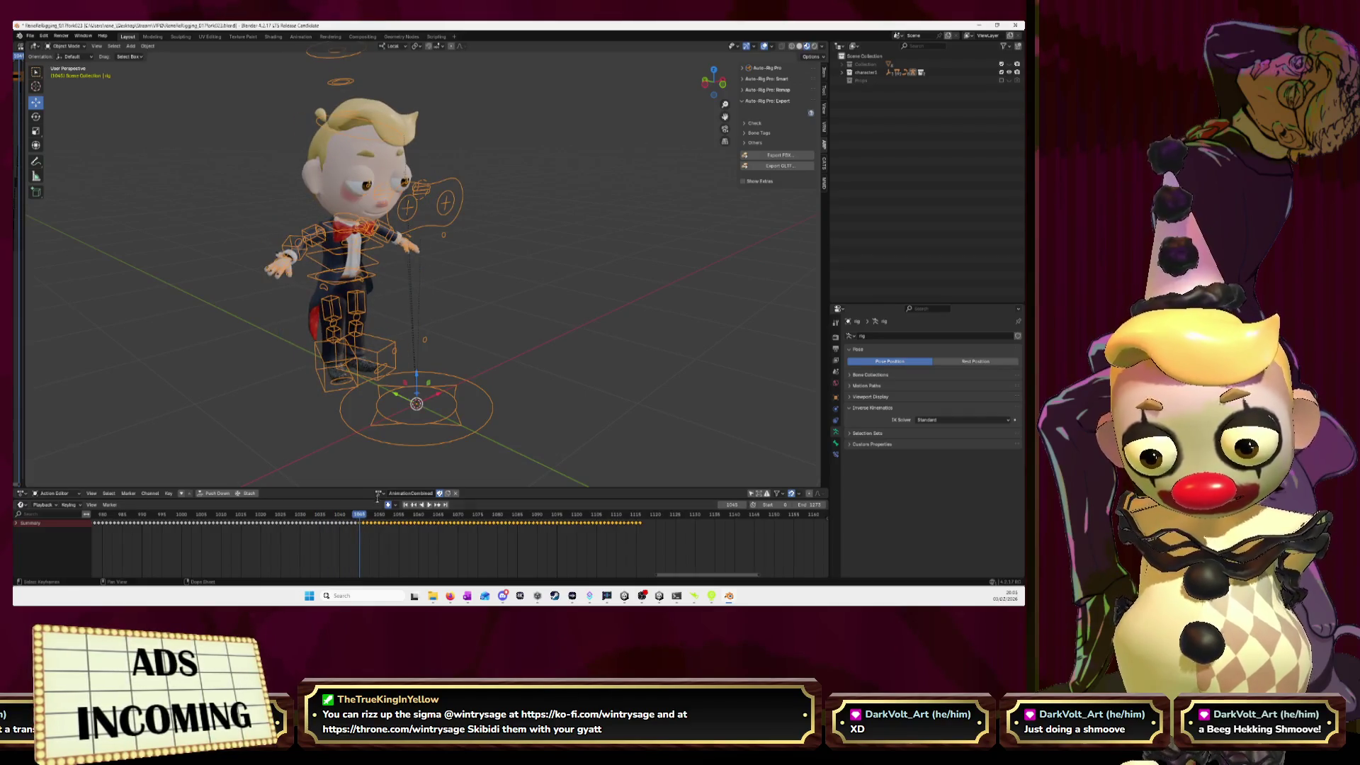
{"action": "left_click", "coordinate": [380, 493]}
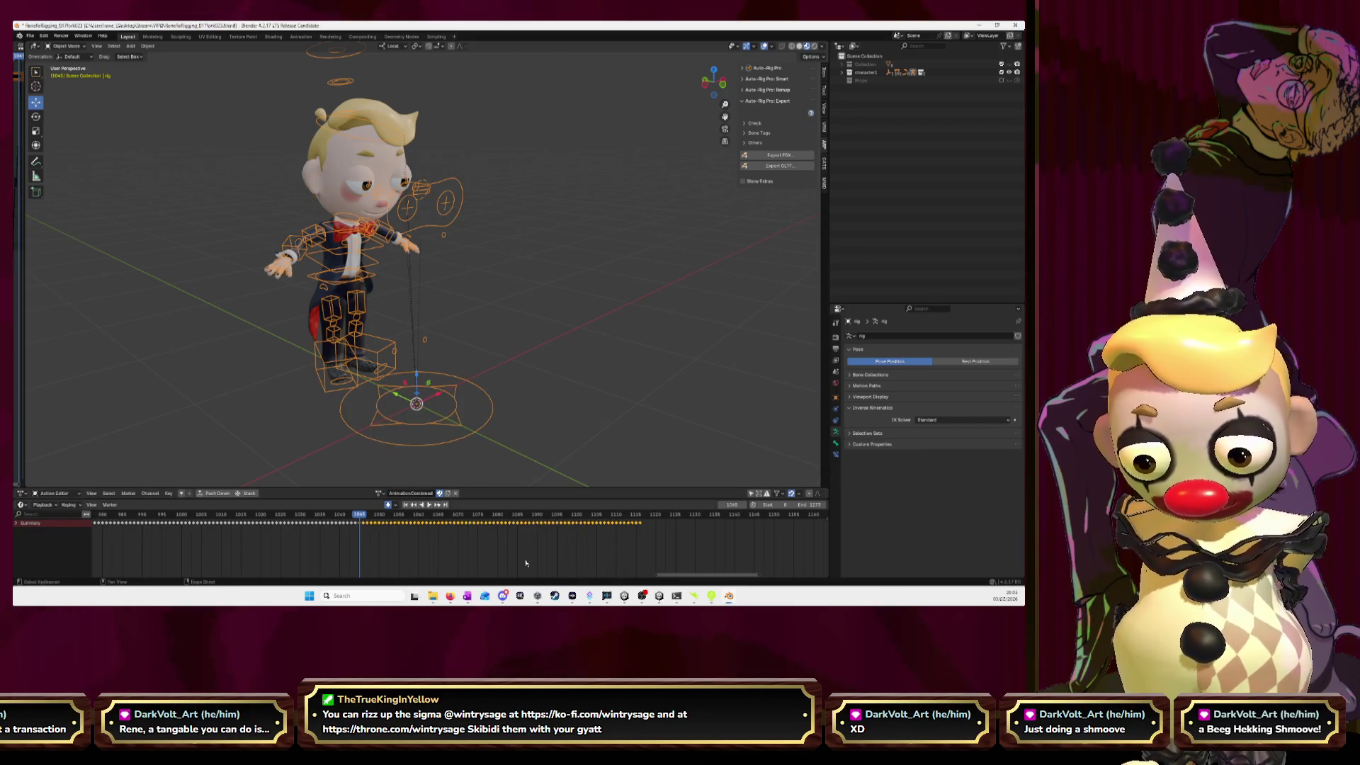
{"action": "key", "text": "ctrl+z"}
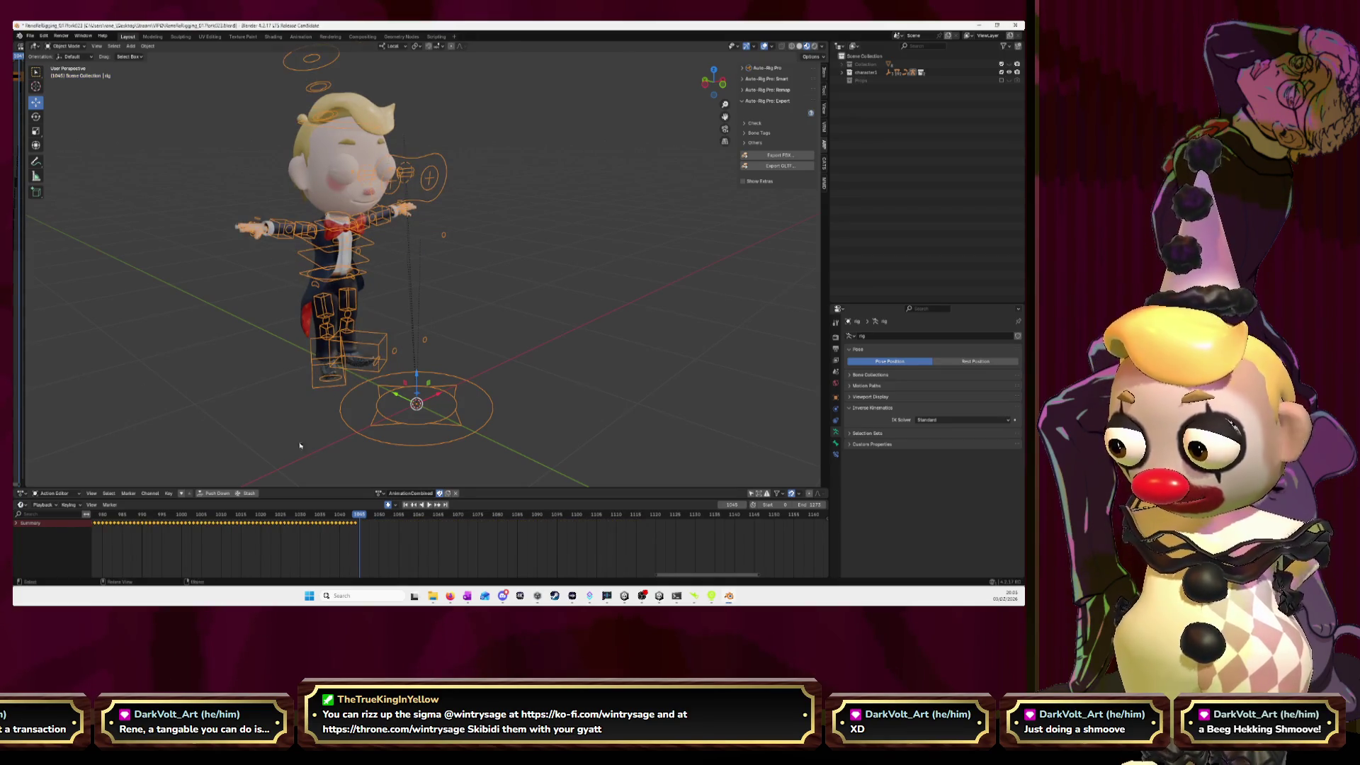
{"action": "left_click_drag", "start_coordinate": [359, 519], "coordinate": [359, 539]}
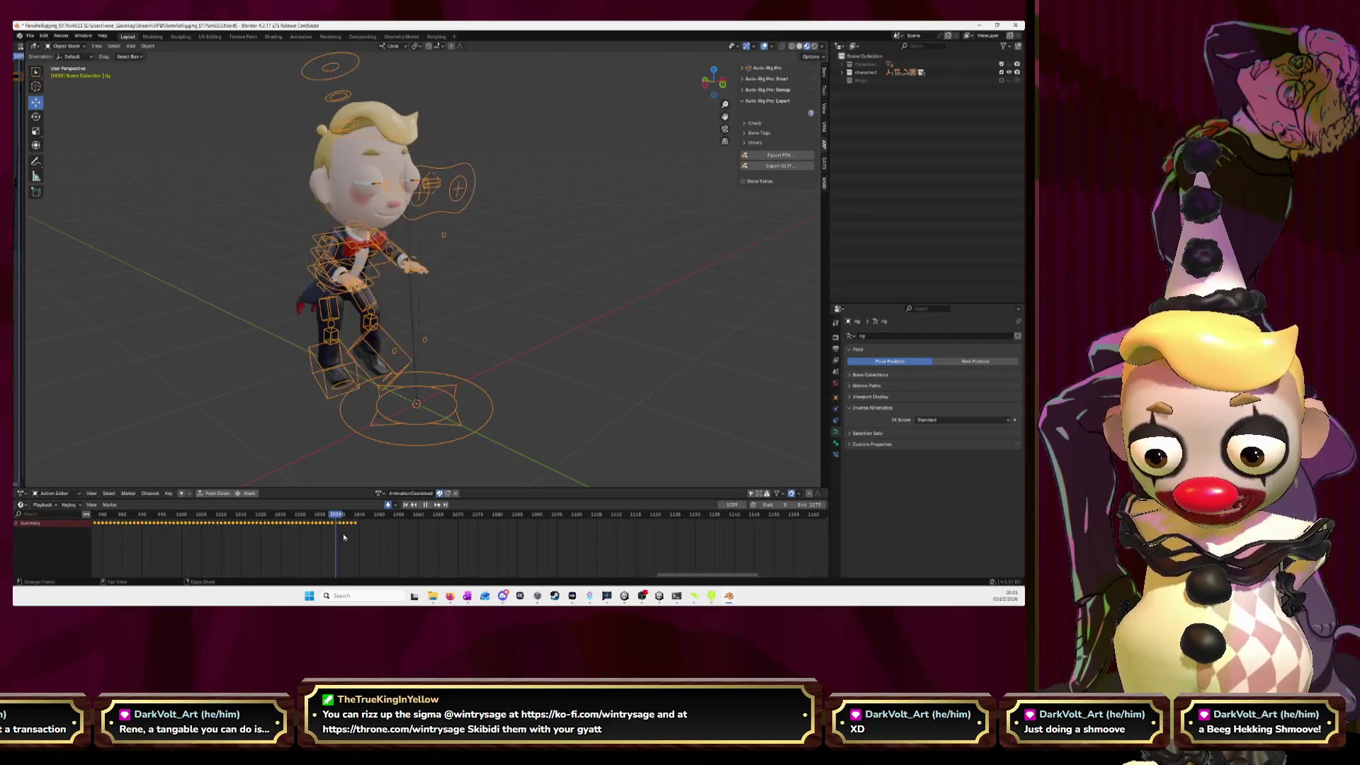
{"action": "left_click", "coordinate": [380, 493]}
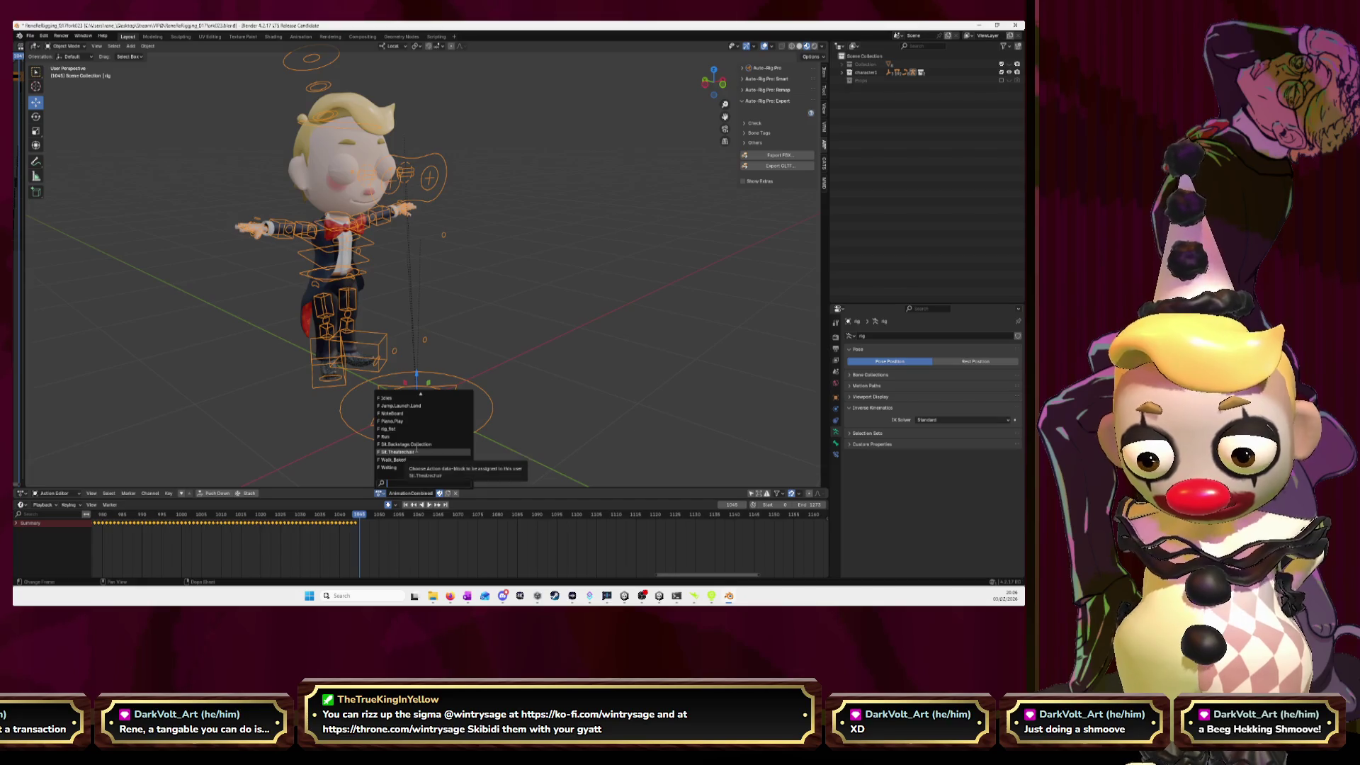
- Load Sit.Theatrechair and scrub back to frame 44 to take its keys
{"action": "left_click", "coordinate": [417, 452]}
{"action": "scroll", "coordinate": [382, 541], "scroll_direction": "down", "scroll_amount": 5}
{"action": "scroll", "coordinate": [382, 542], "scroll_direction": "down", "scroll_amount": 5}
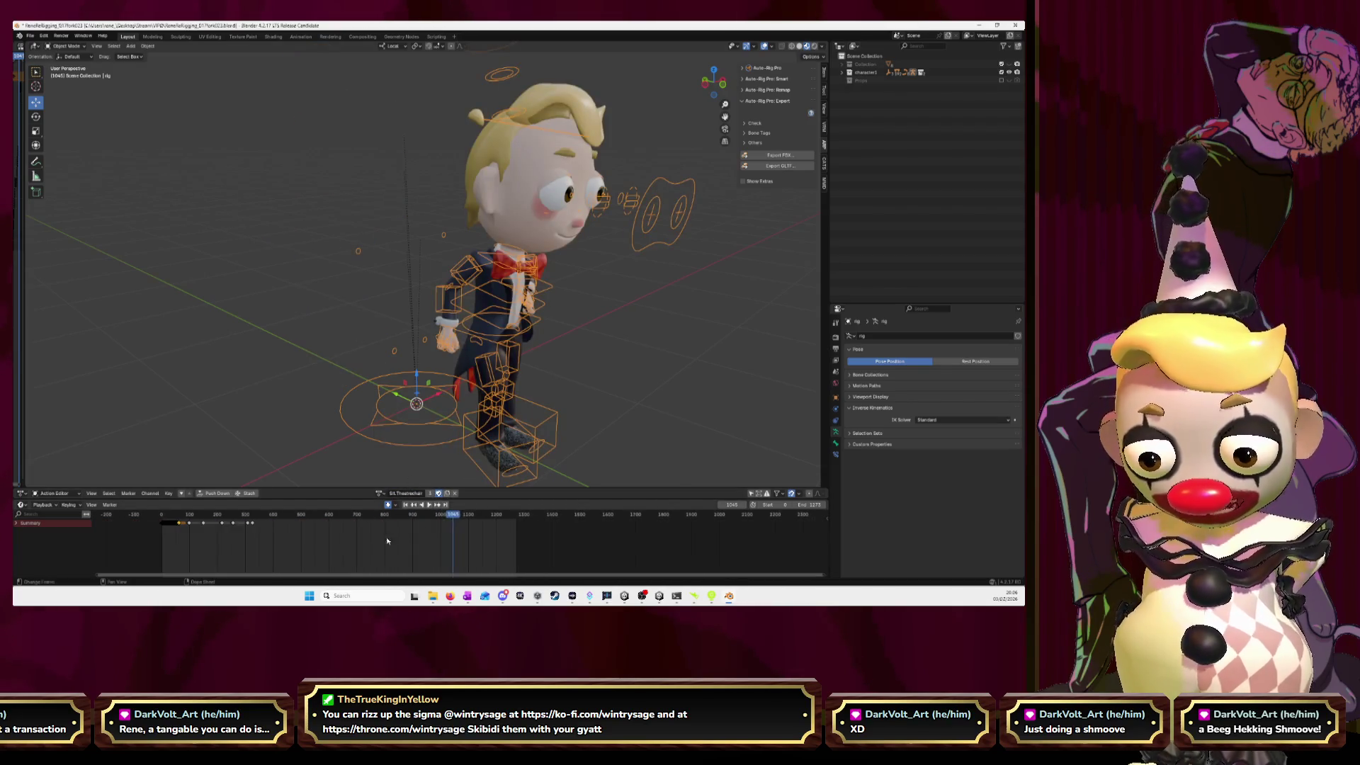
{"action": "left_click_drag", "start_coordinate": [453, 519], "coordinate": [148, 544]}
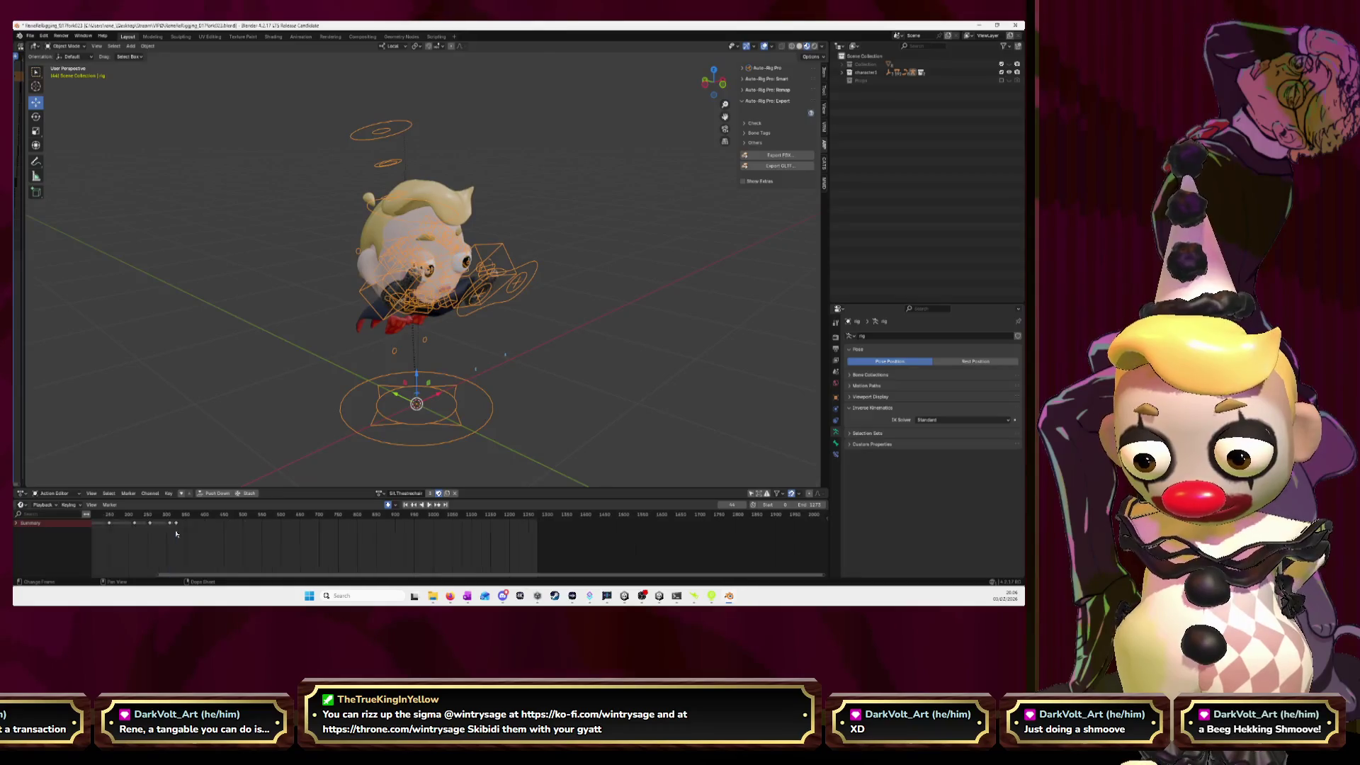
{"action": "scroll", "coordinate": [412, 560], "scroll_direction": "up", "scroll_amount": 10}
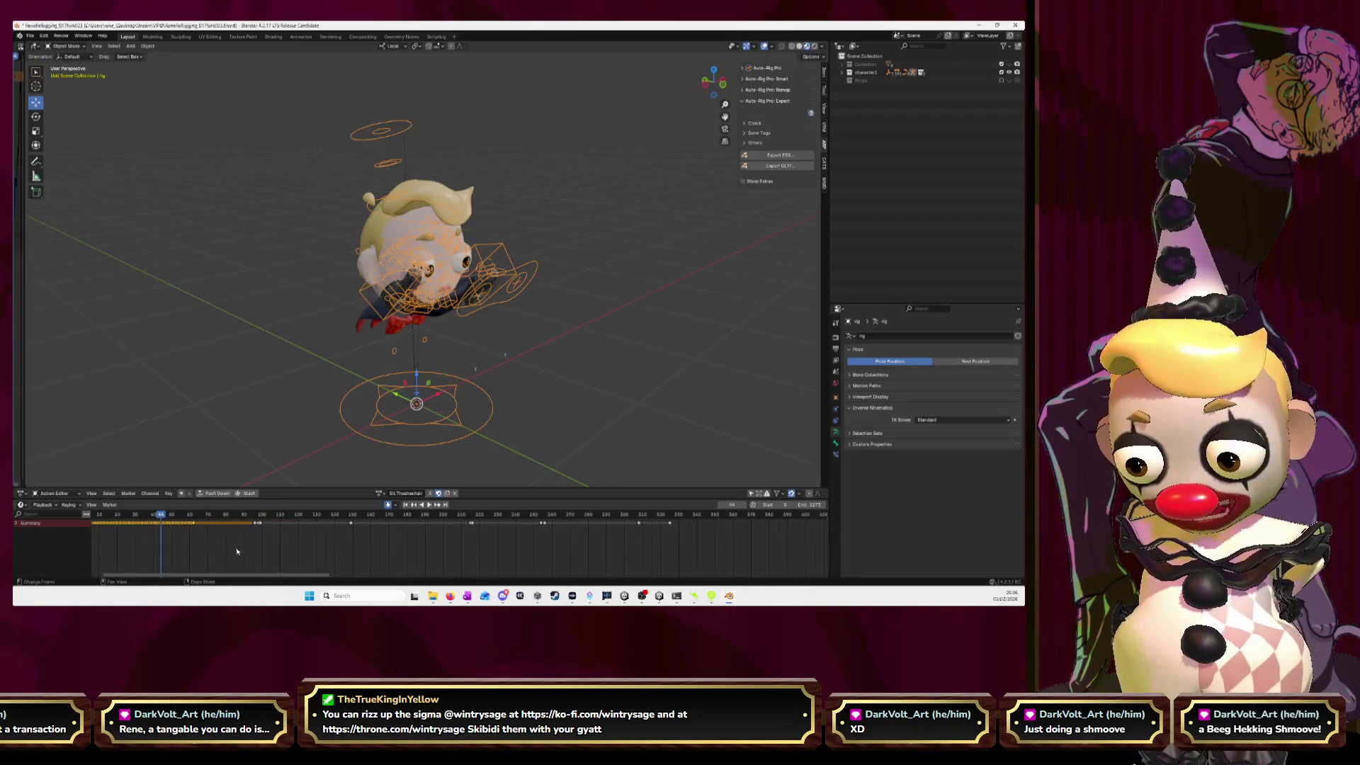
{"action": "scroll", "coordinate": [382, 547], "scroll_direction": "up", "scroll_amount": 3}
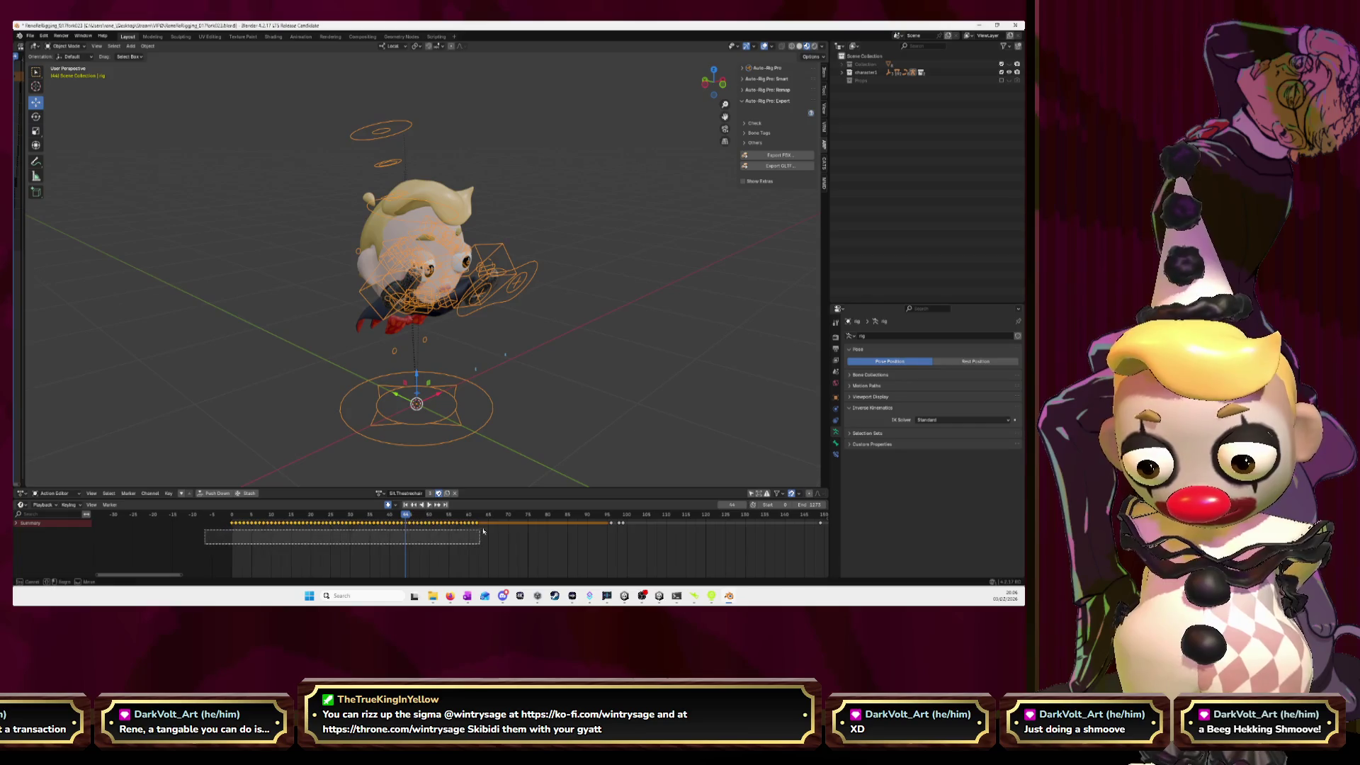
{"action": "scroll", "coordinate": [397, 509], "scroll_direction": "down", "scroll_amount": 4}
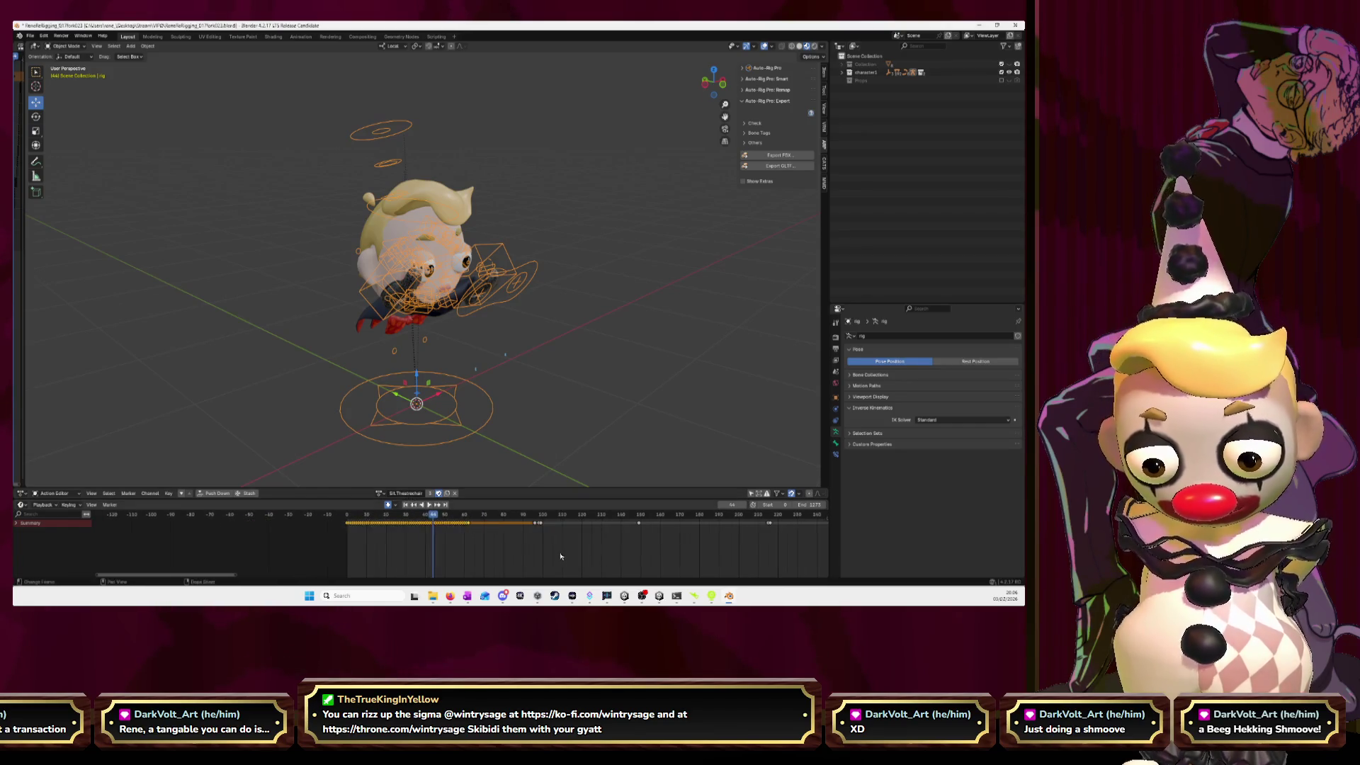
{"action": "scroll", "coordinate": [386, 517], "scroll_direction": "down", "scroll_amount": 4}
{"action": "scroll", "coordinate": [375, 524], "scroll_direction": "down", "scroll_amount": 3}
{"action": "scroll", "coordinate": [363, 530], "scroll_direction": "down", "scroll_amount": 4}
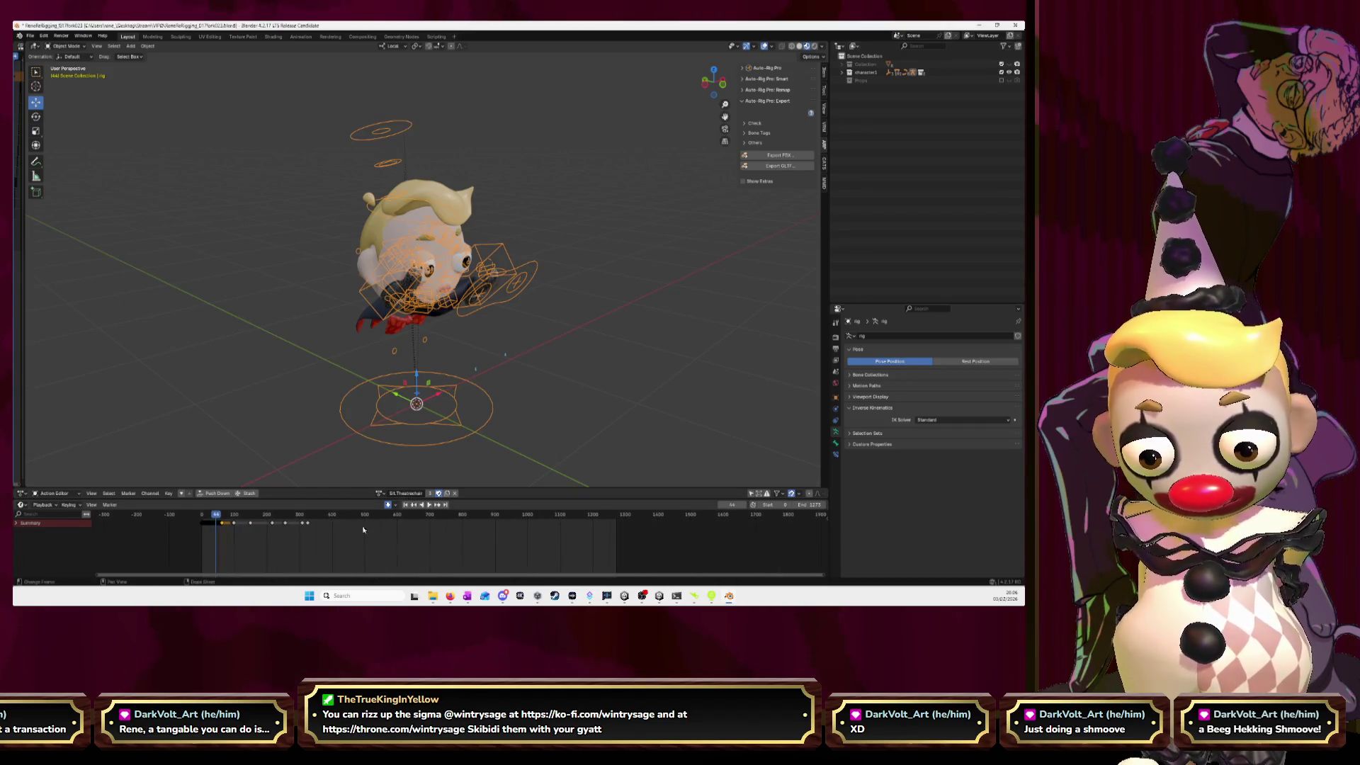
- Paste the Sit.Theatrechair keys at the end of AnimationCombined
{"action": "left_click", "coordinate": [380, 493]}
{"action": "scroll", "coordinate": [402, 440], "scroll_direction": "up", "scroll_amount": 6}
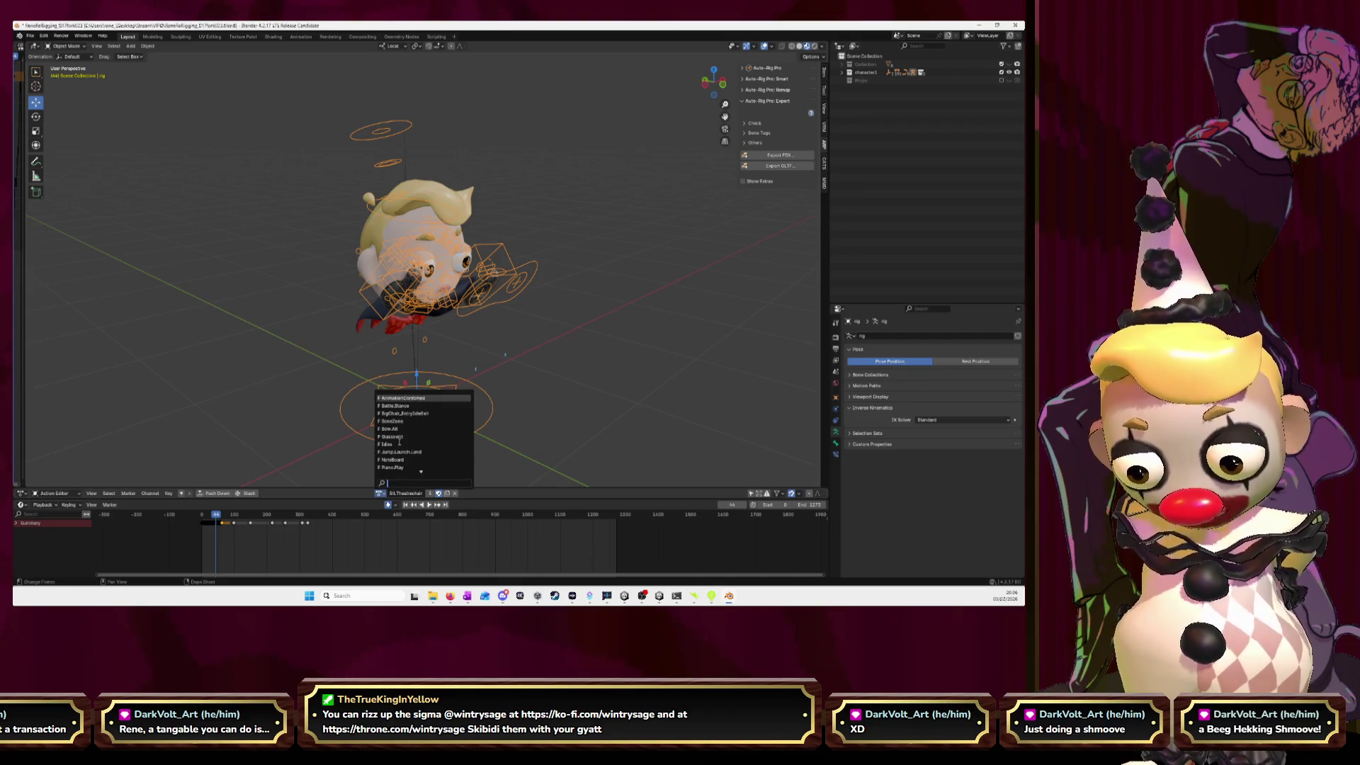
{"action": "left_click", "coordinate": [407, 398]}
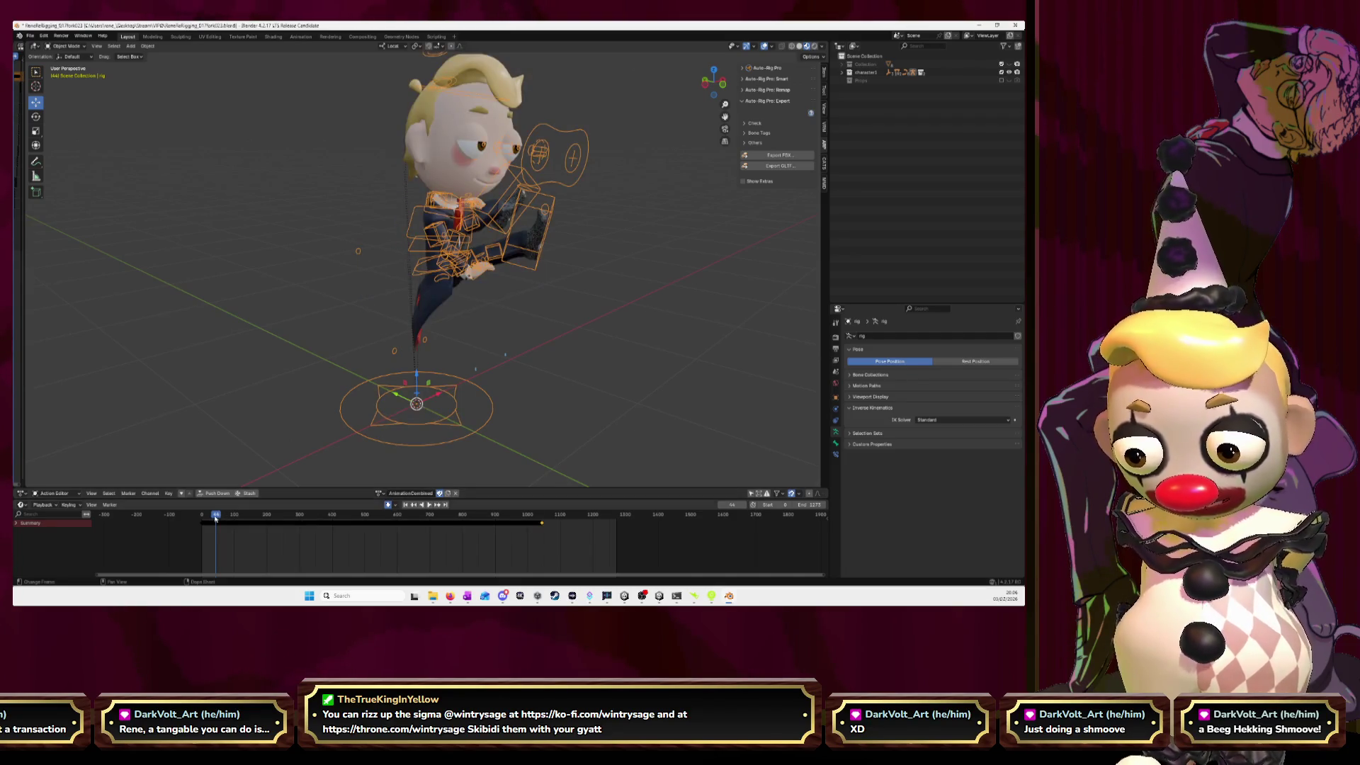
{"action": "left_click_drag", "start_coordinate": [215, 519], "coordinate": [547, 529]}
{"action": "scroll", "coordinate": [543, 530], "scroll_direction": "up", "scroll_amount": 8}
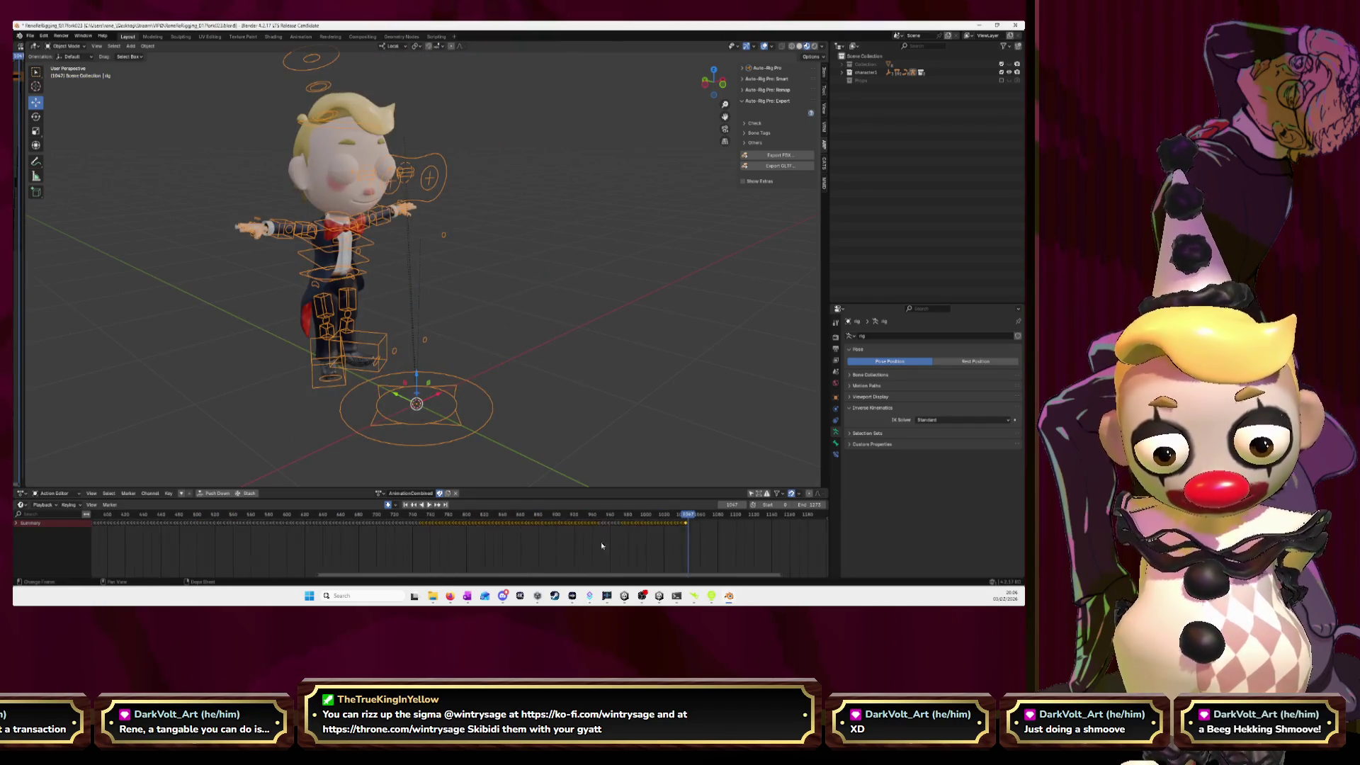
{"action": "scroll", "coordinate": [371, 534], "scroll_direction": "up", "scroll_amount": 1}
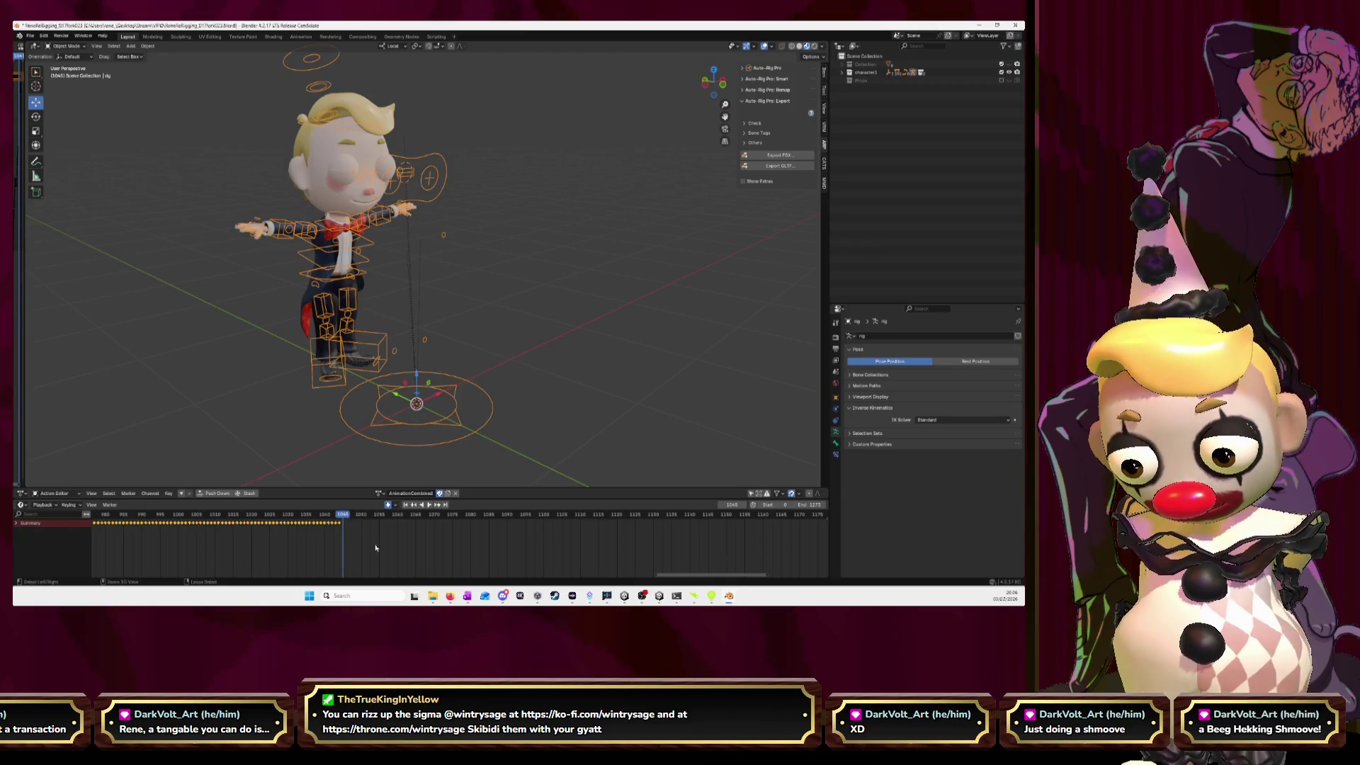
{"action": "key", "text": "ctrl+v"}
- Load the Walk_Baked action and go to its frame 21
{"action": "left_click", "coordinate": [388, 504]}
{"action": "scroll", "coordinate": [402, 443], "scroll_direction": "down", "scroll_amount": 5}
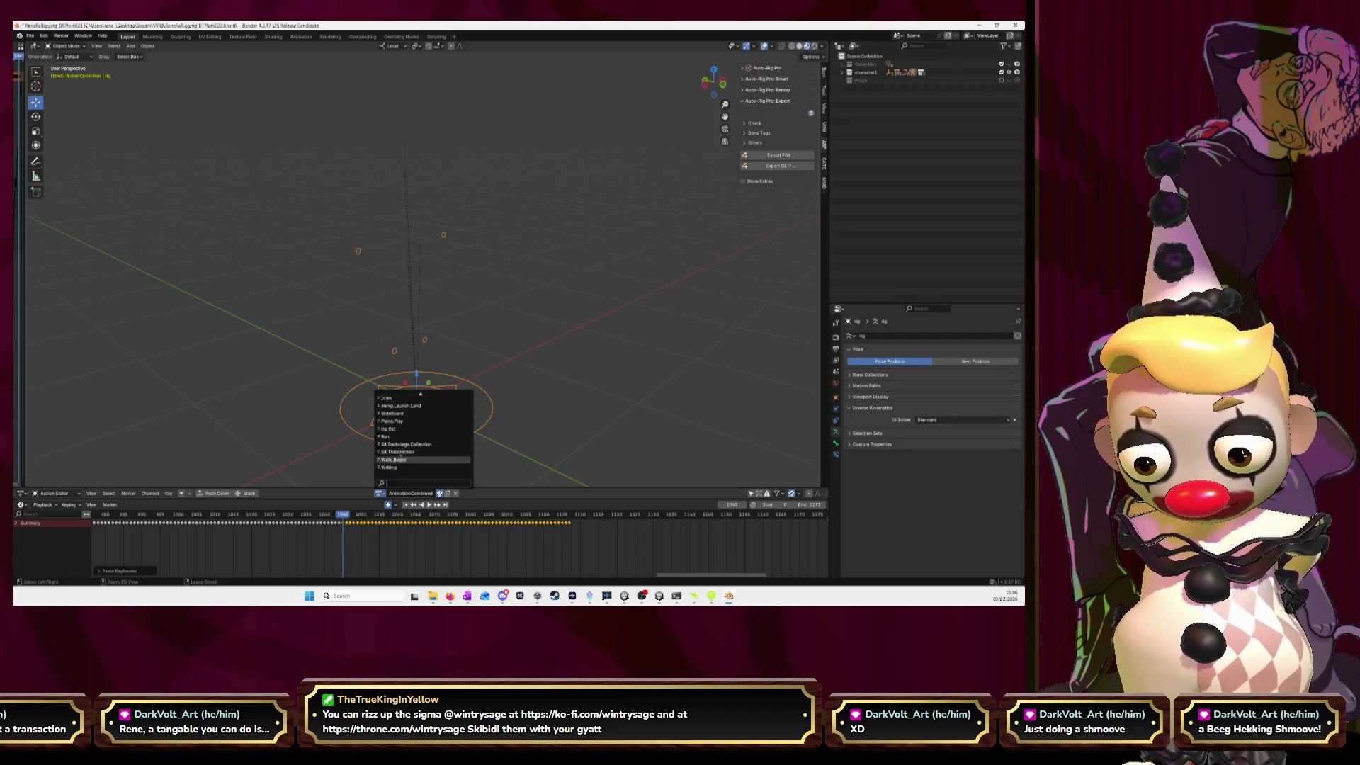
{"action": "left_click", "coordinate": [400, 460]}
{"action": "scroll", "coordinate": [425, 529], "scroll_direction": "down", "scroll_amount": 8}
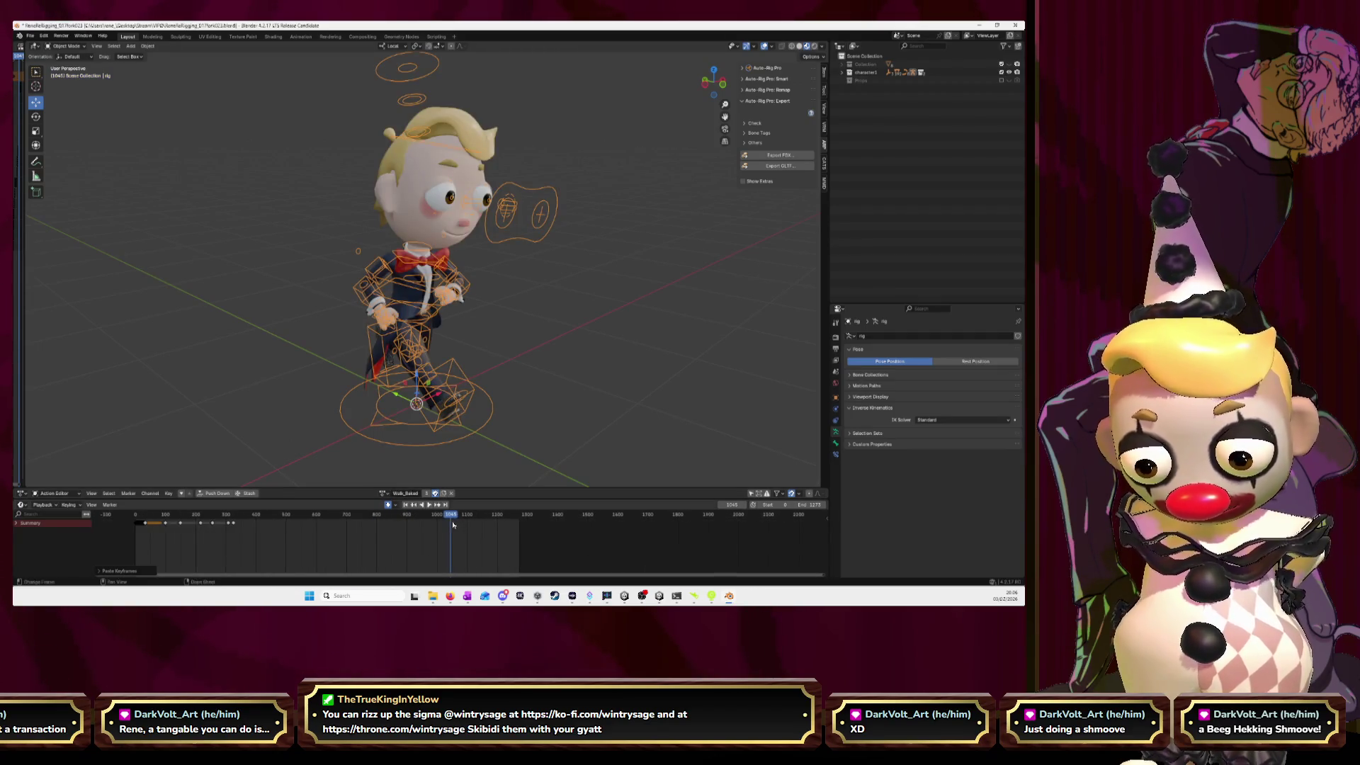
{"action": "left_click", "coordinate": [142, 514]}
{"action": "scroll", "coordinate": [345, 531], "scroll_direction": "up", "scroll_amount": 4}
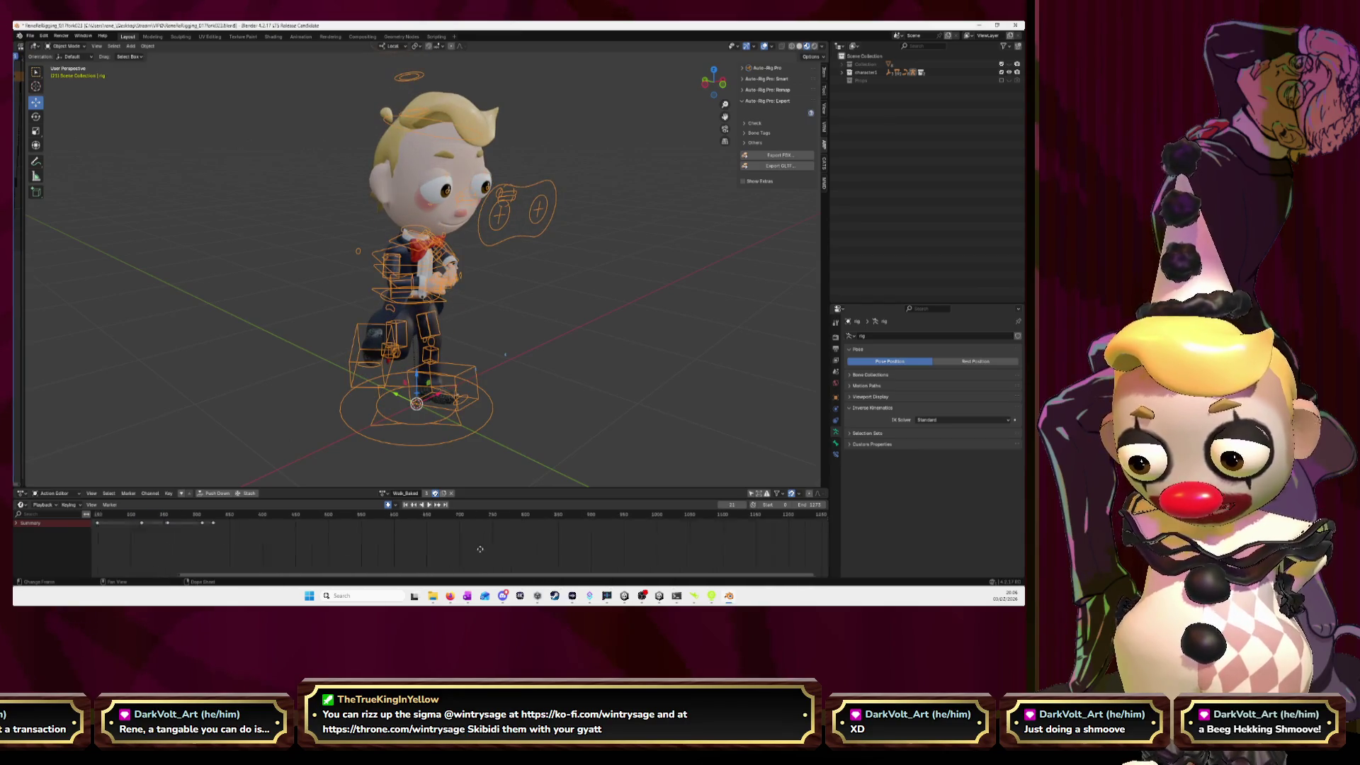
{"action": "scroll", "coordinate": [397, 539], "scroll_direction": "up", "scroll_amount": 2}
{"action": "scroll", "coordinate": [455, 550], "scroll_direction": "up", "scroll_amount": 2}
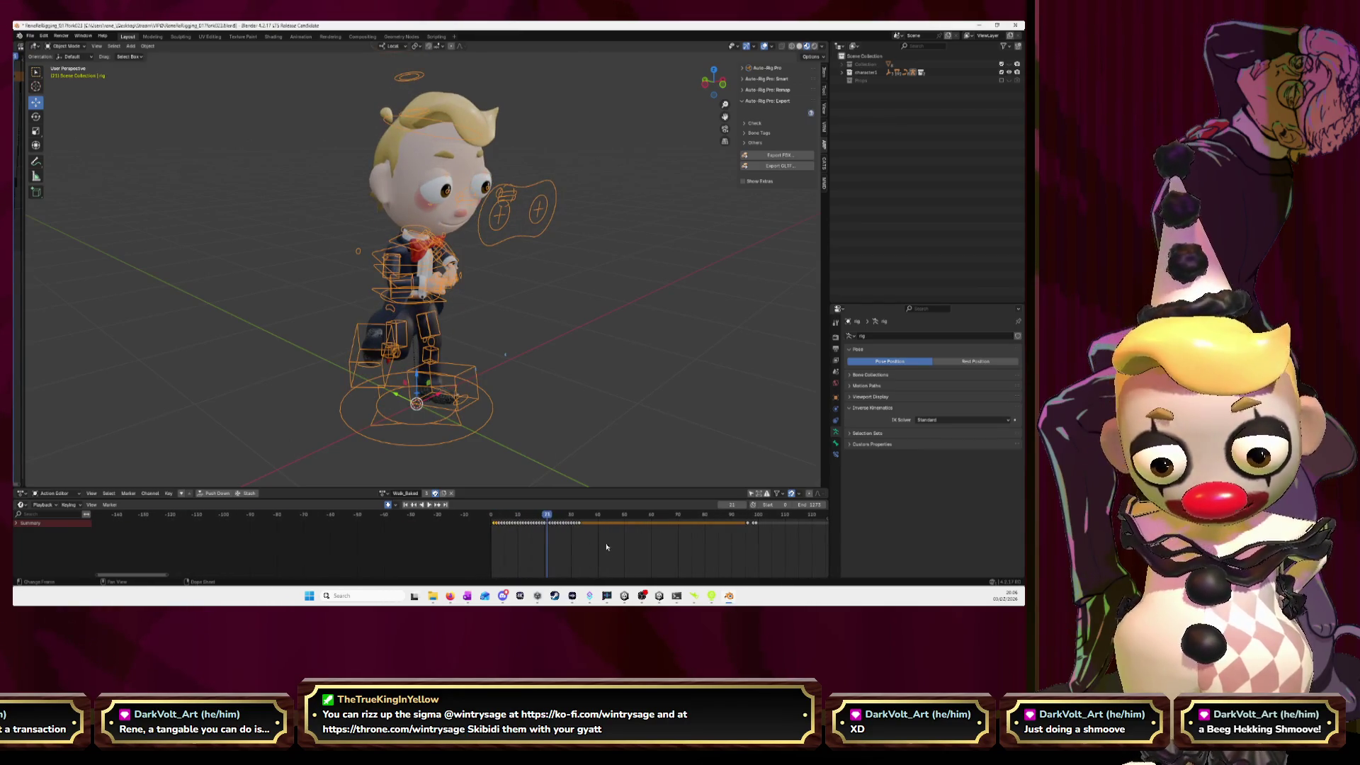
{"action": "scroll", "coordinate": [464, 507], "scroll_direction": "down", "scroll_amount": 3}
{"action": "scroll", "coordinate": [403, 509], "scroll_direction": "down", "scroll_amount": 4}
- Paste the walk keys into AnimationCombined at frame 1109, extending it to about frame 1142
{"action": "left_click", "coordinate": [388, 493]}
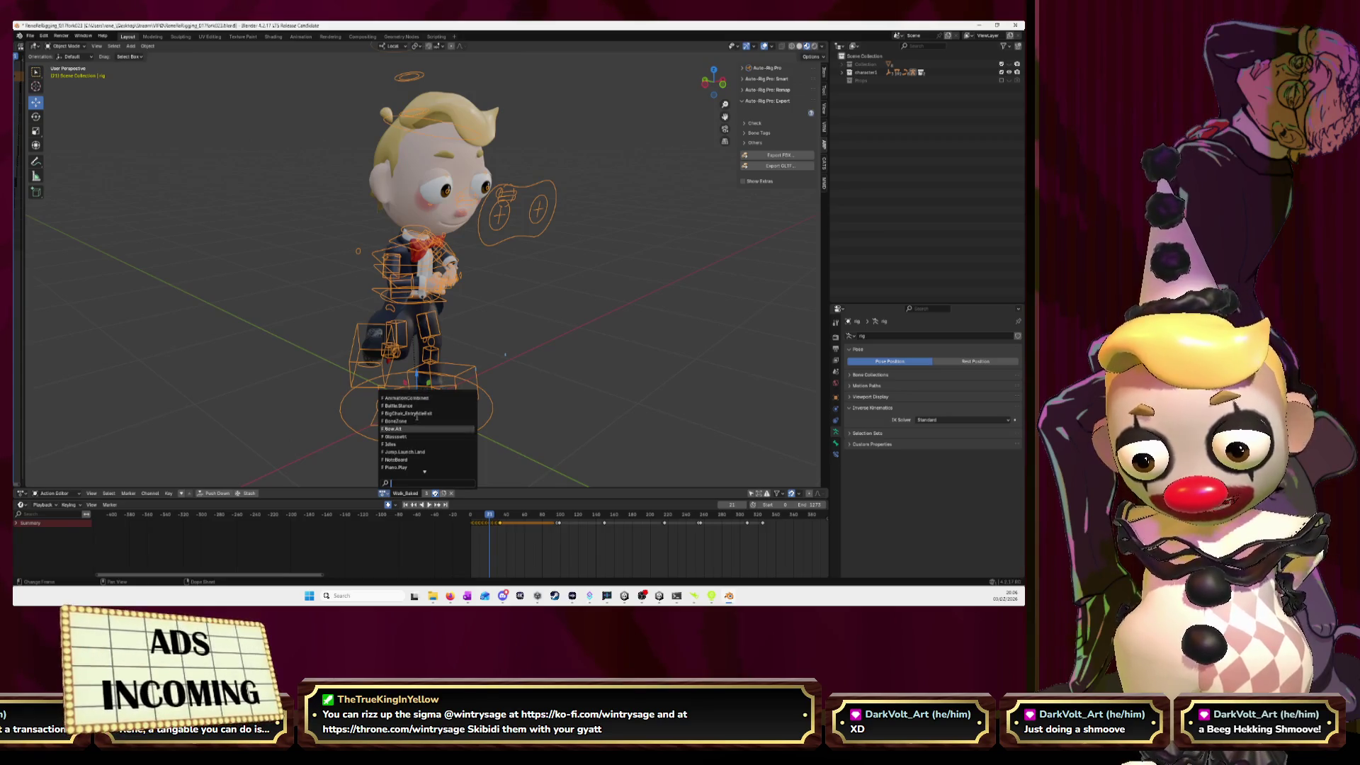
{"action": "left_click", "coordinate": [407, 398]}
{"action": "middle_click_drag", "start_coordinate": [686, 551], "coordinate": [418, 545]}
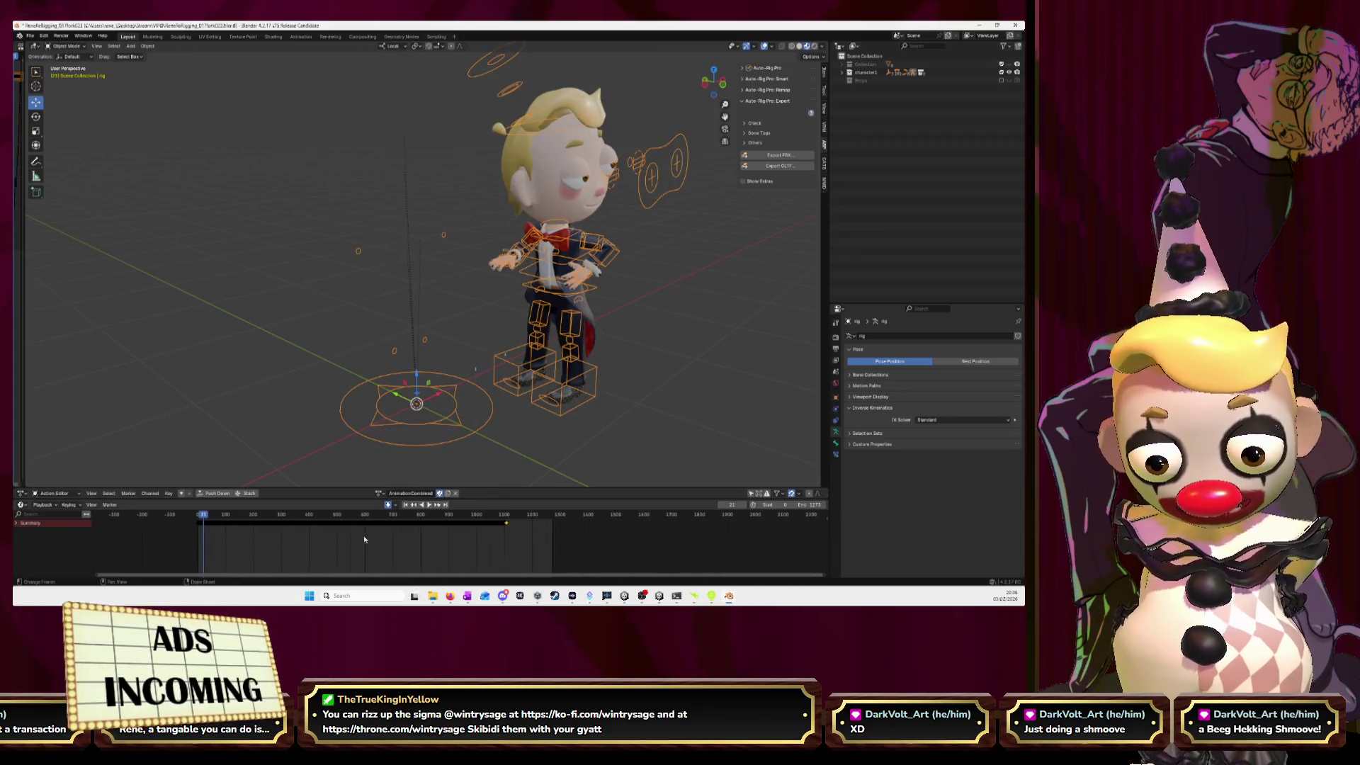
{"action": "left_click", "coordinate": [362, 514]}
{"action": "key", "text": "space"}
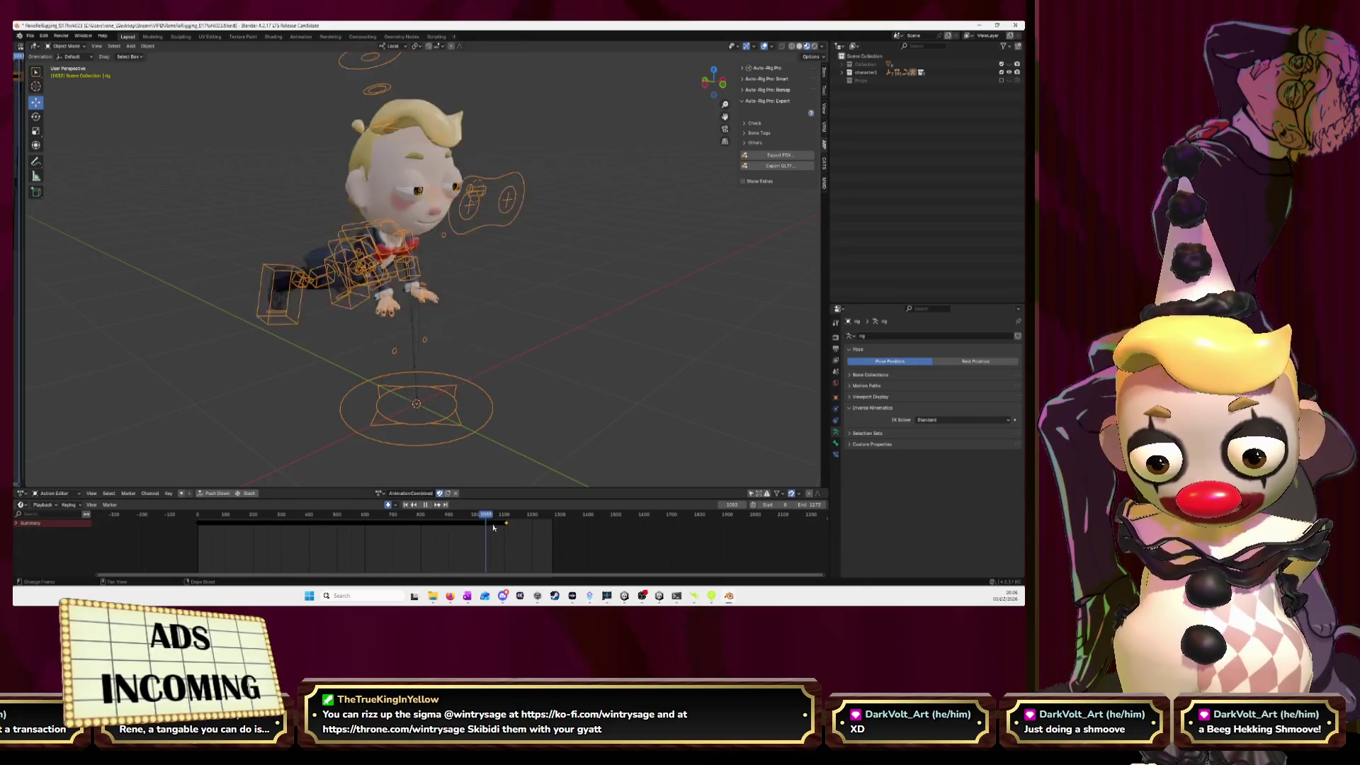
{"action": "scroll", "coordinate": [545, 537], "scroll_direction": "up", "scroll_amount": 3}
{"action": "scroll", "coordinate": [544, 538], "scroll_direction": "up", "scroll_amount": 5}
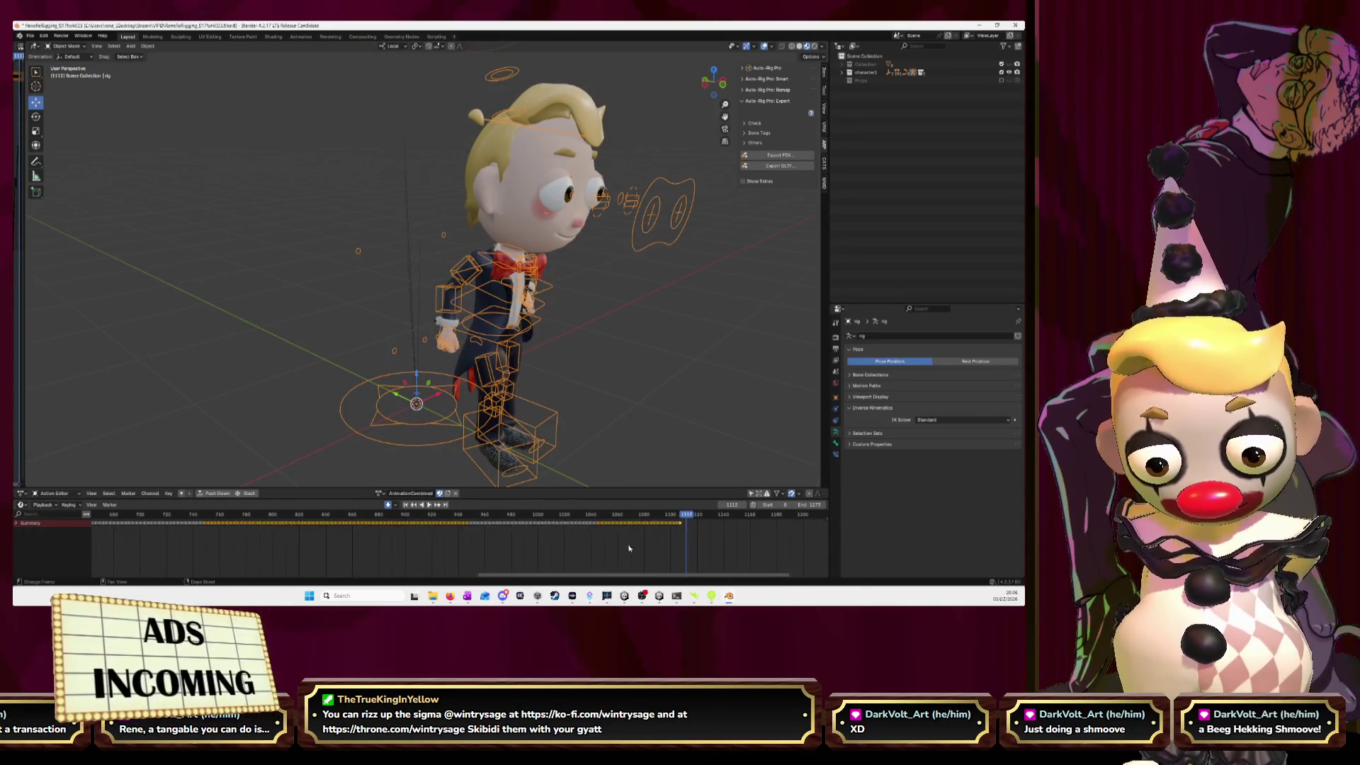
{"action": "left_click_drag", "start_coordinate": [469, 517], "coordinate": [464, 531]}
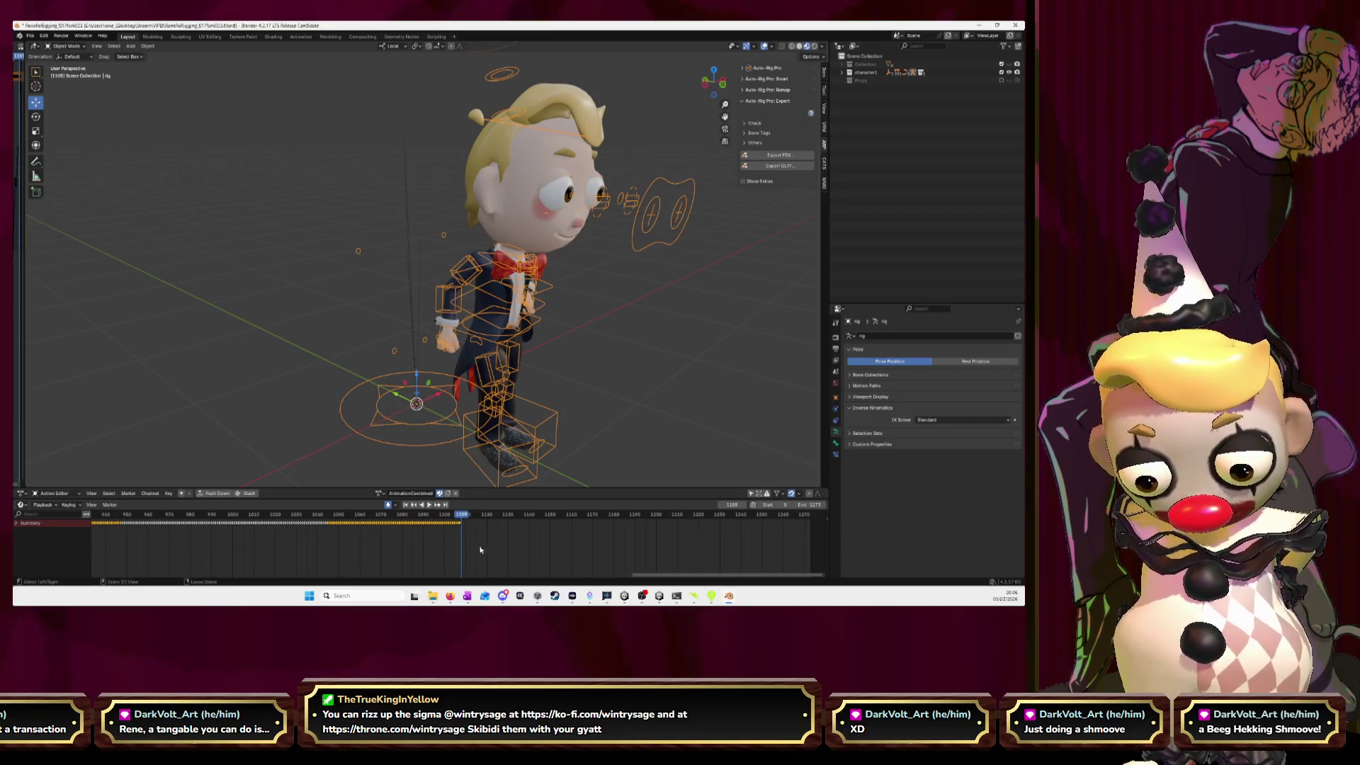
{"action": "key", "text": "ctrl+v"}
{"action": "left_click_drag", "start_coordinate": [462, 511], "coordinate": [535, 532]}
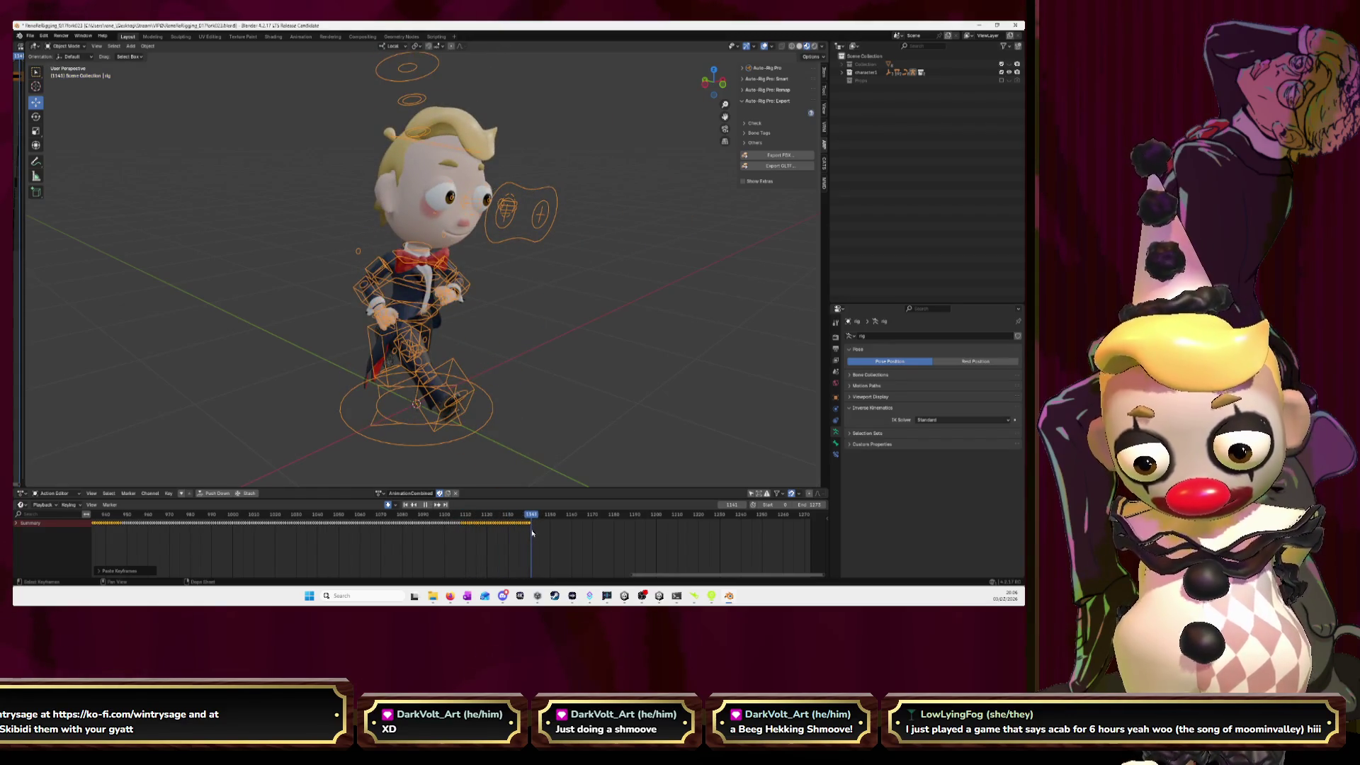
{"action": "left_click", "coordinate": [380, 493]}
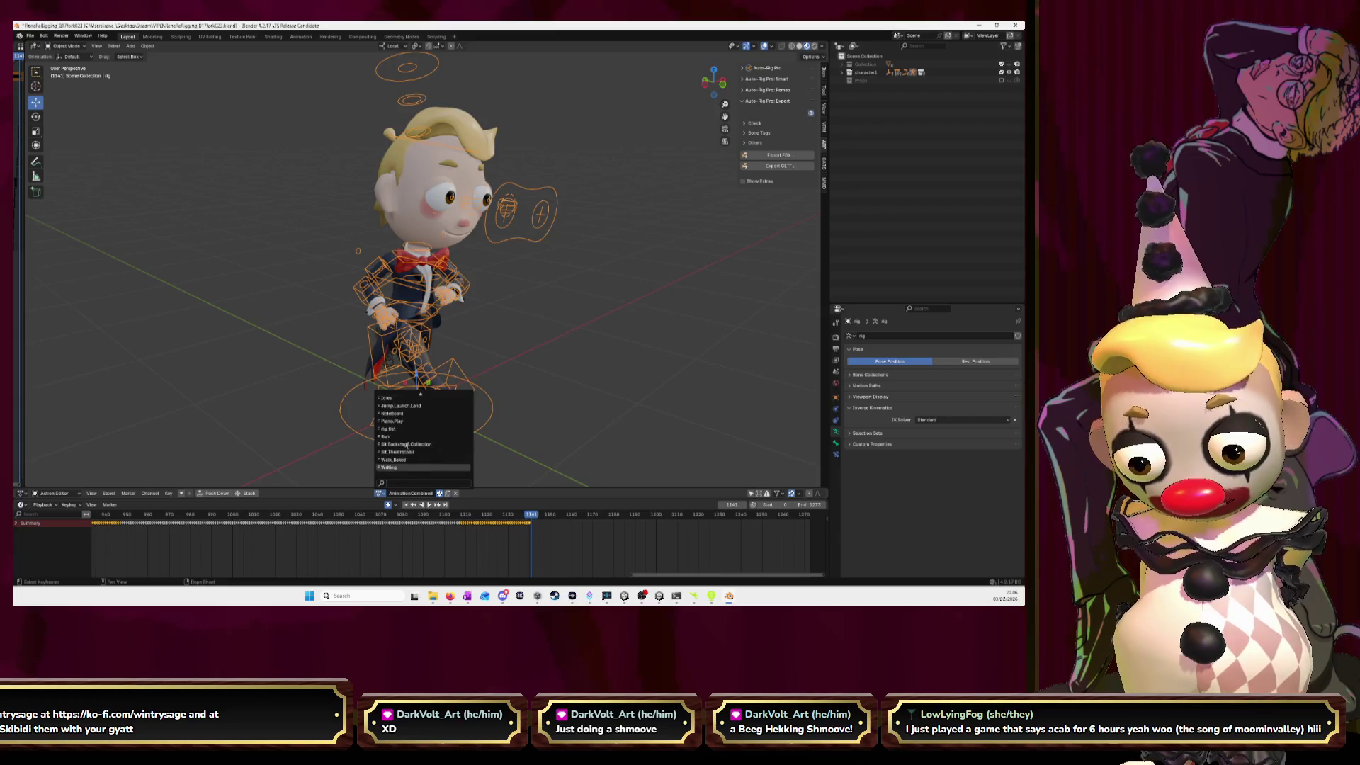
- Load the Writing action, go to frame 54 and select its keyframes
{"action": "left_click", "coordinate": [389, 468]}
{"action": "scroll", "coordinate": [458, 530], "scroll_direction": "down", "scroll_amount": 10}
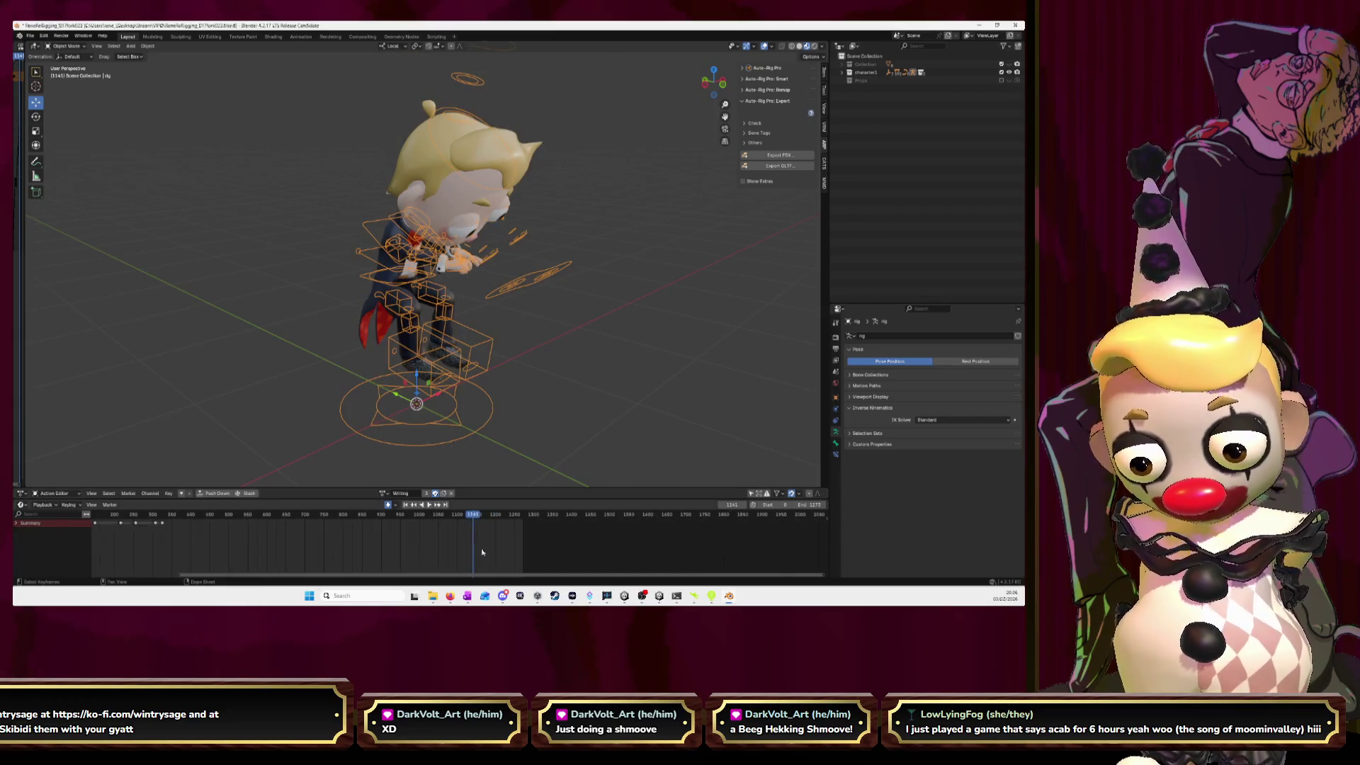
{"action": "left_click", "coordinate": [325, 514]}
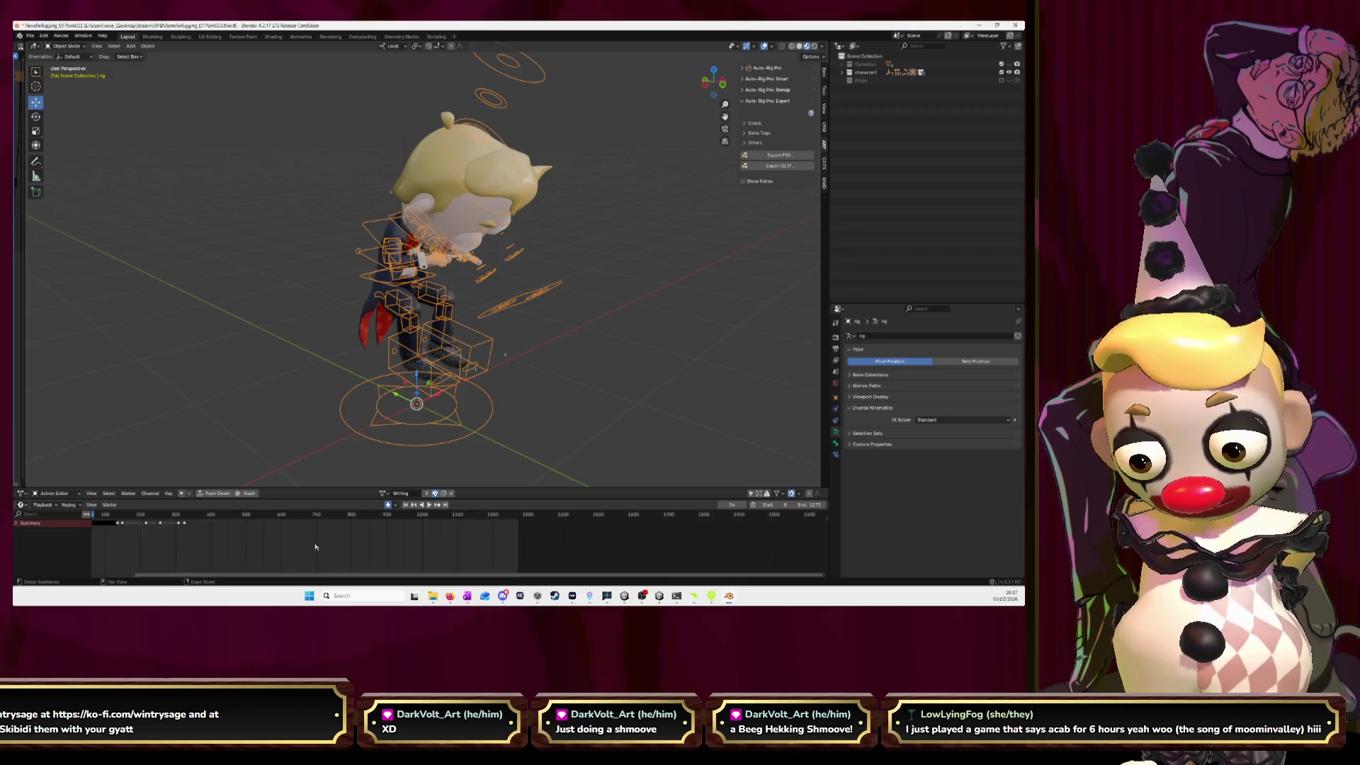
{"action": "scroll", "coordinate": [553, 546], "scroll_direction": "up", "scroll_amount": 5}
{"action": "scroll", "coordinate": [553, 546], "scroll_direction": "up", "scroll_amount": 4}
{"action": "scroll", "coordinate": [495, 540], "scroll_direction": "up", "scroll_amount": 4}
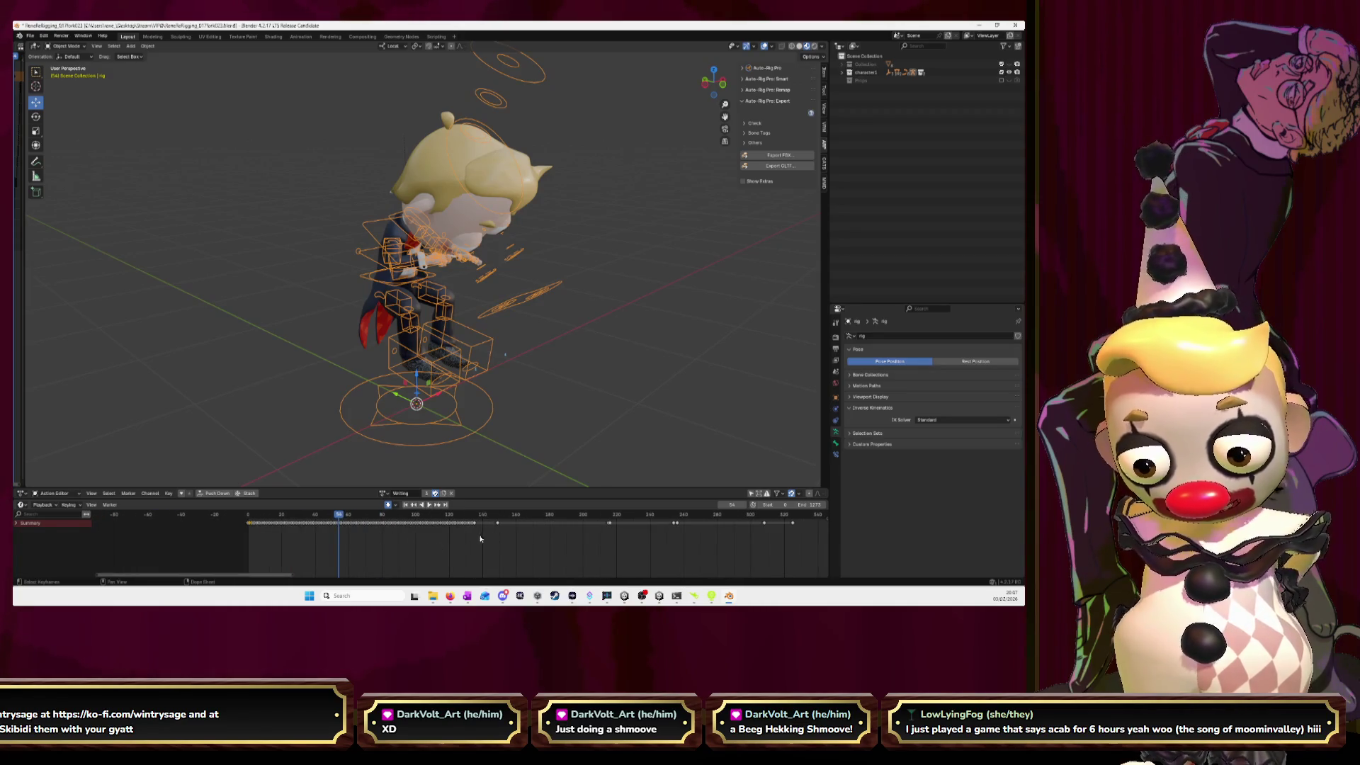
{"action": "left_click_drag", "start_coordinate": [236, 519], "coordinate": [236, 519]}
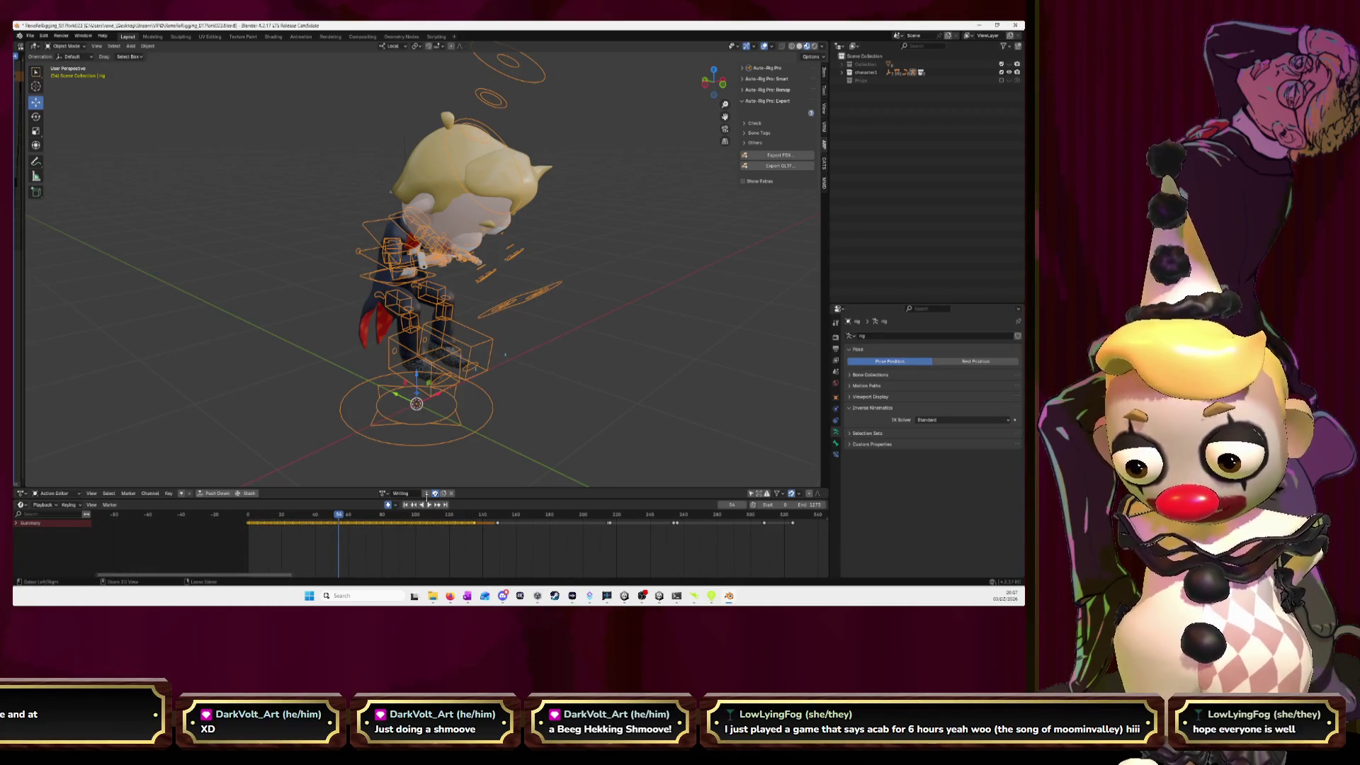
- Put the AnimationCombined action back on the rig
{"action": "left_click", "coordinate": [386, 494]}
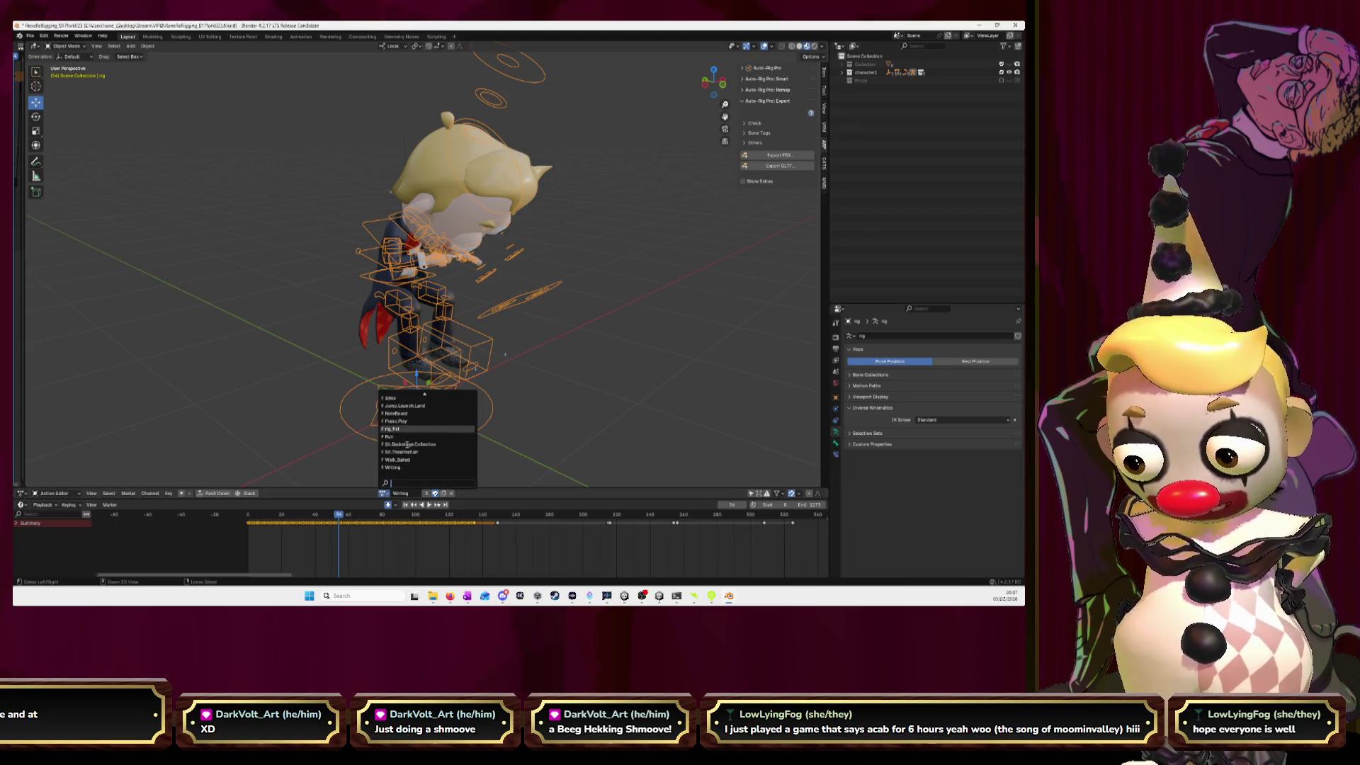
{"action": "scroll", "coordinate": [407, 444], "scroll_direction": "up", "scroll_amount": 3}
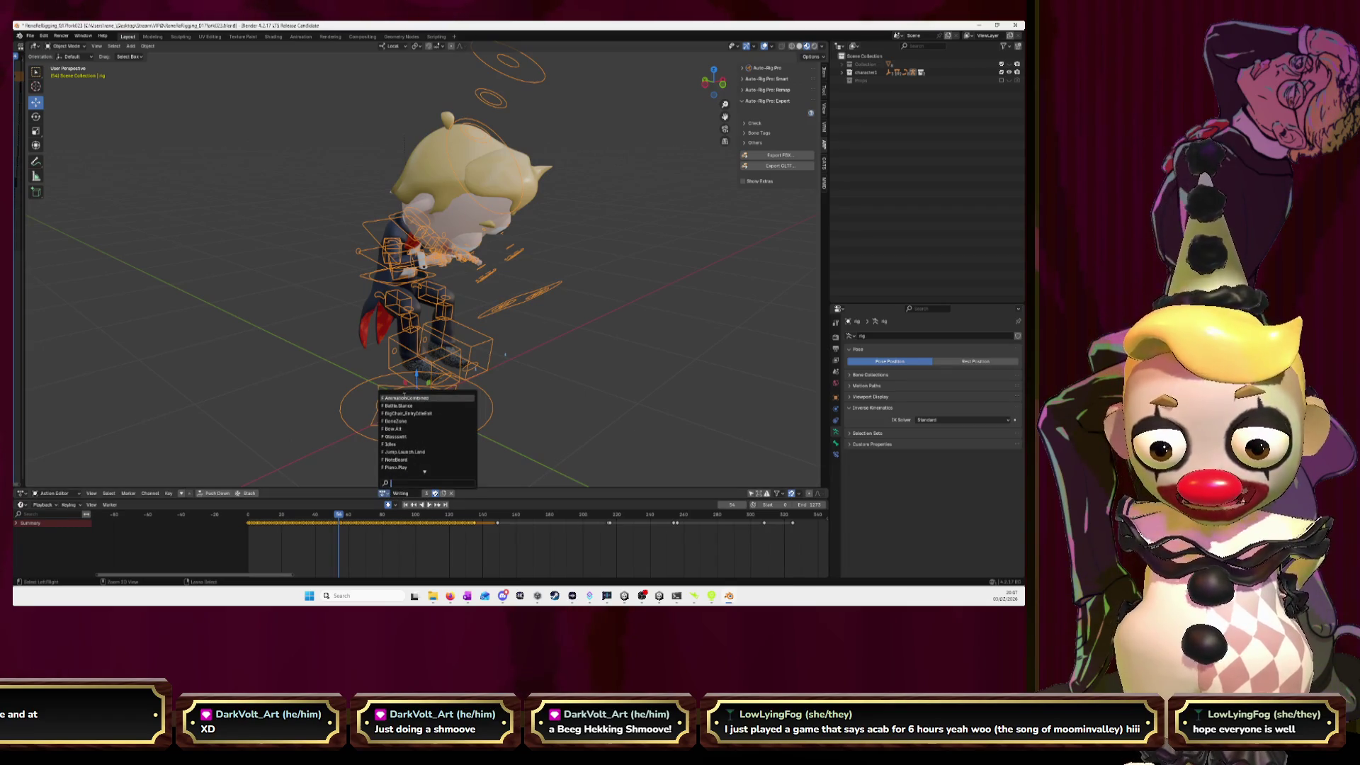
{"action": "left_click", "coordinate": [405, 398]}
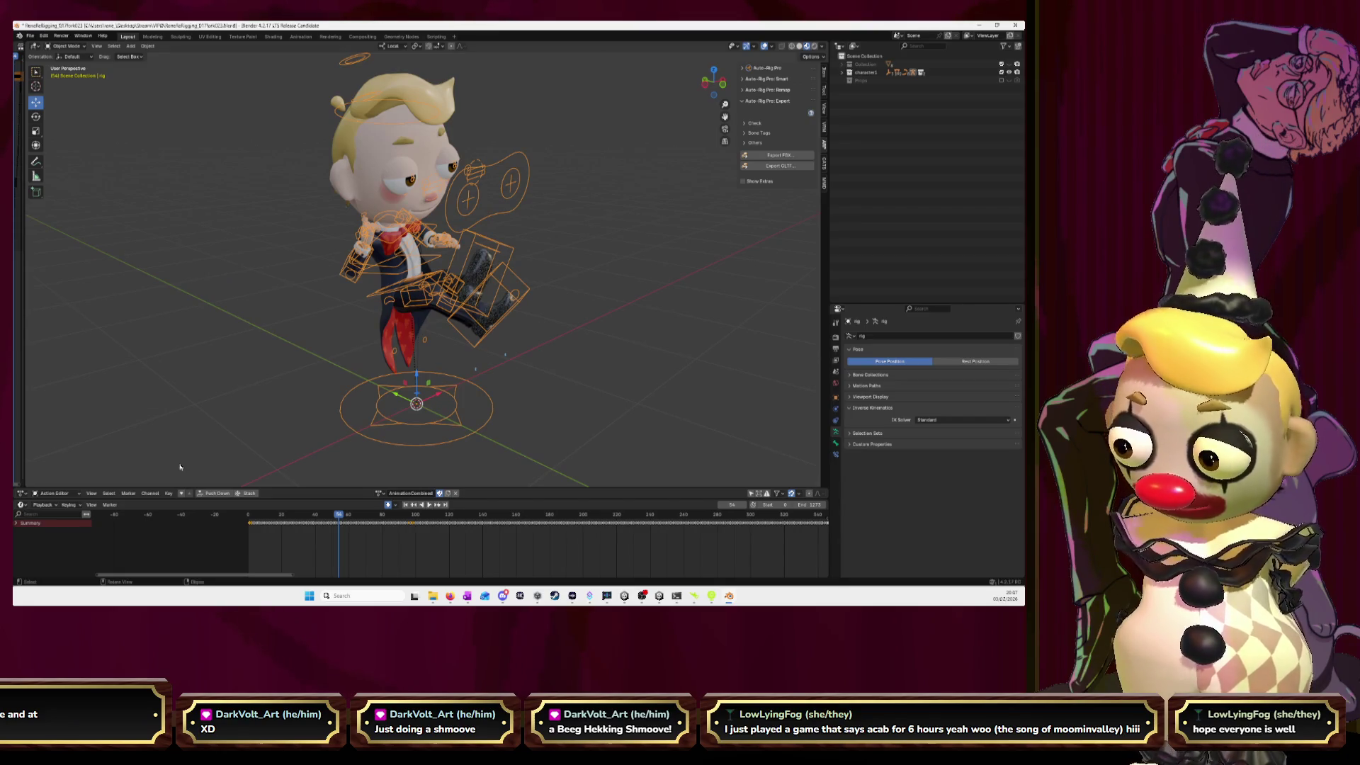
- Stop playback at frame 1141 and paste the copied Writing keys there
{"action": "scroll", "coordinate": [390, 544], "scroll_direction": "down", "scroll_amount": 5}
{"action": "key", "text": "space"}
{"action": "scroll", "coordinate": [368, 538], "scroll_direction": "down", "scroll_amount": 5, "text": "ctrl"}
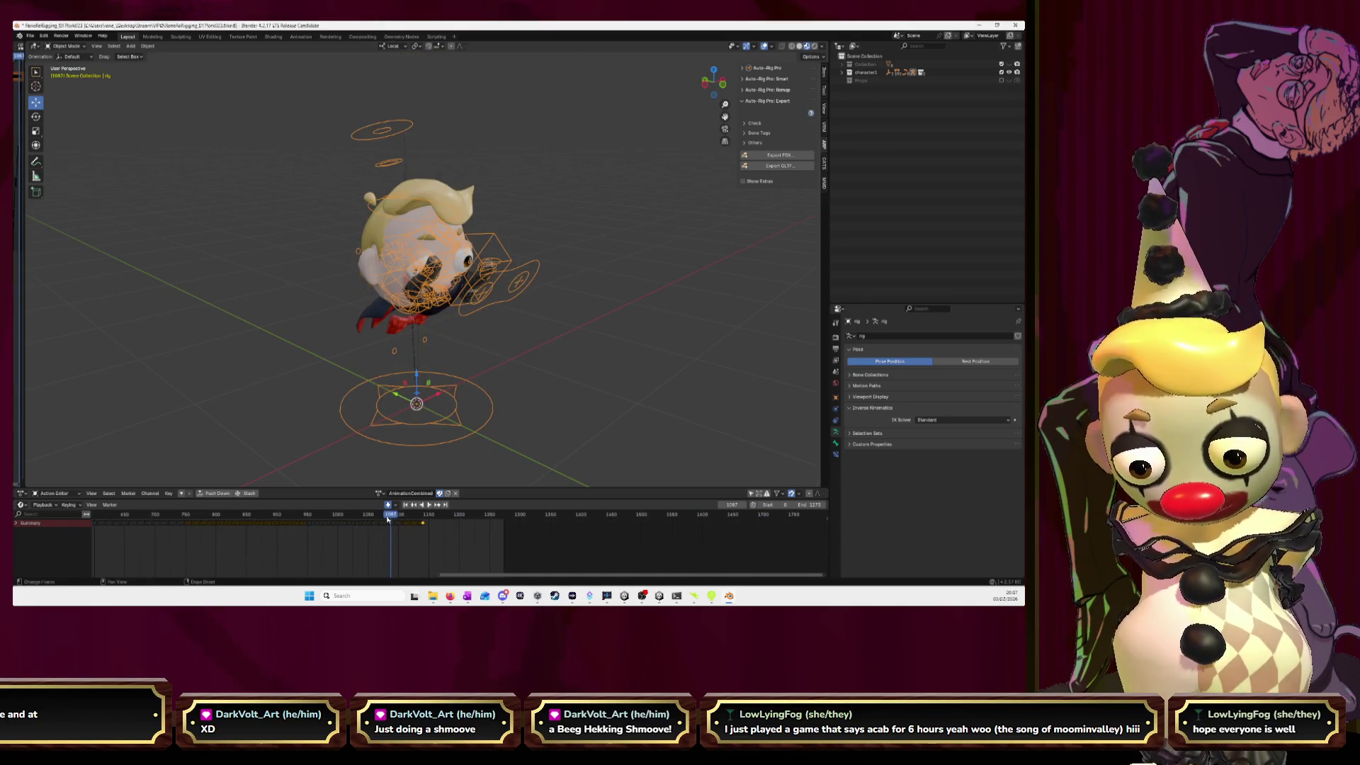
{"action": "left_click", "coordinate": [412, 520]}
{"action": "key", "text": "space"}
{"action": "scroll", "coordinate": [363, 546], "scroll_direction": "up", "scroll_amount": 8}
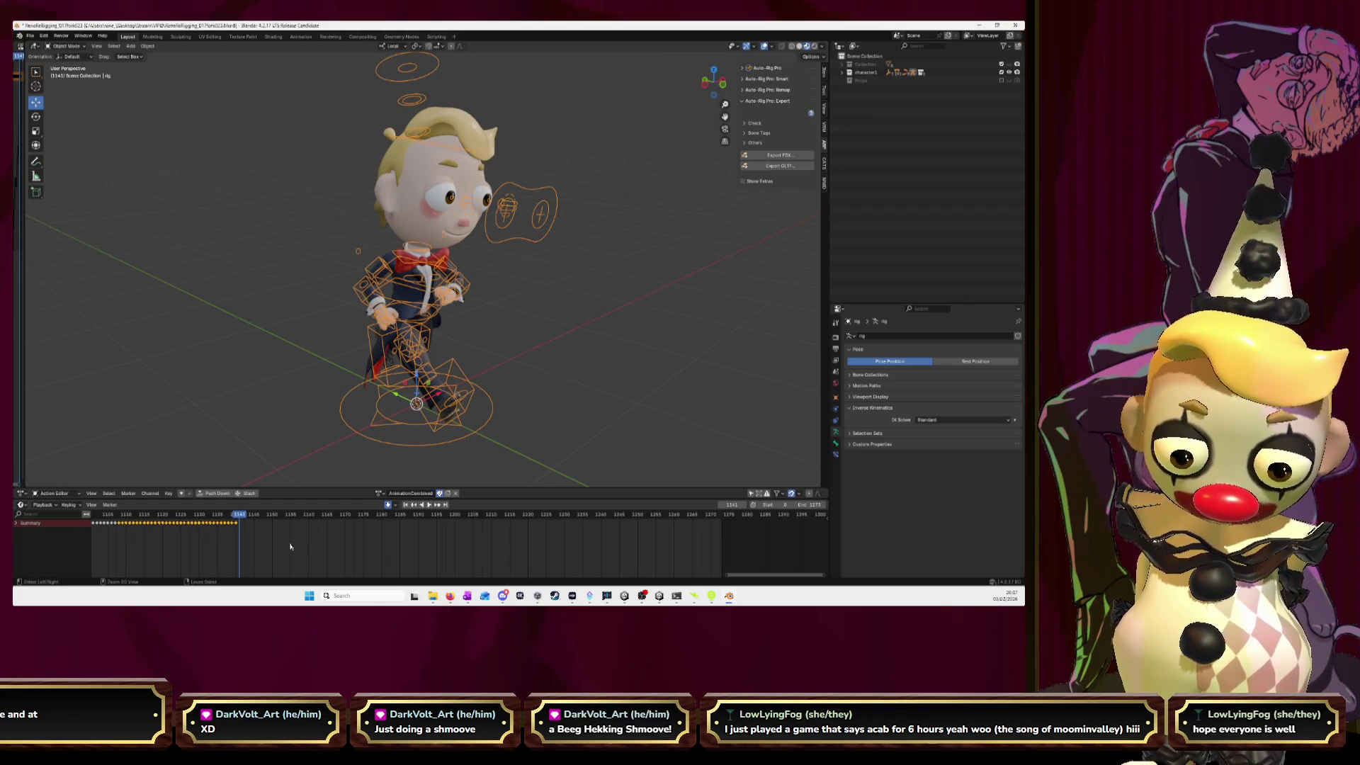
{"action": "key", "text": "ctrl+v"}
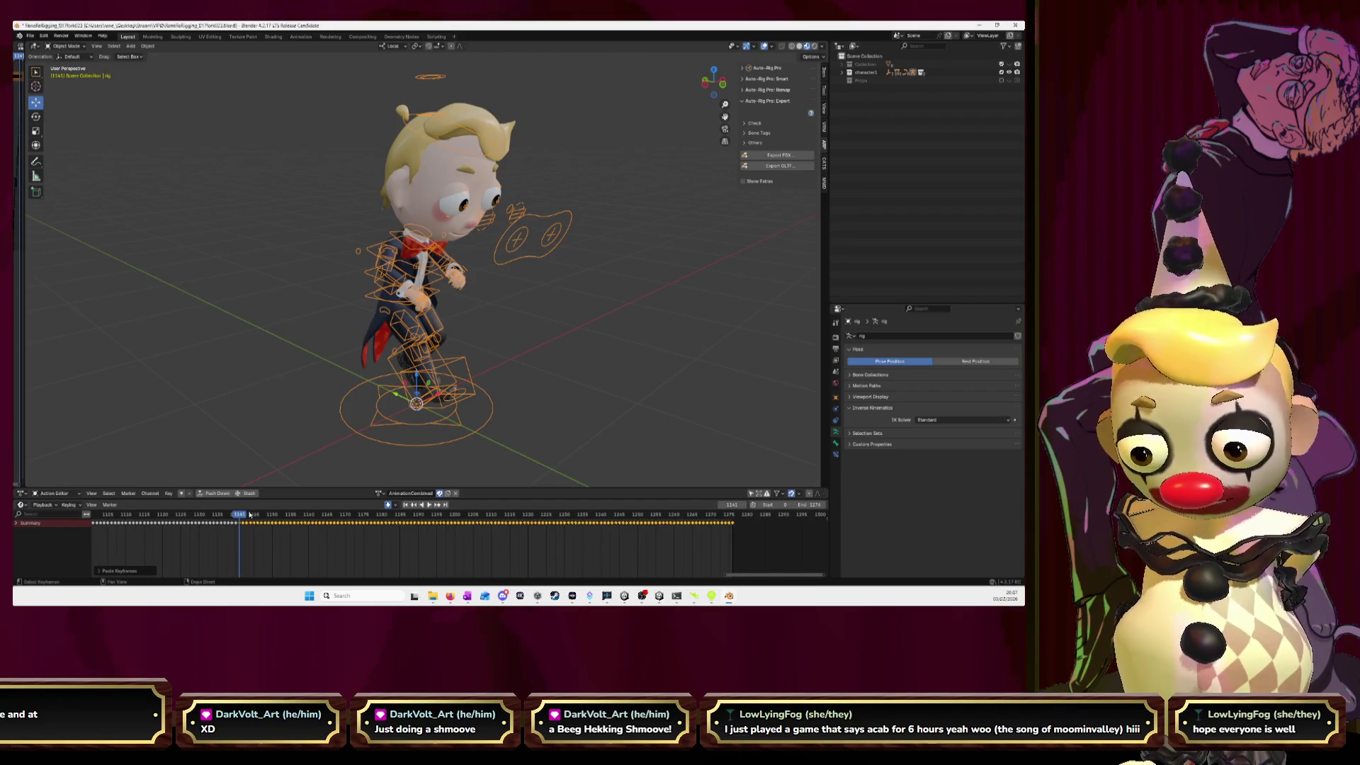
- Scrub back through the extended action, return to frame 0 and replay it
{"action": "scroll", "coordinate": [645, 515], "scroll_direction": "down", "scroll_amount": 5}
{"action": "left_click_drag", "start_coordinate": [645, 515], "coordinate": [497, 520]}
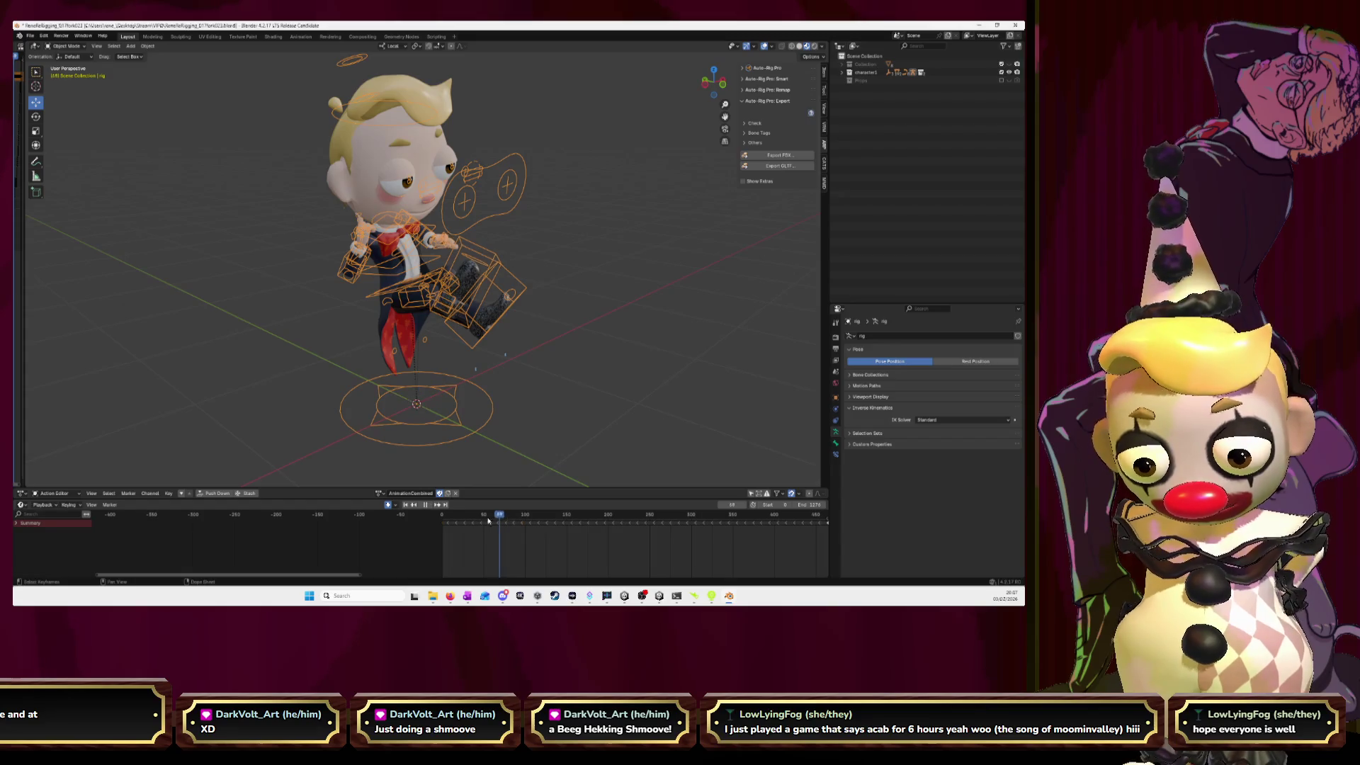
{"action": "key", "text": "Escape"}
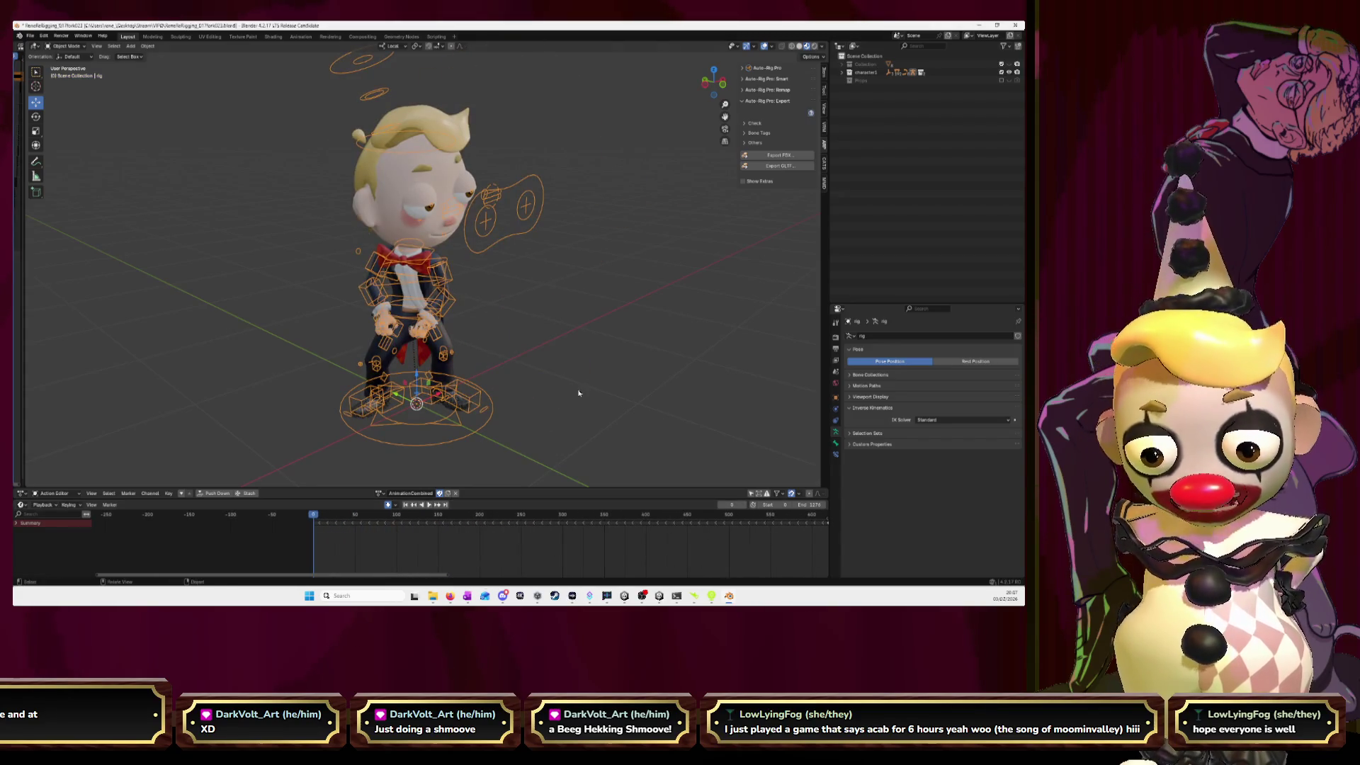
{"action": "key", "text": "space"}
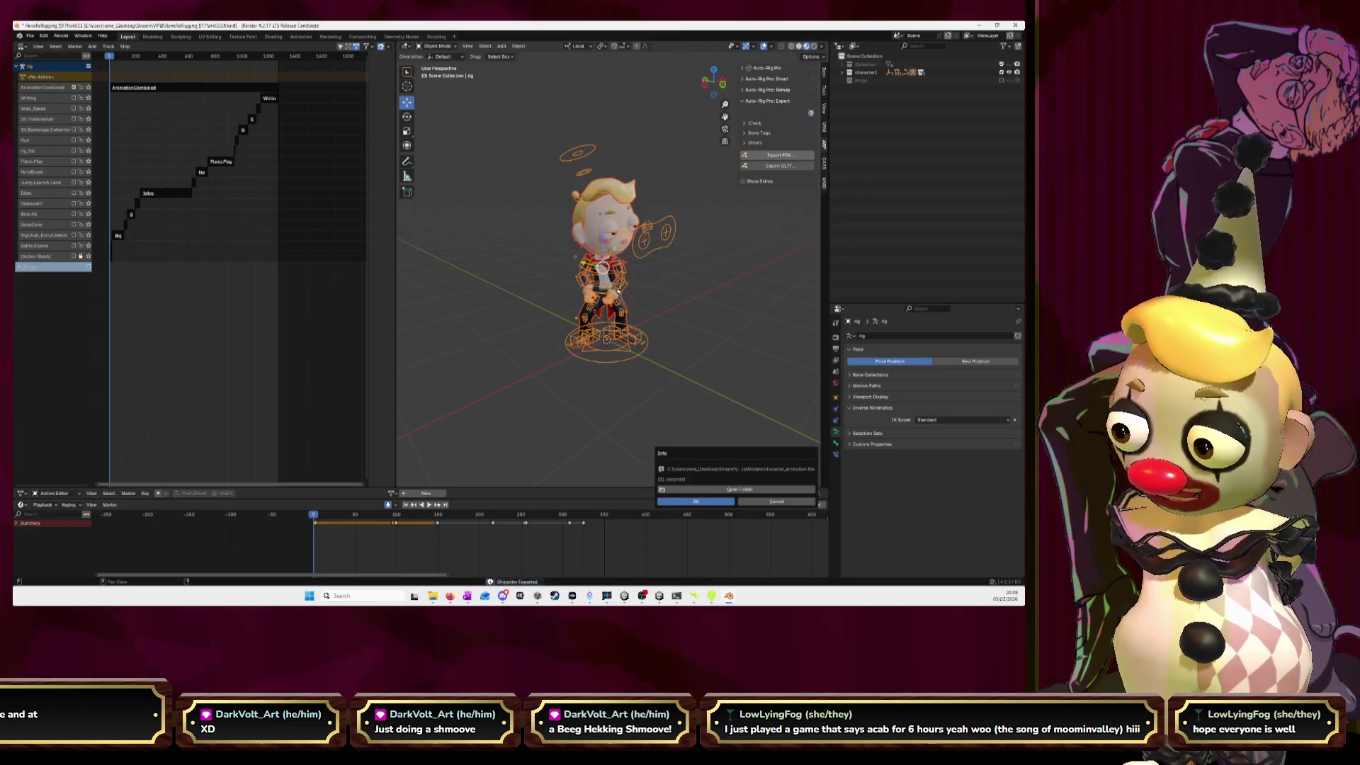
- Dismiss the FBX export confirmation and switch over to Unity
{"action": "left_click", "coordinate": [728, 503]}
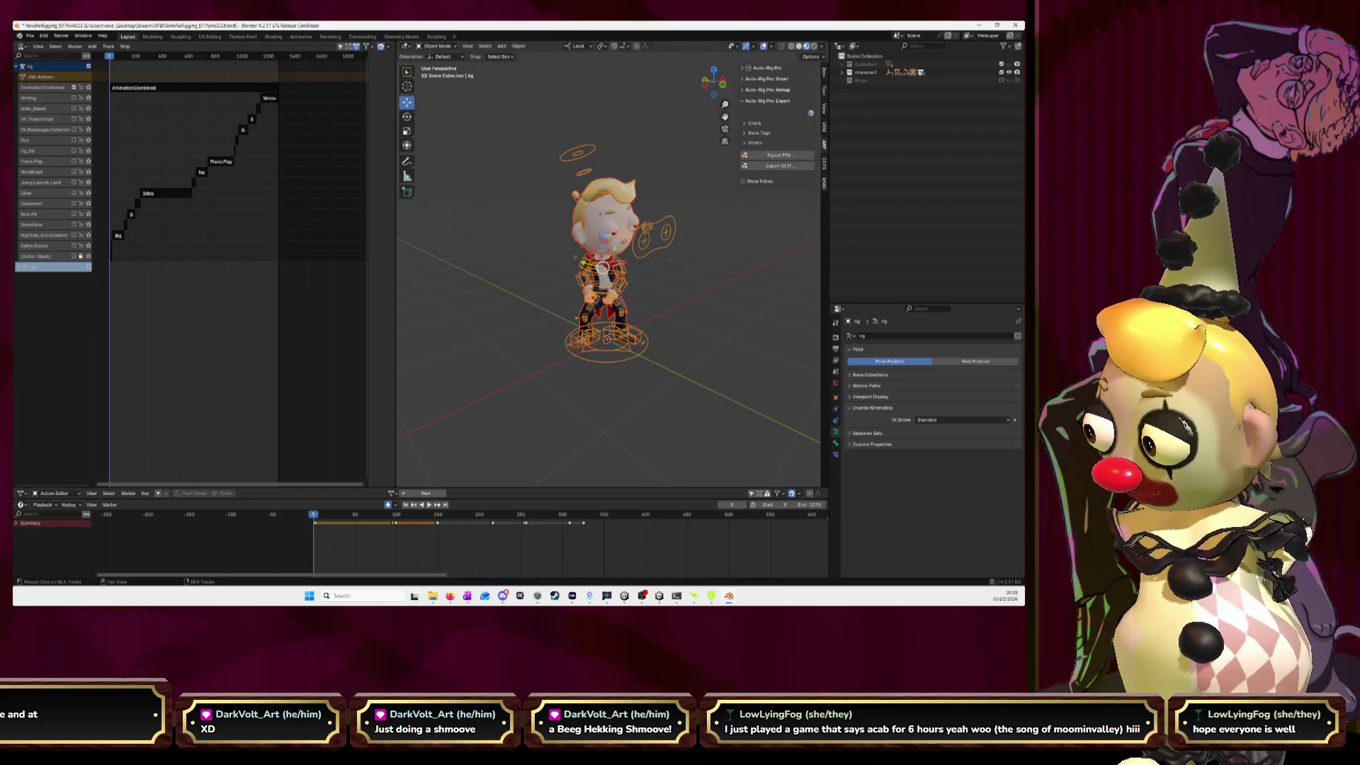
{"action": "key", "text": "alt+Tab"}
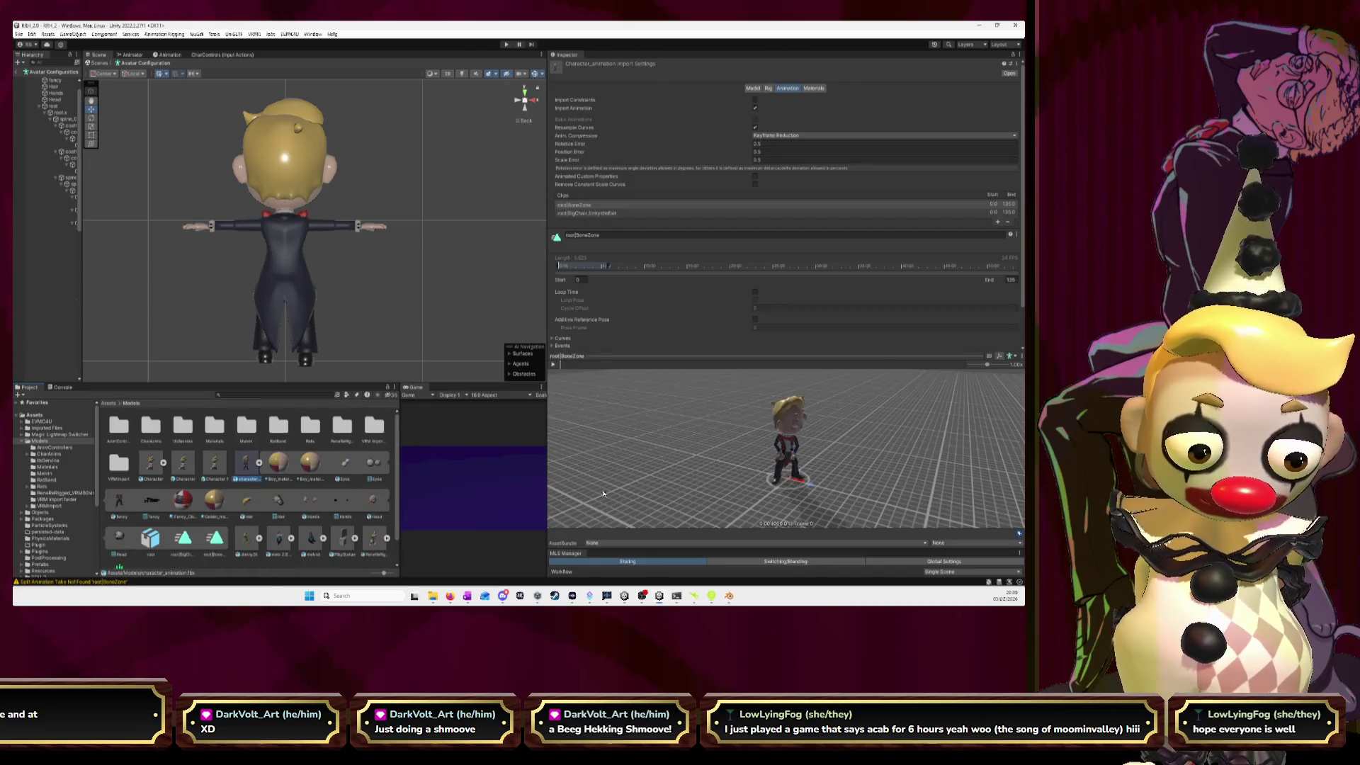
- Replace the root|BigChair_EntryIdleExit clip with a new root|AnimationCombined clip
{"action": "left_click_drag", "start_coordinate": [673, 459], "coordinate": [536, 381]}
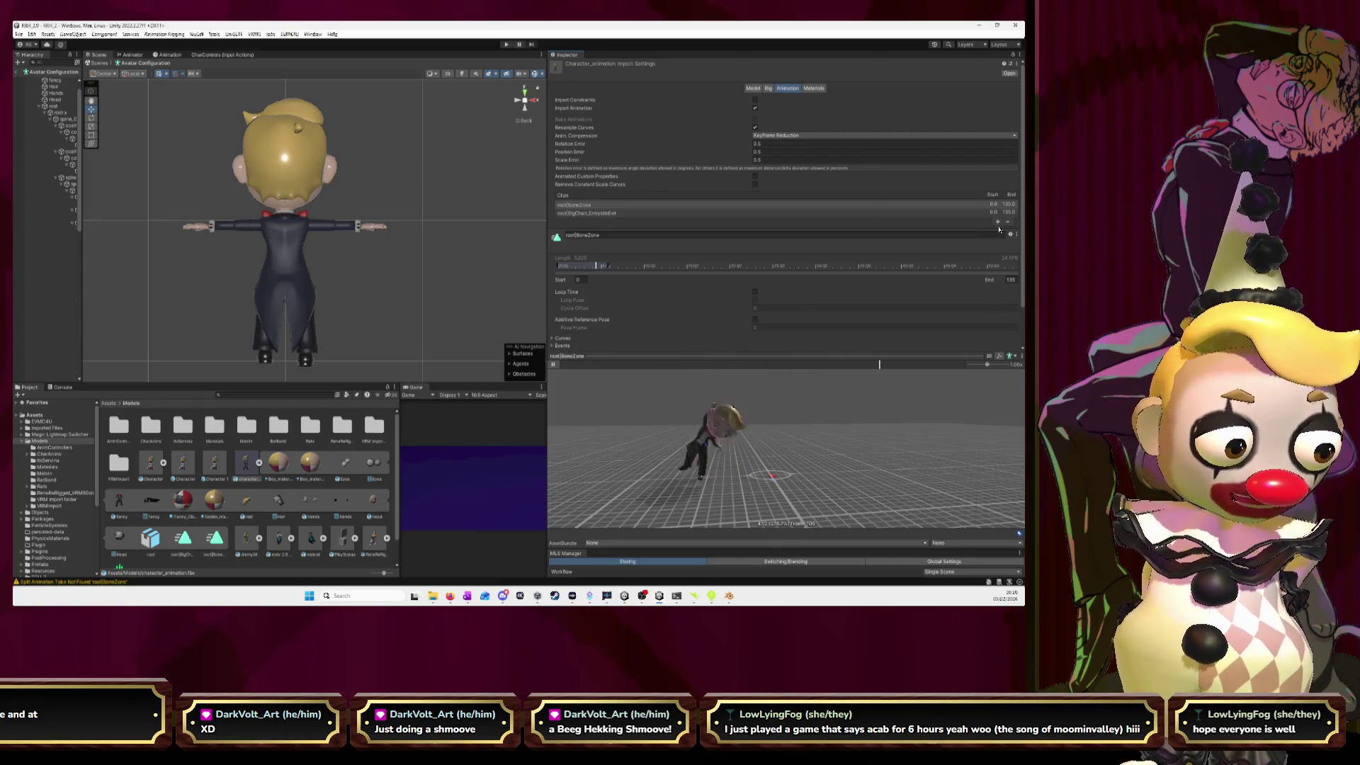
{"action": "left_click", "coordinate": [659, 214]}
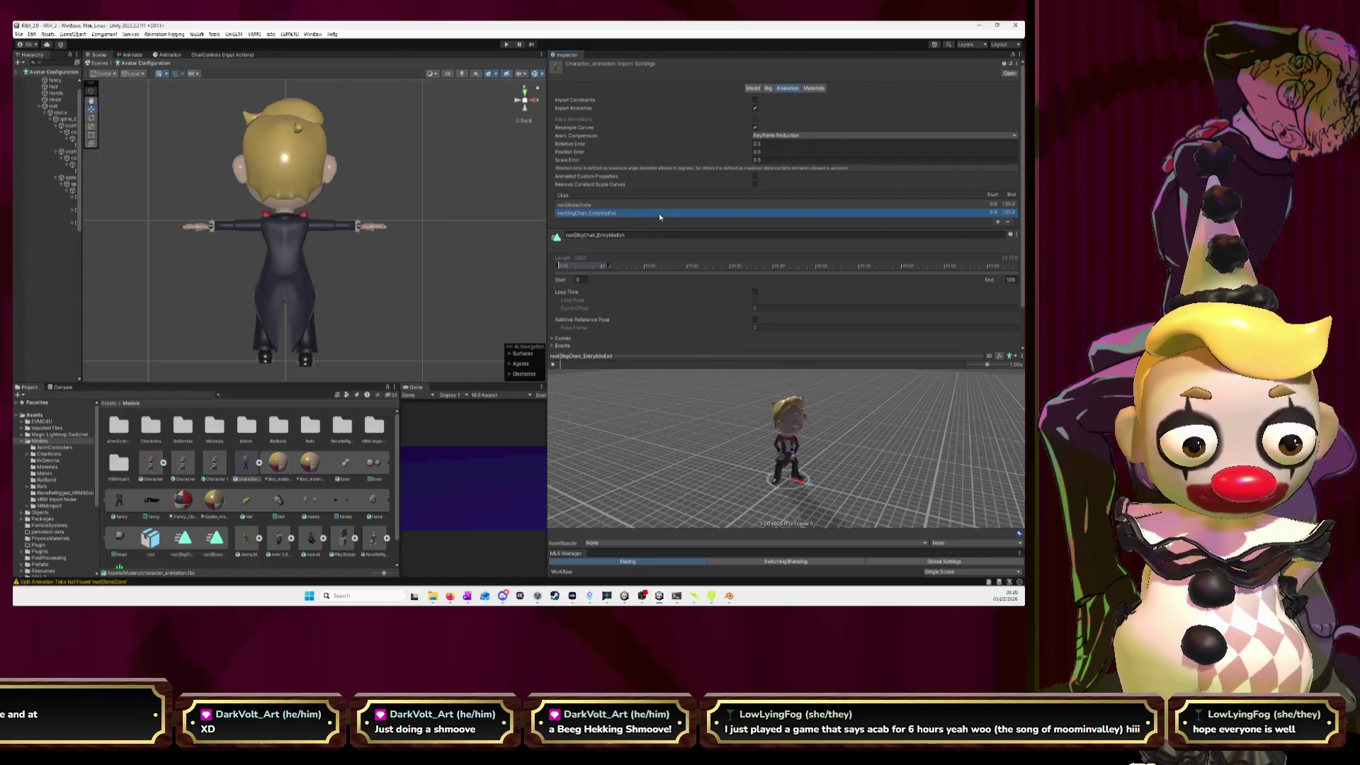
{"action": "left_click", "coordinate": [656, 205]}
{"action": "left_click", "coordinate": [653, 213]}
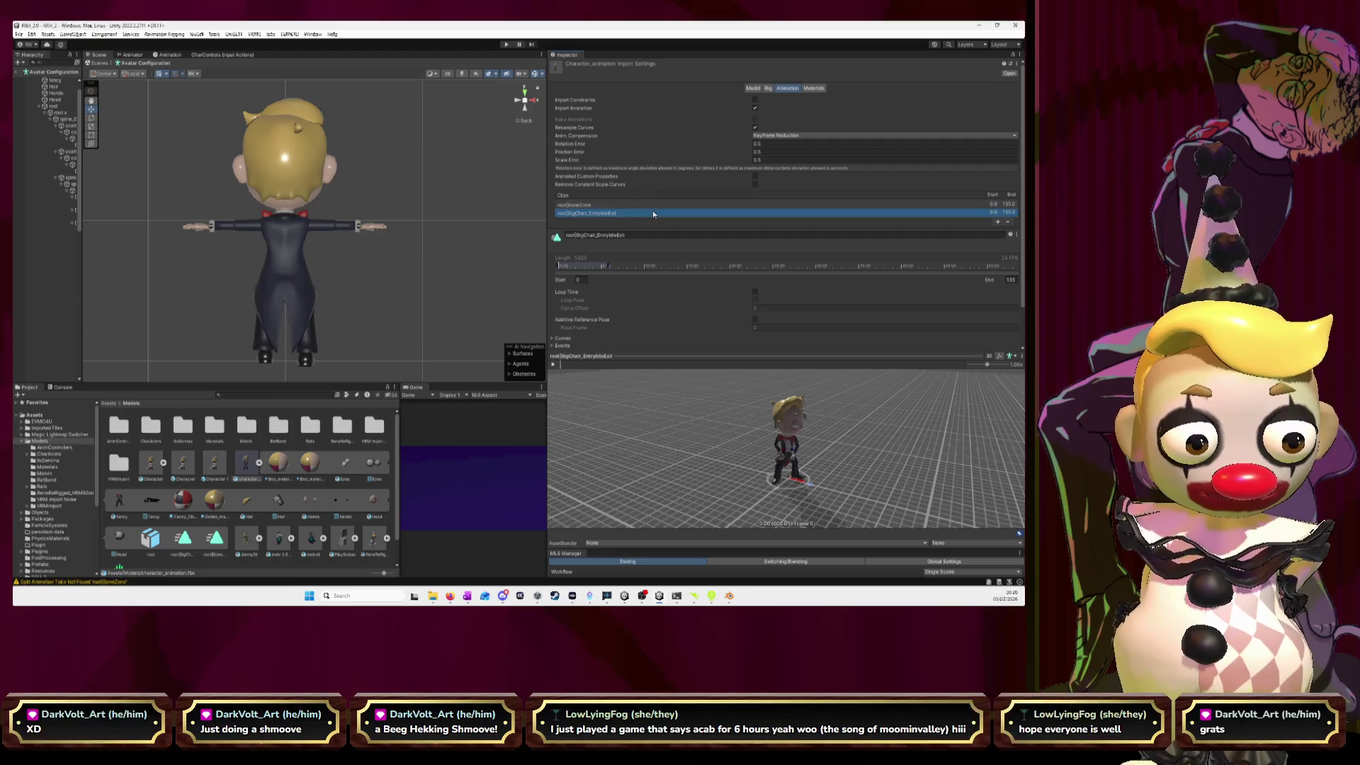
{"action": "left_click", "coordinate": [1007, 223]}
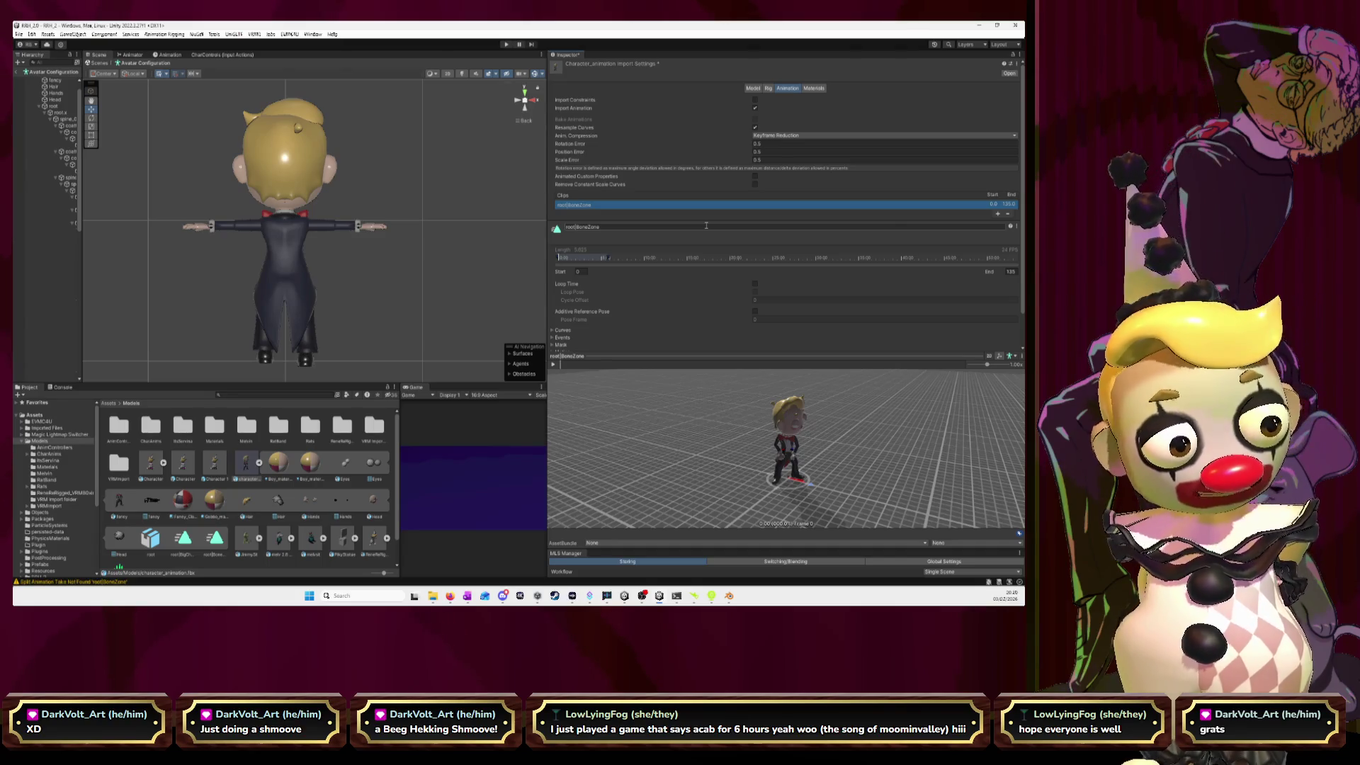
{"action": "left_click", "coordinate": [997, 214]}
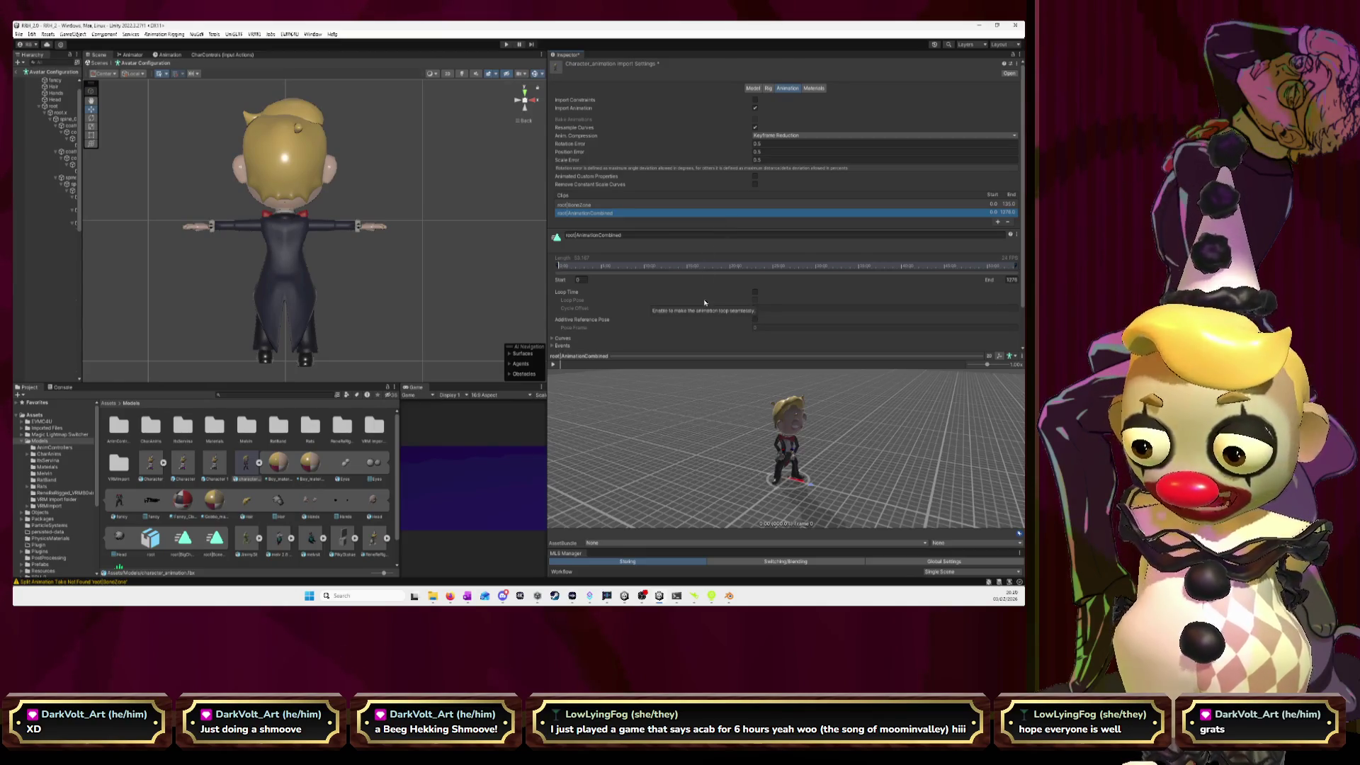
- Replace root|BoneZone with a second AnimationCombined clip, select its name, and return to Blender
{"action": "left_click", "coordinate": [594, 206]}
{"action": "left_click", "coordinate": [1007, 222]}
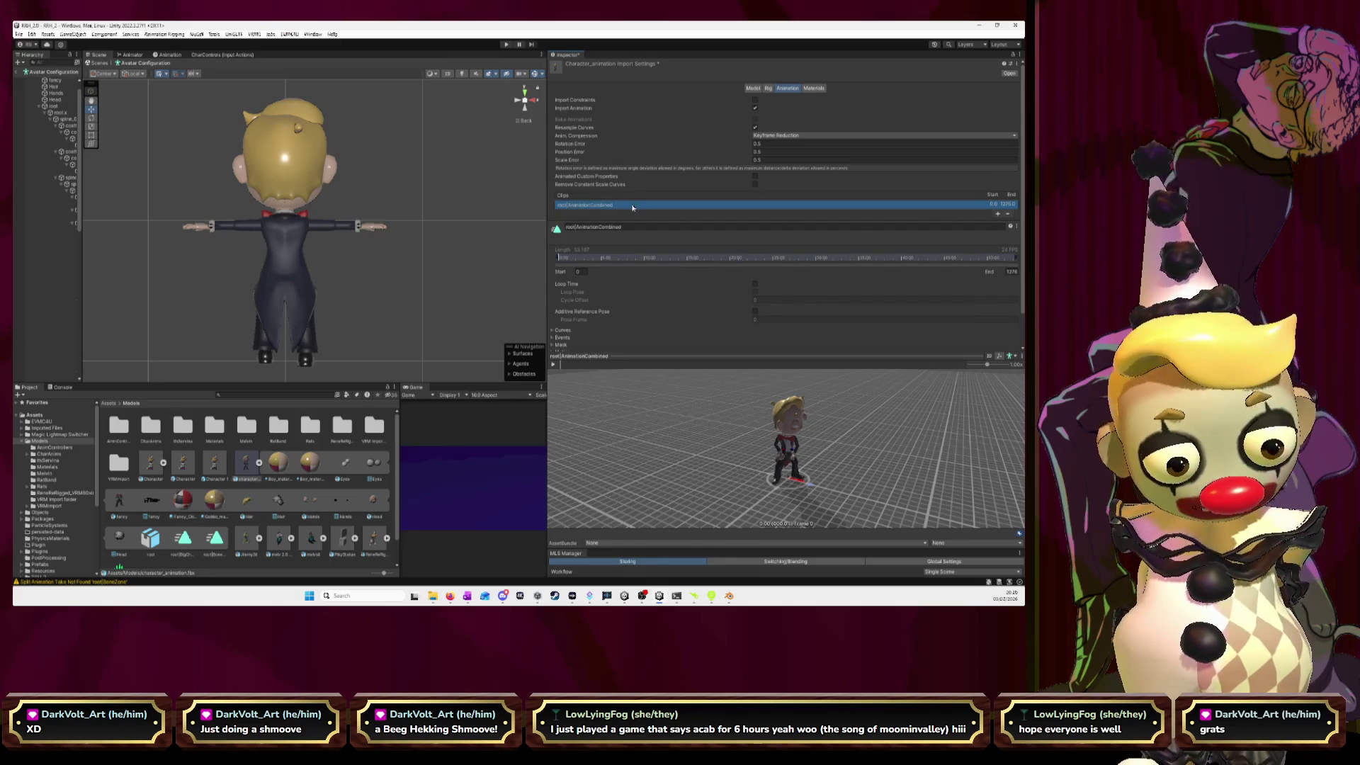
{"action": "left_click", "coordinate": [997, 214]}
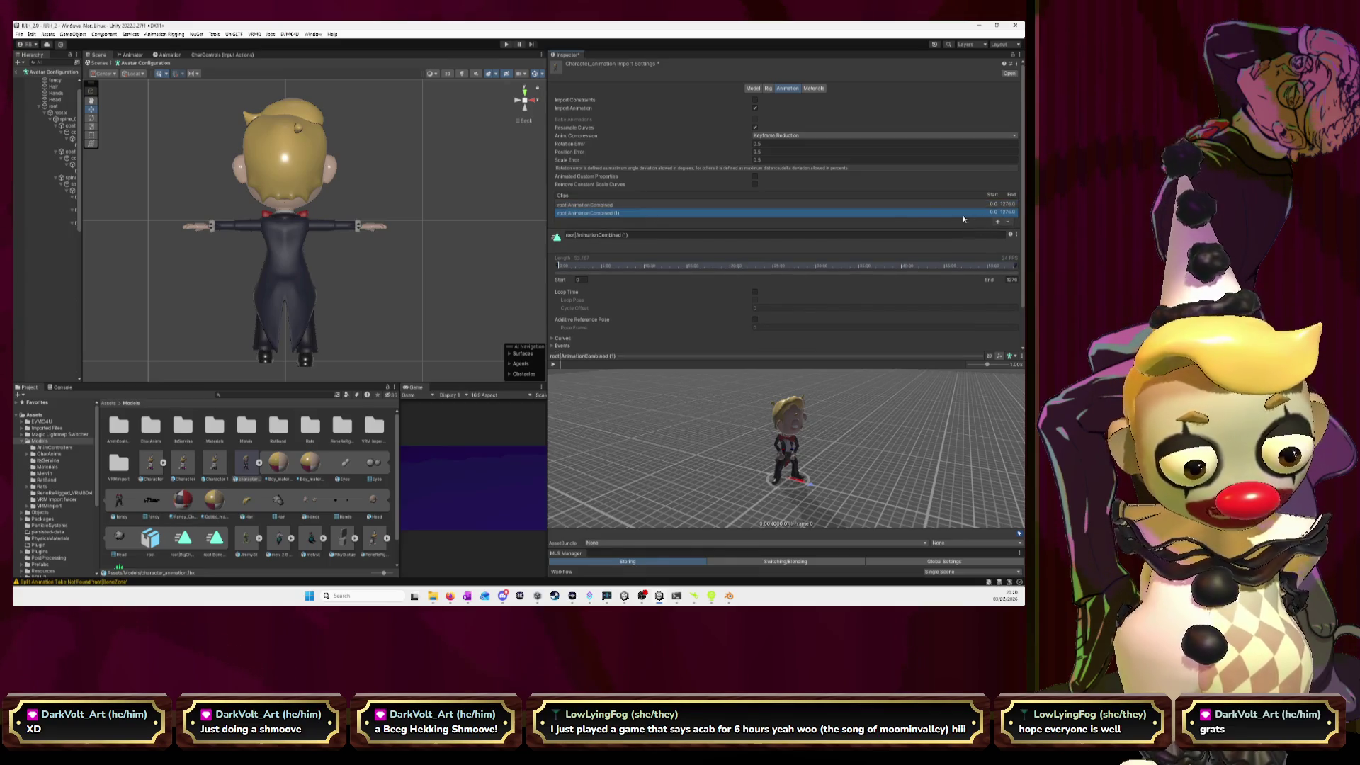
{"action": "left_click", "coordinate": [641, 234]}
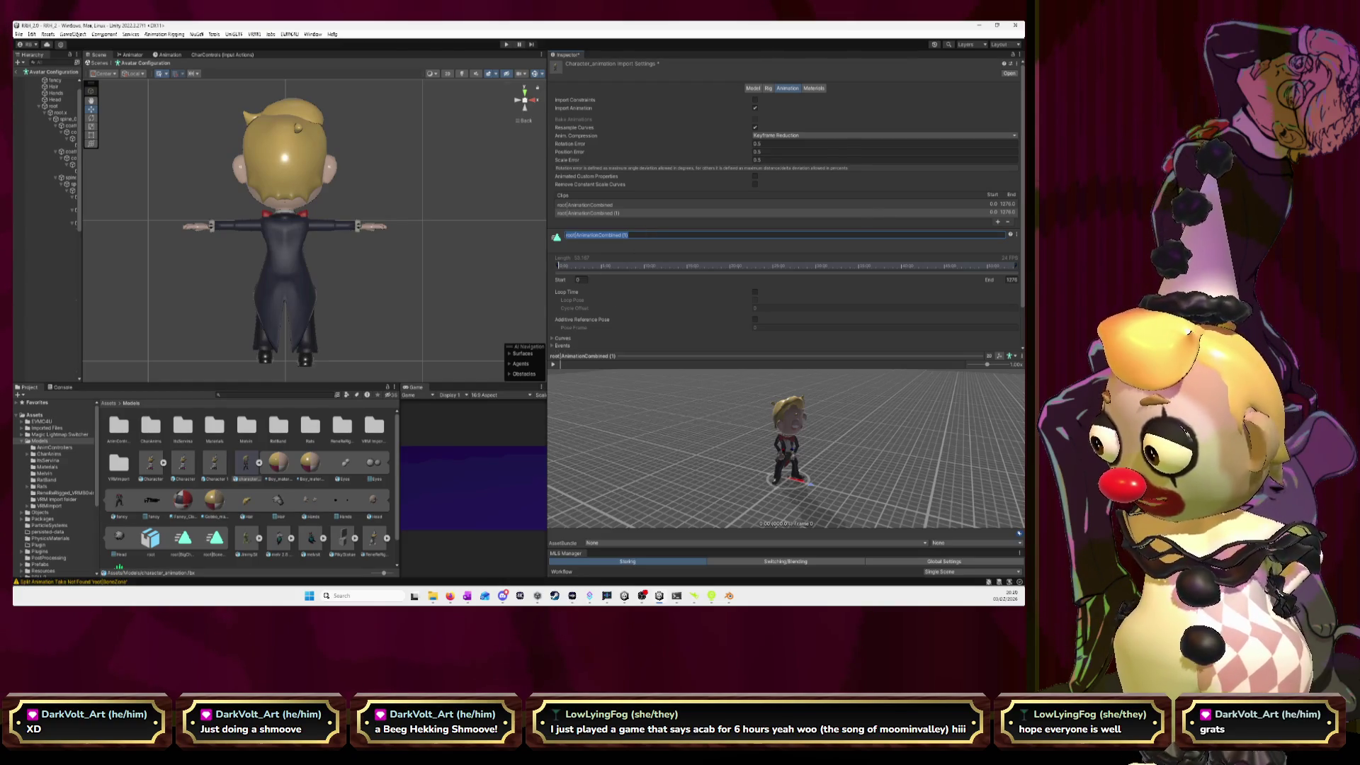
{"action": "key", "text": "alt+Tab"}
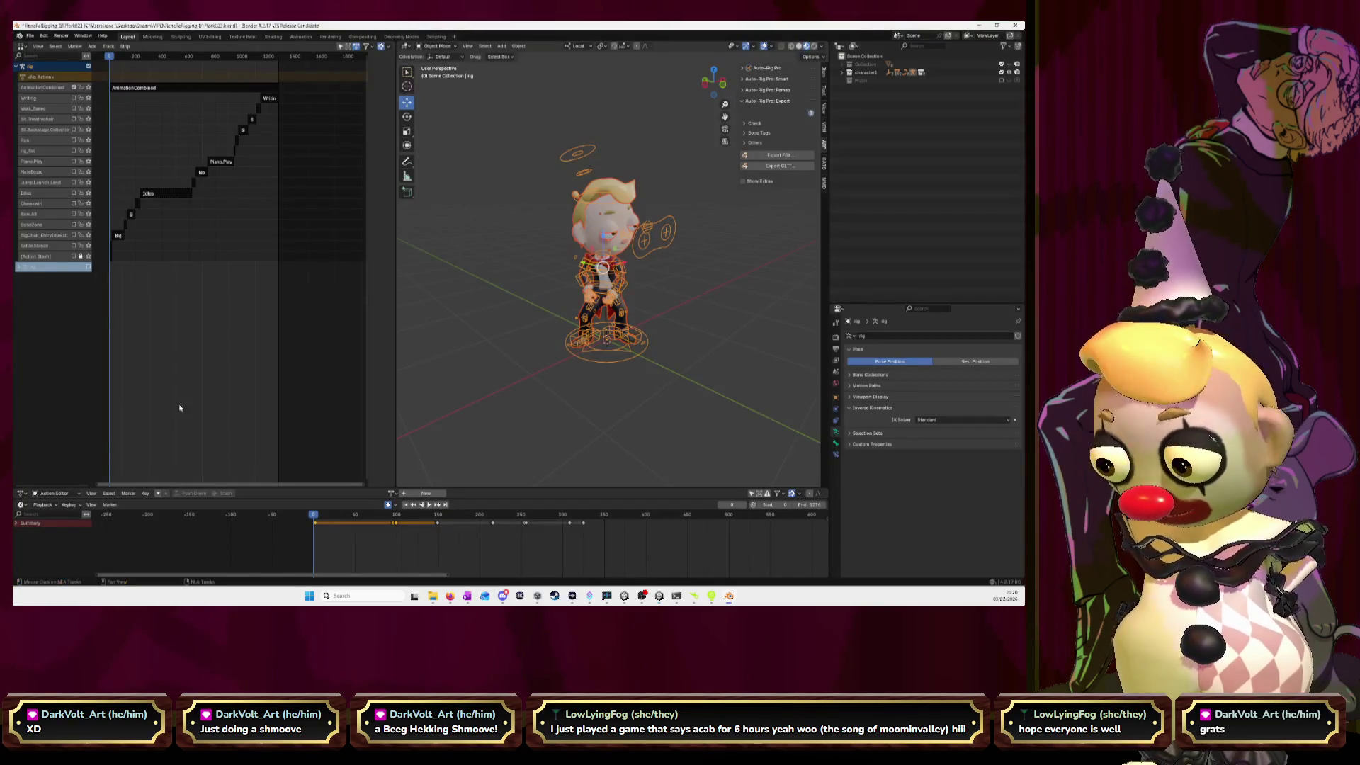
- Assign AnimationCombined to the rig, preview it from the start, then return to Unity
{"action": "left_click", "coordinate": [397, 495]}
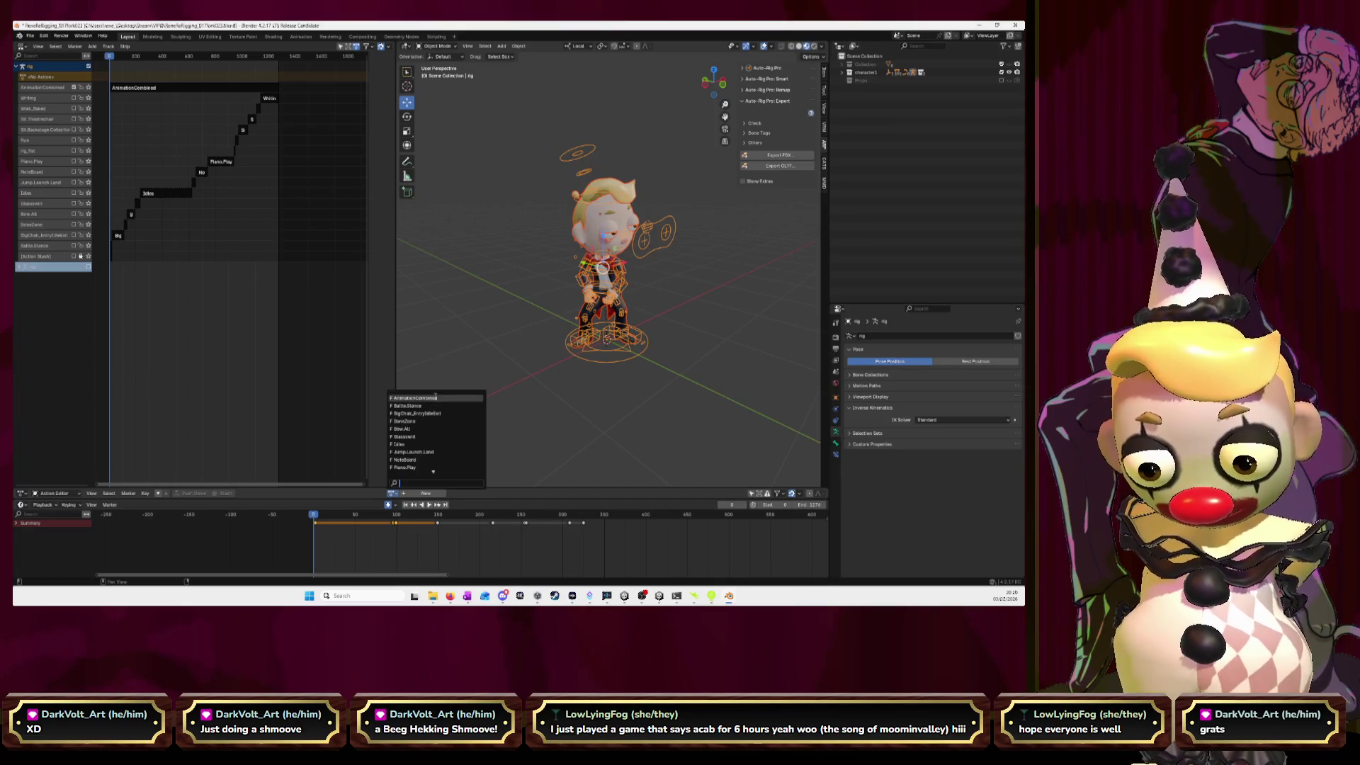
{"action": "left_click", "coordinate": [422, 416]}
{"action": "scroll", "coordinate": [541, 545], "scroll_direction": "up", "scroll_amount": 5}
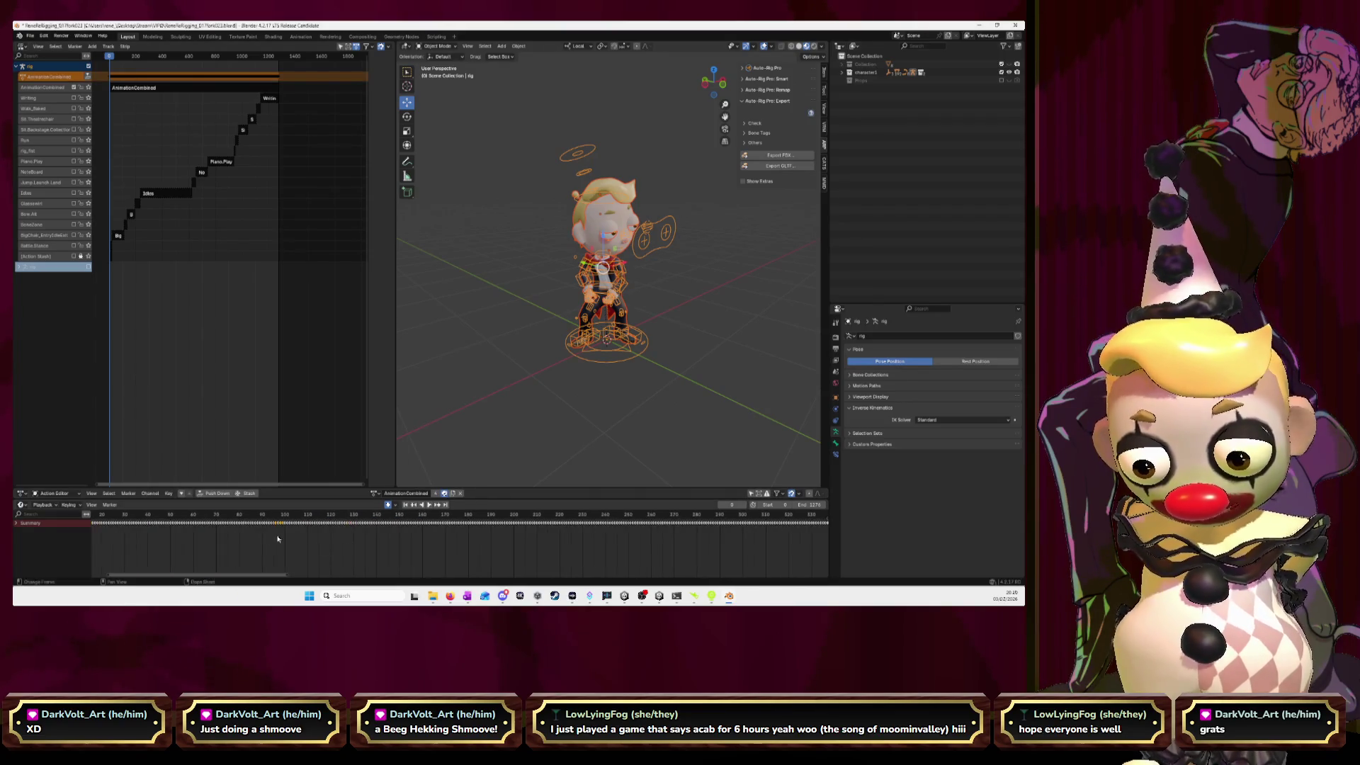
{"action": "key", "text": "space"}
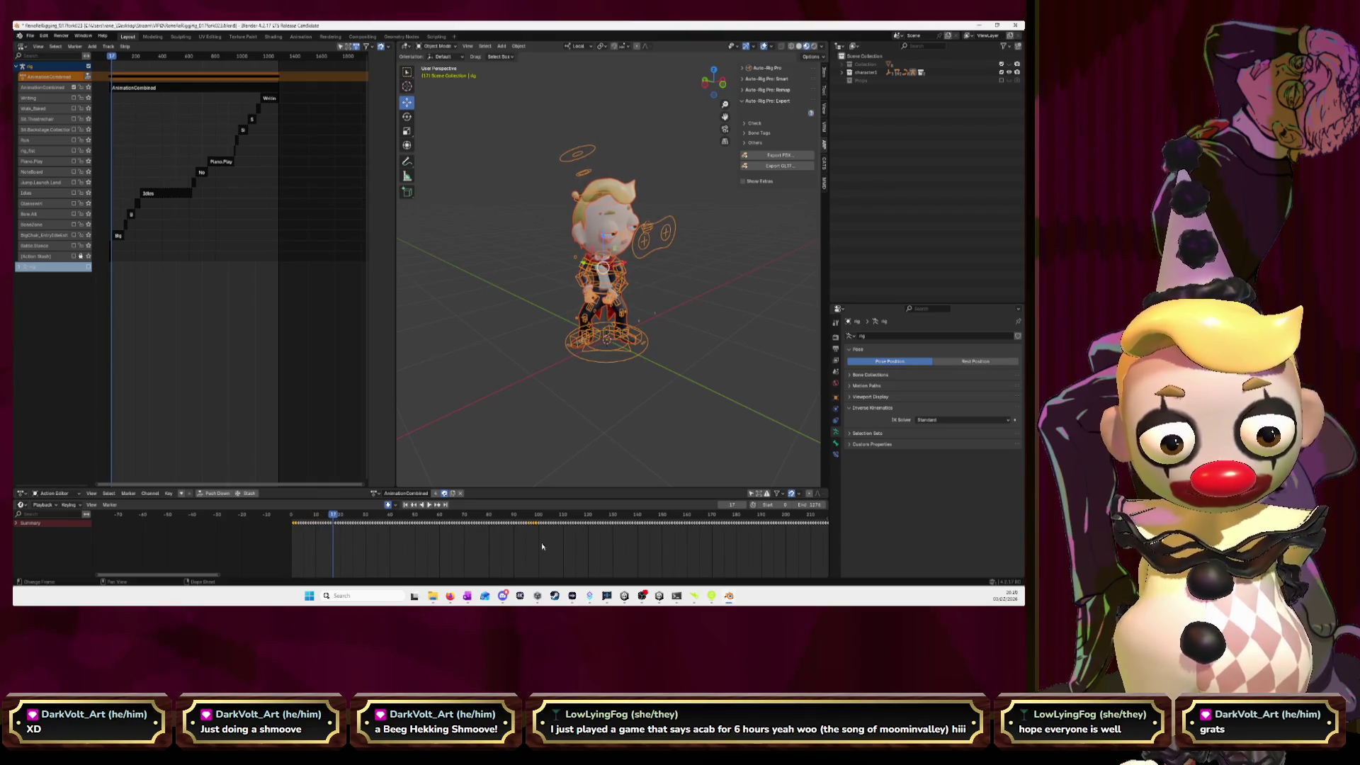
{"action": "key", "text": "space"}
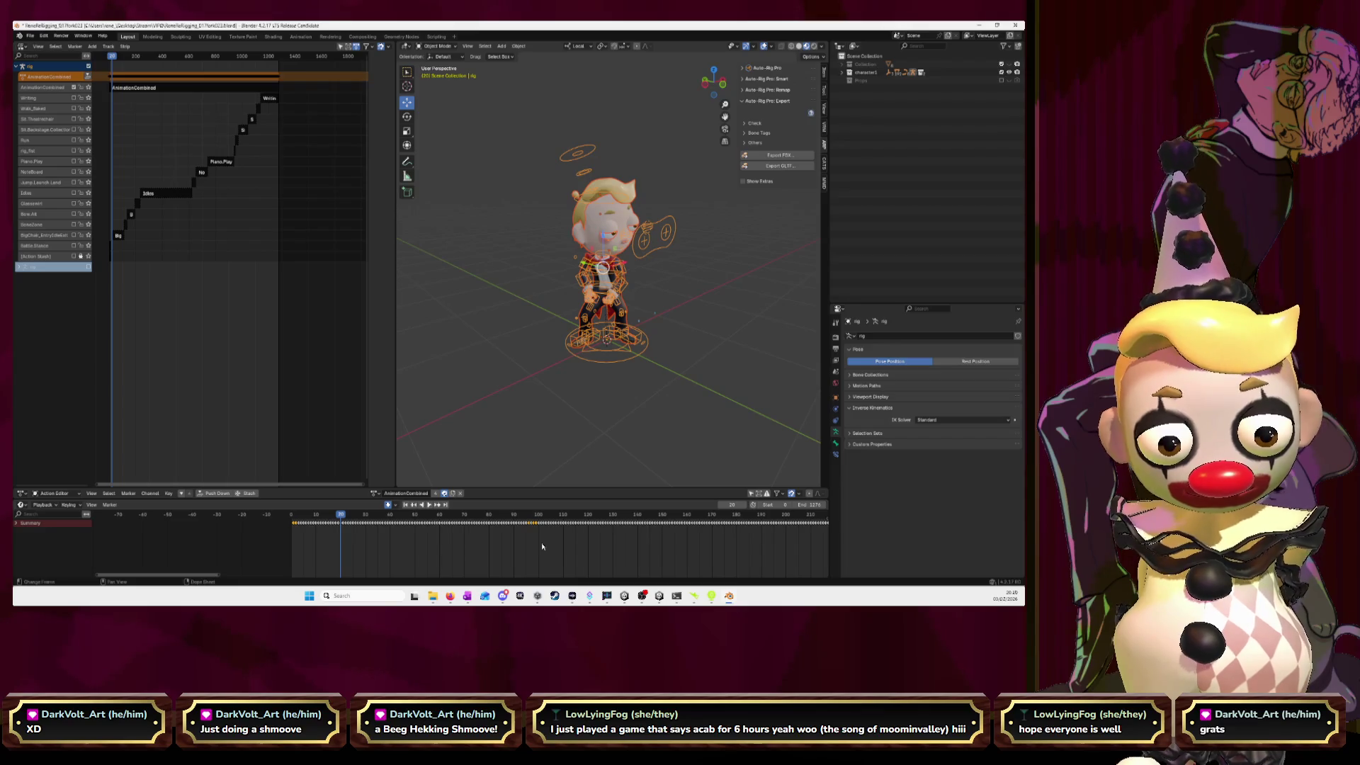
{"action": "key", "text": "alt+Tab"}
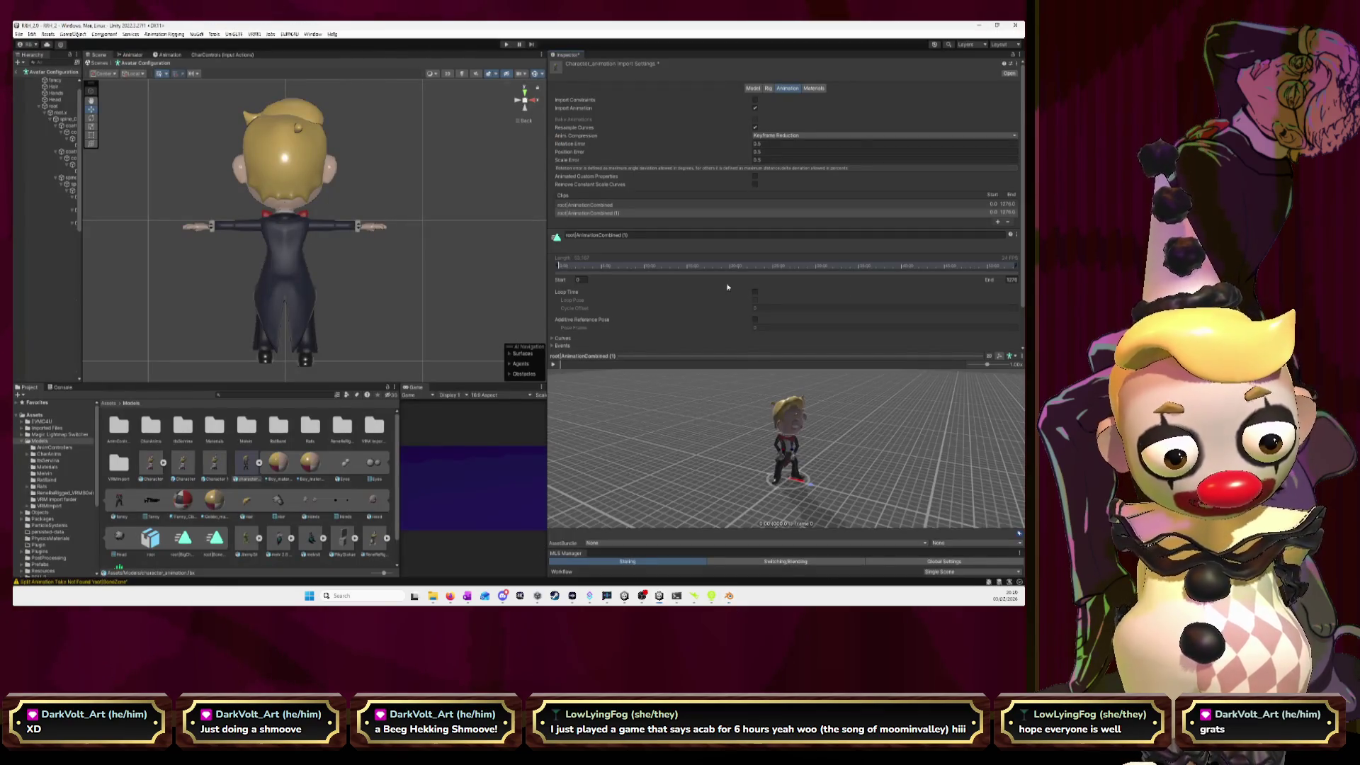
- Set the second clip's end frame to 20 and rename it BattleStance
{"action": "left_click", "coordinate": [1011, 280]}
{"action": "type", "text": "20"}
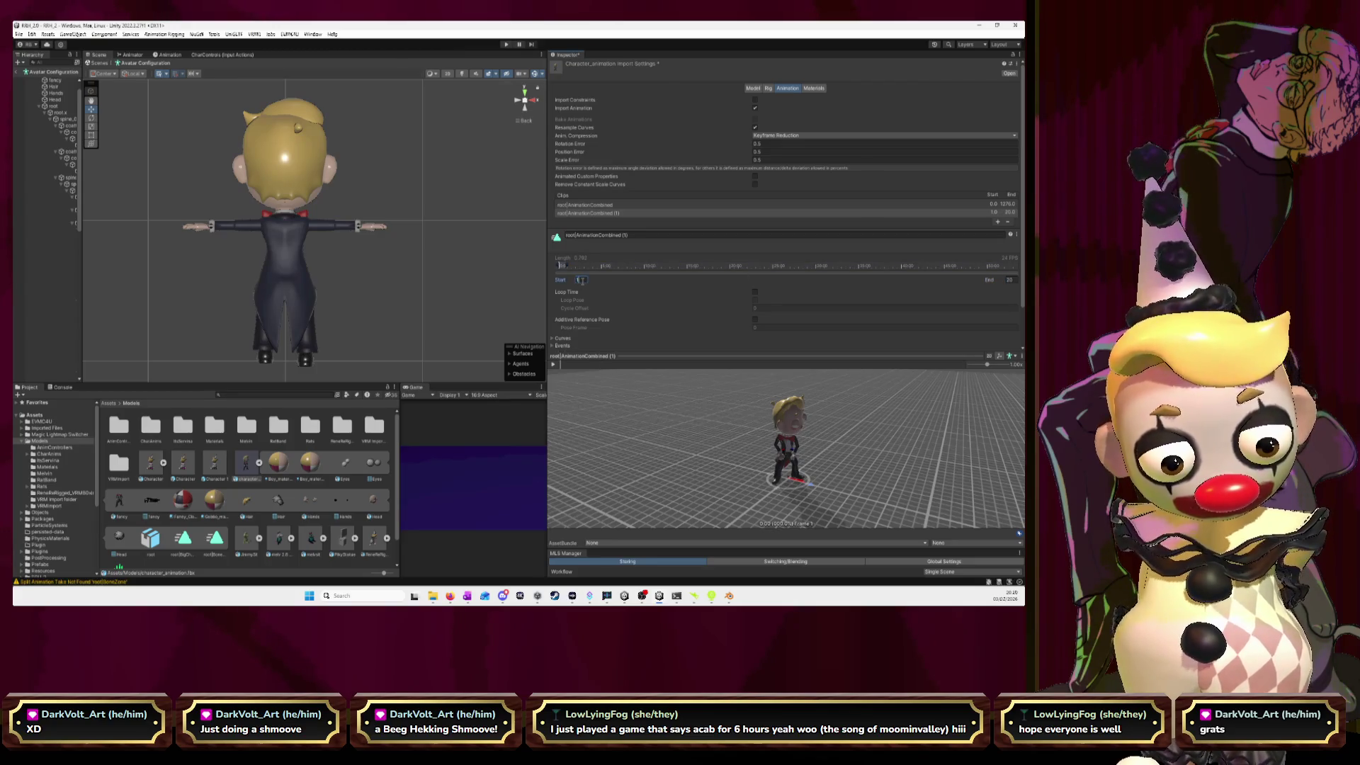
{"action": "left_click", "coordinate": [643, 236]}
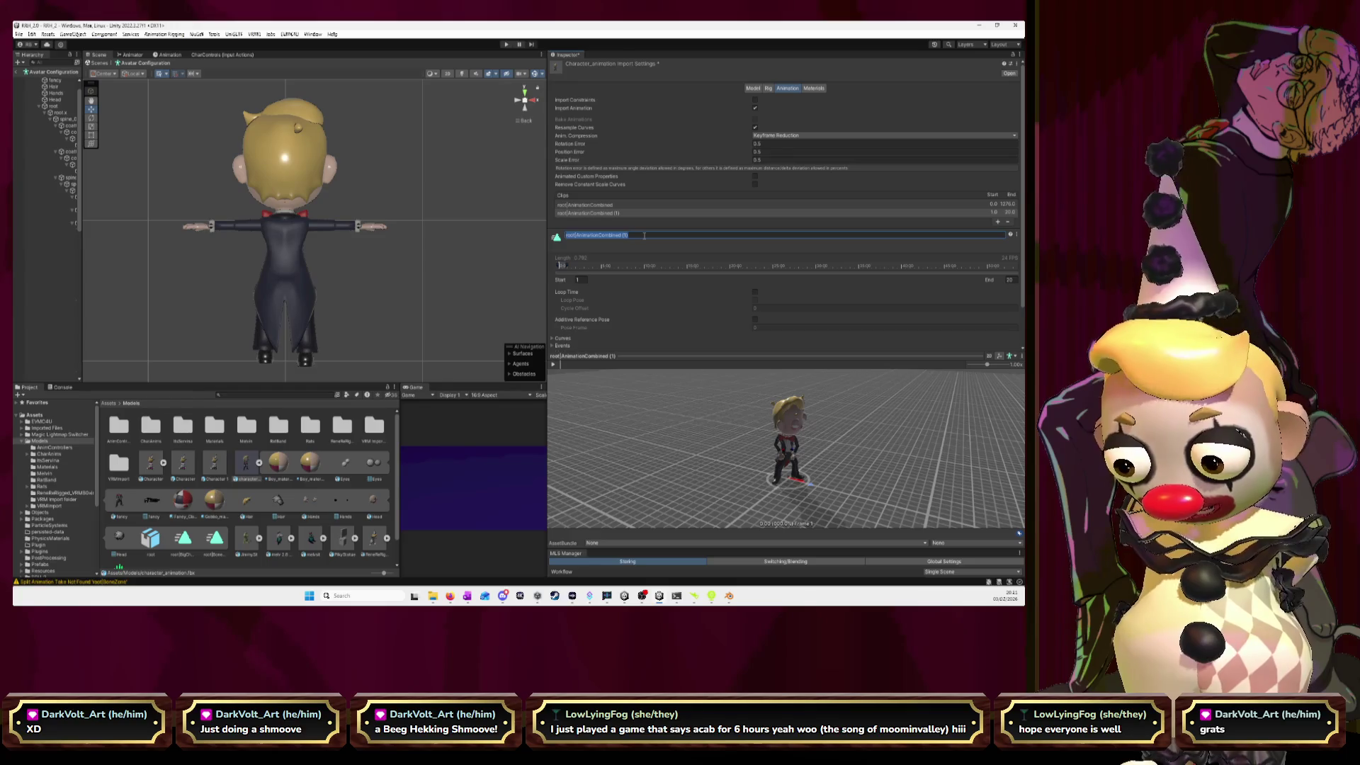
{"action": "type", "text": "BattleS"}
{"action": "type", "text": "tart"}
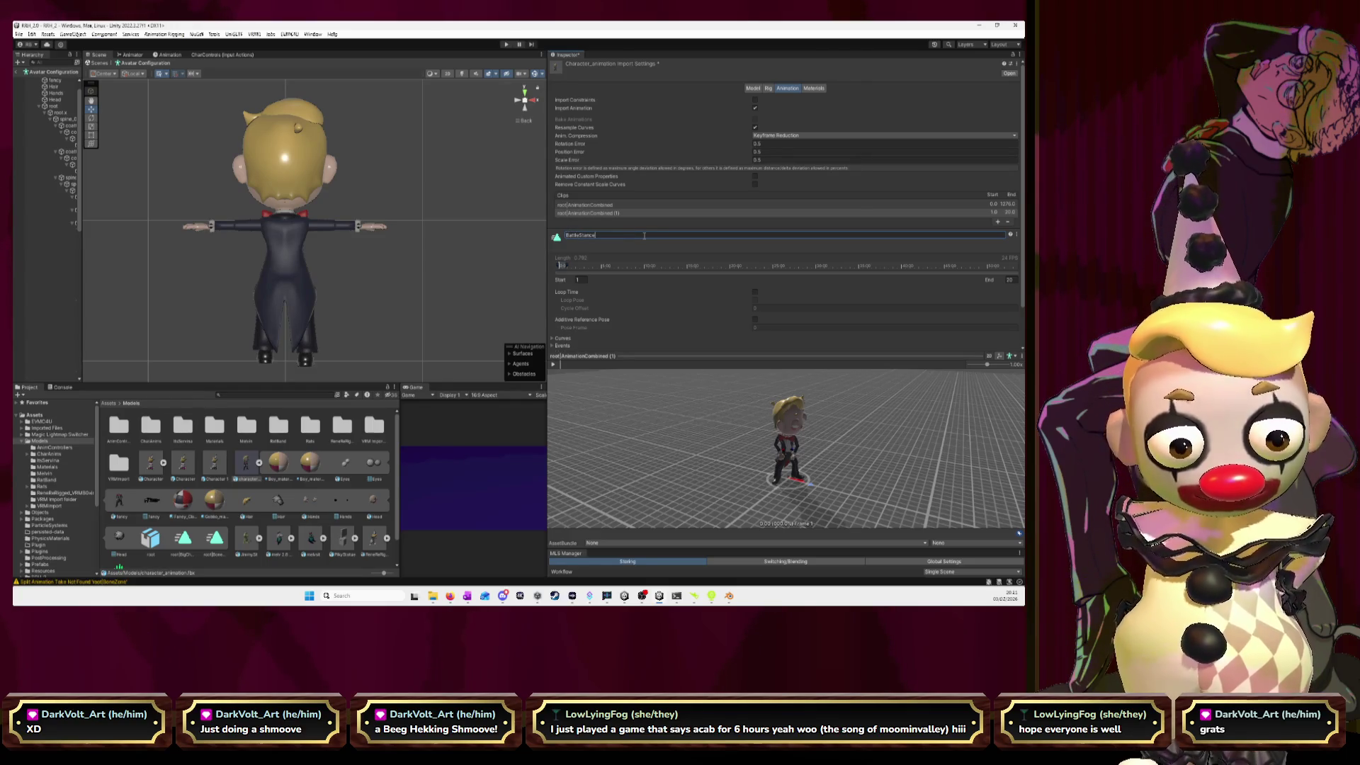
{"action": "key", "text": "Return"}
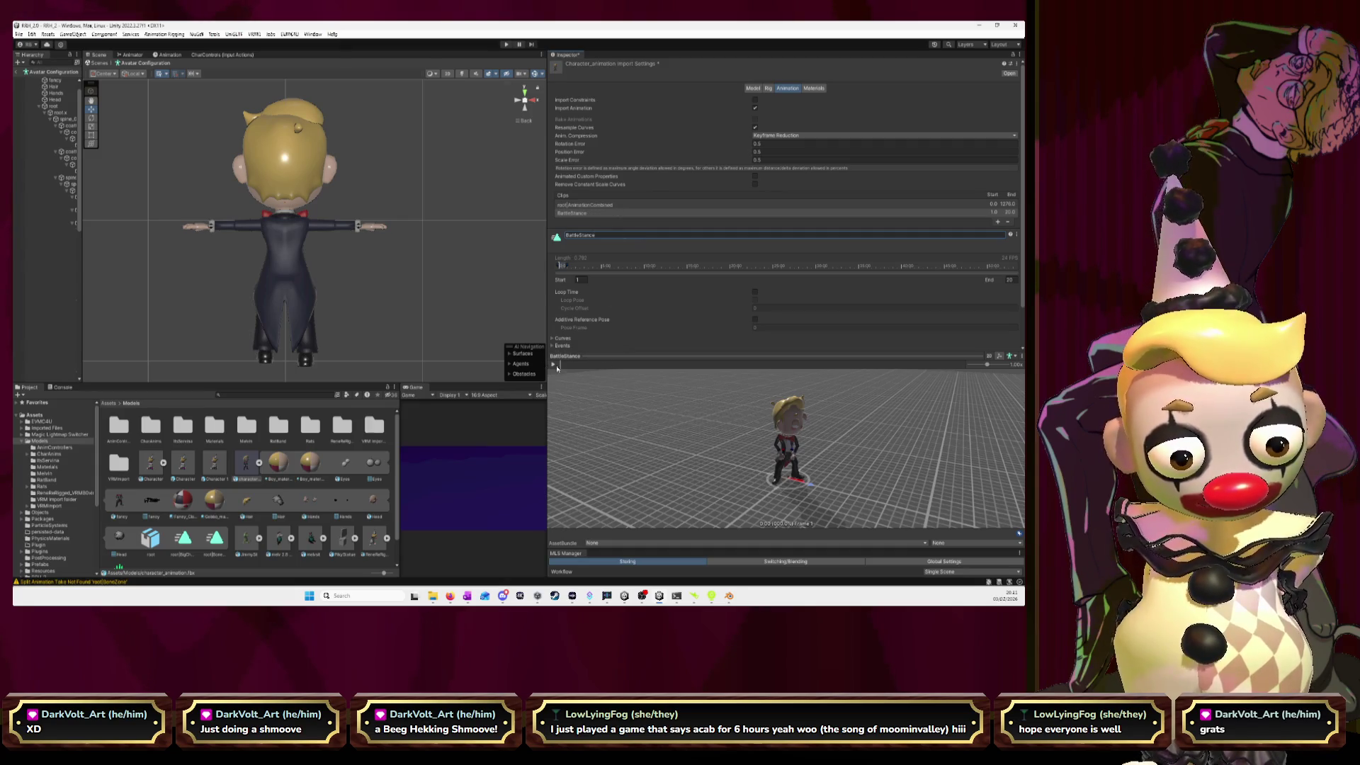
- Play, pause and resume the BattleStance clip preview to check the motion
{"action": "left_click", "coordinate": [556, 365]}
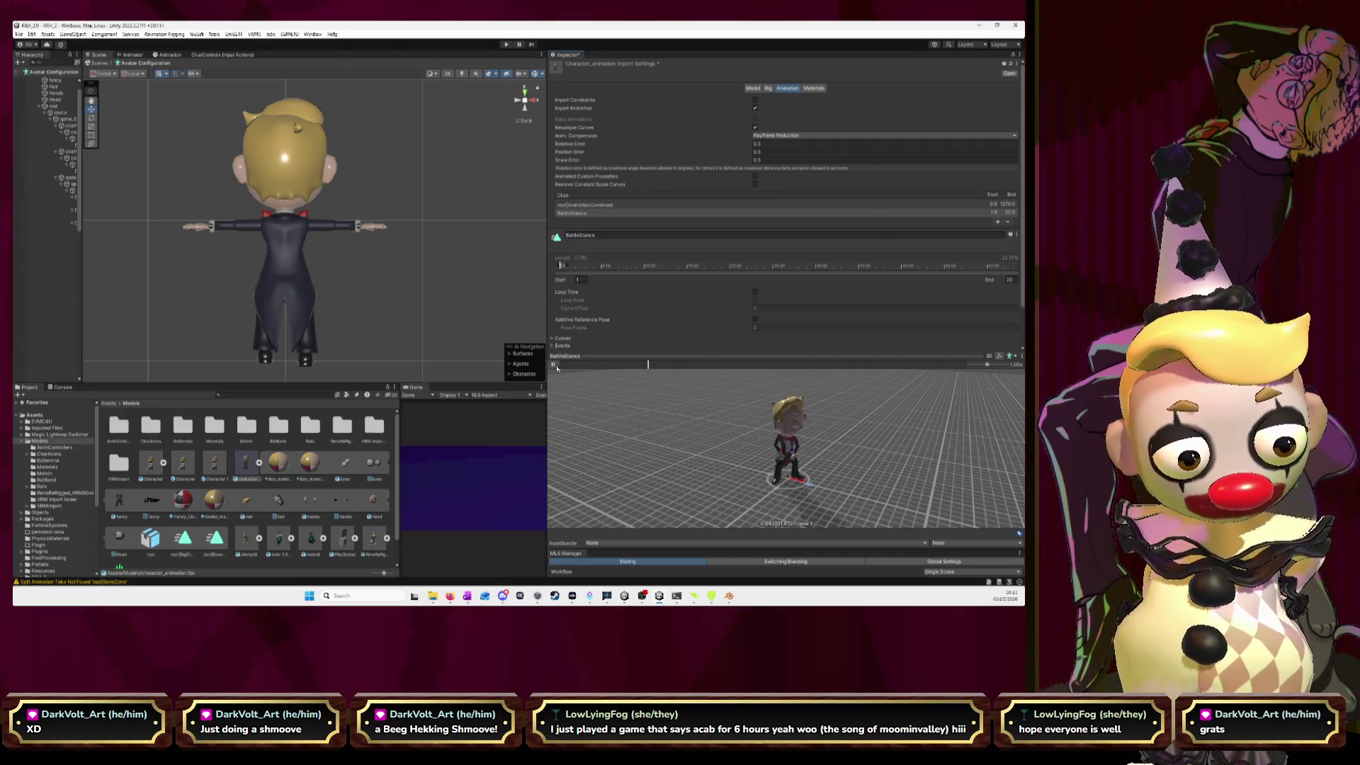
{"action": "scroll", "coordinate": [757, 423], "scroll_direction": "up", "scroll_amount": 2}
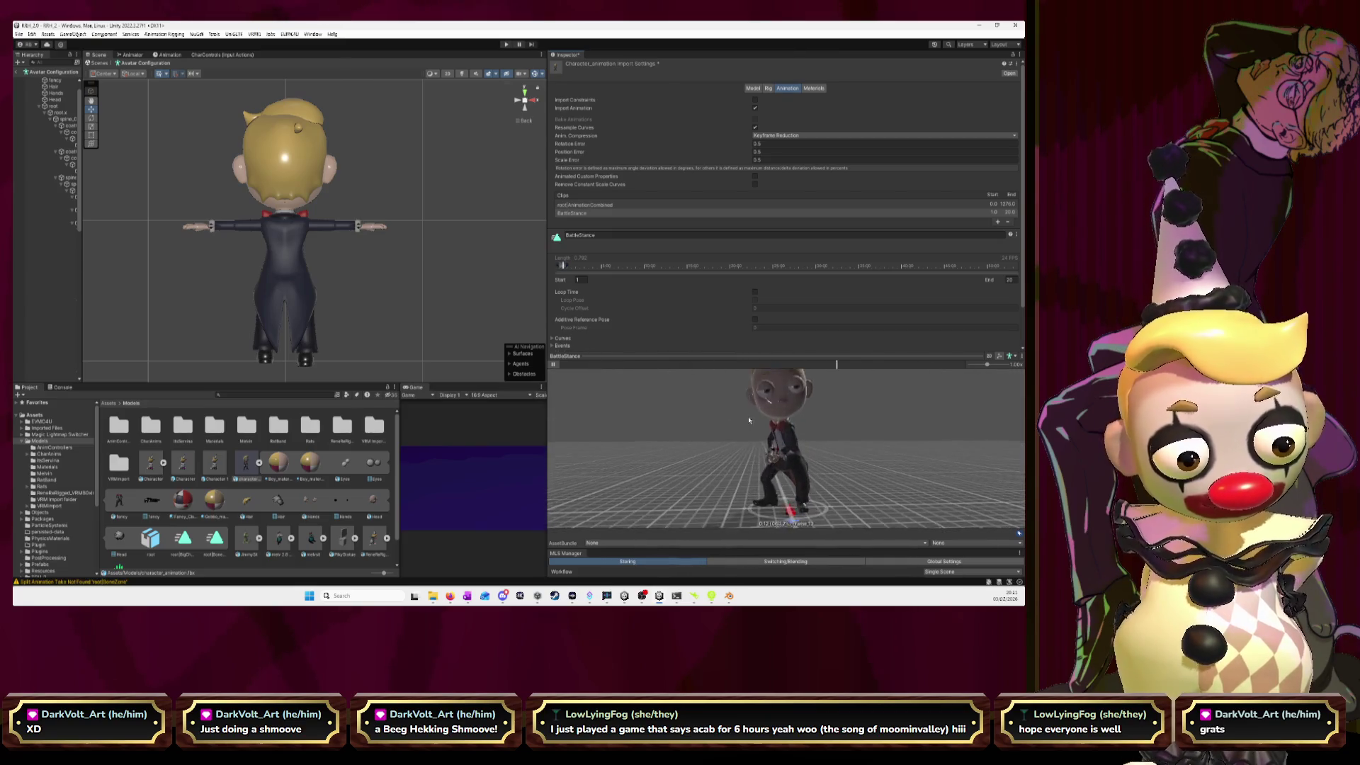
{"action": "scroll", "coordinate": [750, 423], "scroll_direction": "up", "scroll_amount": 3}
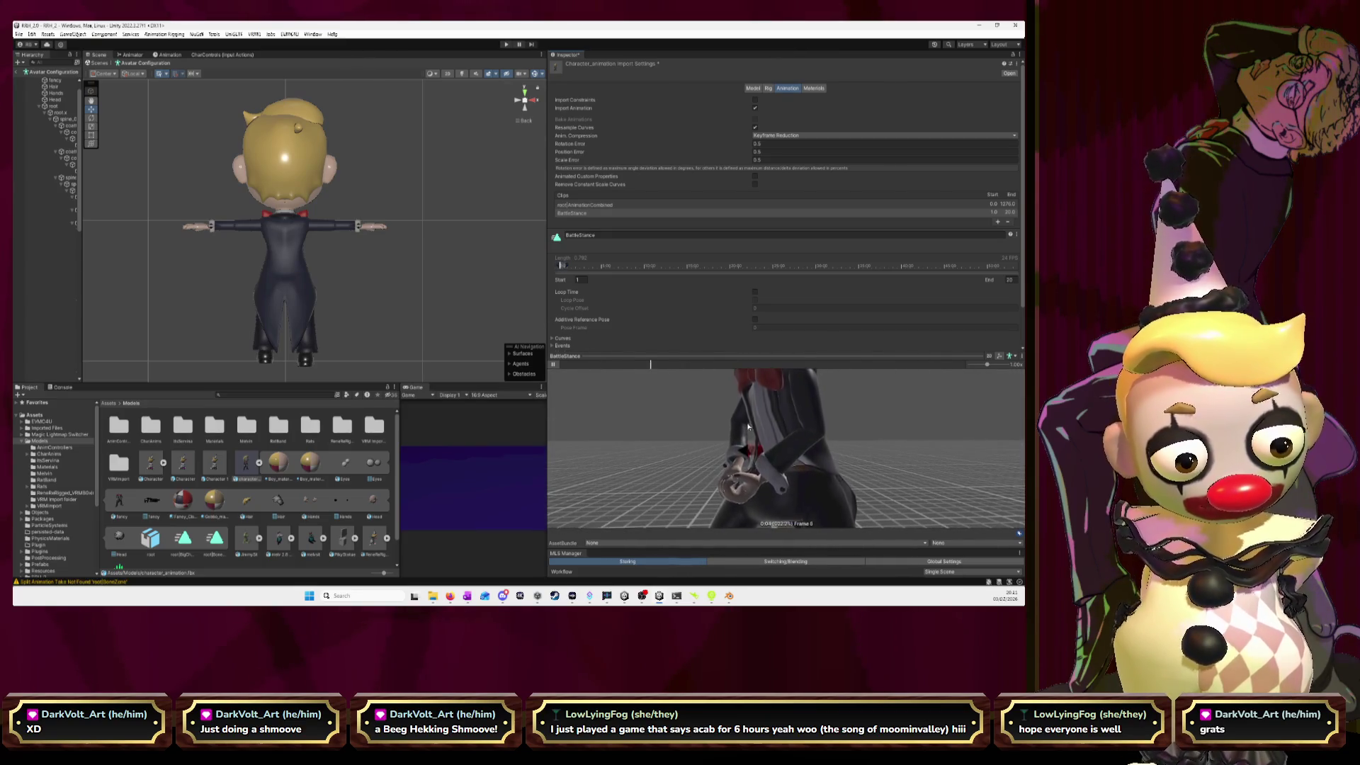
{"action": "left_click", "coordinate": [553, 364]}
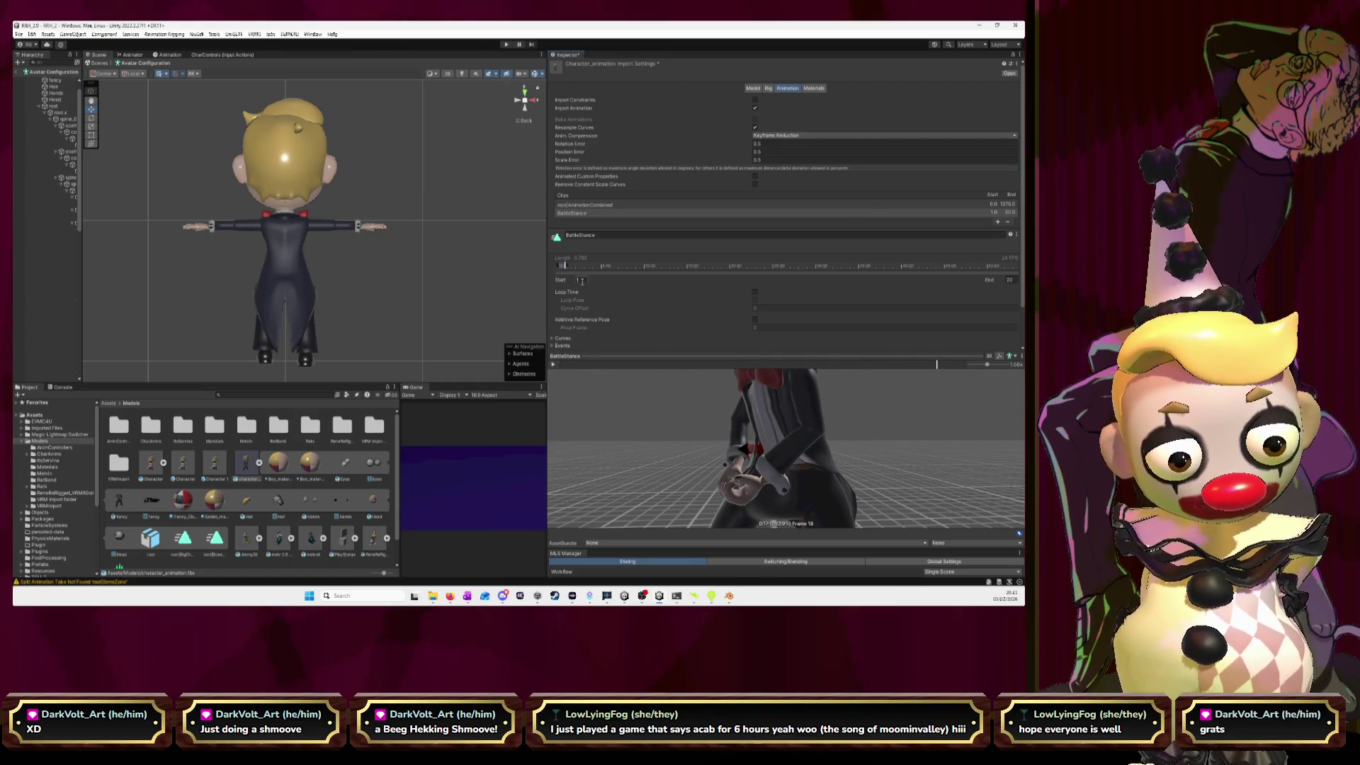
{"action": "left_click", "coordinate": [553, 364]}
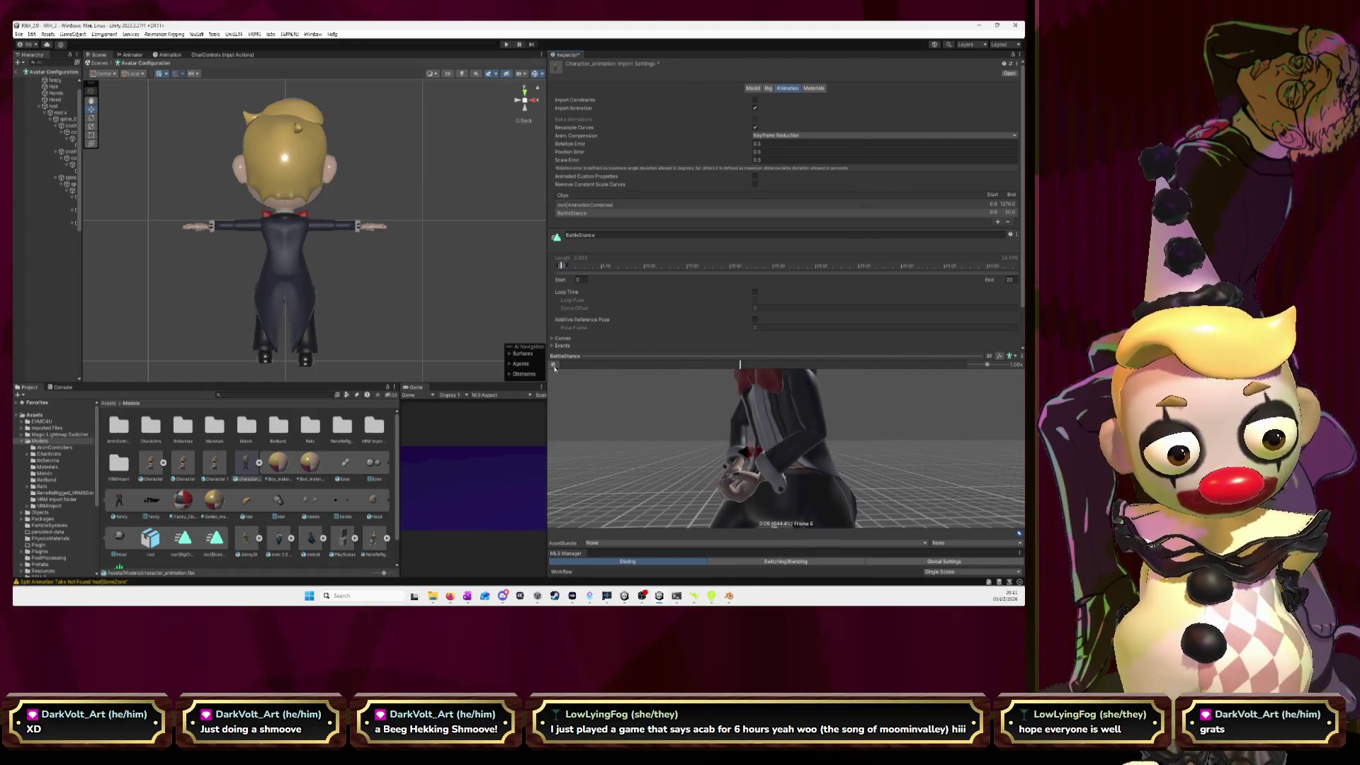
{"action": "key", "text": "alt+Tab"}
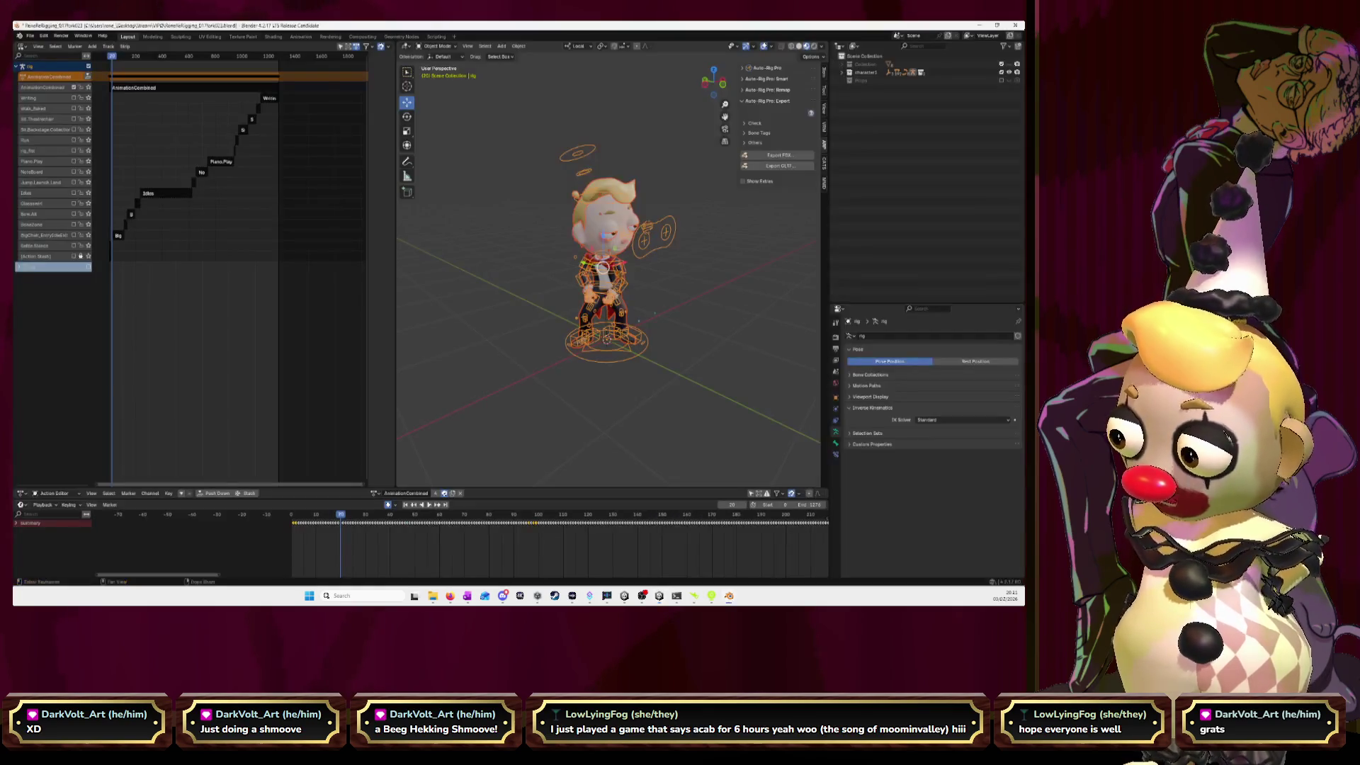
- Go back to frame 0, set the scene end frame to 20, and play the animation
{"action": "scroll", "coordinate": [609, 330], "scroll_direction": "up", "scroll_amount": 8}
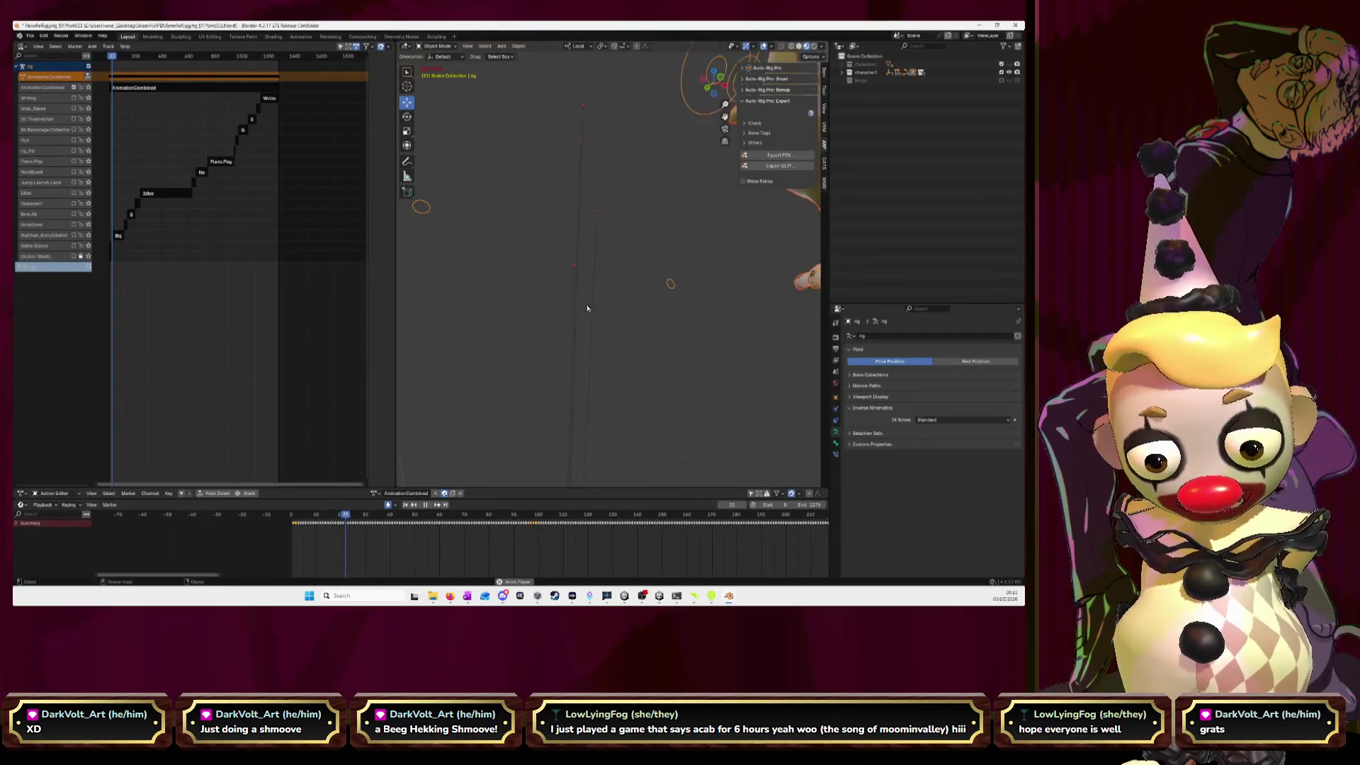
{"action": "key", "text": "Escape"}
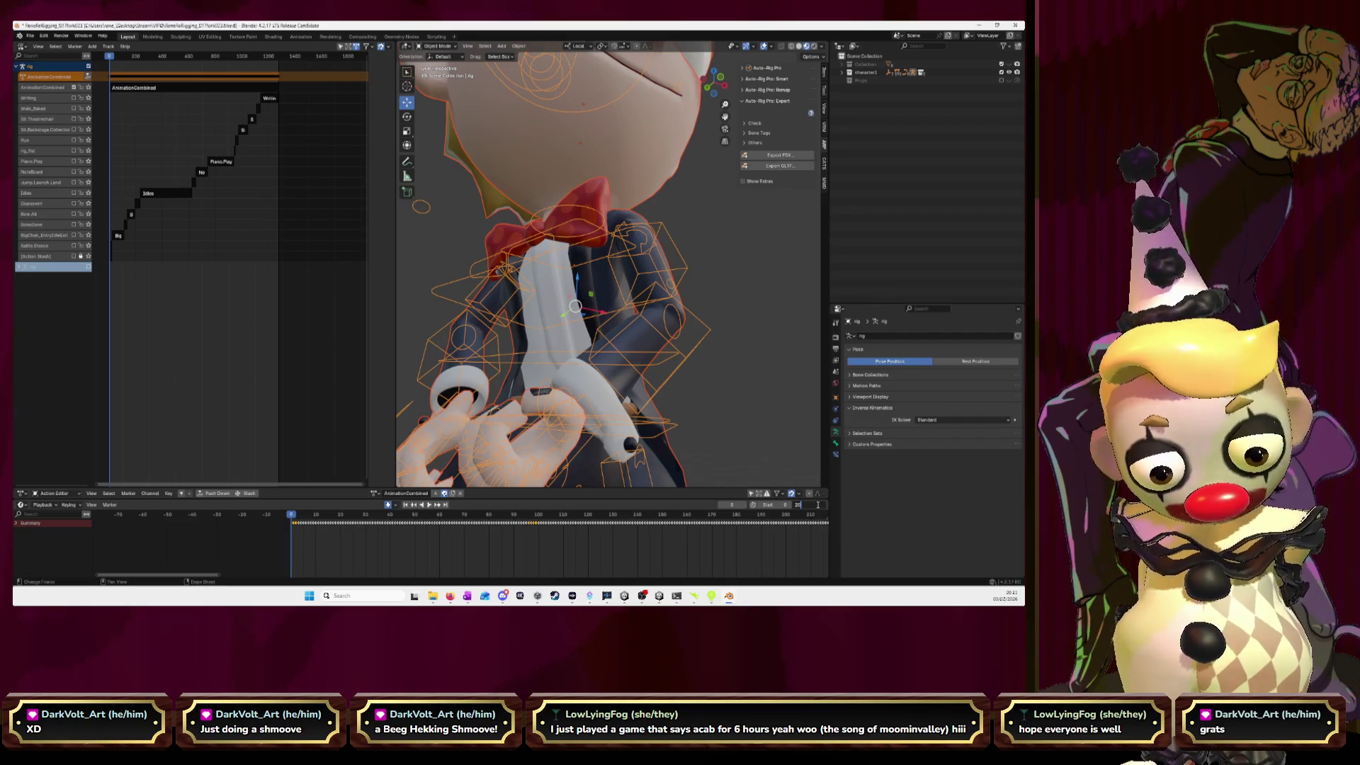
{"action": "key", "text": "Return"}
{"action": "key", "text": "space"}
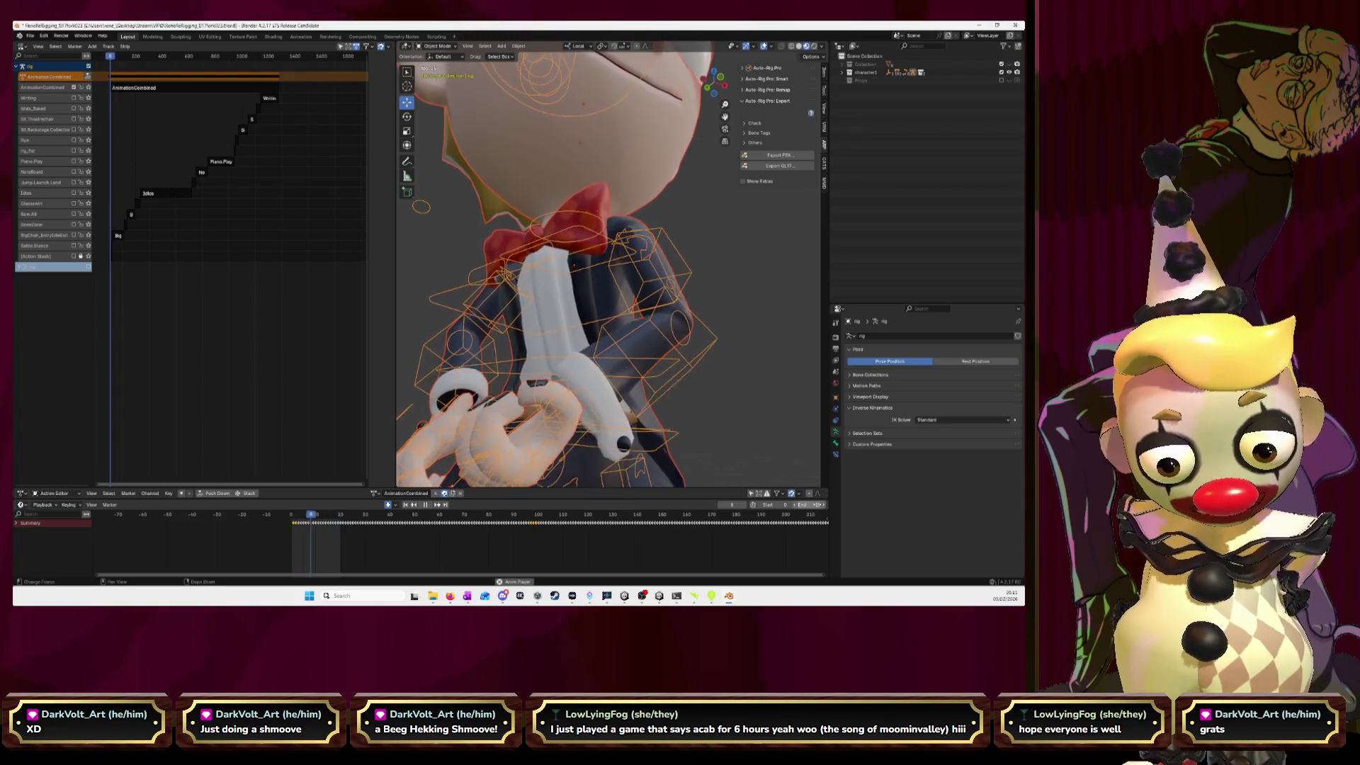
{"action": "key", "text": "alt+Tab"}
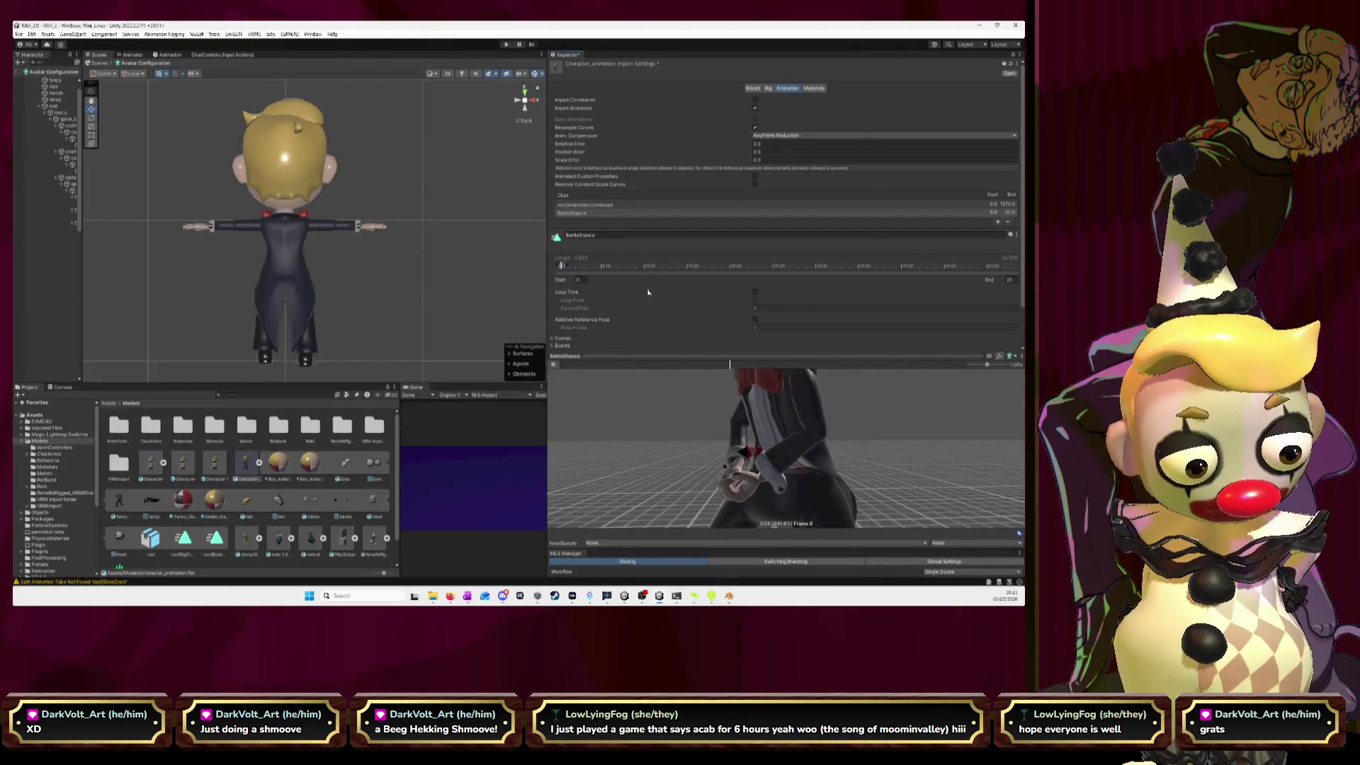
{"action": "left_click", "coordinate": [577, 279]}
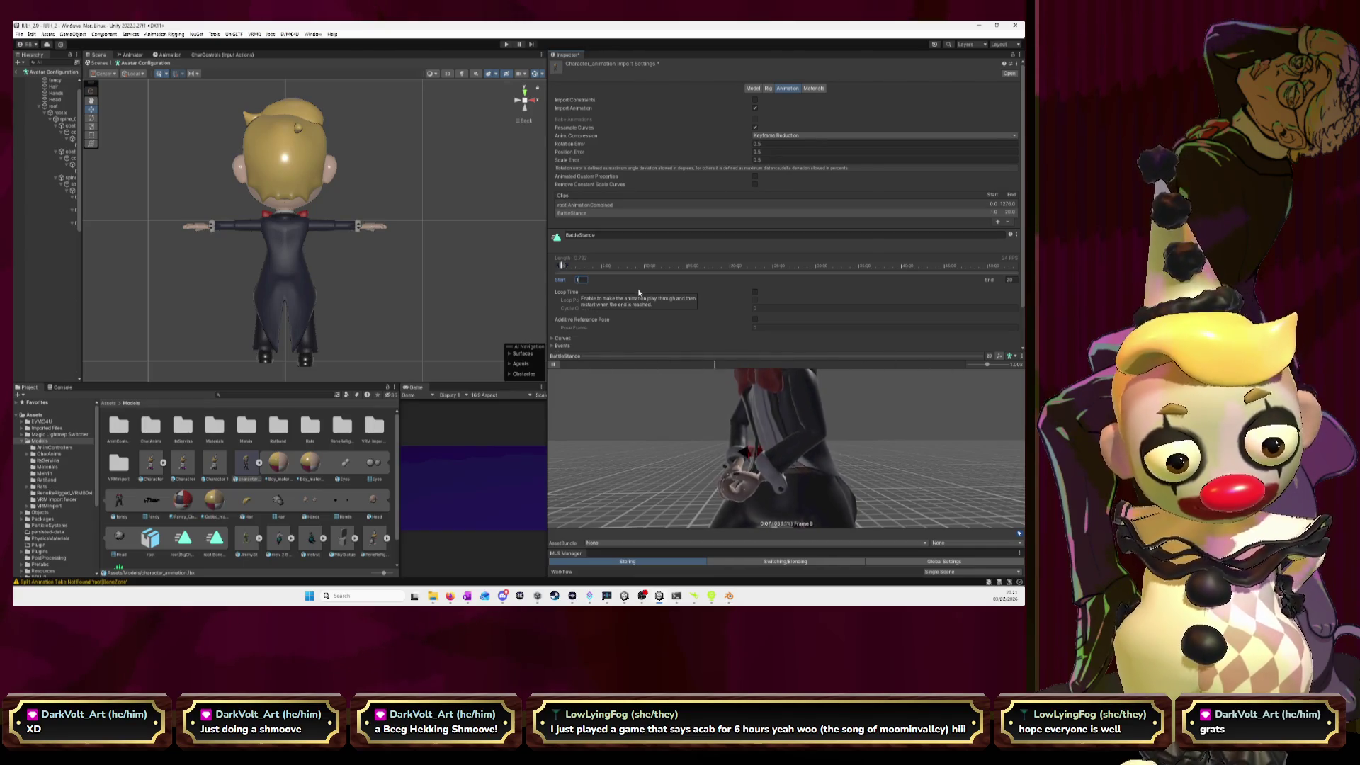
{"action": "type", "text": "2"}
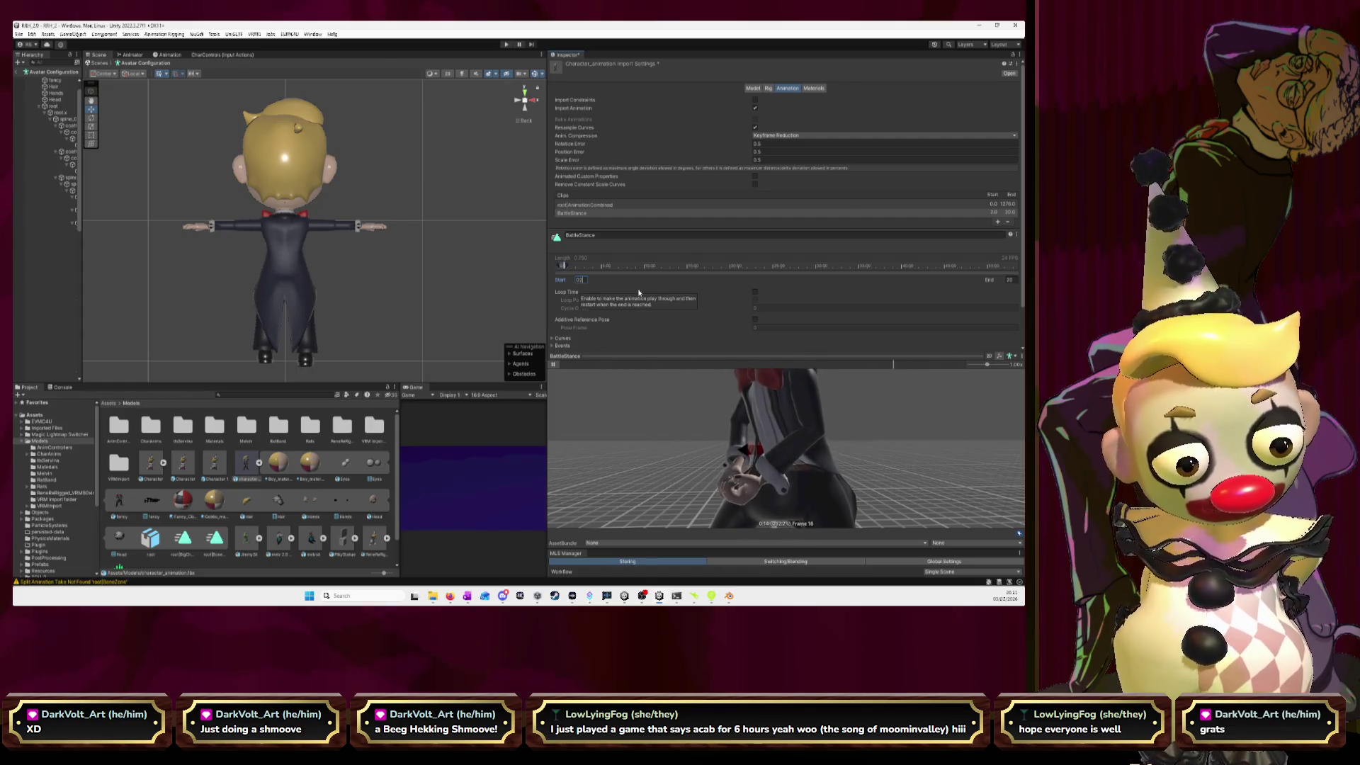
{"action": "type", "text": "1"}
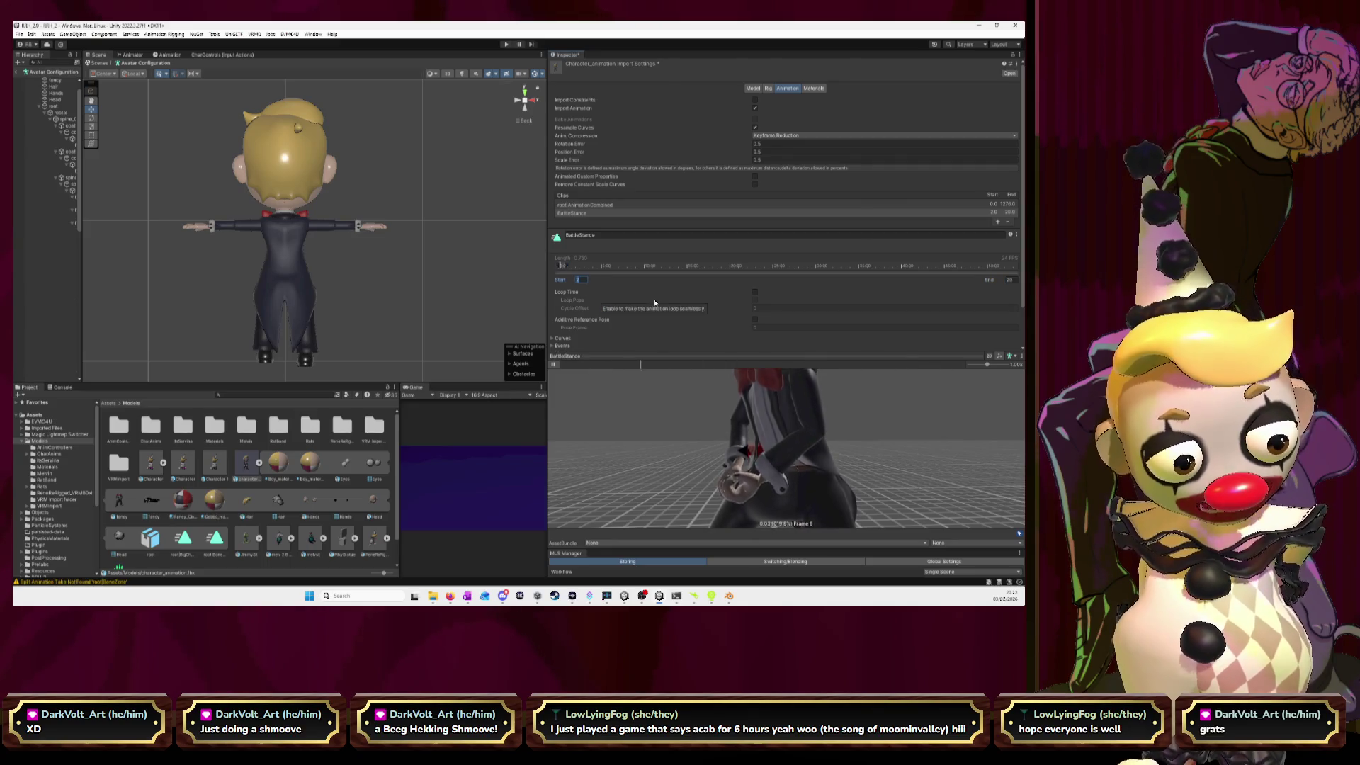
{"action": "type", "text": "0"}
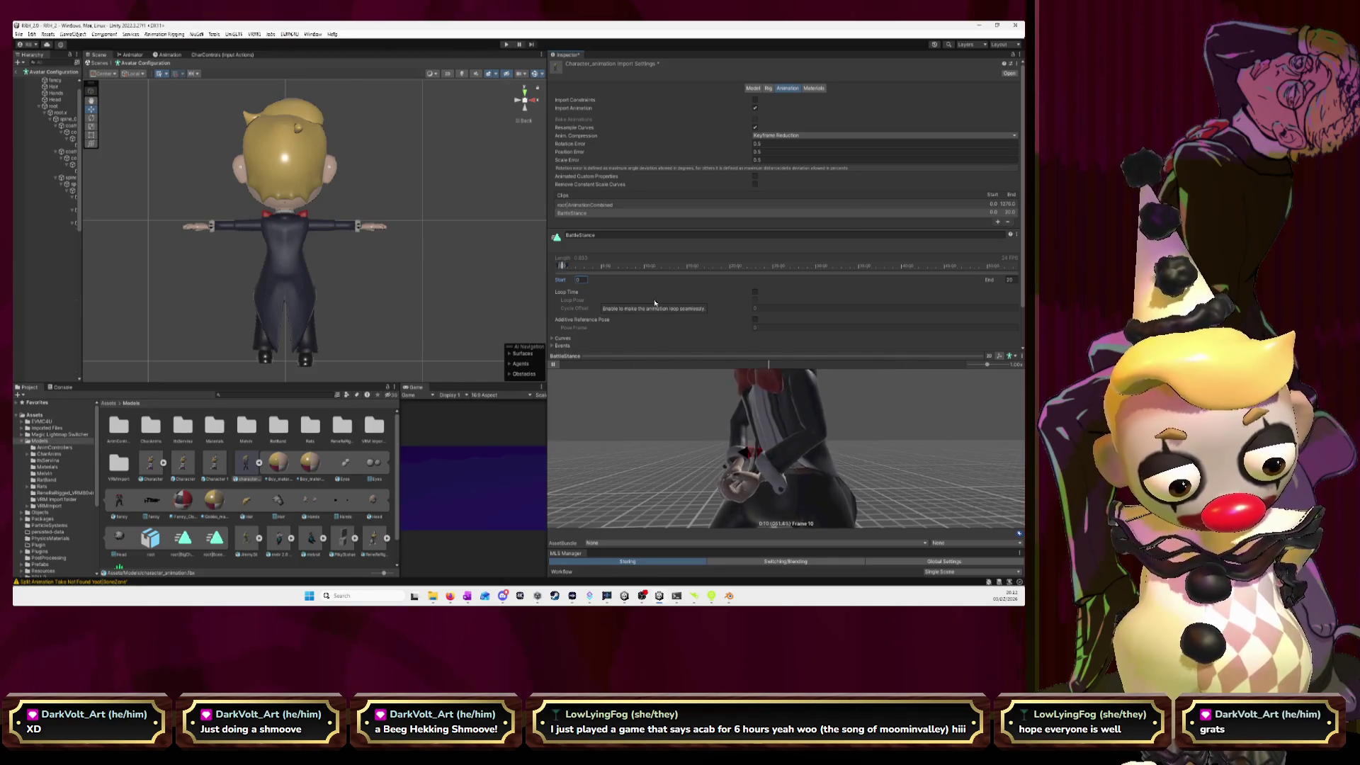
{"action": "left_click", "coordinate": [558, 366]}
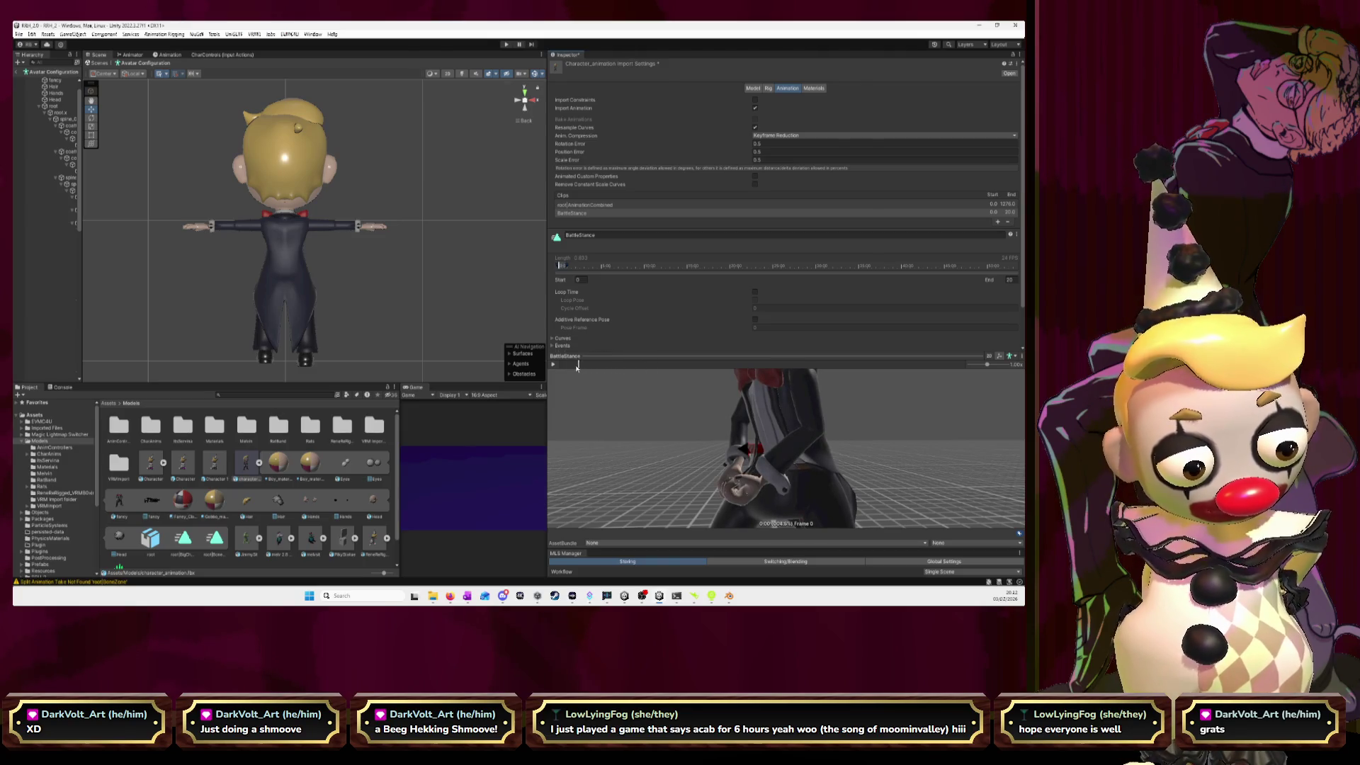
{"action": "left_click_drag", "start_coordinate": [573, 366], "coordinate": [961, 373]}
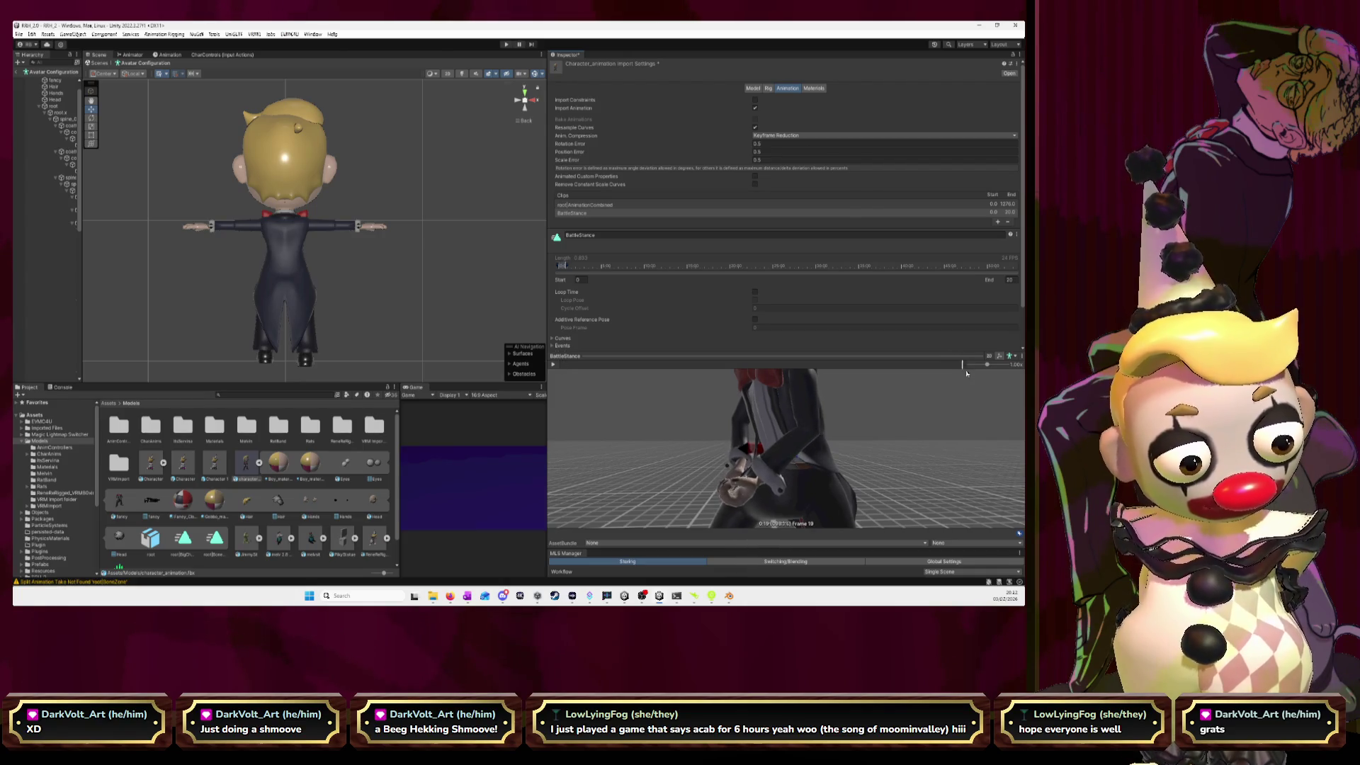
{"action": "mouse_move", "coordinate": [960, 371]}
{"action": "left_mouse_down"}
{"action": "mouse_move", "coordinate": [914, 369]}
{"action": "mouse_move", "coordinate": [948, 371]}
{"action": "left_mouse_up"}
{"action": "left_click", "coordinate": [1005, 279]}
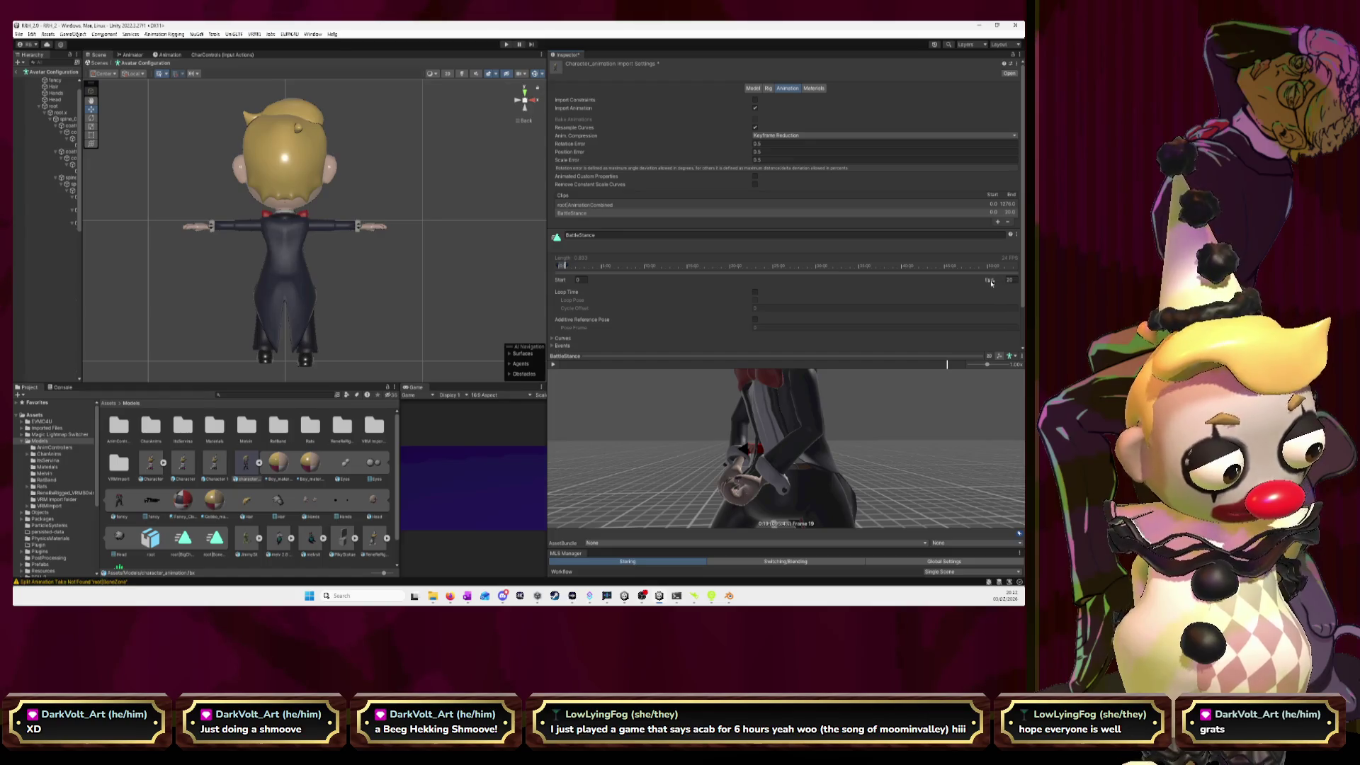
- Try an end frame of 16 for the BattleStance clip and play its preview
{"action": "type", "text": "16.6"}
{"action": "left_click_drag", "start_coordinate": [984, 281], "coordinate": [1003, 295]}
{"action": "type", "text": "16"}
{"action": "key", "text": "Return"}
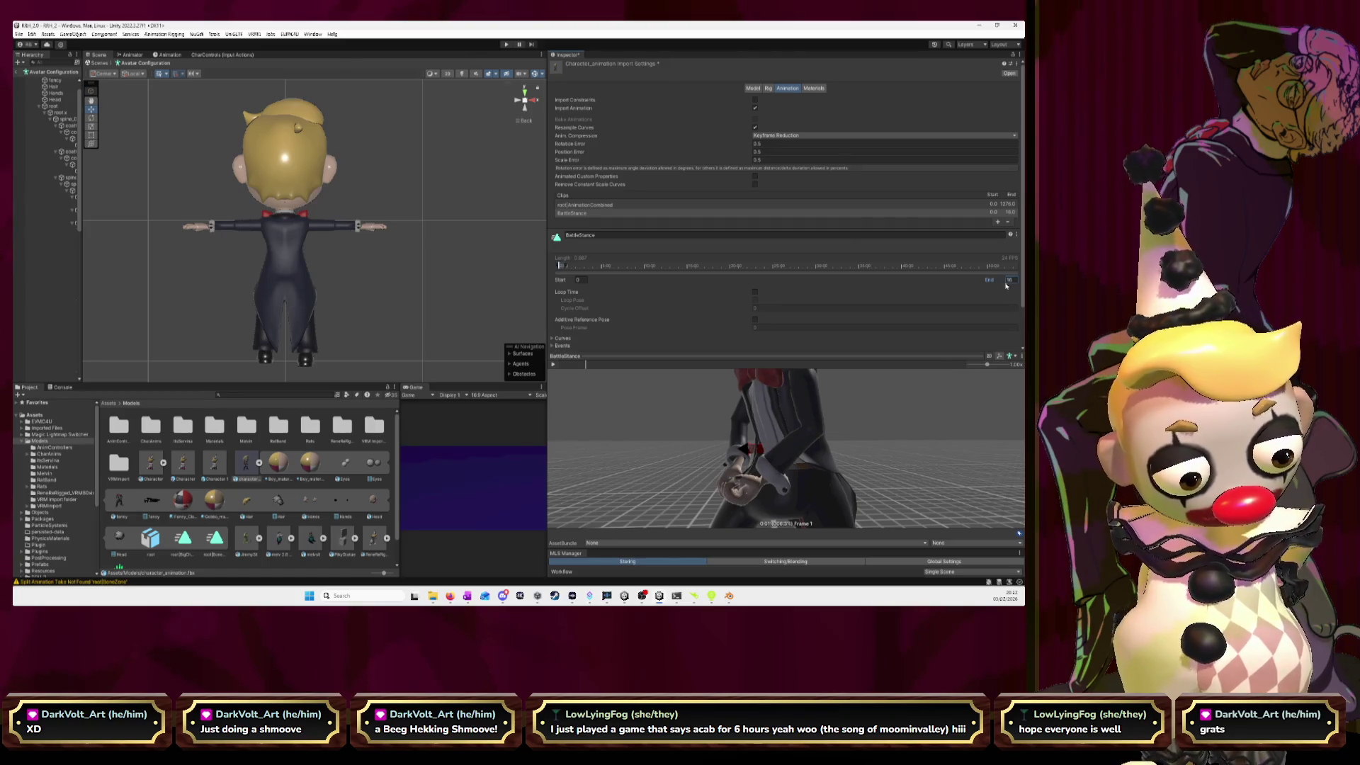
{"action": "left_click", "coordinate": [552, 364]}
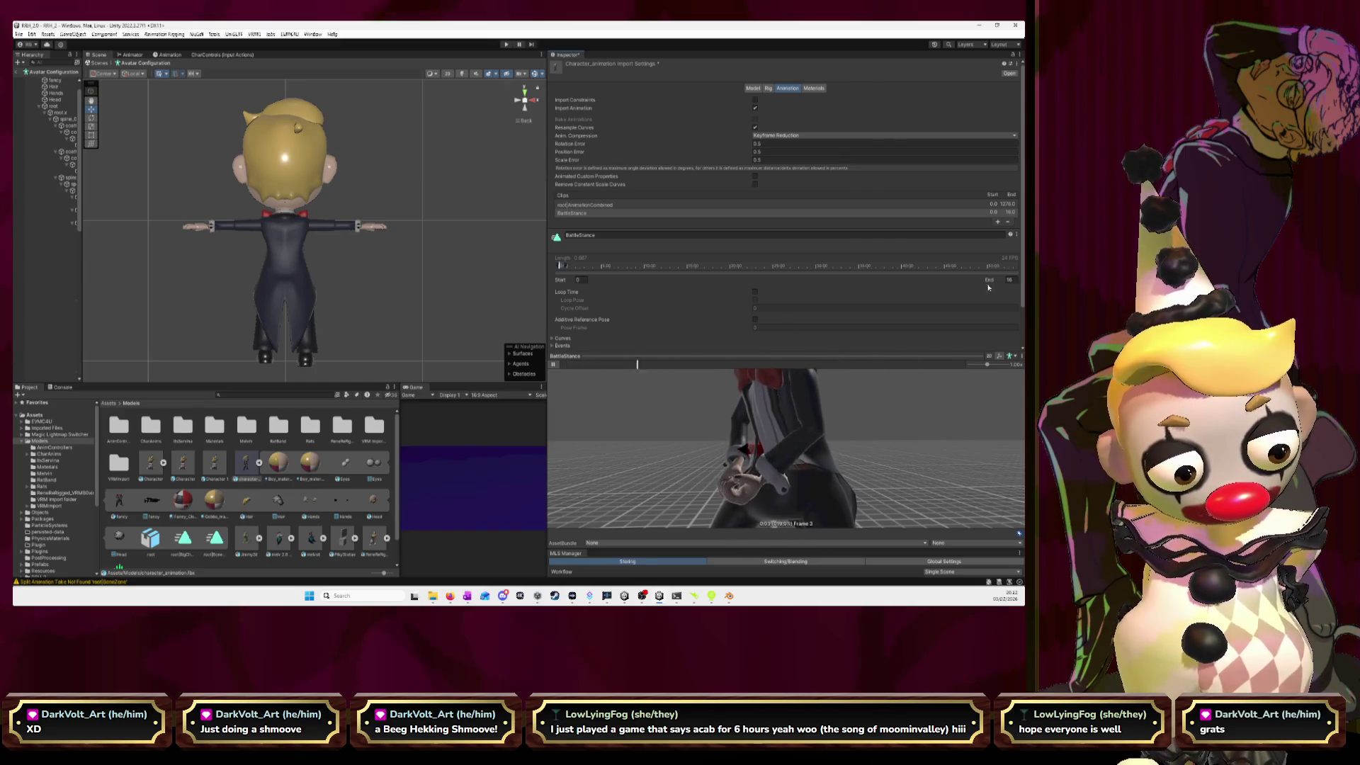
- Try end frame 17 with a preview, then settle on end frame 18
{"action": "left_click", "coordinate": [1010, 280]}
{"action": "type", "text": "1"}
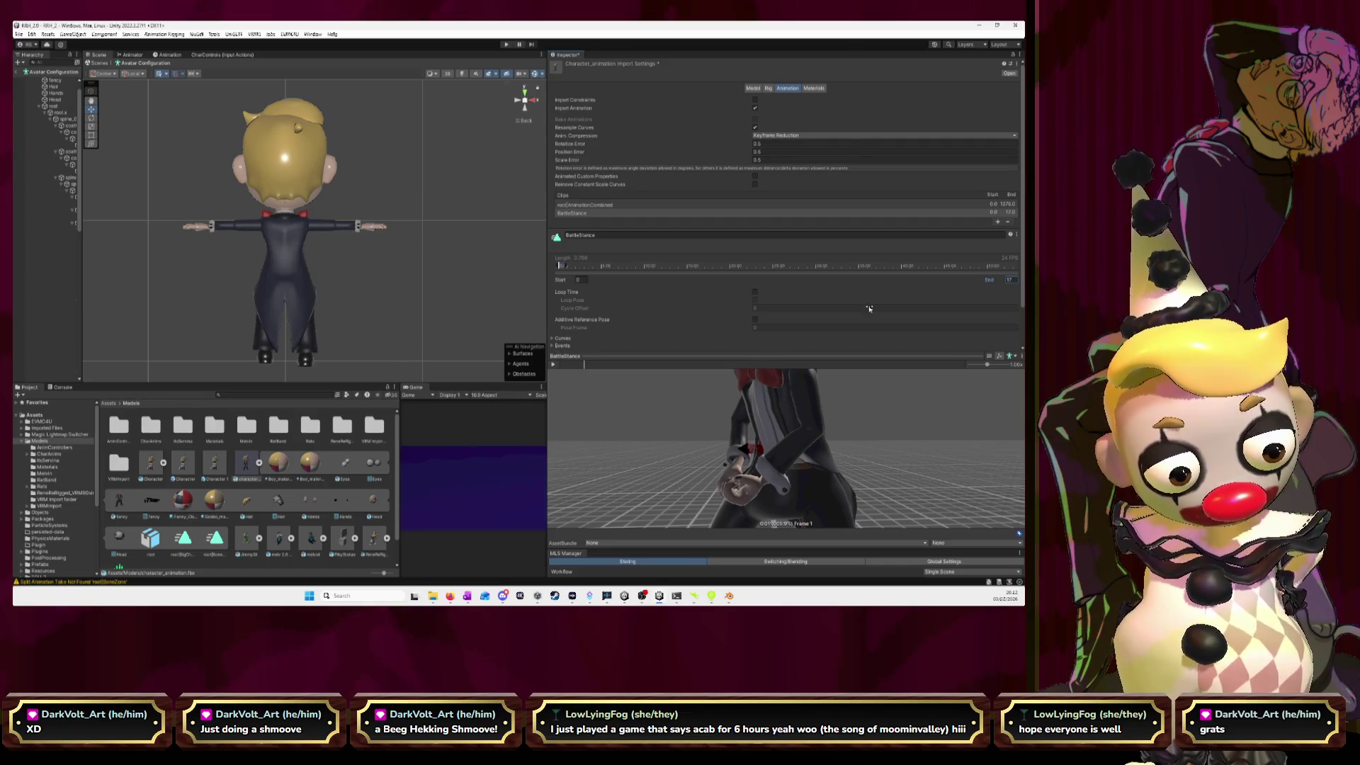
{"action": "left_click", "coordinate": [553, 364]}
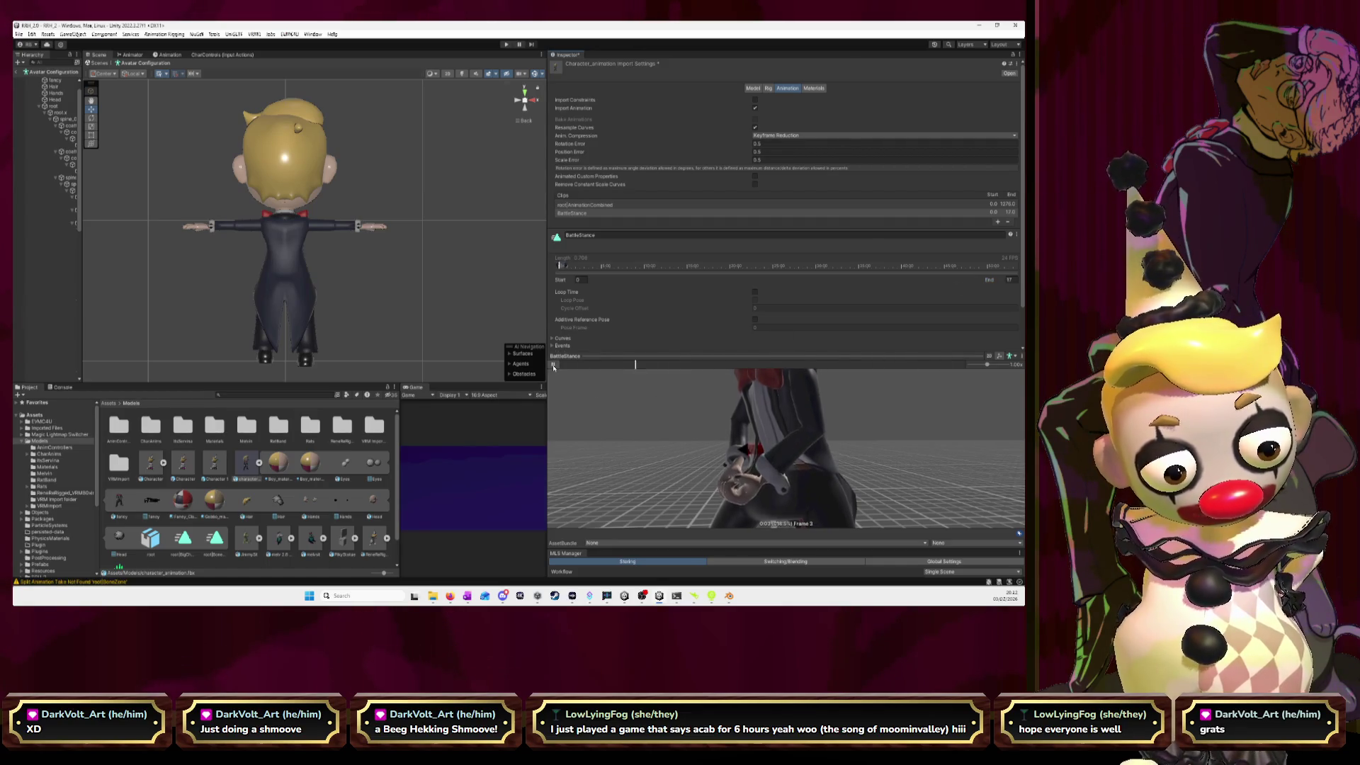
{"action": "left_click", "coordinate": [1011, 280]}
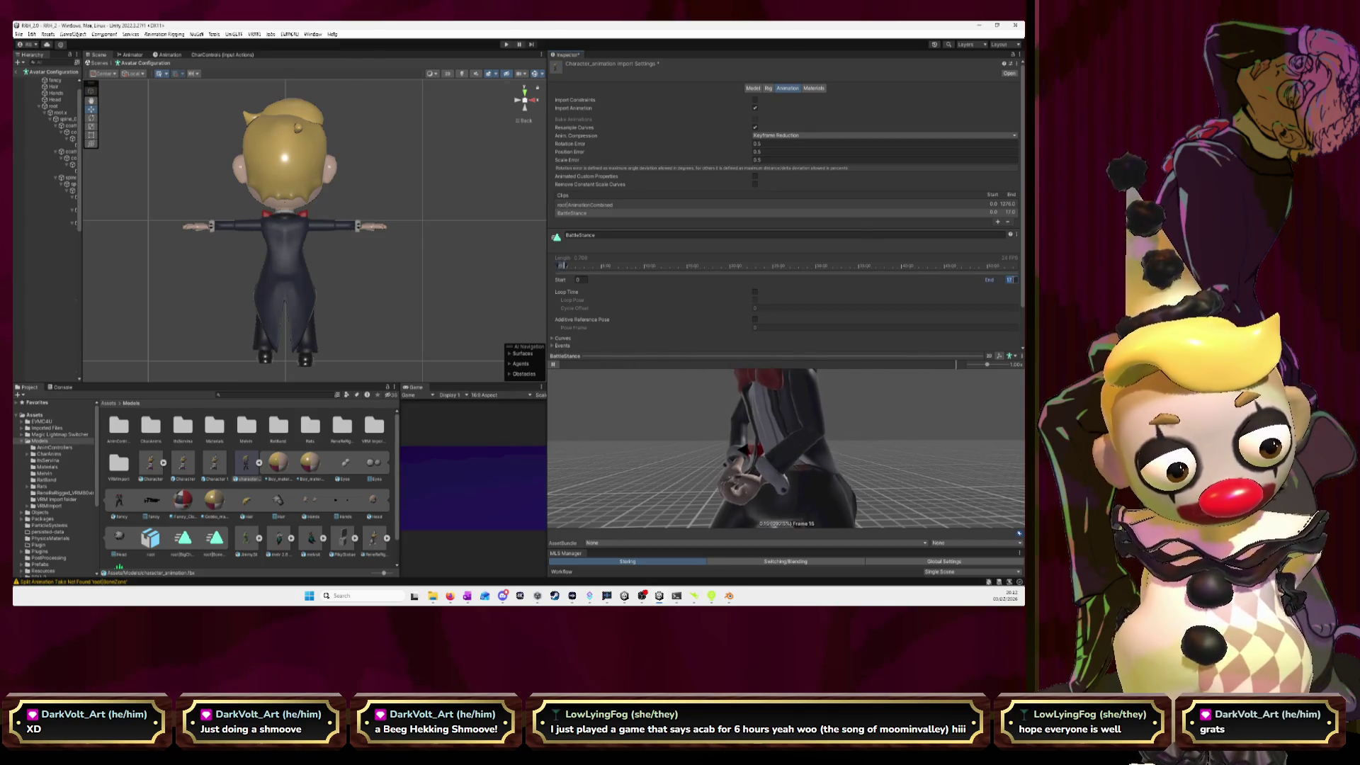
{"action": "type", "text": "18"}
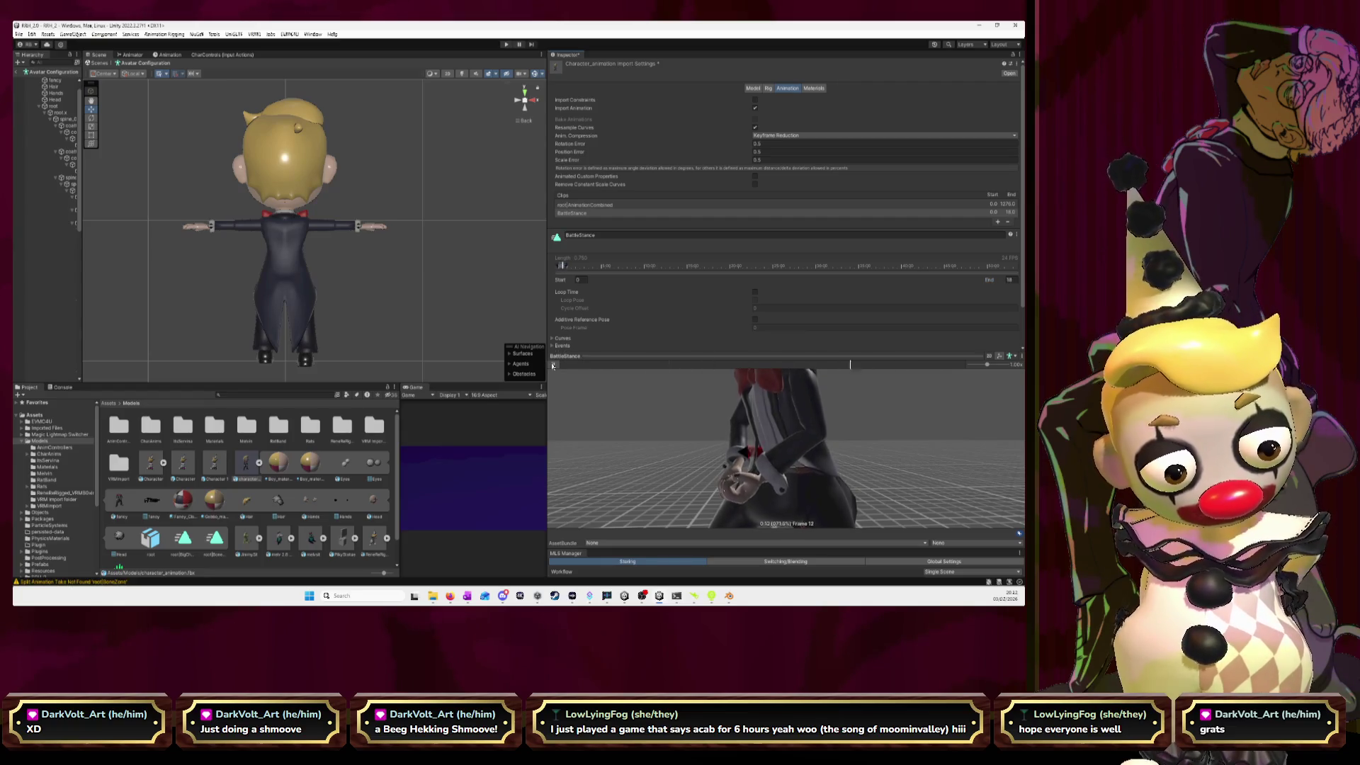
{"action": "type", "text": "19"}
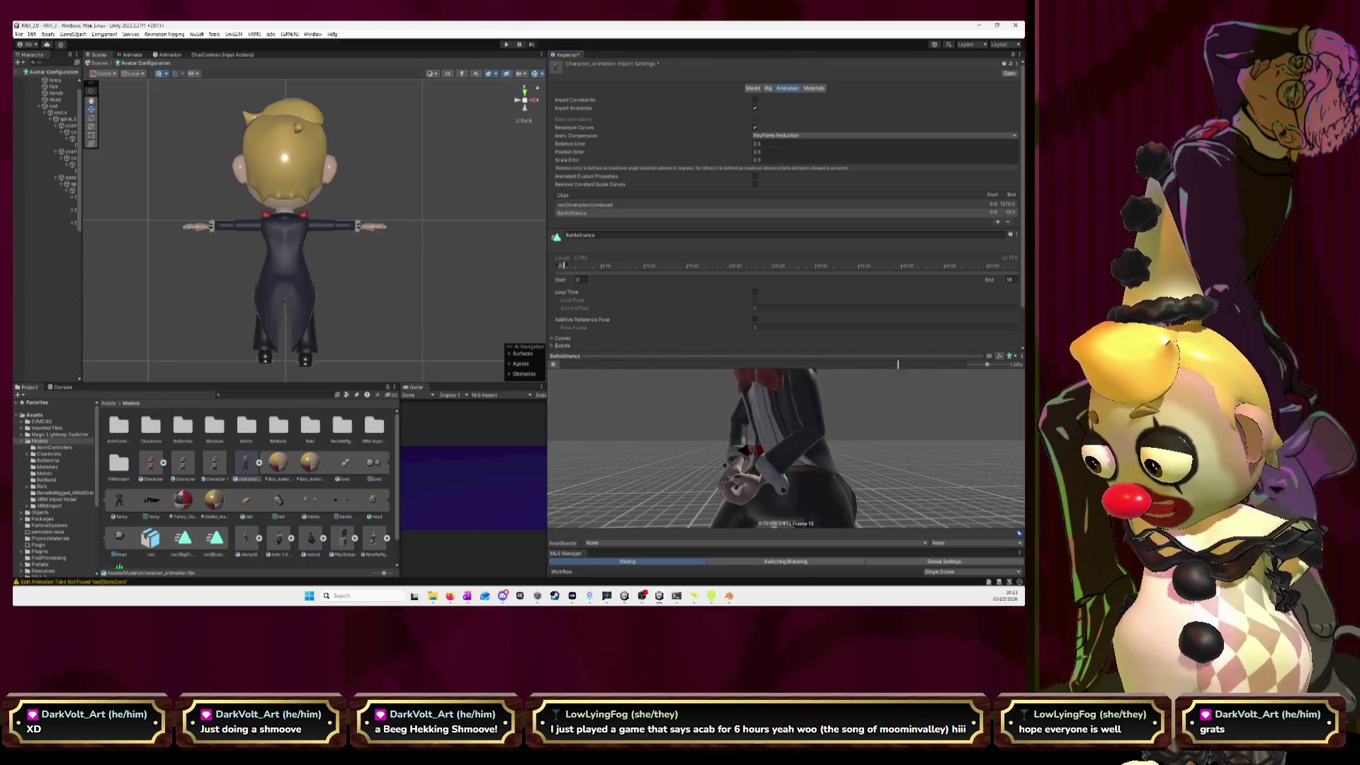
{"action": "key", "text": "alt+Tab"}
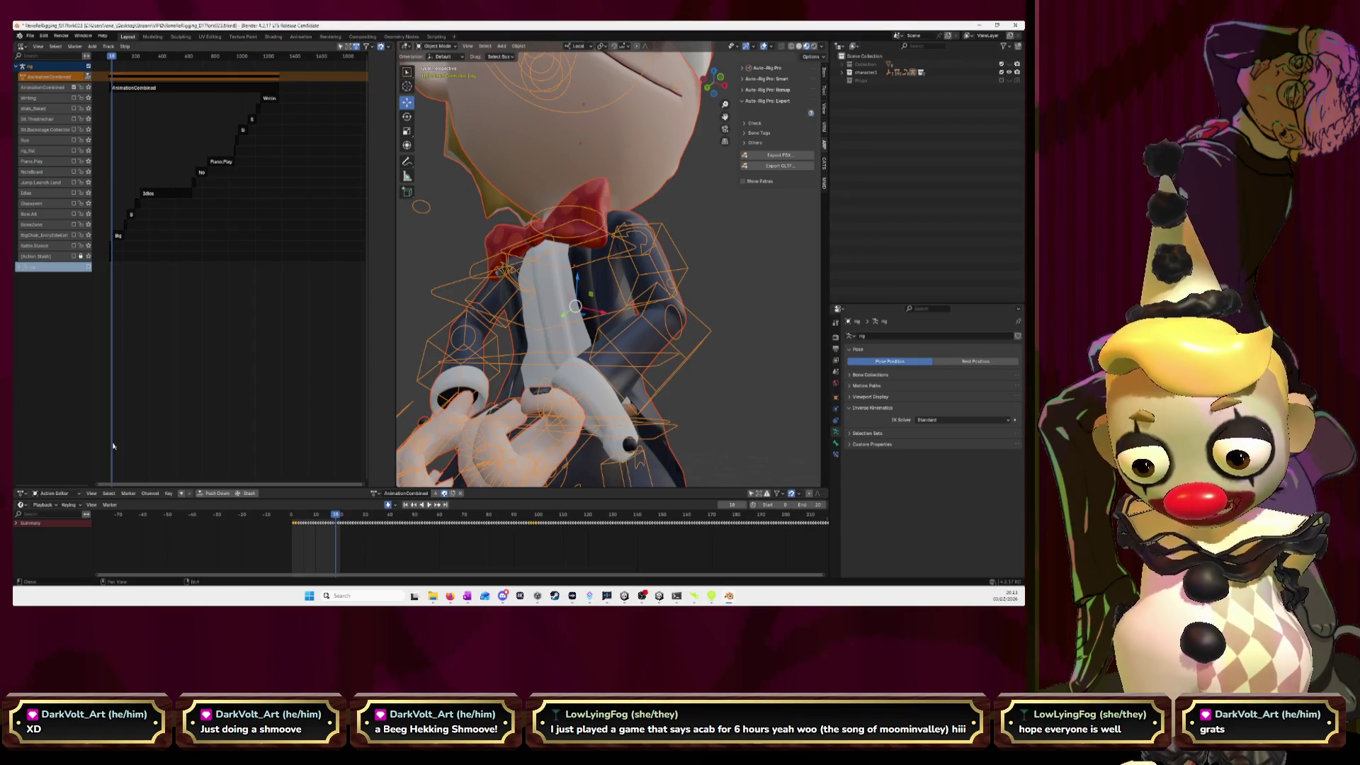
- Play the animation in Blender, then stop Unity's BattleStance clip preview
{"action": "key", "text": "space"}
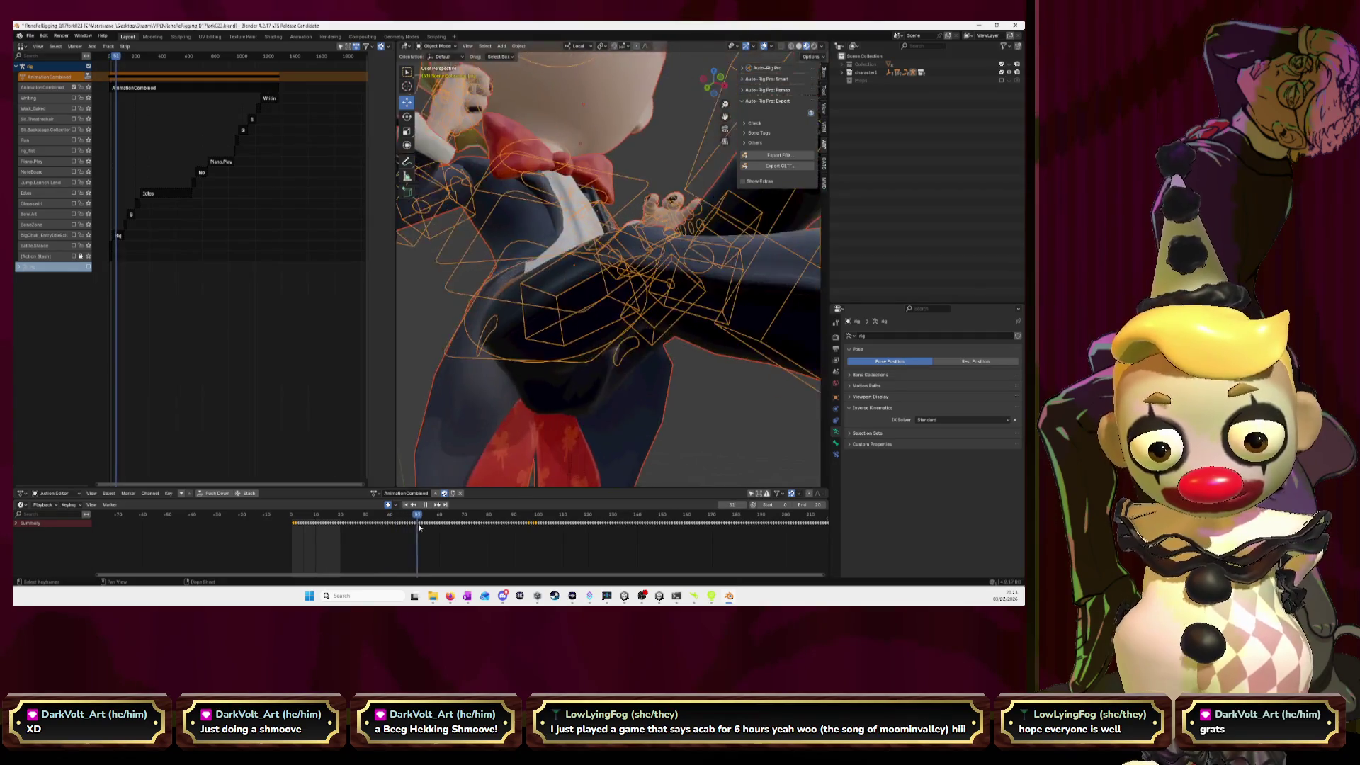
{"action": "key", "text": "alt+Tab"}
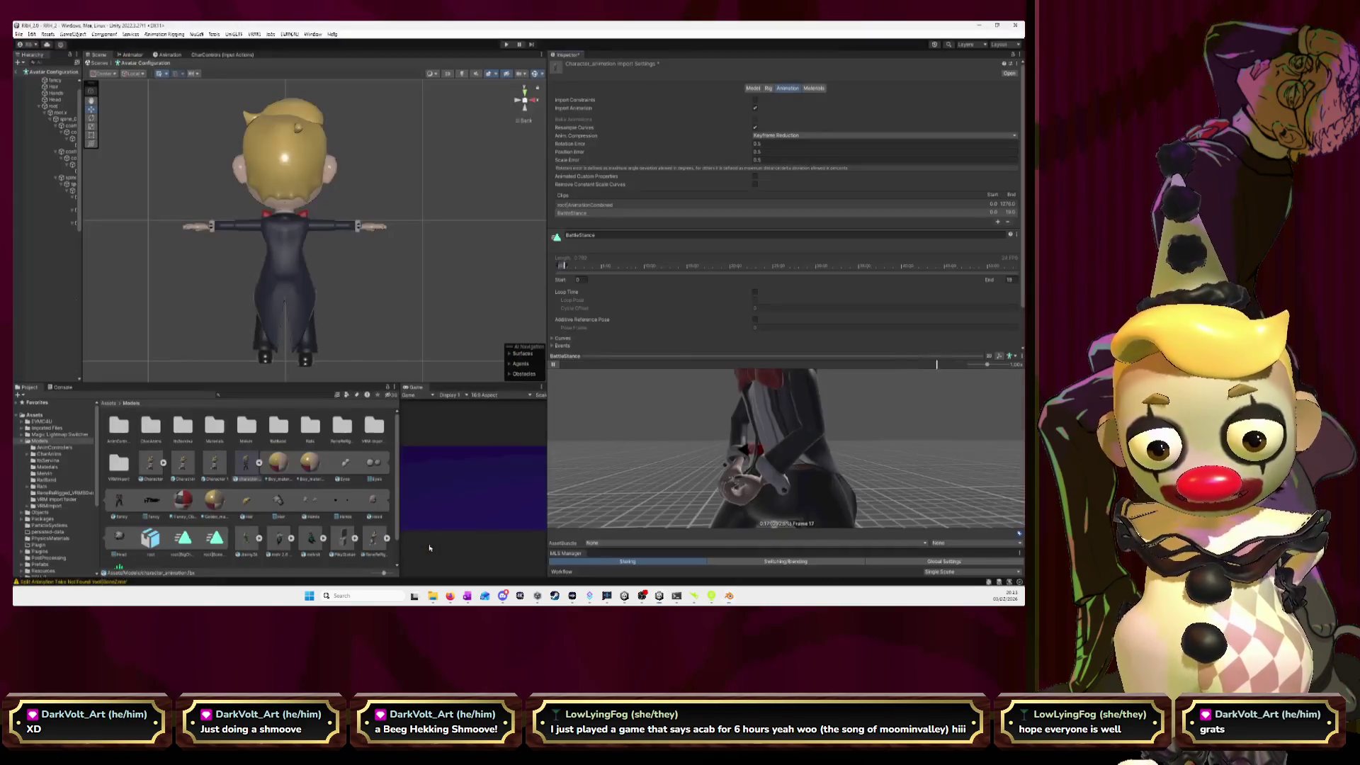
{"action": "left_click", "coordinate": [804, 214]}
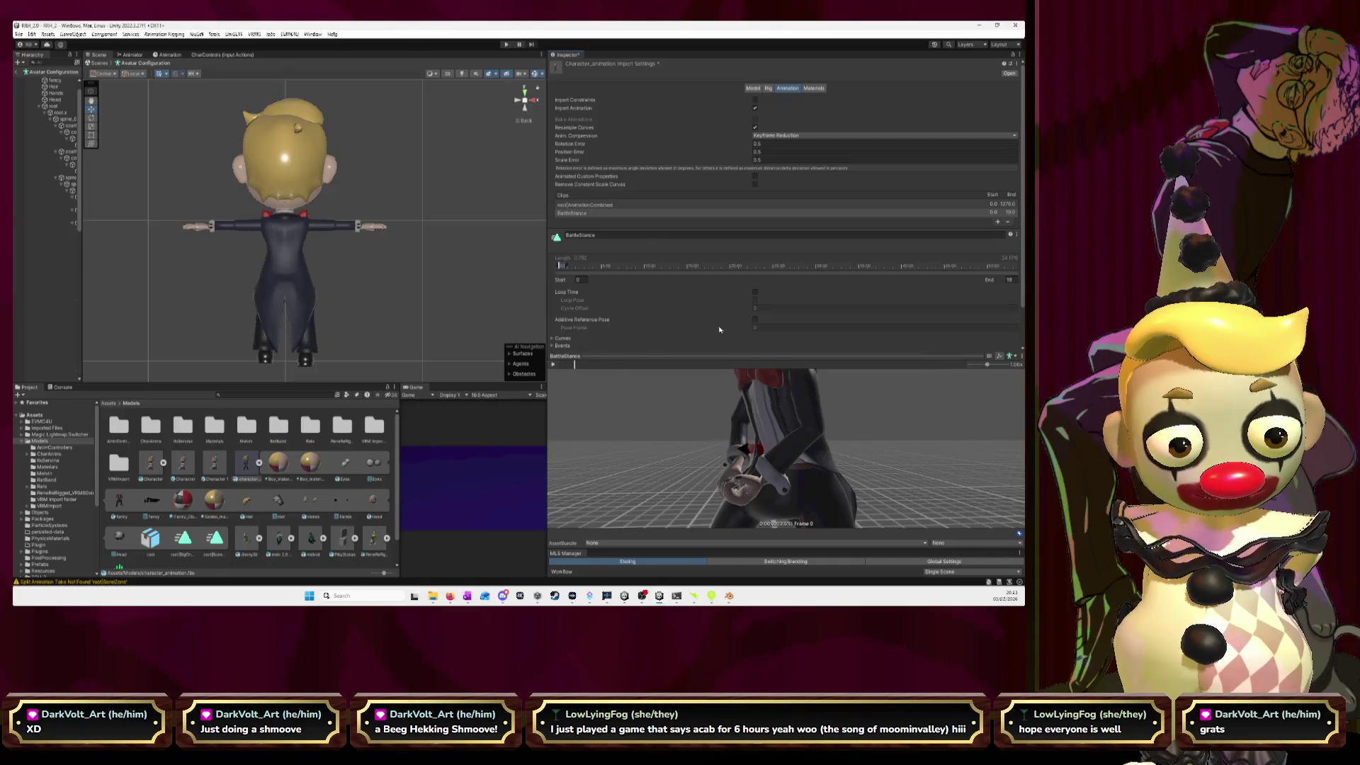
- Add a third clip named LoungechairEntry with its start frame set to 21
{"action": "left_click", "coordinate": [997, 222]}
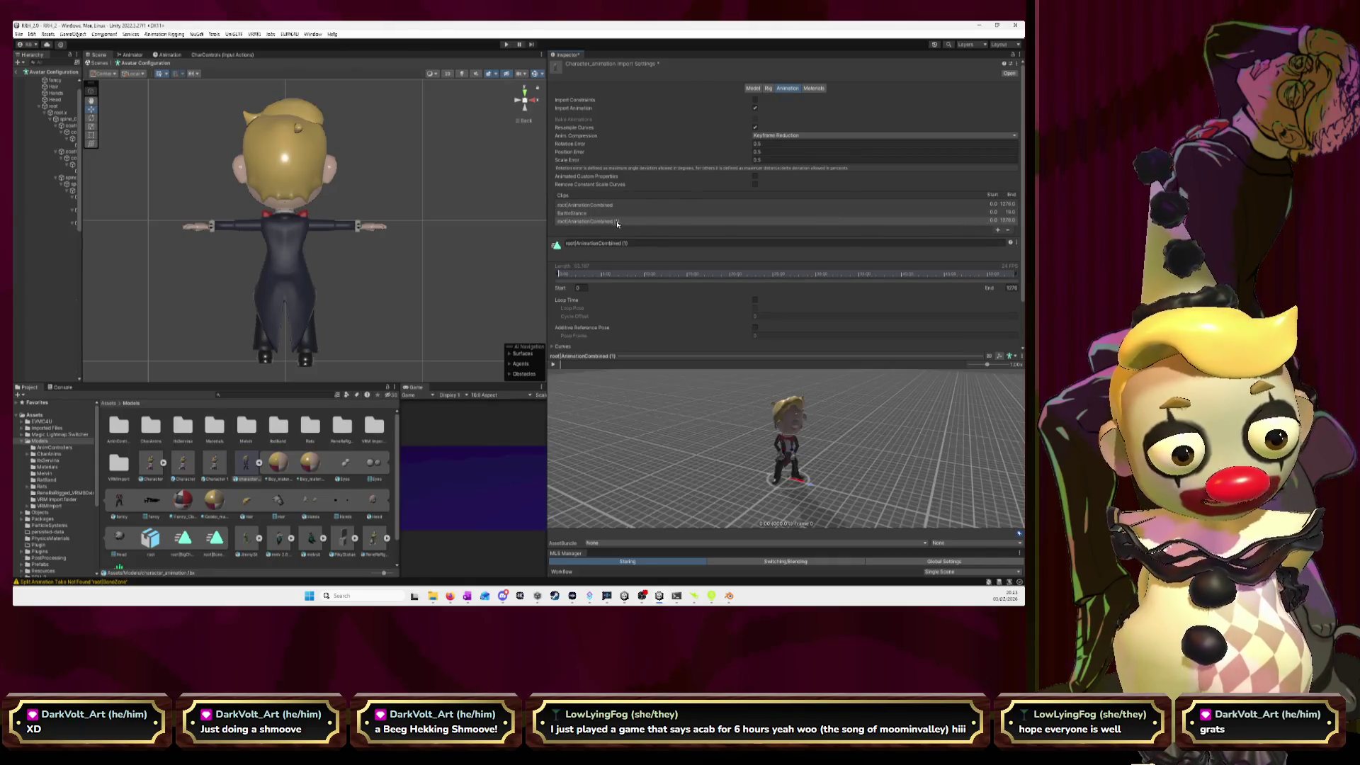
{"action": "left_click", "coordinate": [646, 242]}
{"action": "type", "text": "Loo"}
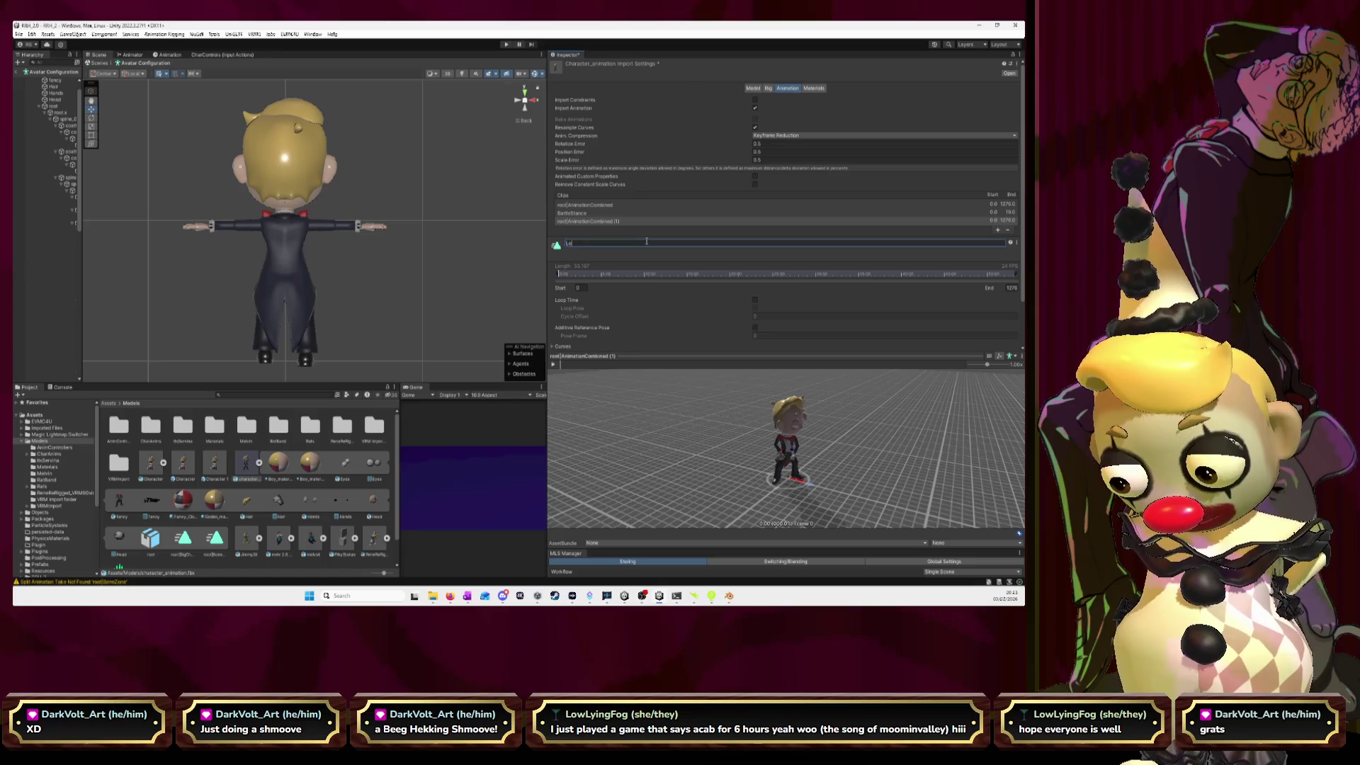
{"action": "type", "text": "ngecga"}
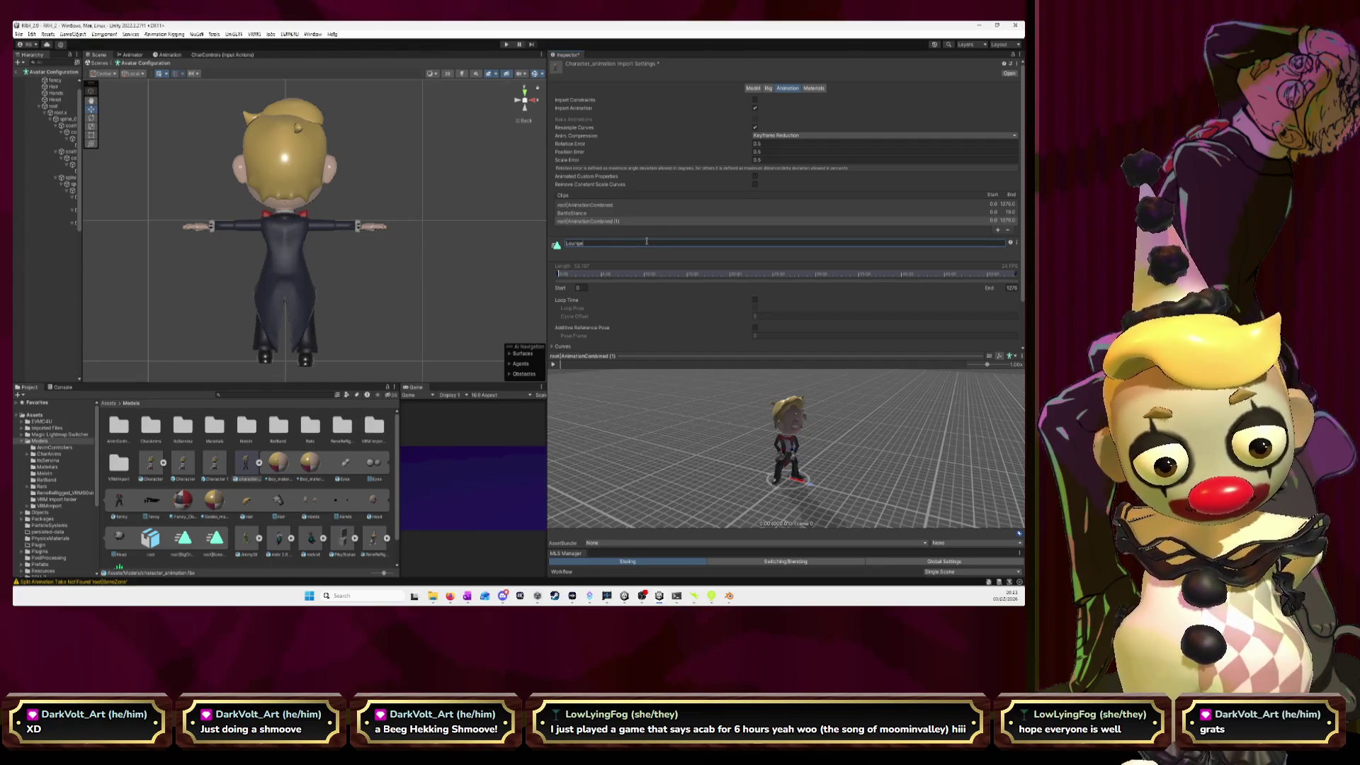
{"action": "type", "text": "Entry"}
{"action": "key", "text": "Return"}
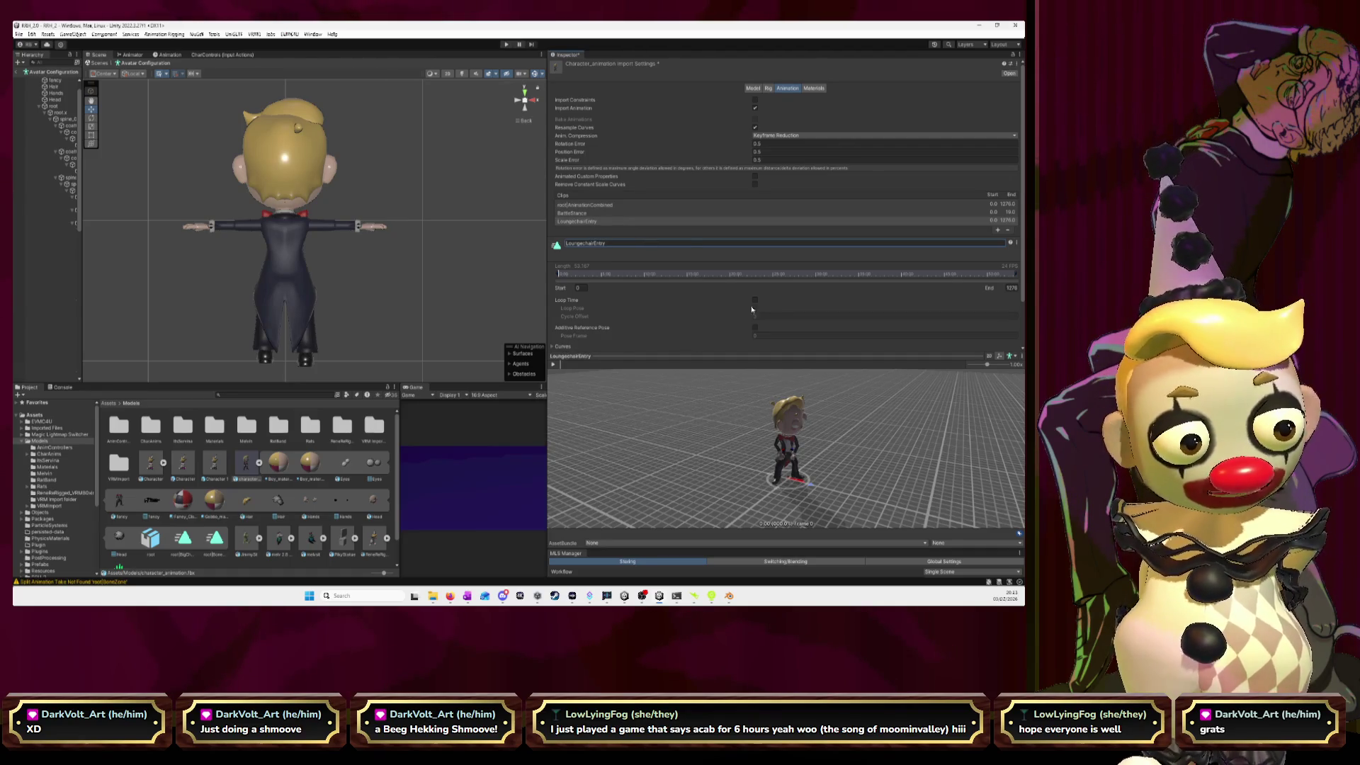
{"action": "left_click", "coordinate": [583, 287]}
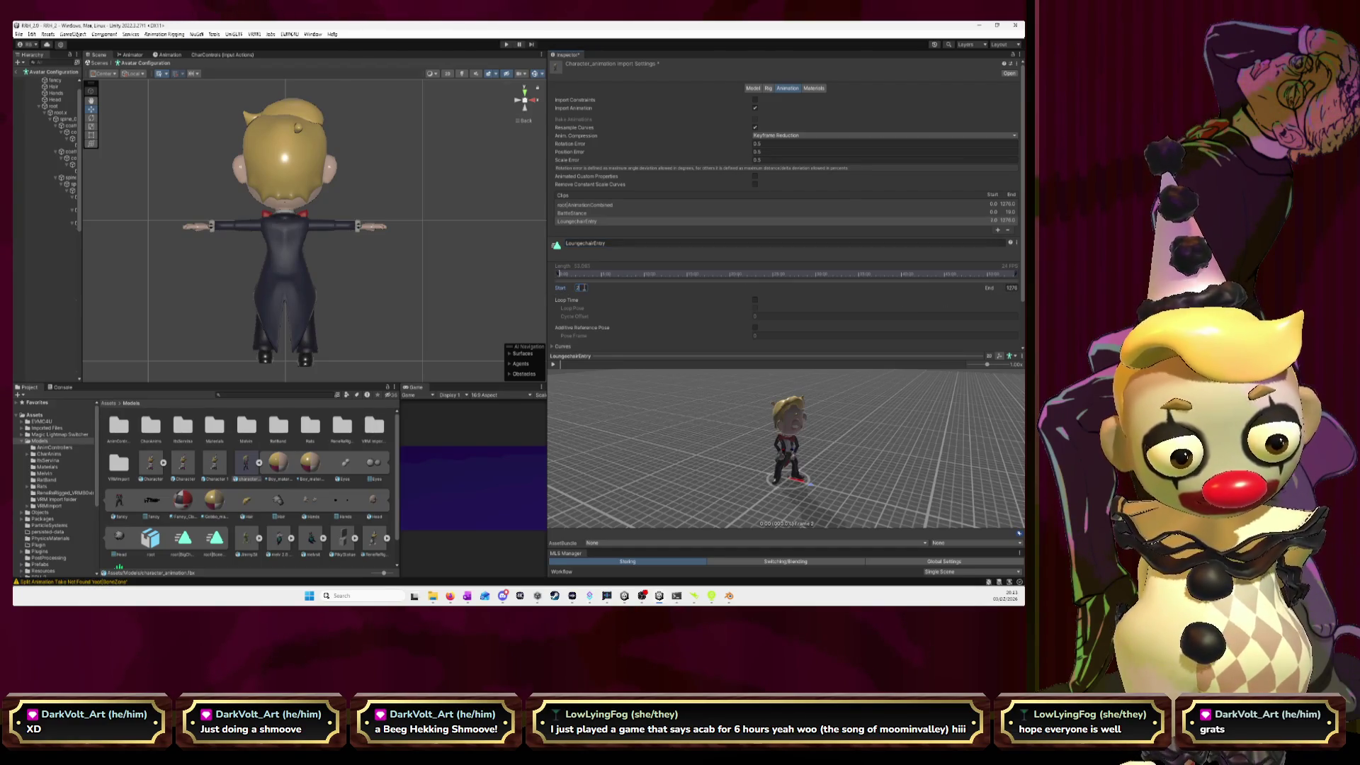
{"action": "type", "text": "21"}
{"action": "left_click_drag", "start_coordinate": [765, 425], "coordinate": [762, 479]}
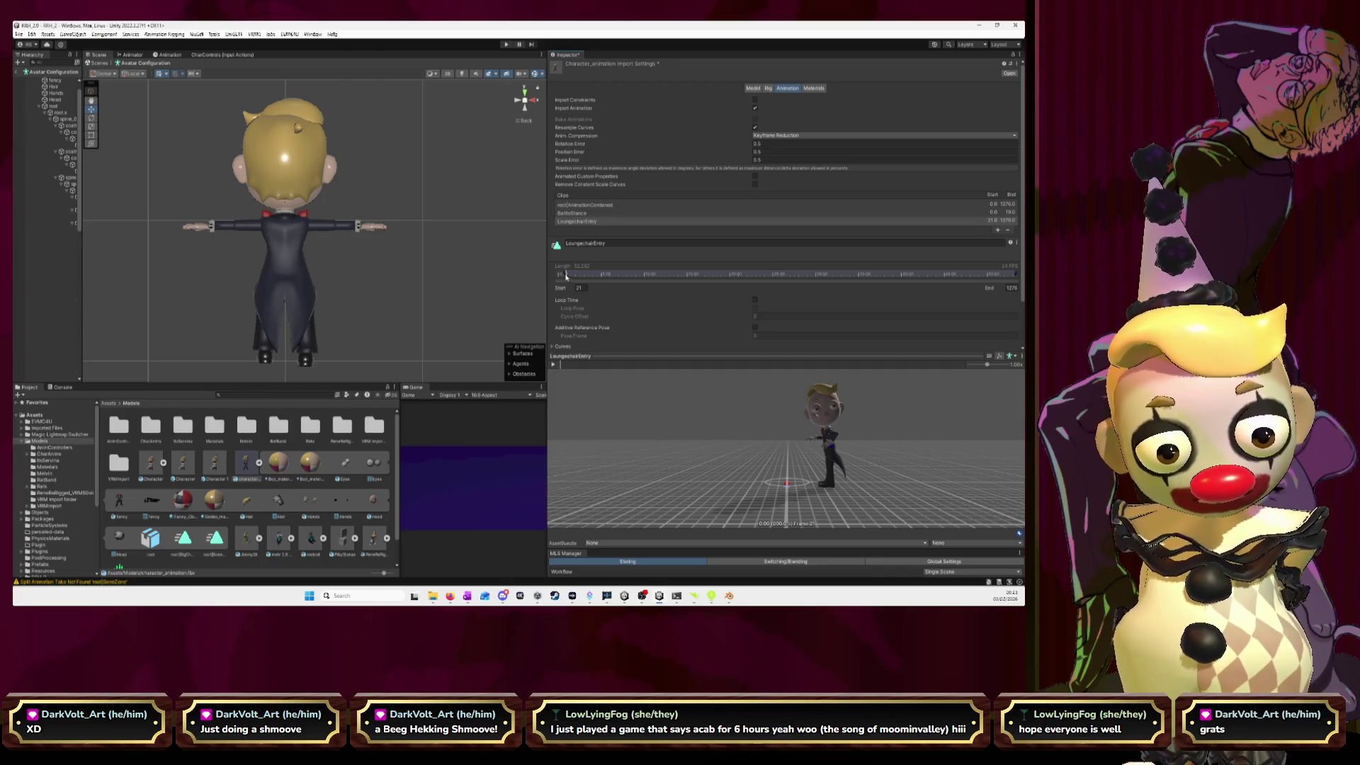
{"action": "left_click", "coordinate": [1011, 287]}
{"action": "key", "text": "alt+Tab"}
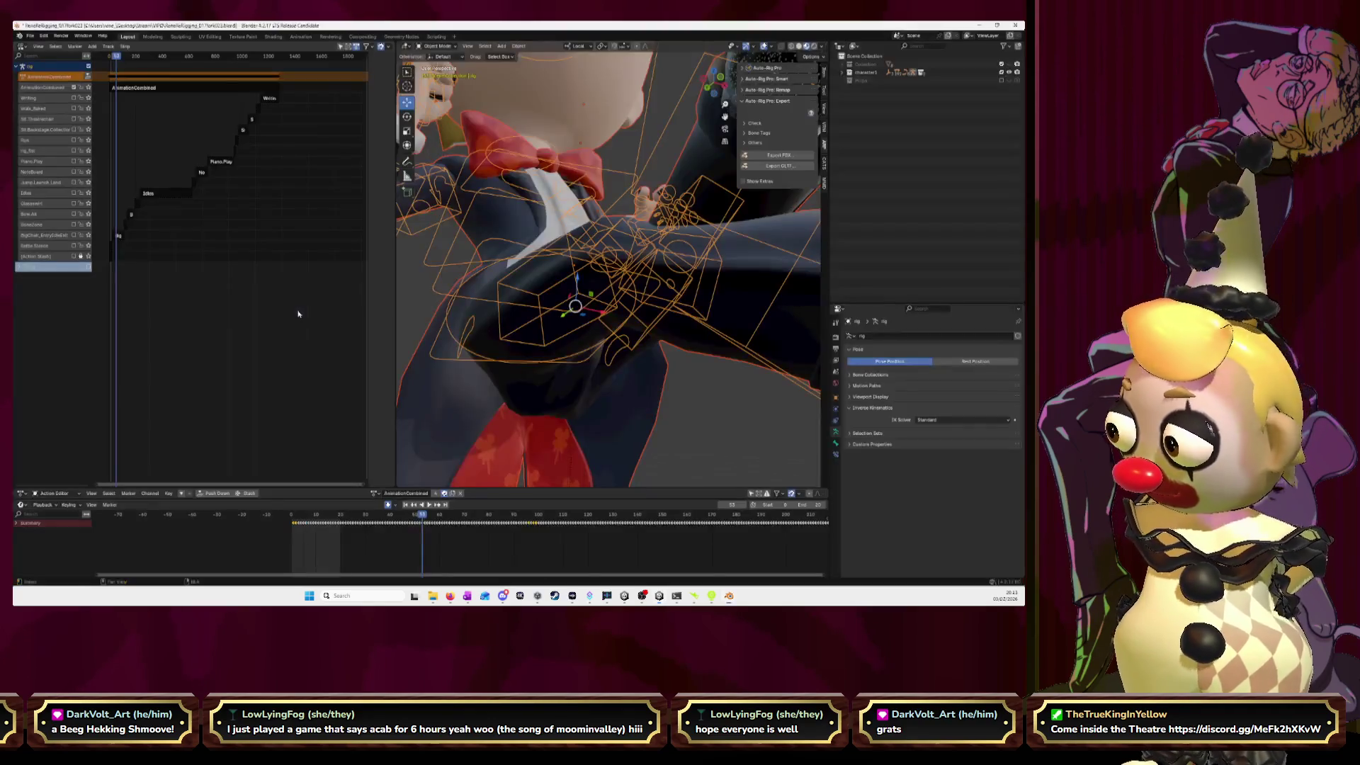
- Check where the entry motion ends in Blender's front view, then set LoungechairEntry's end frame to 56
{"action": "scroll", "coordinate": [539, 352], "scroll_direction": "down", "scroll_amount": 5}
{"action": "scroll", "coordinate": [540, 351], "scroll_direction": "down", "scroll_amount": 2}
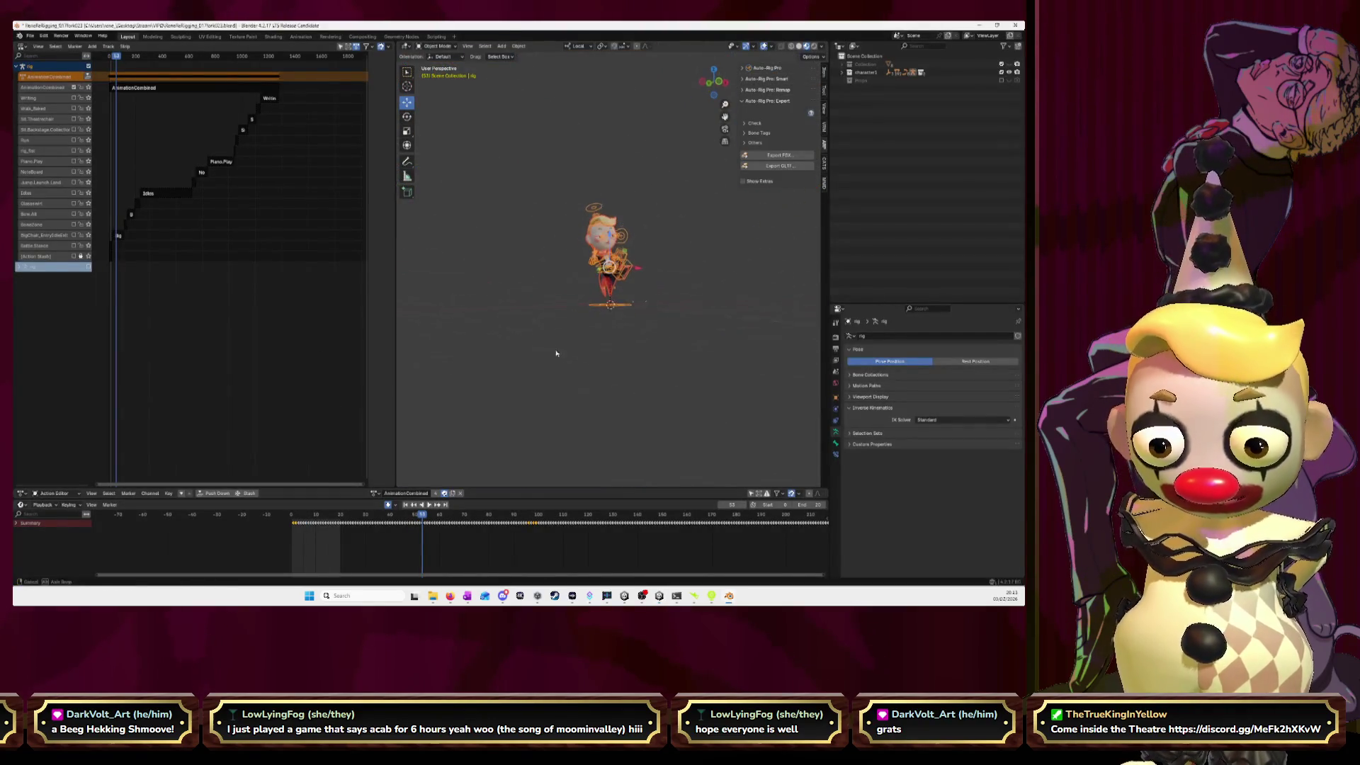
{"action": "left_click", "coordinate": [714, 85]}
{"action": "scroll", "coordinate": [648, 251], "scroll_direction": "up", "scroll_amount": 1}
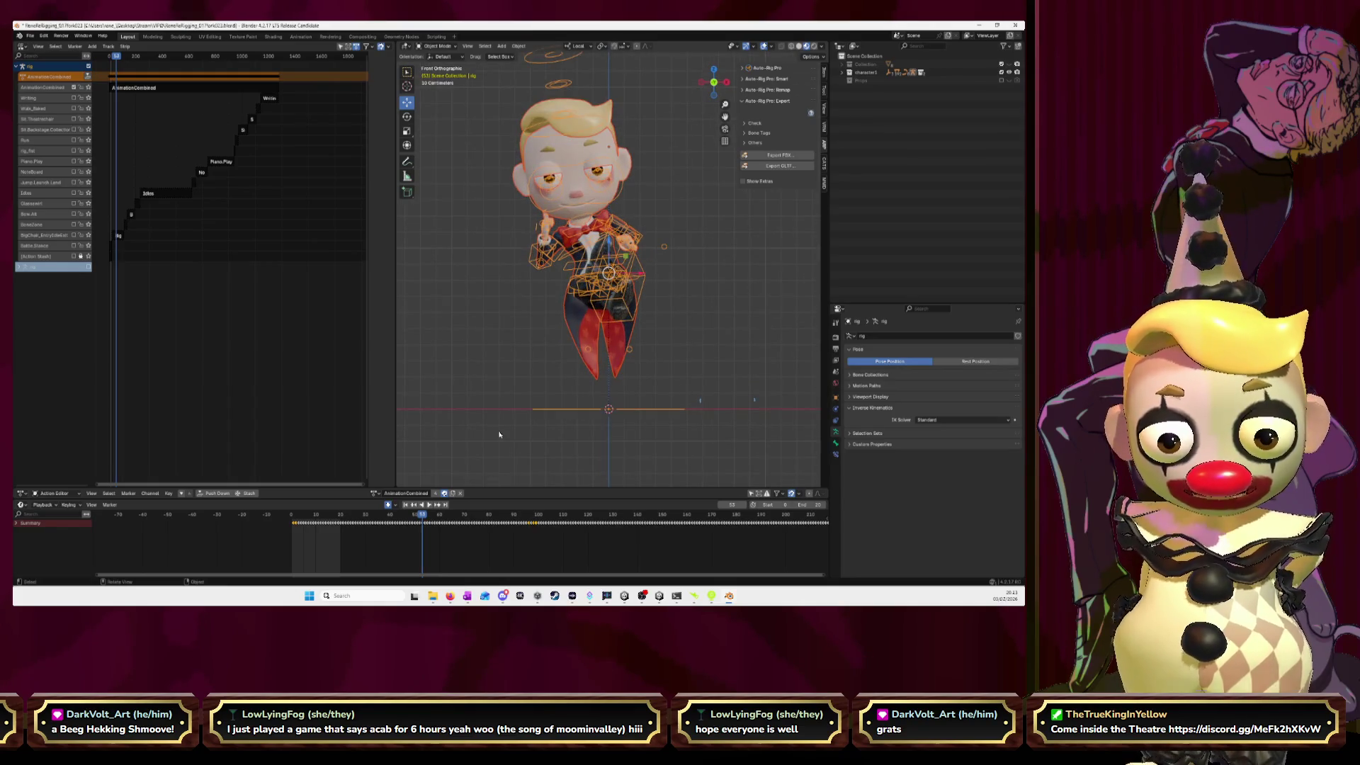
{"action": "key", "text": "space"}
{"action": "mouse_move", "coordinate": [422, 516]}
{"action": "left_mouse_down"}
{"action": "mouse_move", "coordinate": [380, 519]}
{"action": "mouse_move", "coordinate": [432, 528]}
{"action": "left_mouse_up"}
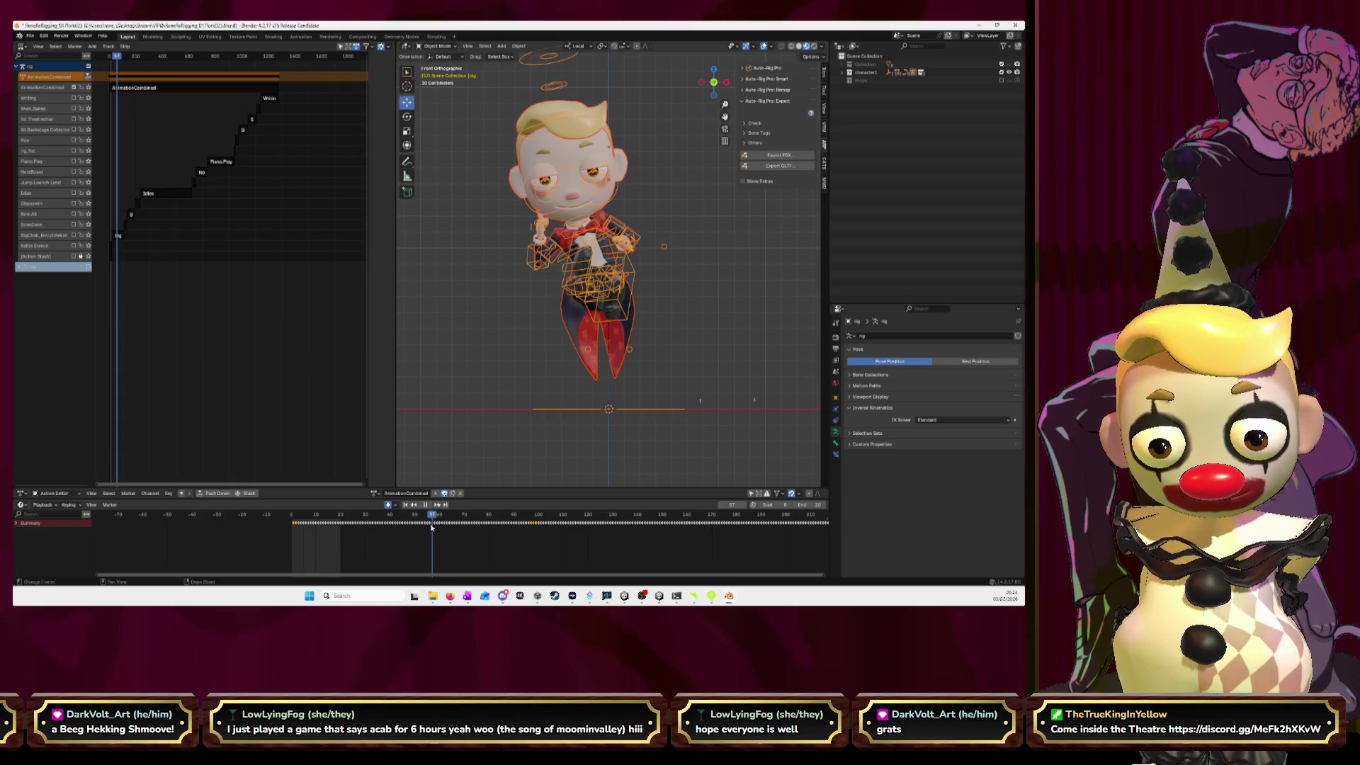
{"action": "key", "text": "alt+Tab"}
{"action": "type", "text": "56"}
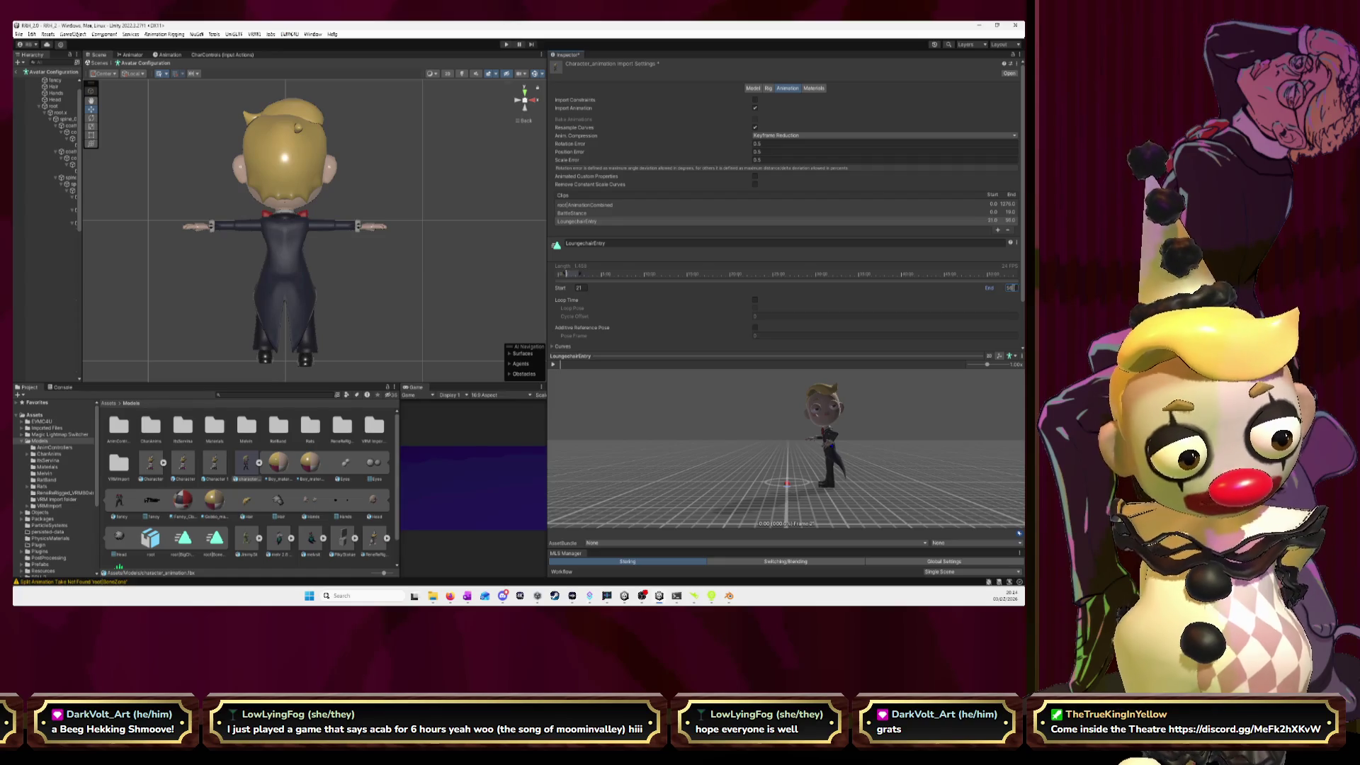
- Preview LoungechairEntry, then add a fourth clip named LoungechairIdle
{"action": "left_click", "coordinate": [554, 364]}
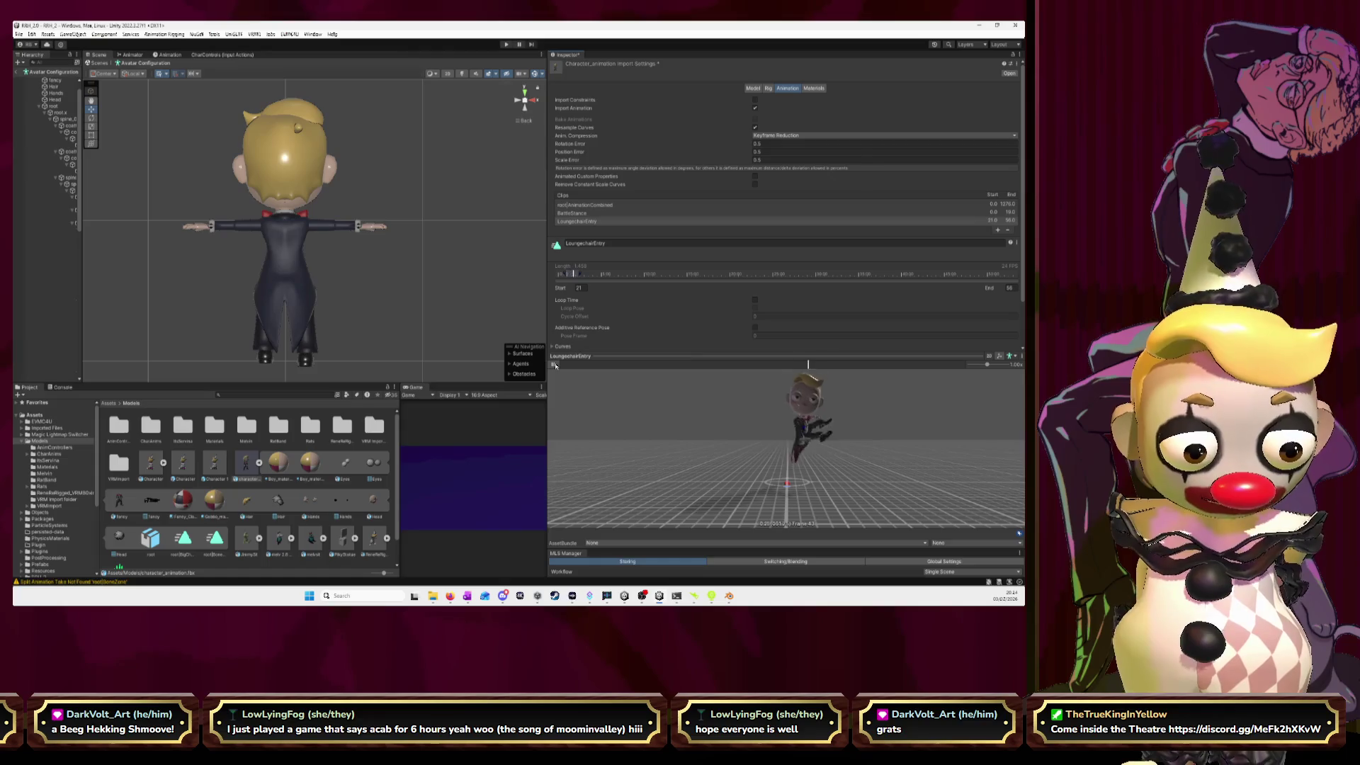
{"action": "left_click", "coordinate": [554, 363]}
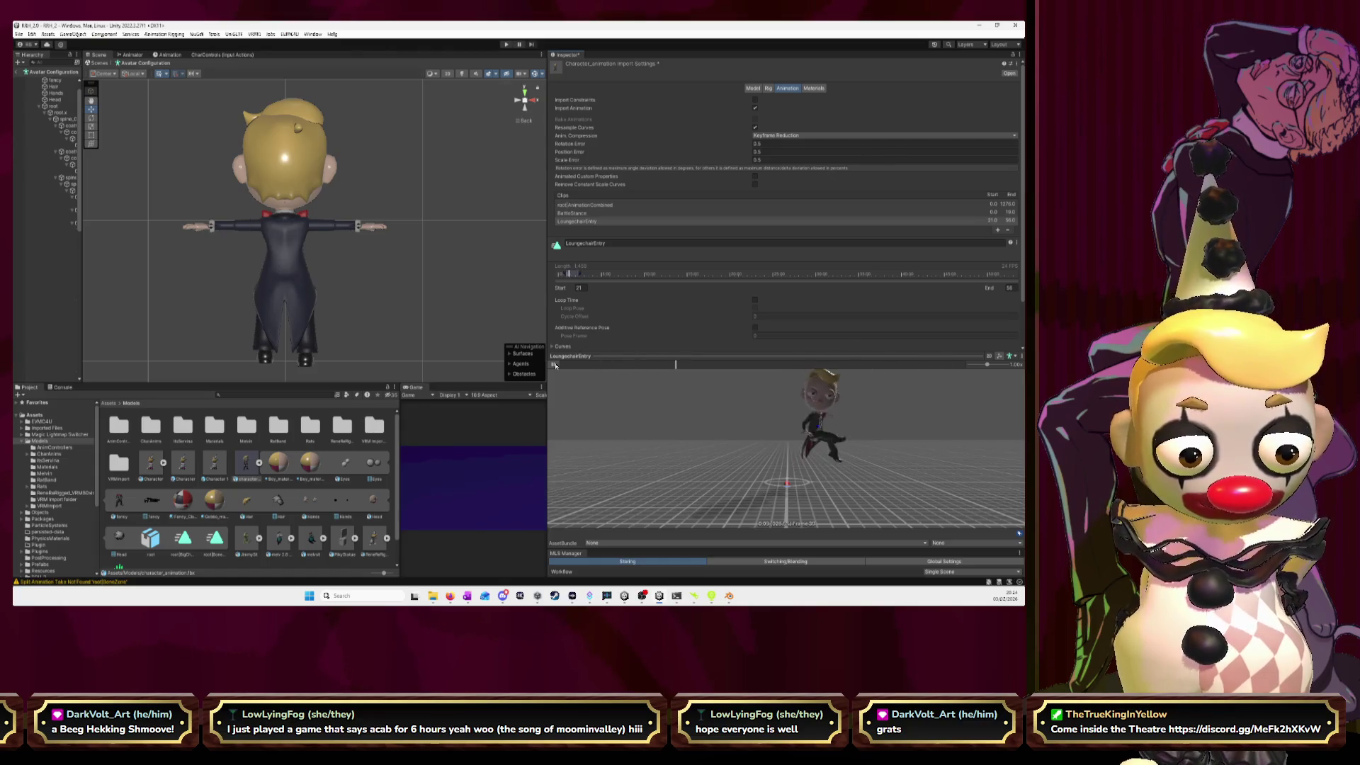
{"action": "left_click", "coordinate": [998, 231]}
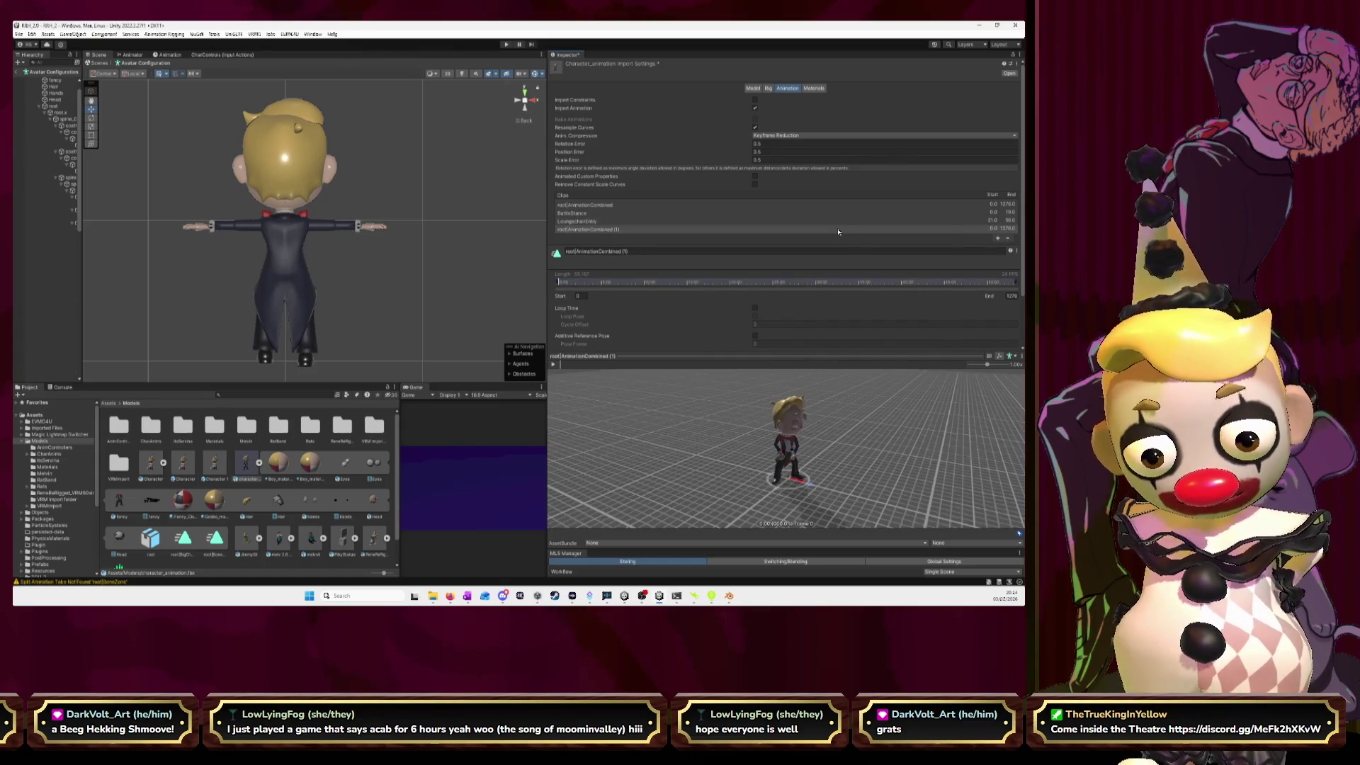
{"action": "type", "text": "LoungechairIdle"}
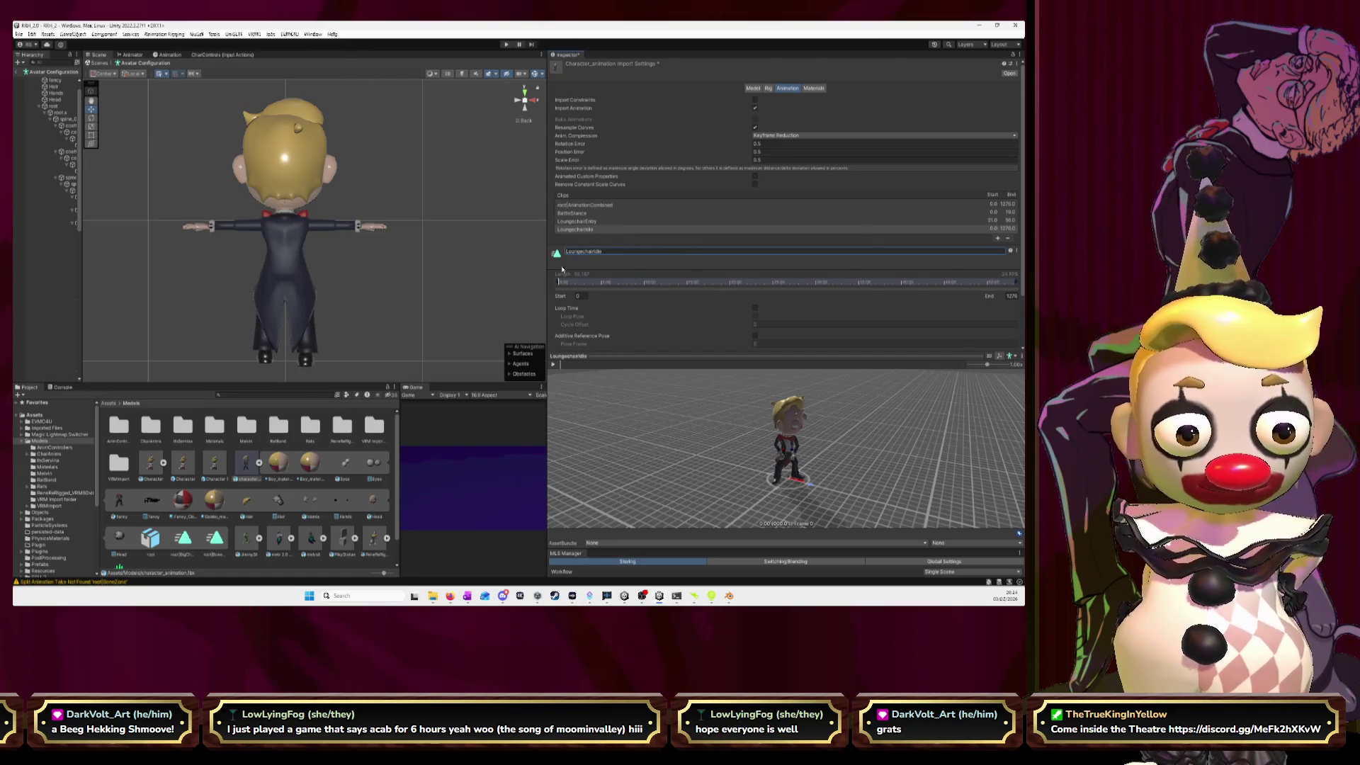
{"action": "left_click_drag", "start_coordinate": [540, 243], "coordinate": [172, 252]}
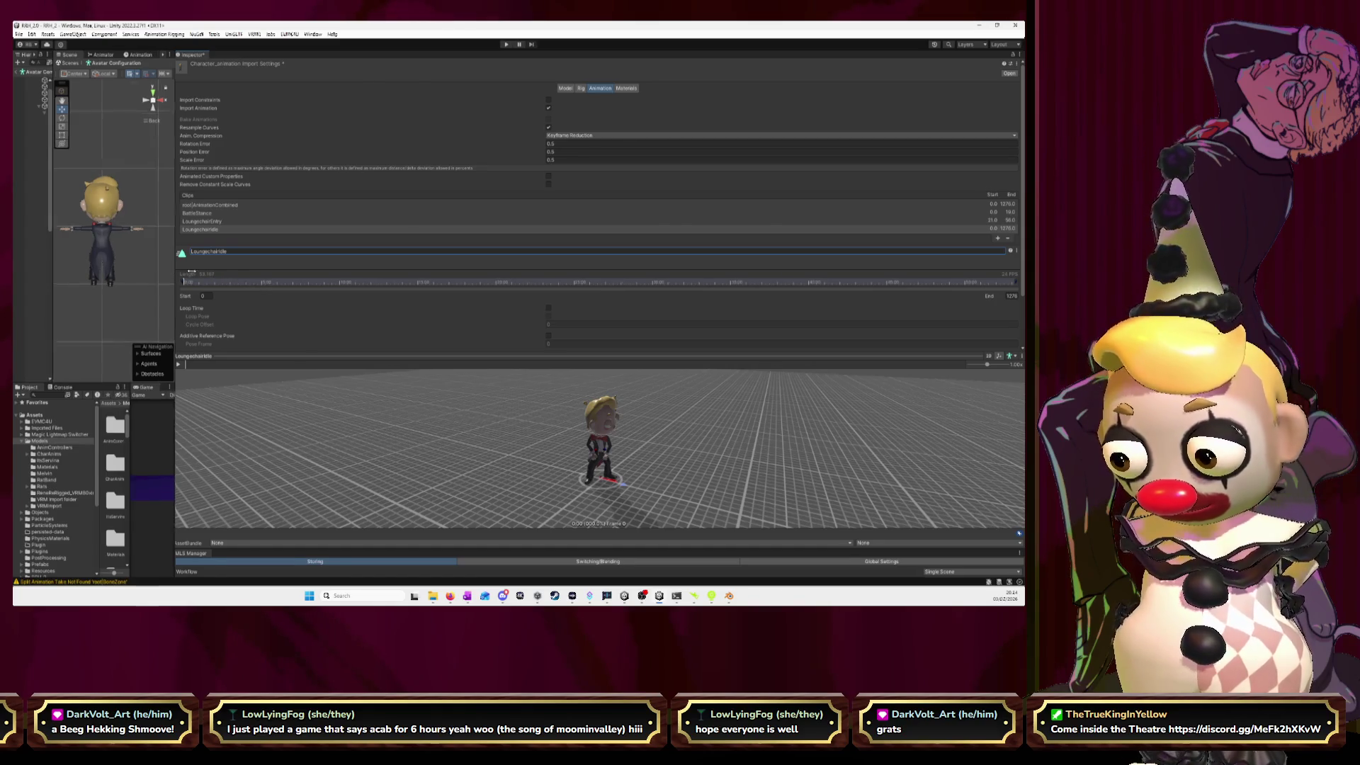
{"action": "left_click_drag", "start_coordinate": [184, 271], "coordinate": [402, 276]}
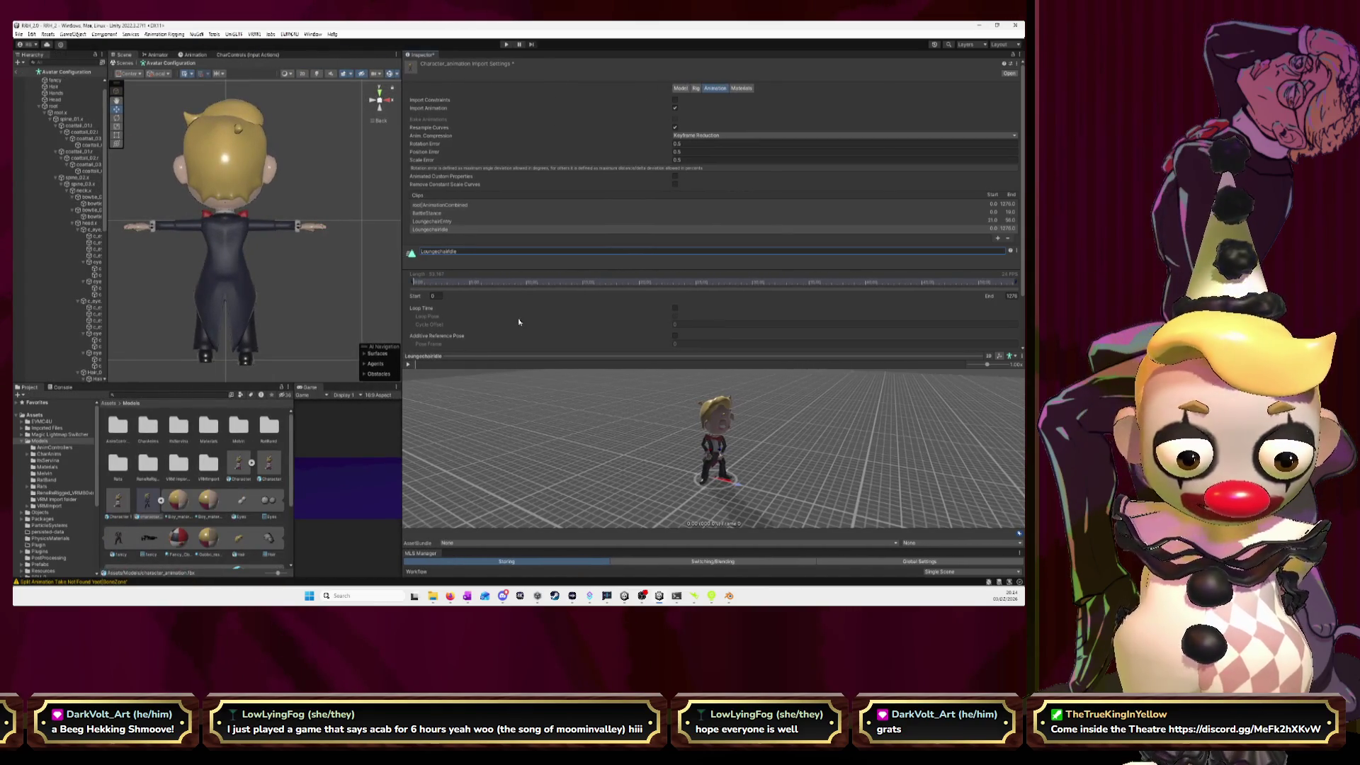
- Set LoungechairIdle's start frame to 57 and find its end frame, 84, in Blender
{"action": "left_click", "coordinate": [436, 295]}
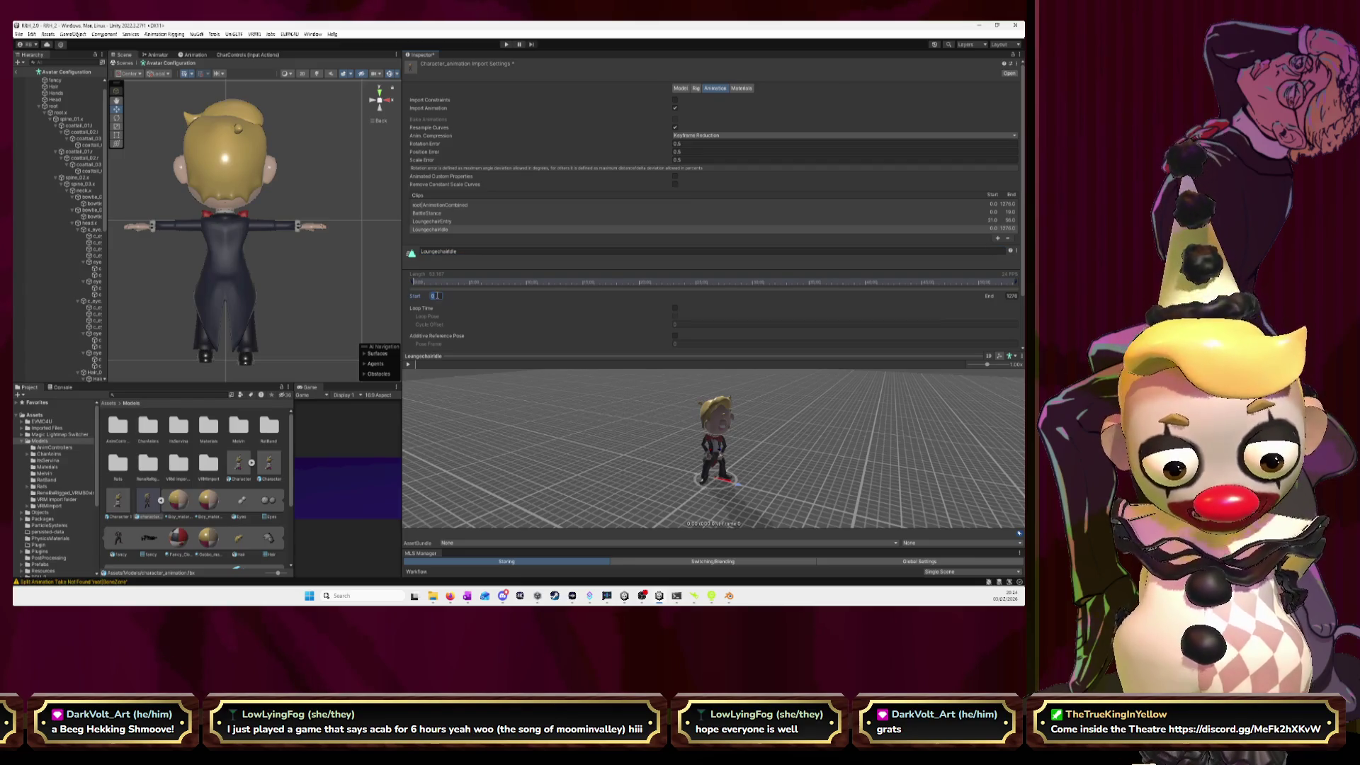
{"action": "type", "text": "57"}
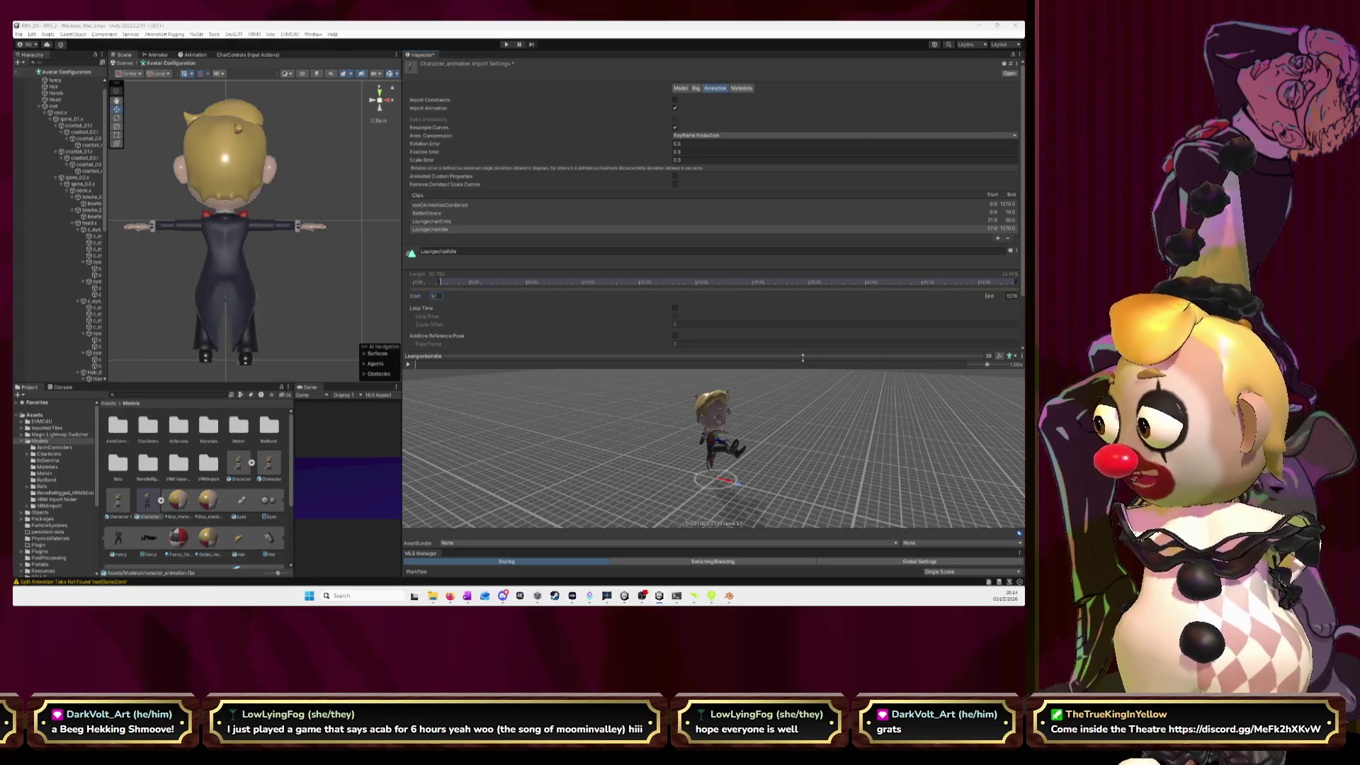
{"action": "key", "text": "alt+Tab"}
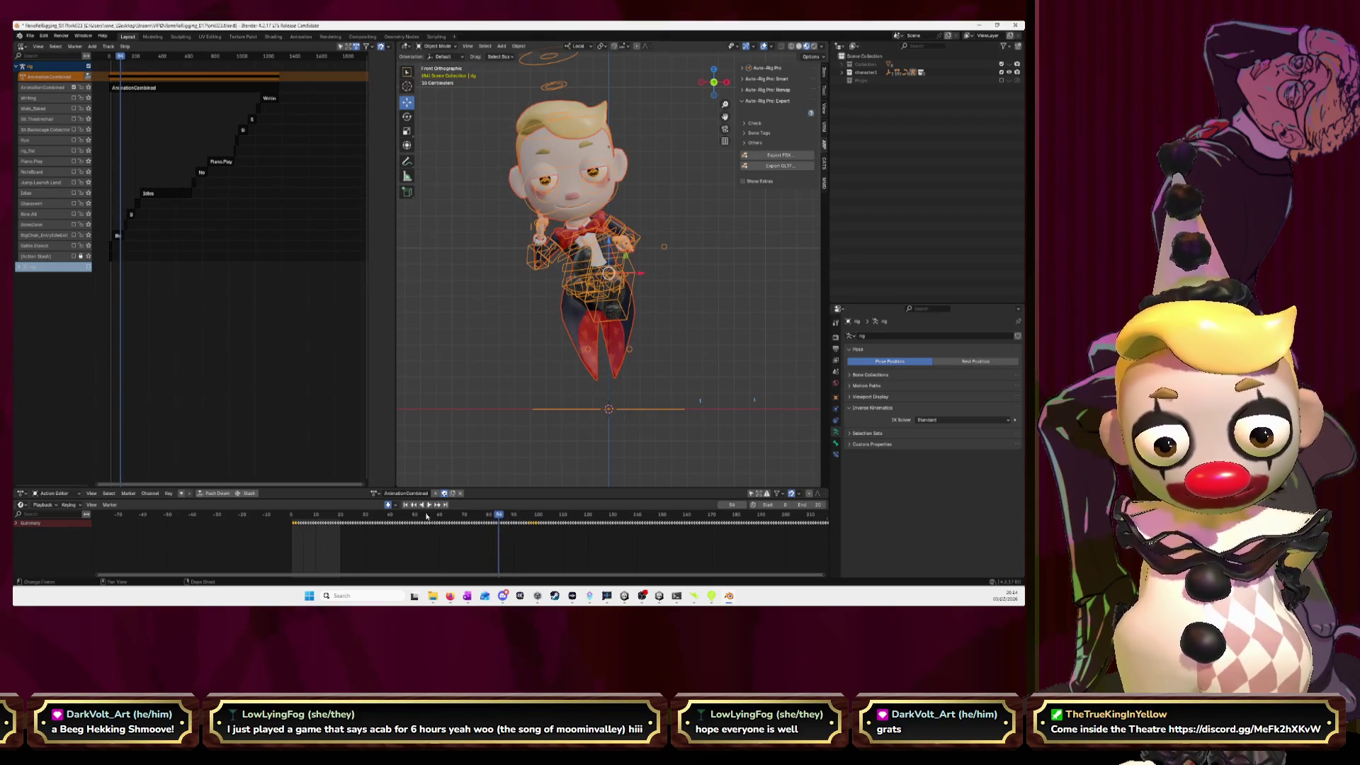
{"action": "key", "text": "Left"}
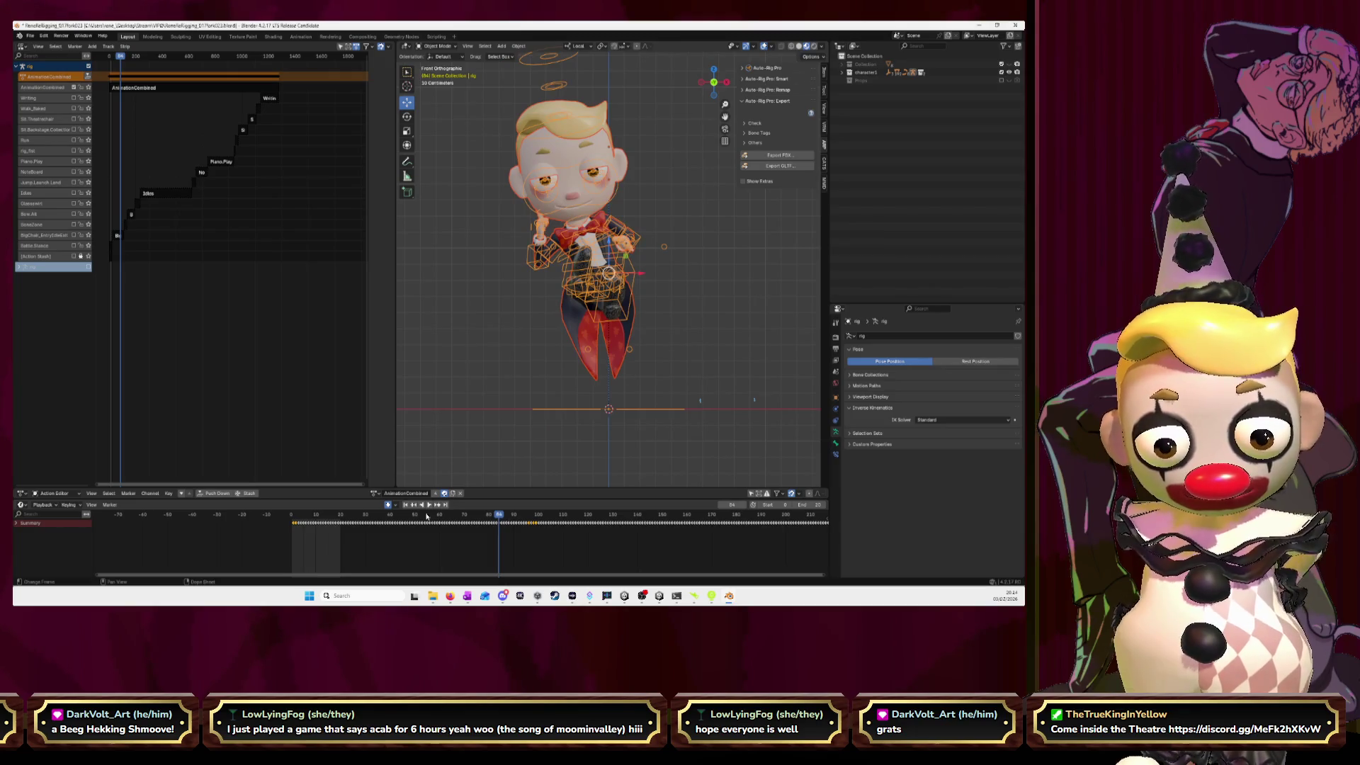
{"action": "key", "text": "alt+Tab"}
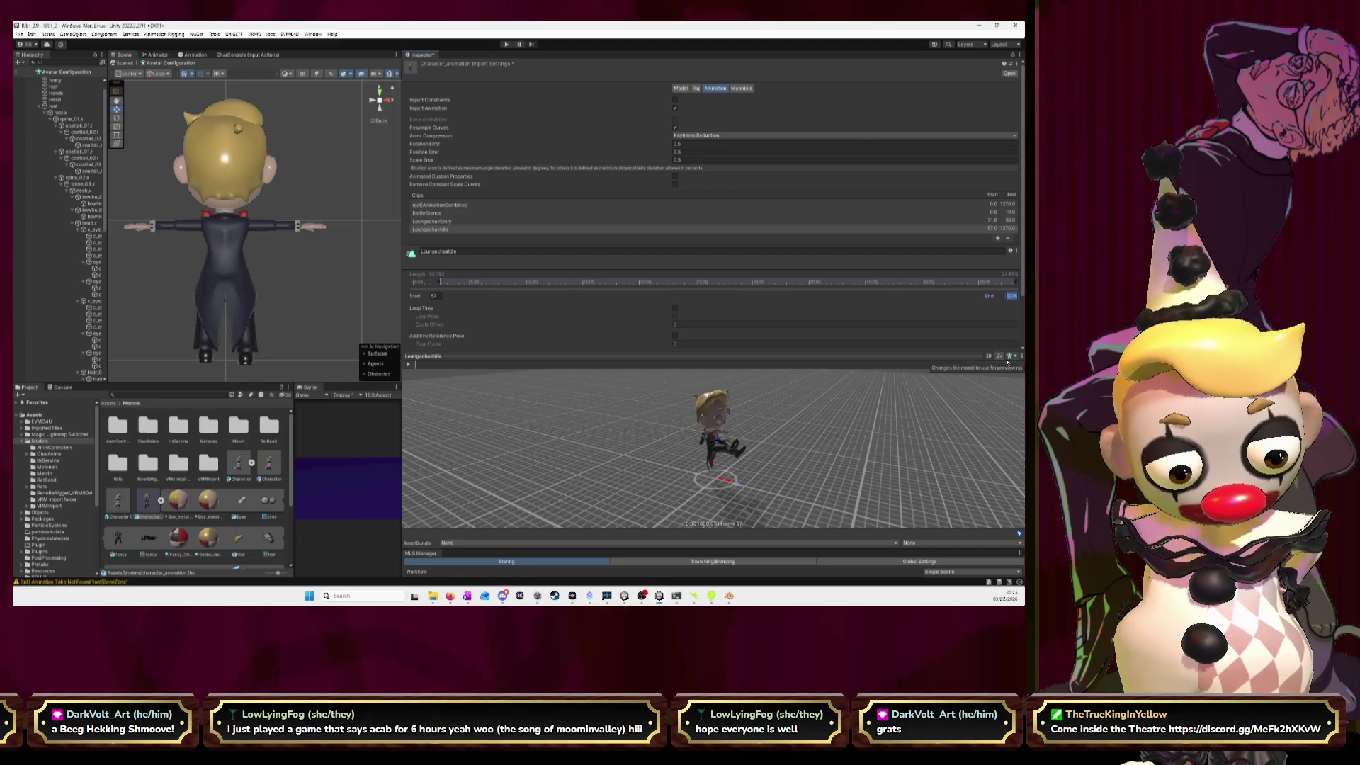
- Set LoungechairIdle's end frame to 84 and view its preview from a lower angle
{"action": "type", "text": "84"}
{"action": "key", "text": "Return"}
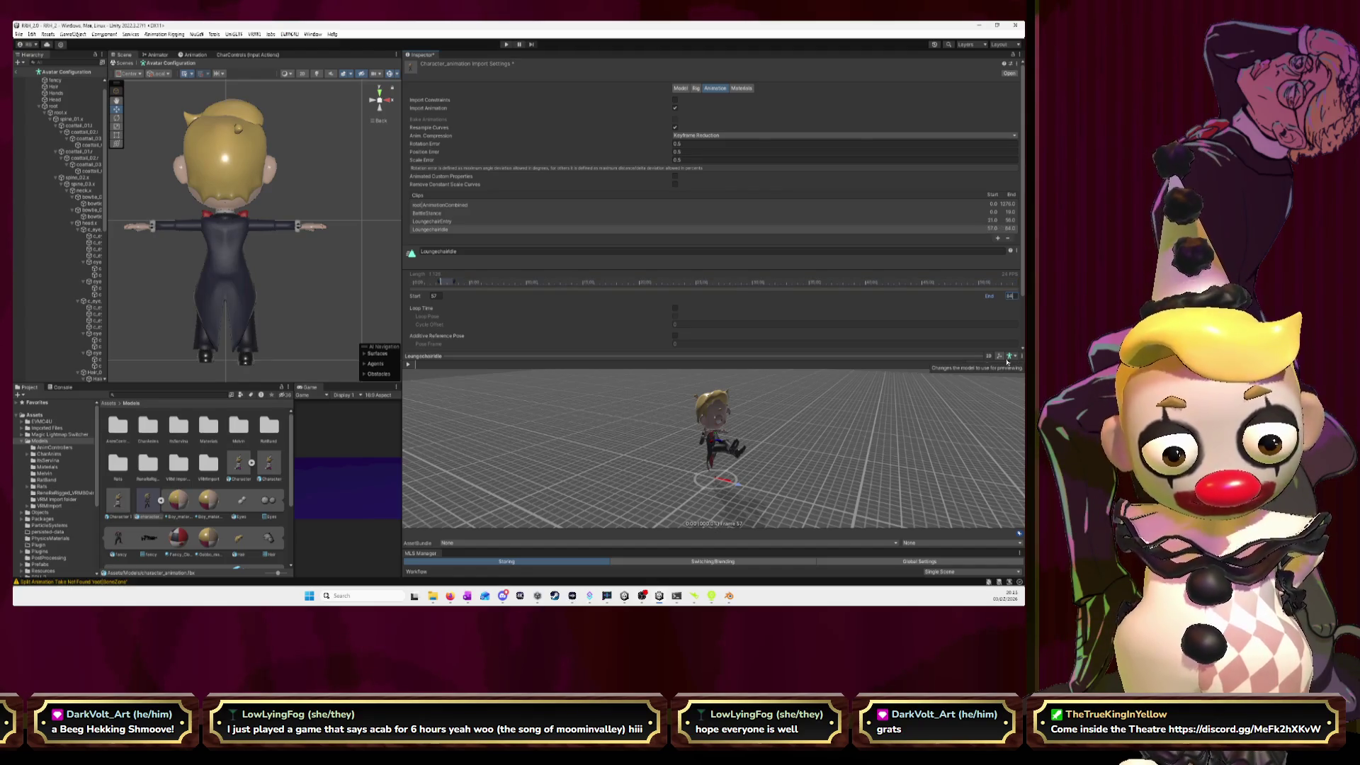
{"action": "left_click_drag", "start_coordinate": [737, 432], "coordinate": [780, 477]}
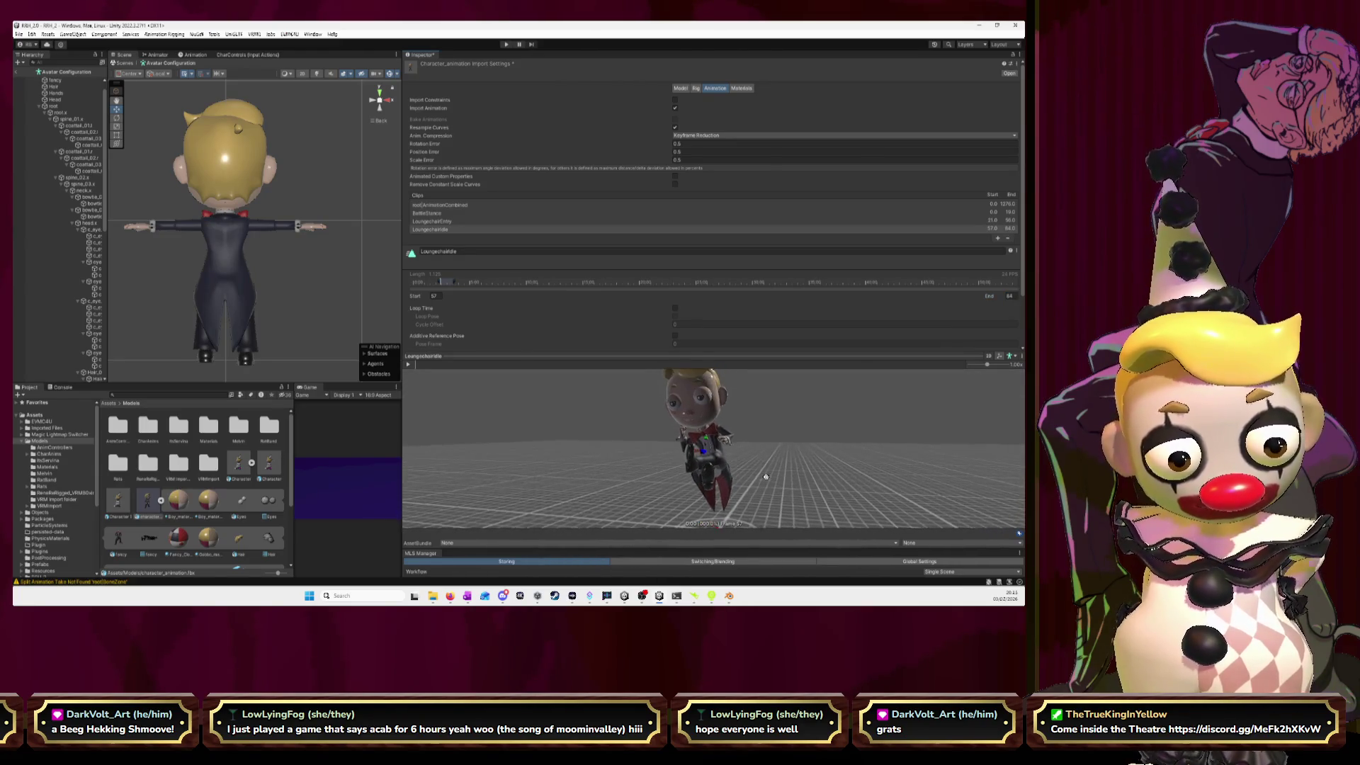